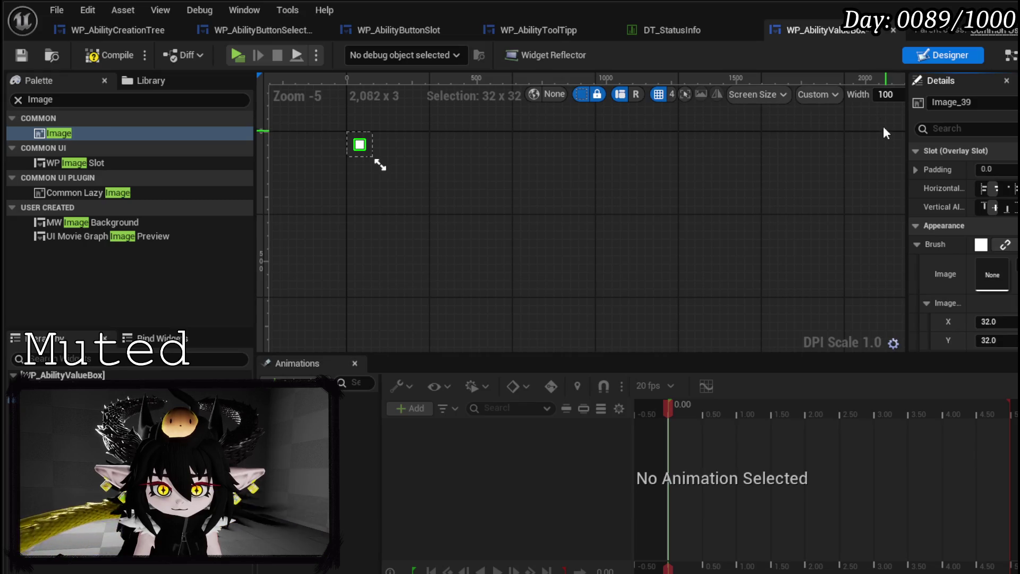
Assign the Button_H texture from CardElements as Image_39's brush, growing it to 100 x 100, and save
click(841, 101)
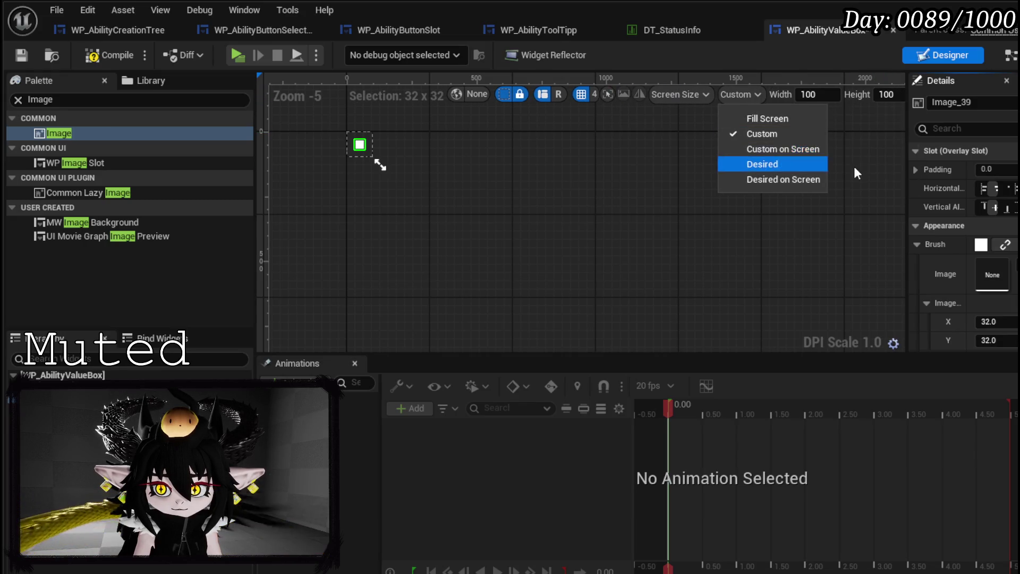
click(854, 167)
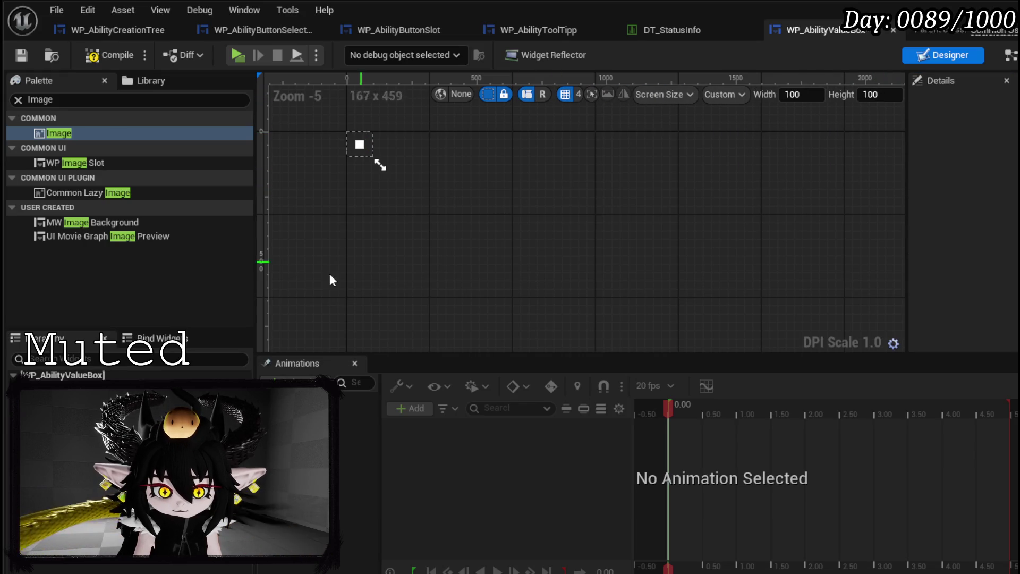
click(360, 145)
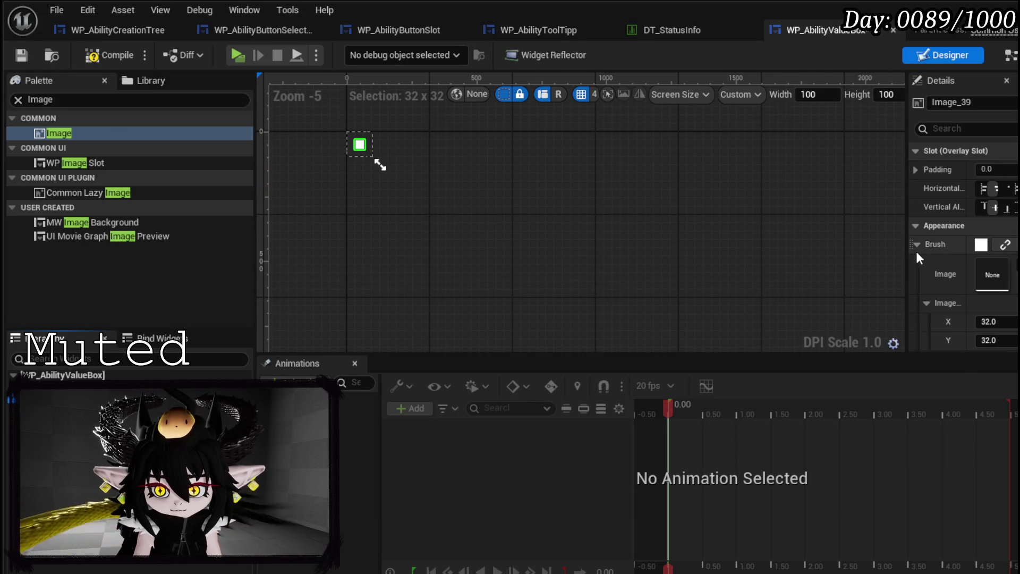
drag(907, 250, 827, 250)
click(956, 321)
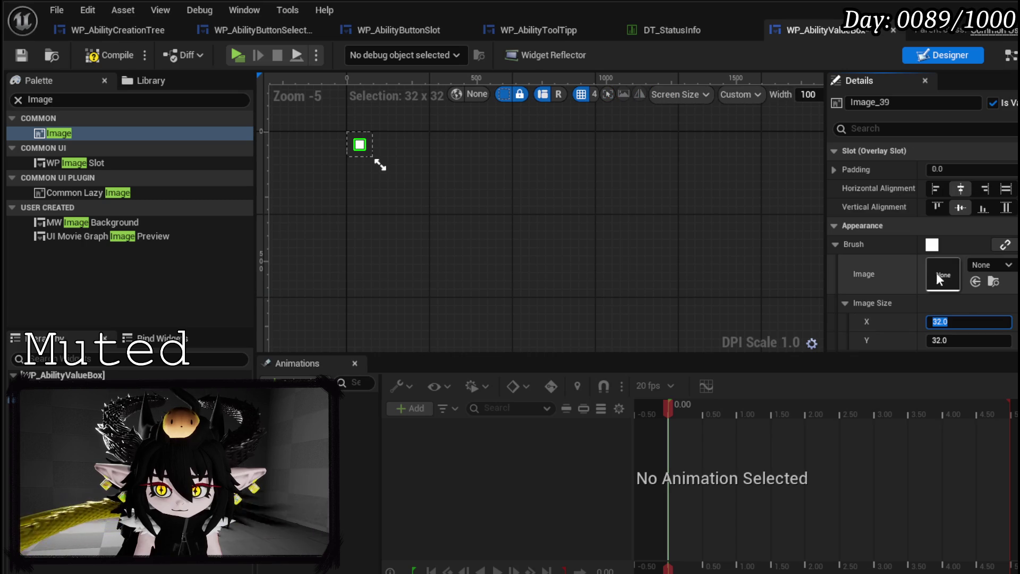
key(ctrl+space)
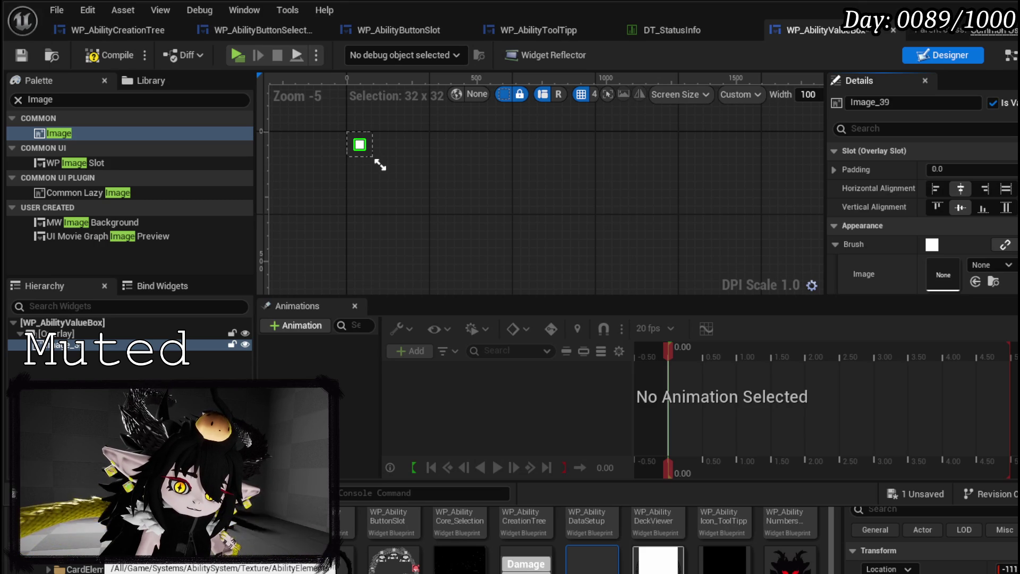
click(96, 568)
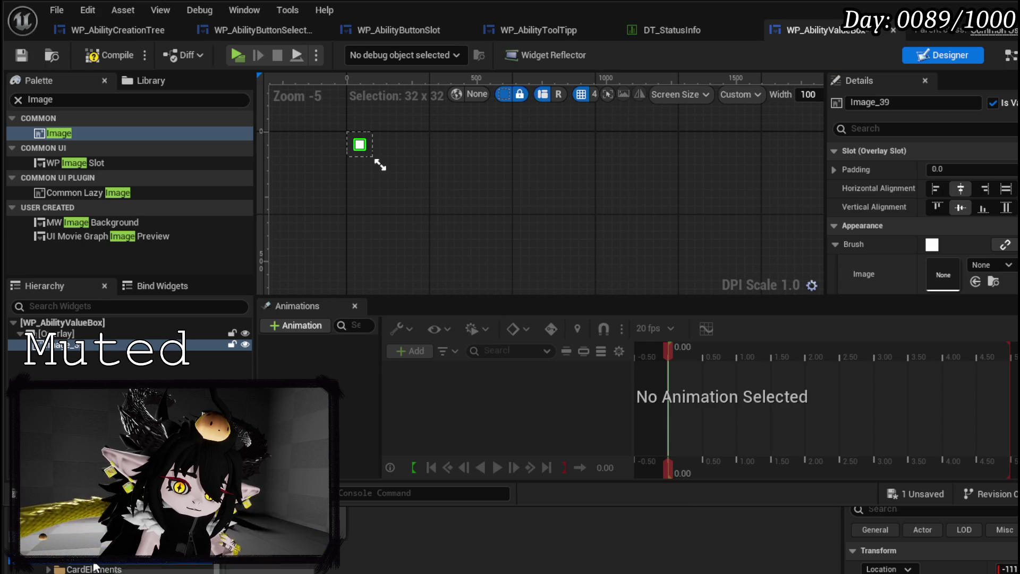
drag(396, 542, 943, 273)
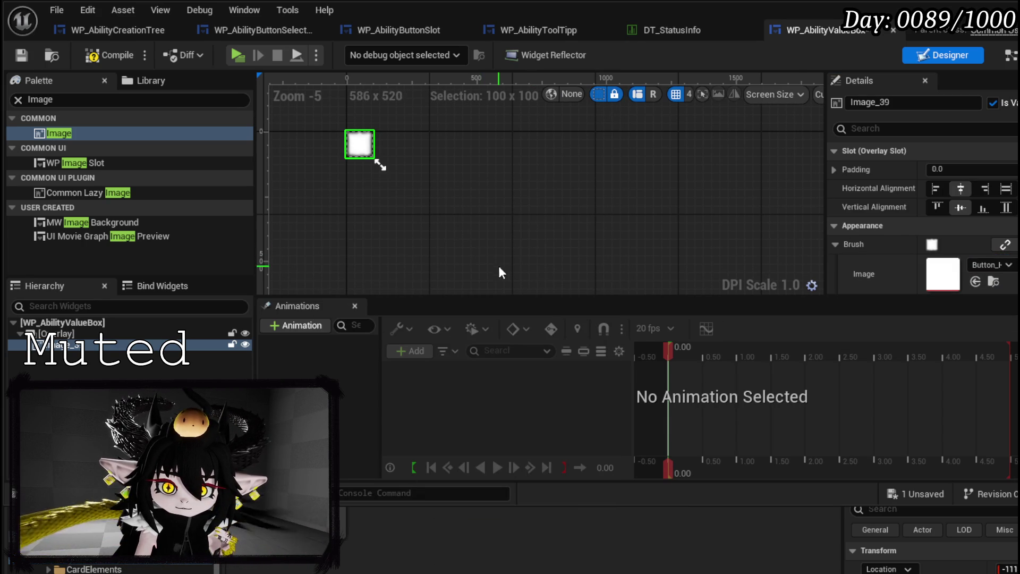
click(29, 55)
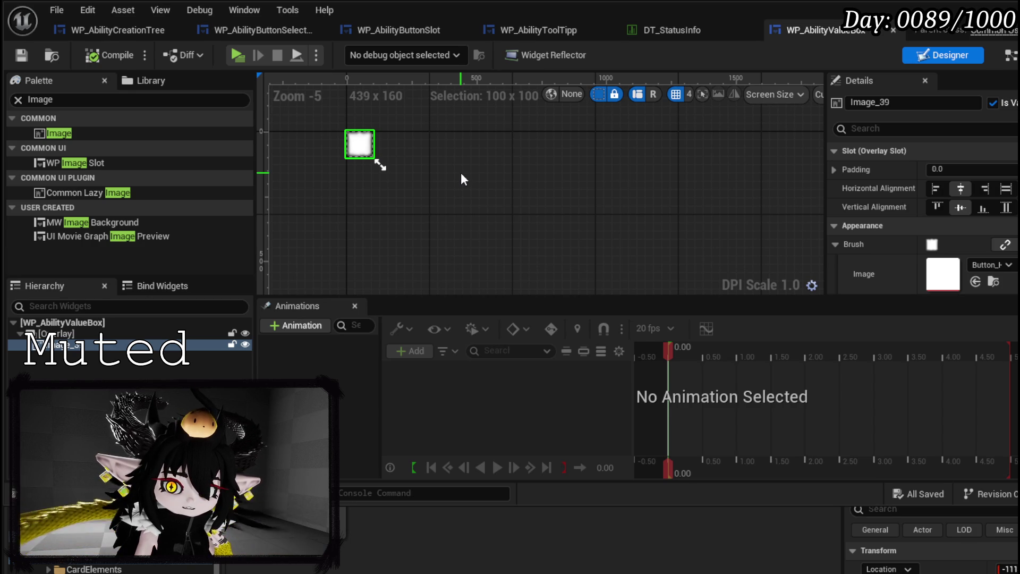
scroll(974, 218, down, 5)
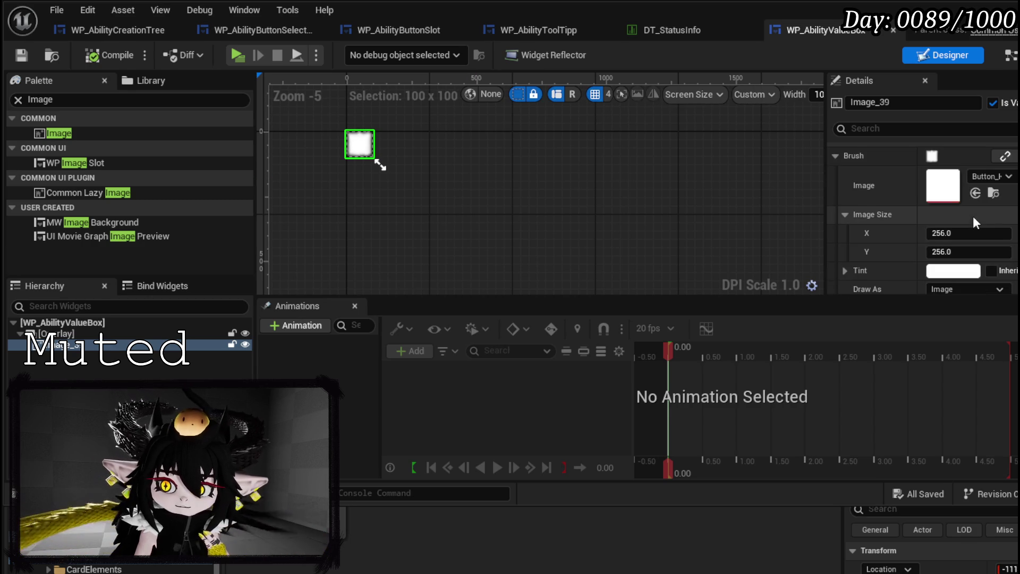
Make the image's brush draw as Box with a 0.4 margin
click(950, 203)
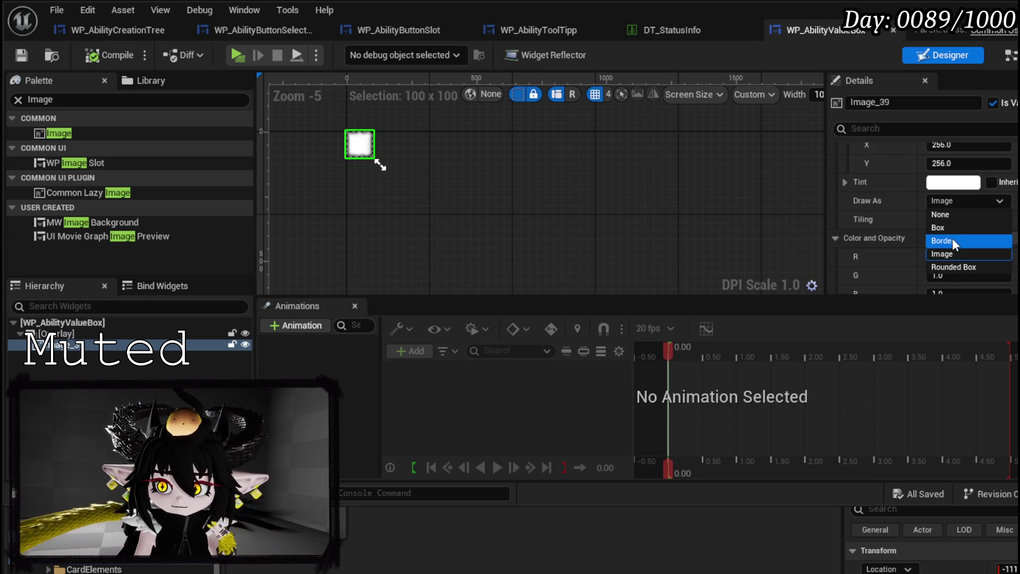
click(945, 227)
click(943, 219)
text(0.4)
key(Return)
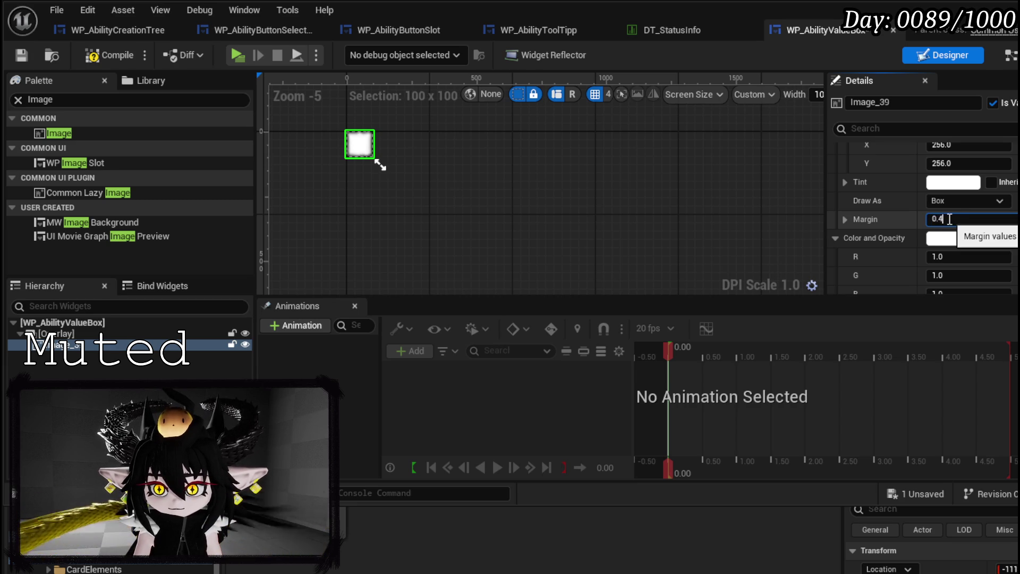
Set the image height to 800 and centre the image vertically in its slot
scroll(397, 161, up, 4)
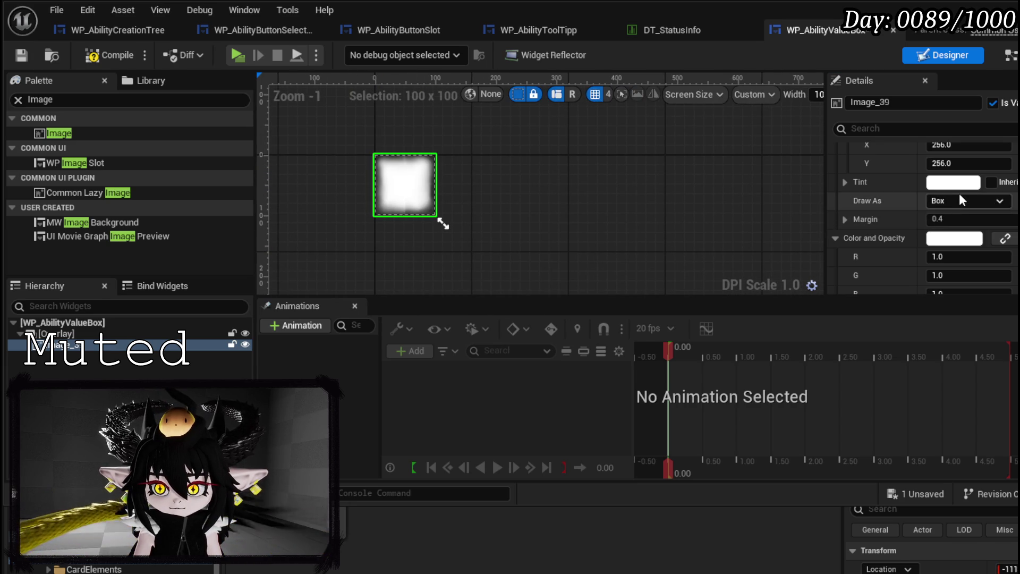
scroll(958, 193, up, 3)
click(975, 254)
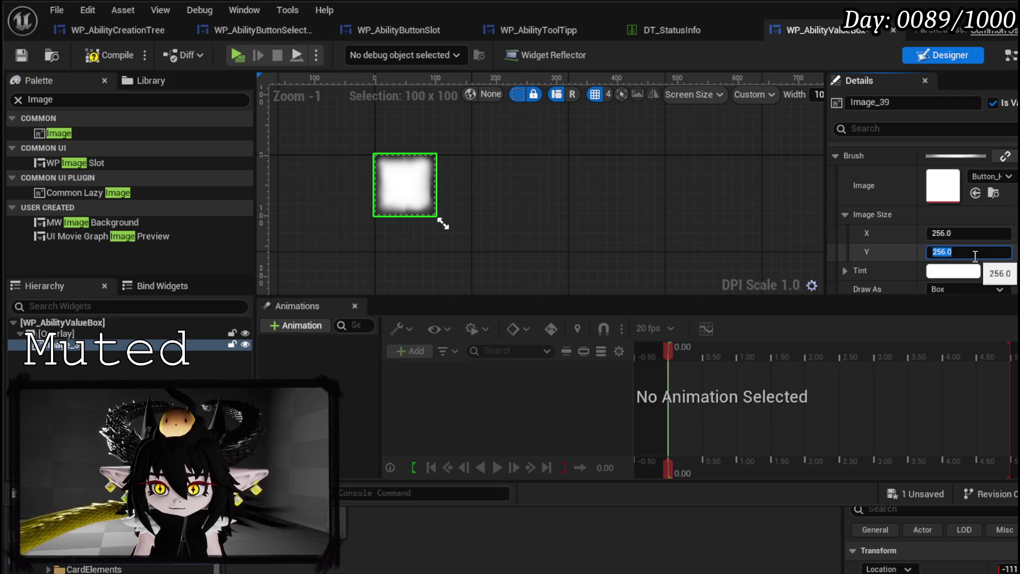
text(800)
key(Return)
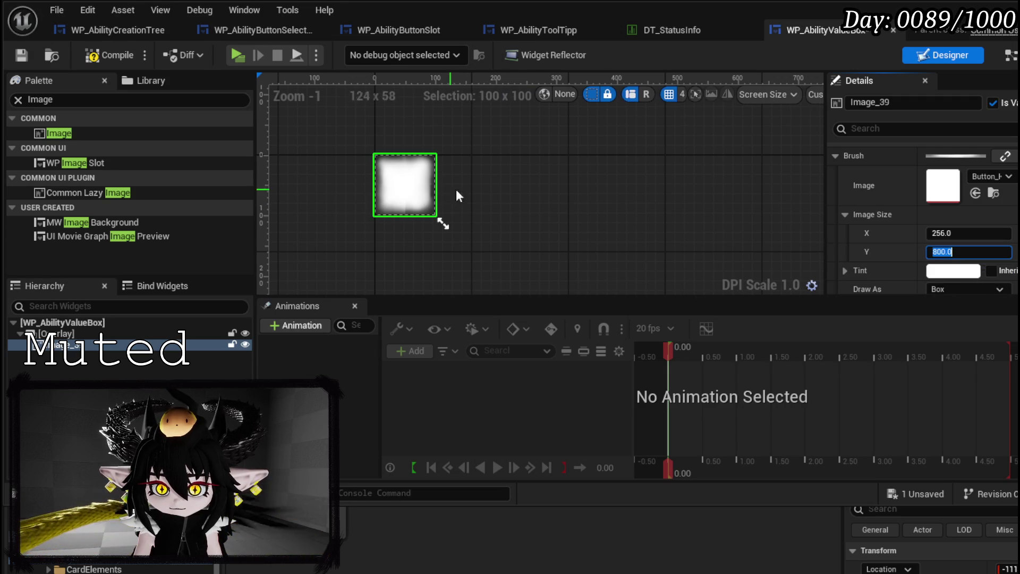
scroll(447, 187, down, 3)
scroll(933, 198, up, 4)
click(961, 207)
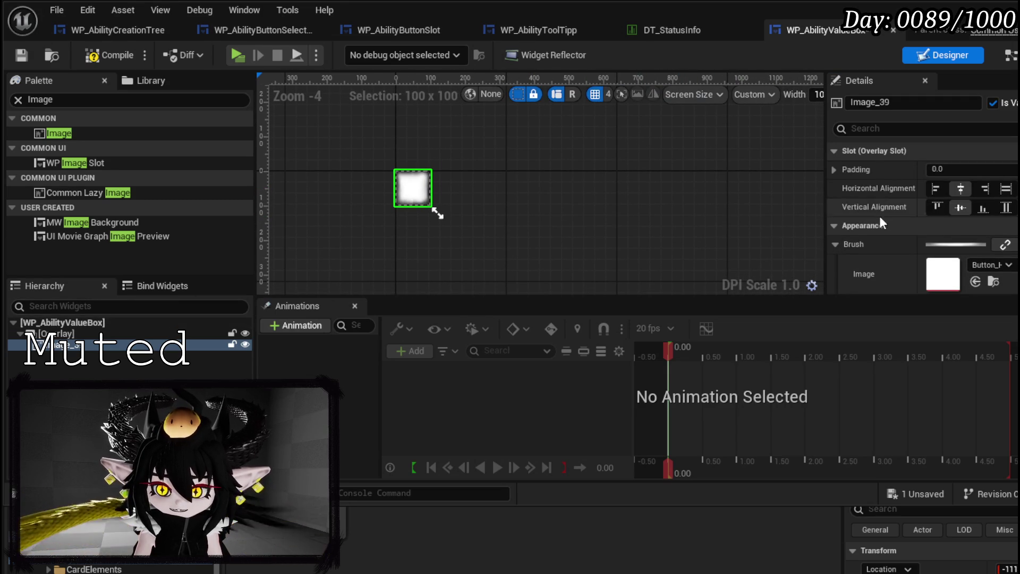
scroll(909, 210, down, 5)
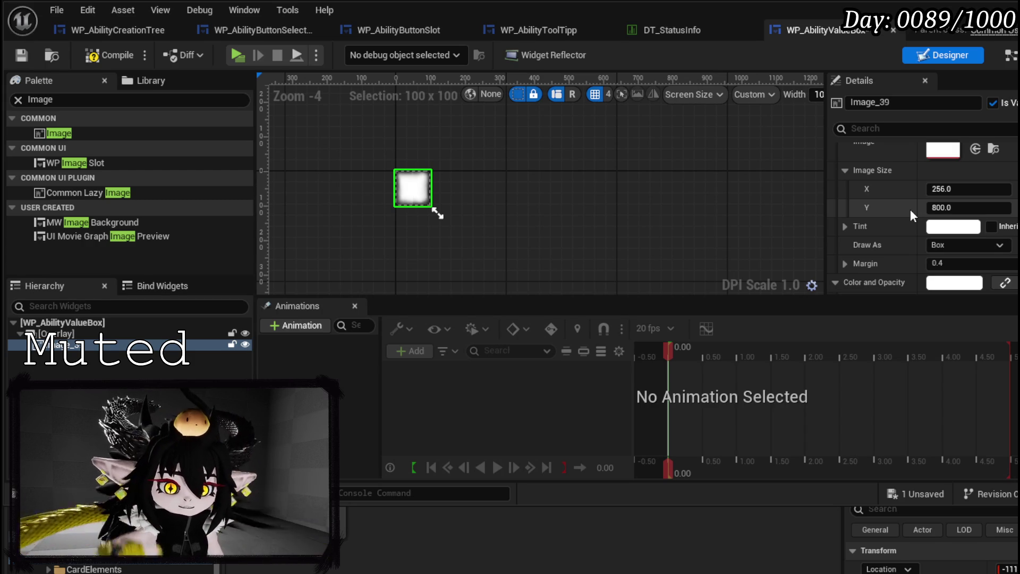
Add an MW Editible Number widget from the Palette ('Editi') into the overlay
click(32, 100)
text(E)
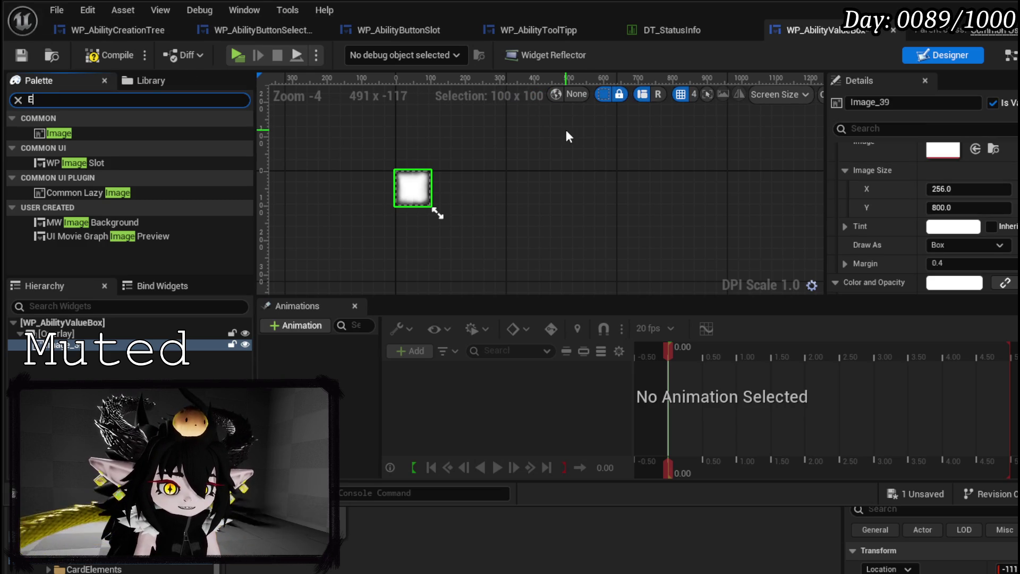
text(diti)
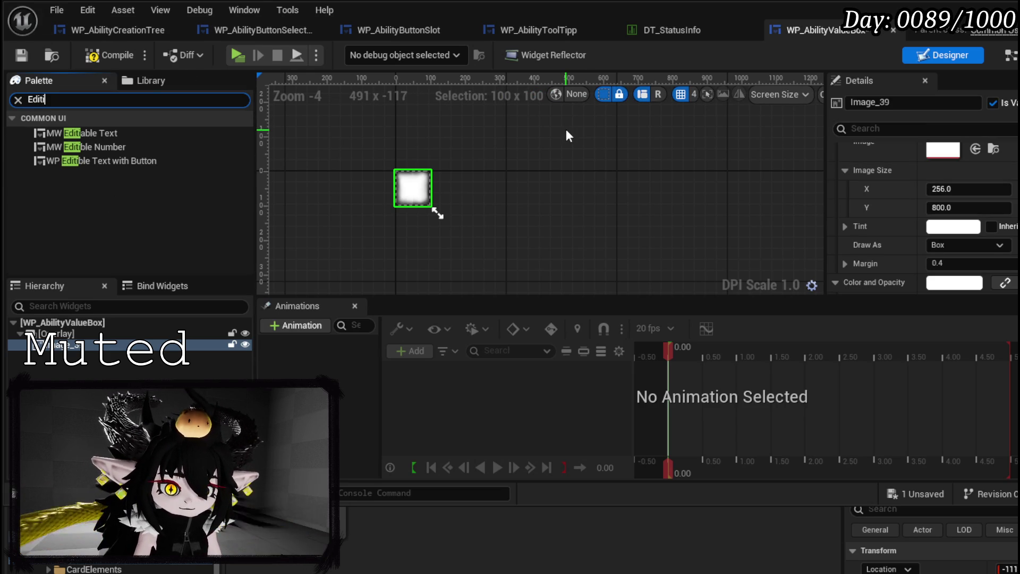
mouse_move(109, 141)
mouse_down()
mouse_move(74, 348)
mouse_move(58, 334)
mouse_up()
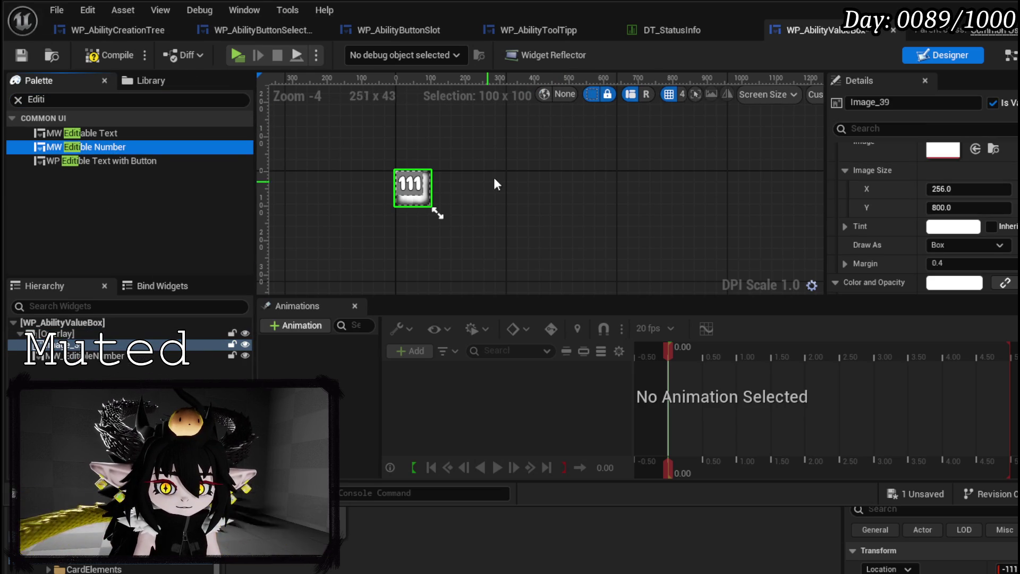
click(412, 189)
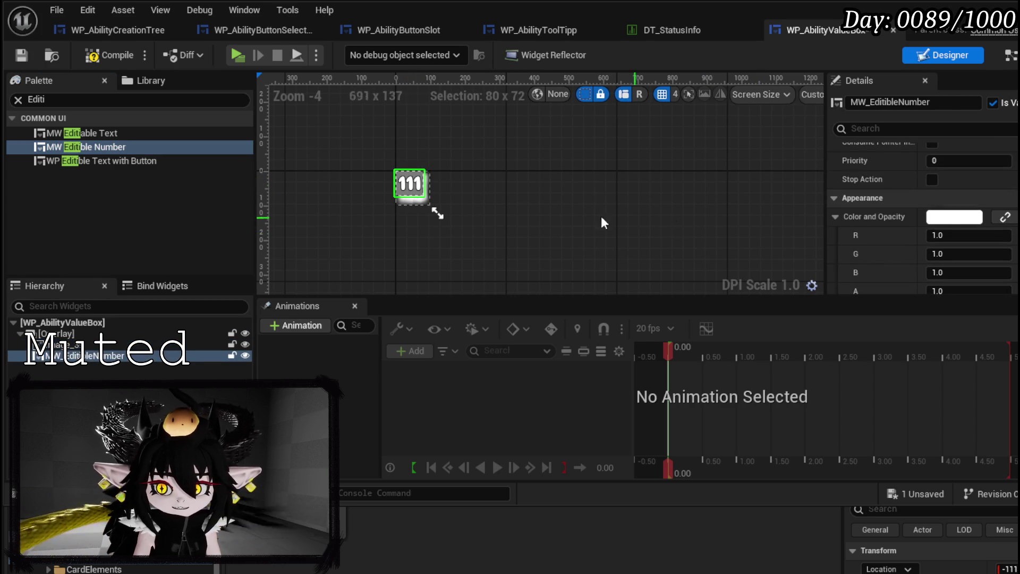
Centre the number widget horizontally and vertically, then save the blueprint
scroll(359, 205, up, 4)
scroll(900, 229, down, 6)
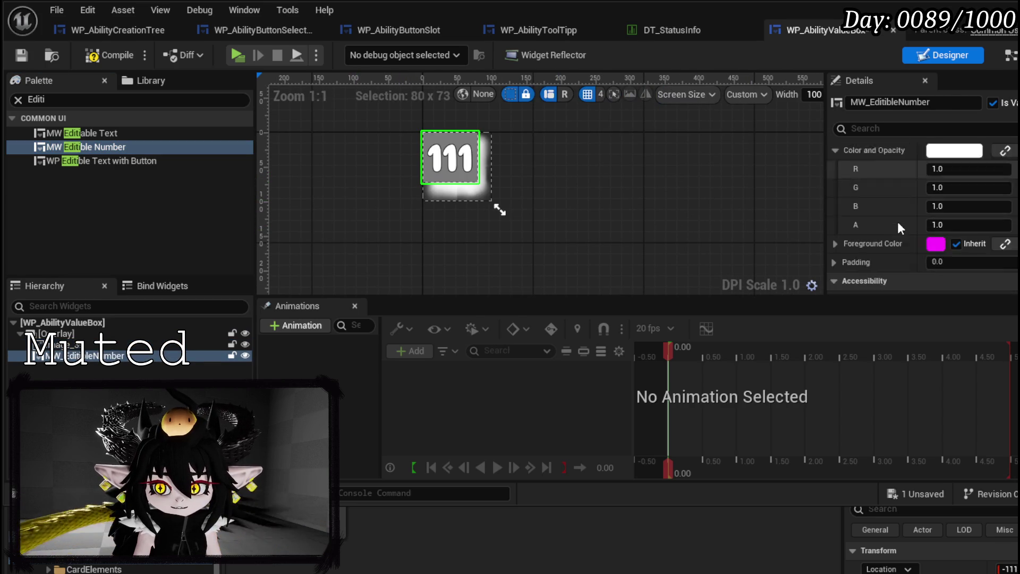
scroll(905, 238, down, 10)
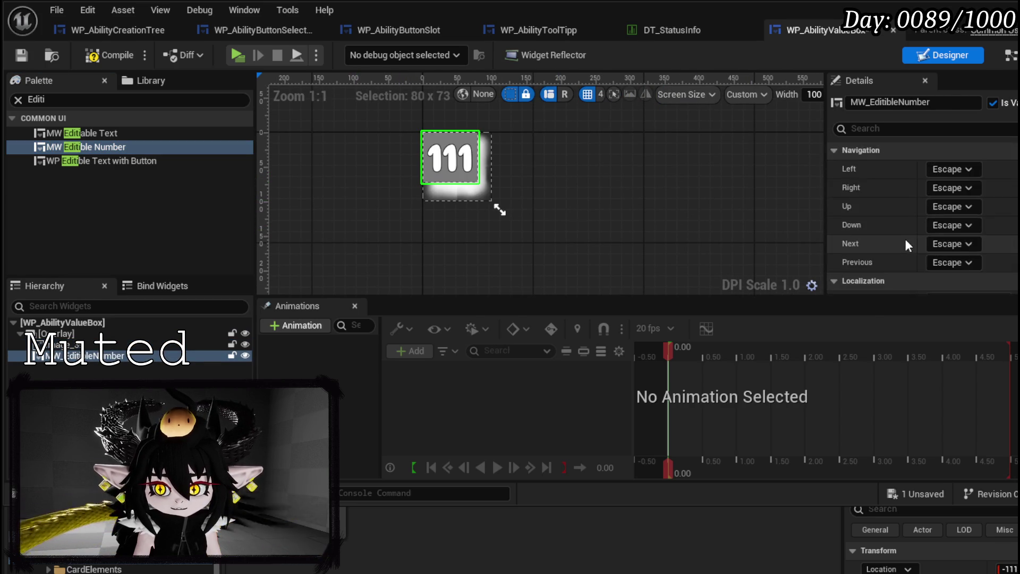
scroll(904, 238, up, 10)
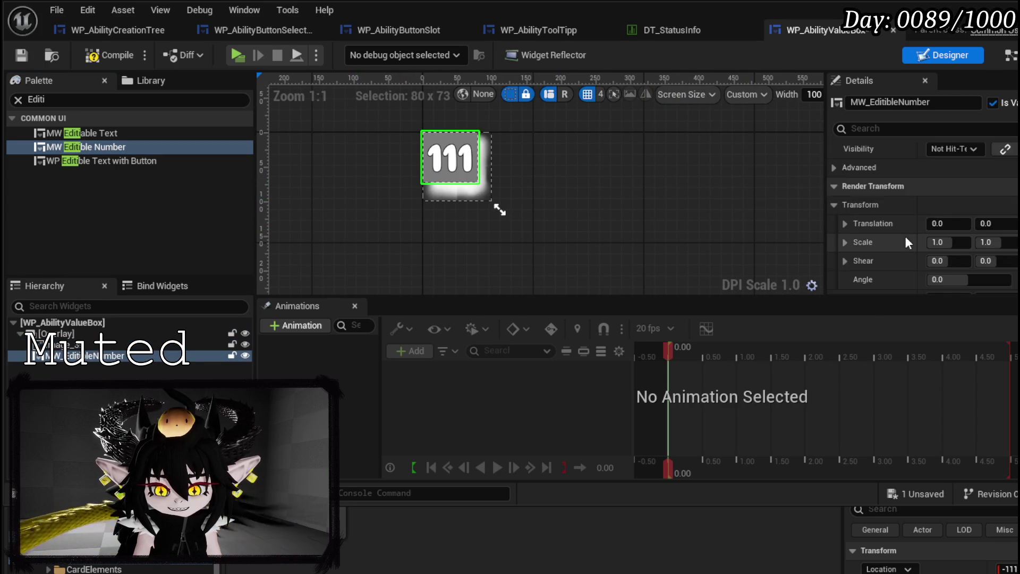
scroll(906, 239, up, 8)
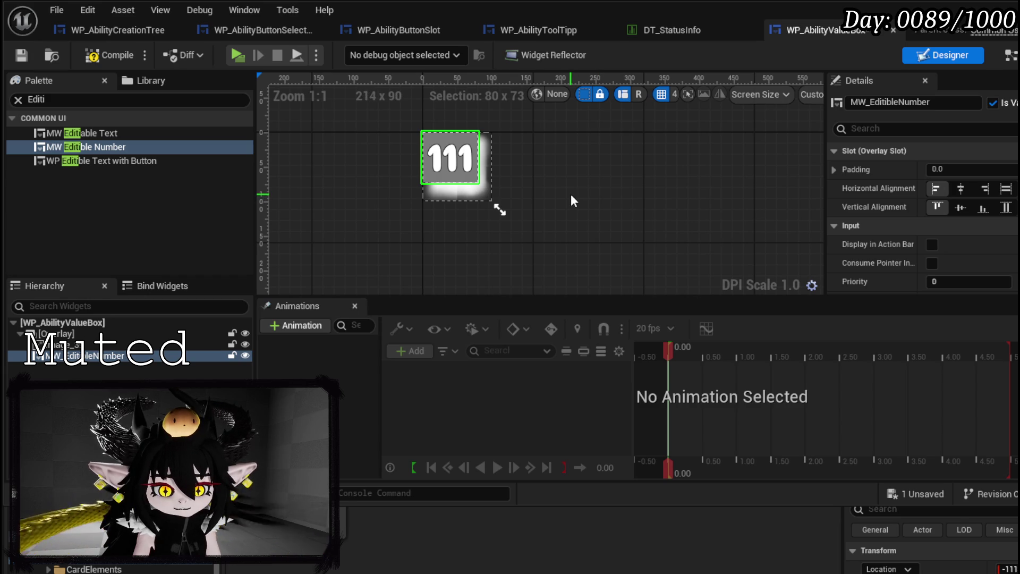
click(961, 189)
click(960, 208)
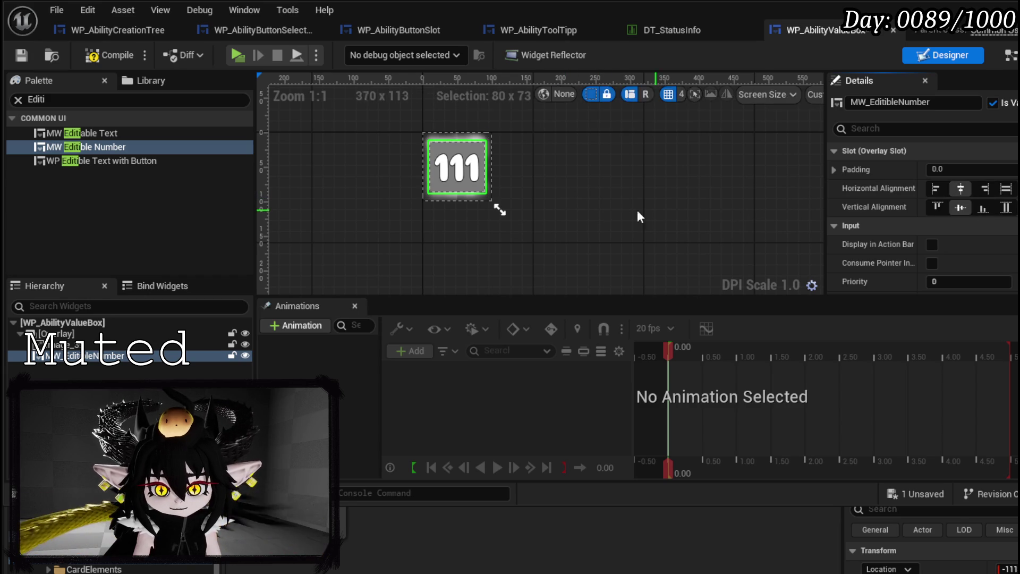
click(17, 59)
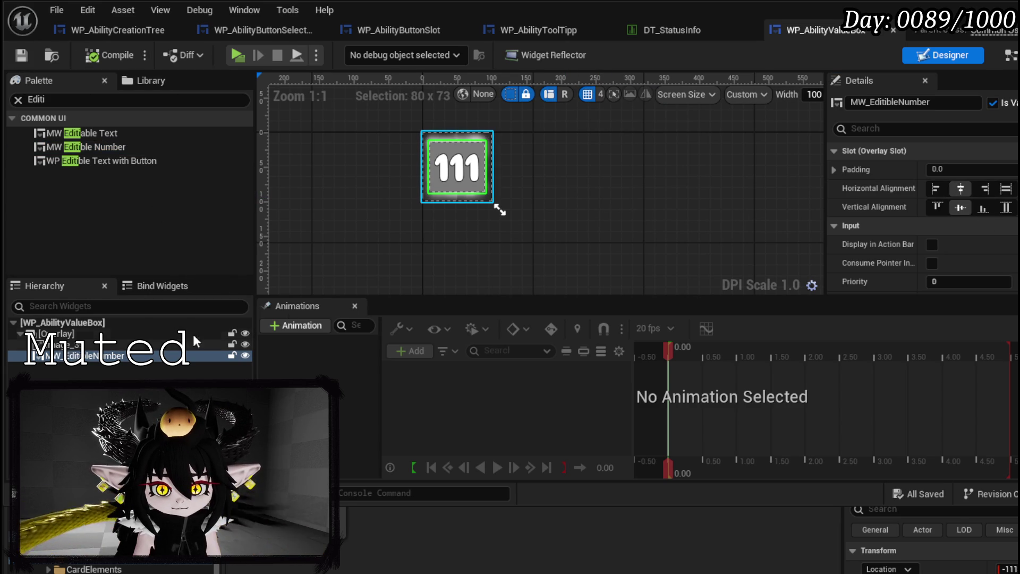
click(80, 344)
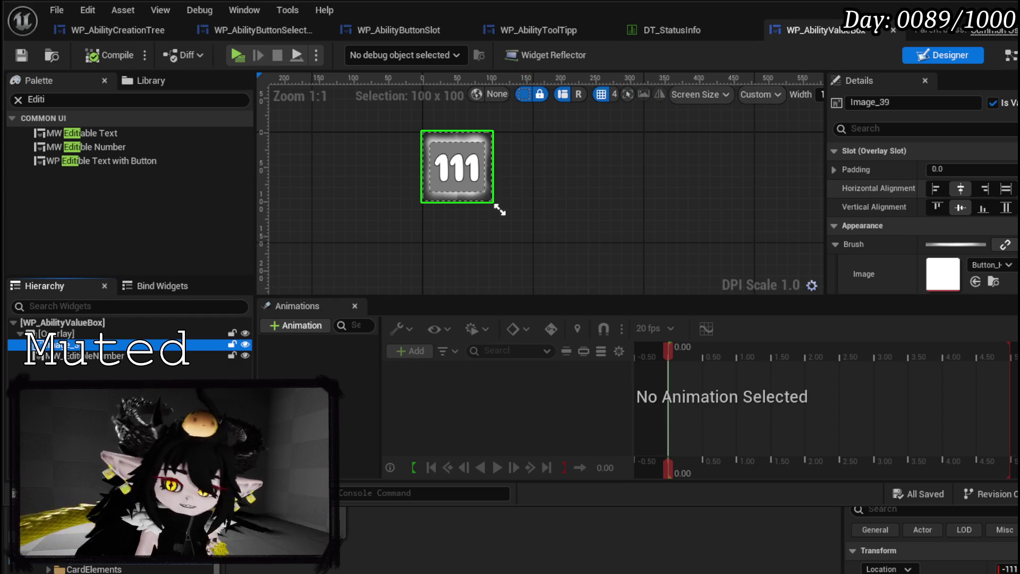
Wrap the overlay holding the image and number in a Size Box
click(1013, 192)
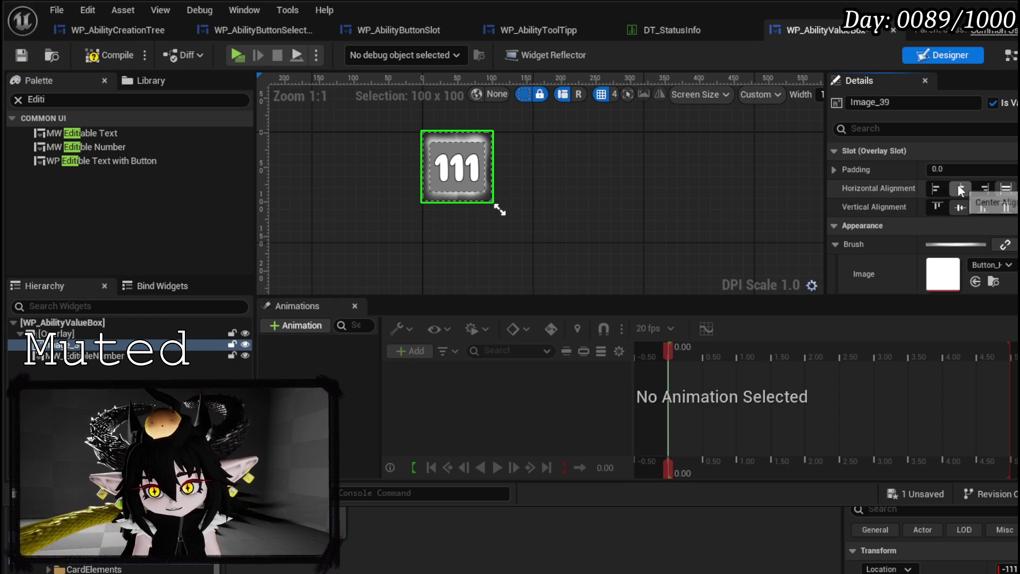
click(73, 342)
click(67, 335)
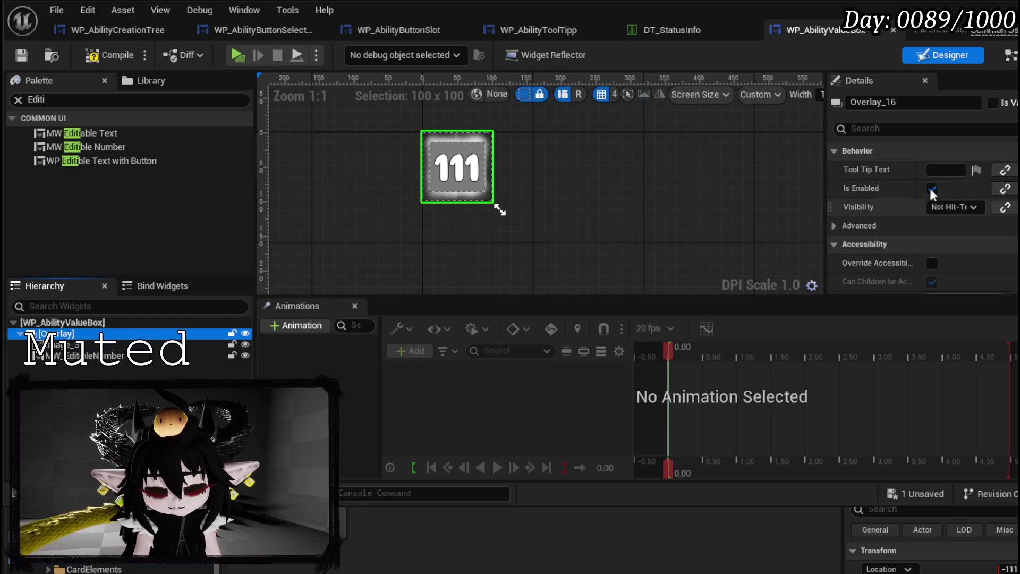
right_click(68, 339)
mouse_move(114, 347)
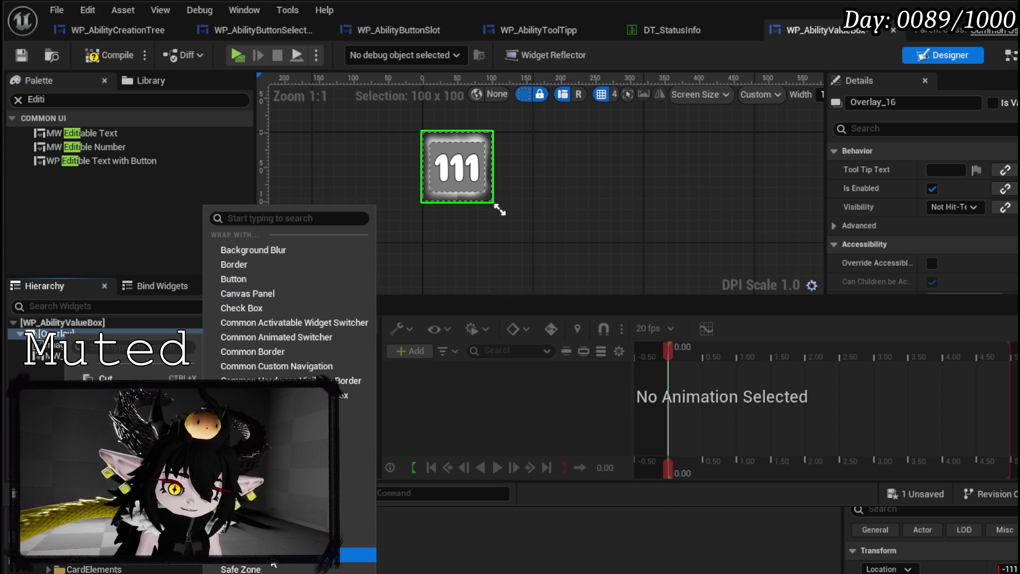
click(239, 568)
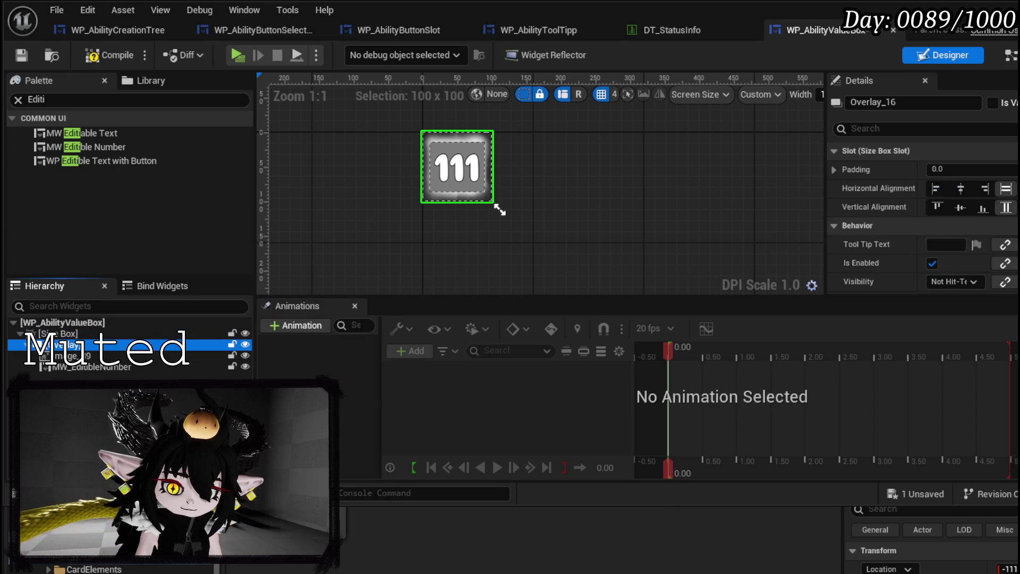
Enable the size box's width and height overrides and set the width to 150
click(58, 334)
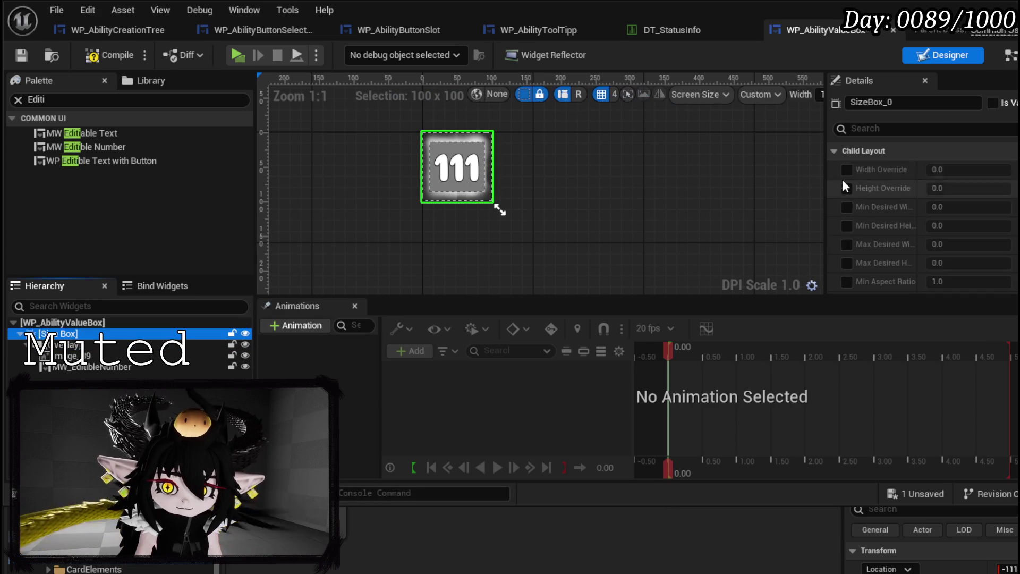
click(847, 170)
click(846, 188)
click(970, 169)
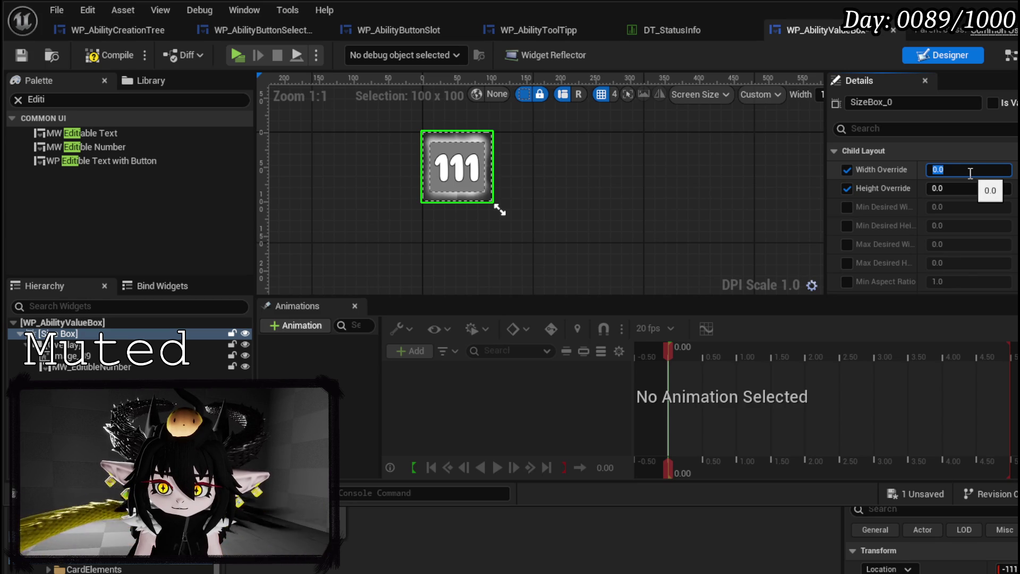
text(150)
click(957, 188)
text(400)
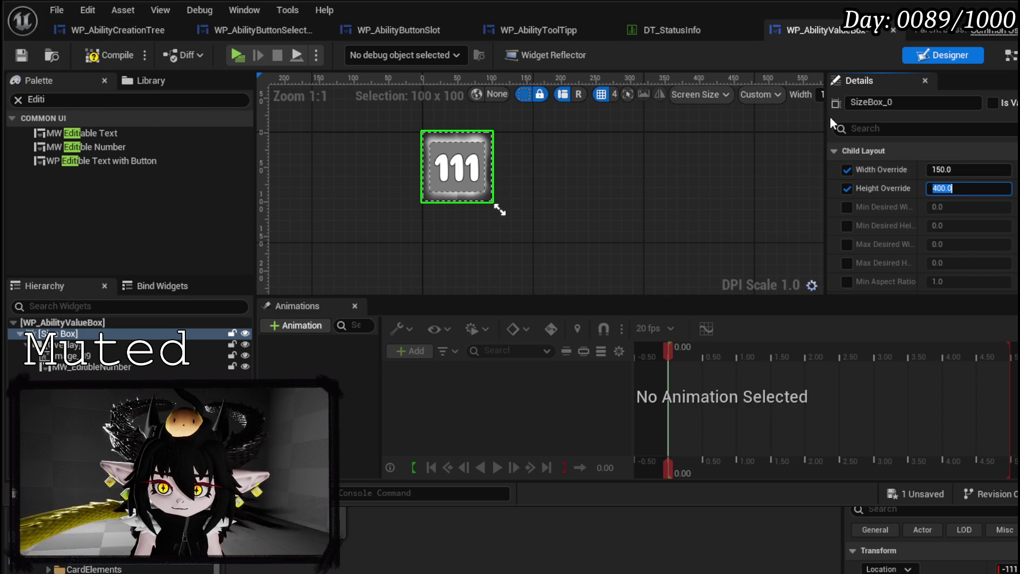
Preview the widget at Desired size and lower the height override to a small value
drag(826, 118, 978, 118)
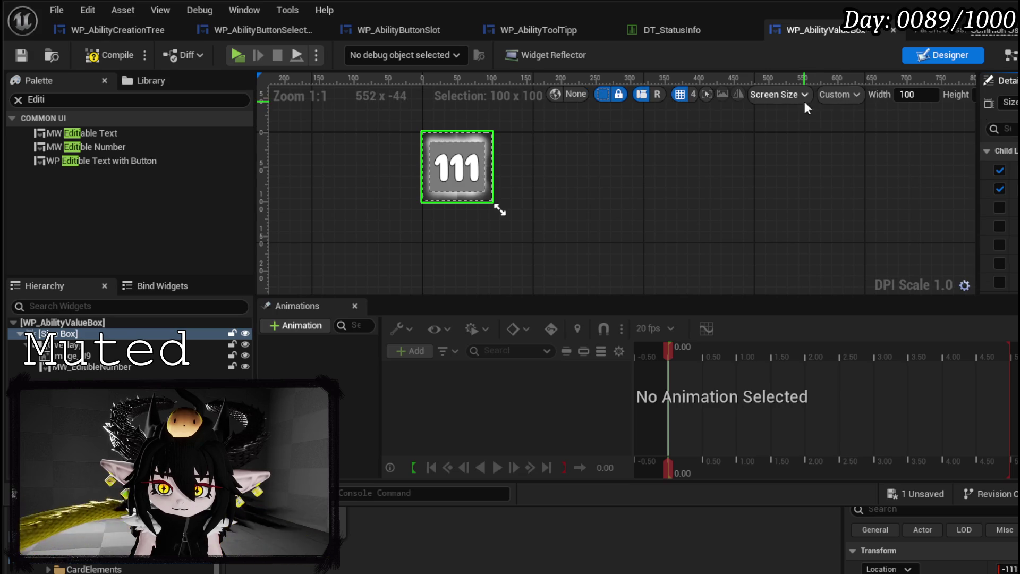
click(795, 94)
click(842, 164)
scroll(641, 213, down, 2)
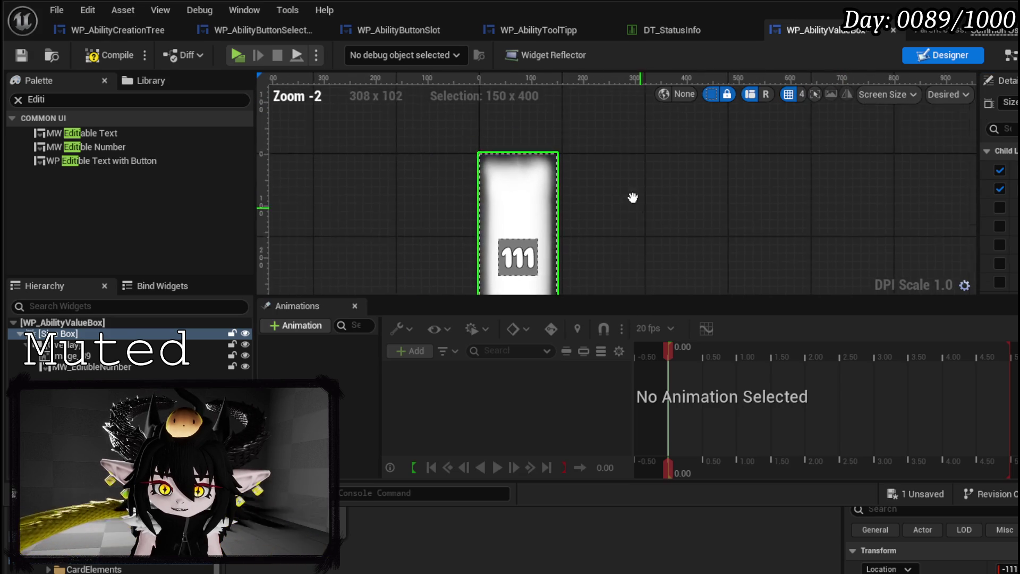
drag(978, 171, 794, 164)
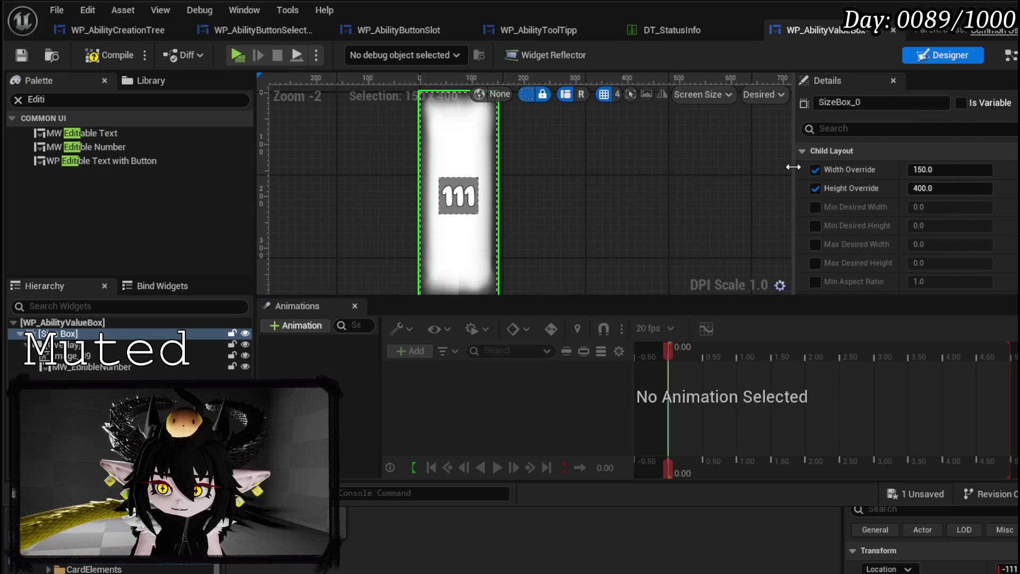
click(953, 189)
key(BackSpace)
text(10)
key(Return)
click(462, 236)
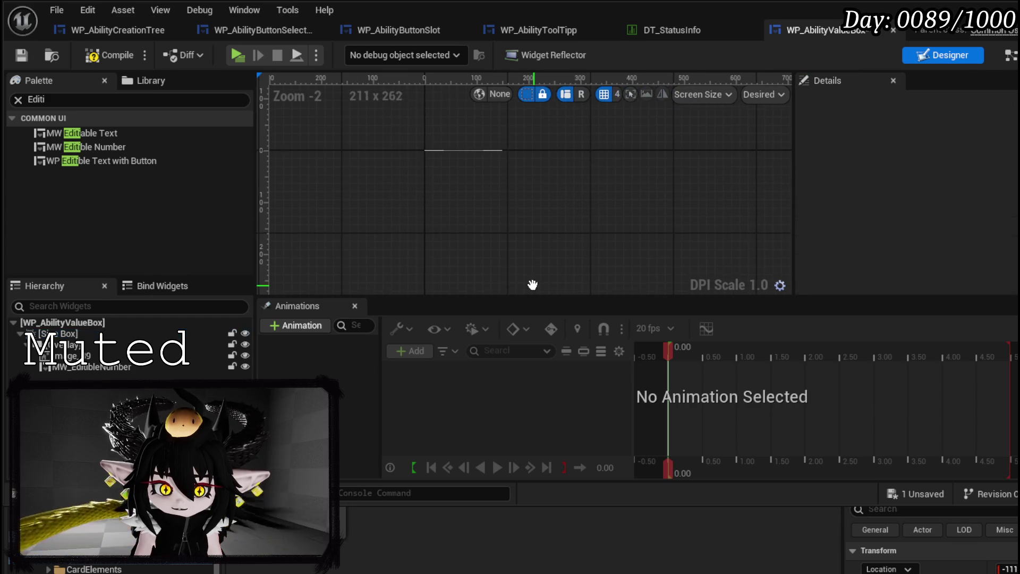
Replace the size box with an Overlay and reselect the 256 x 800 background image
click(59, 333)
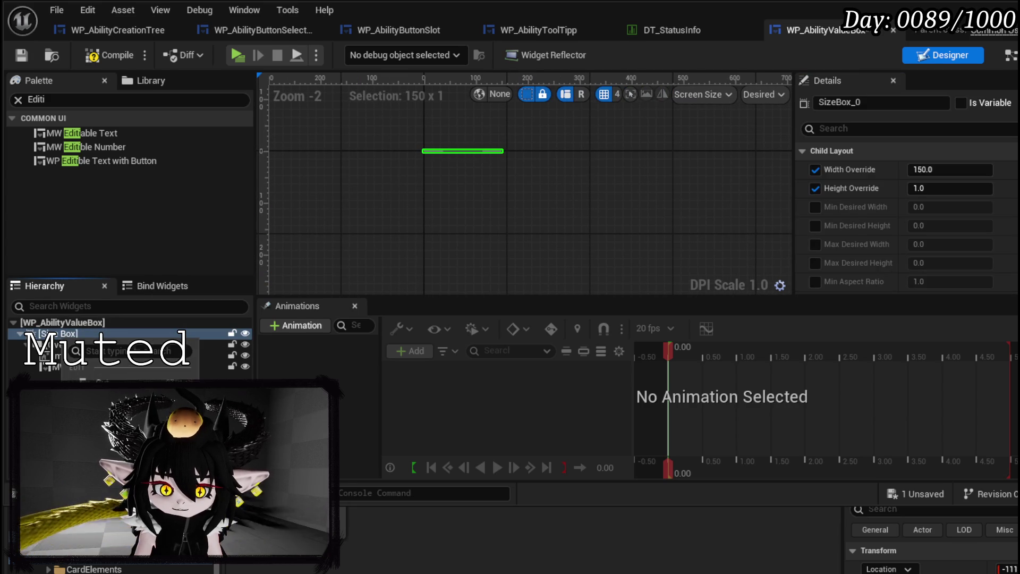
right_click(58, 335)
mouse_move(133, 497)
click(239, 541)
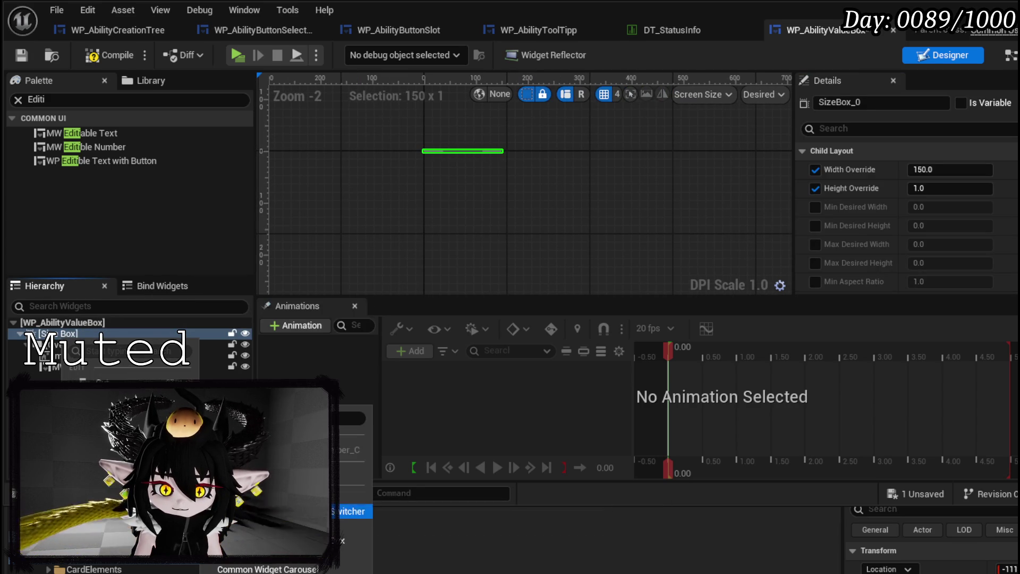
scroll(463, 269, down, 3)
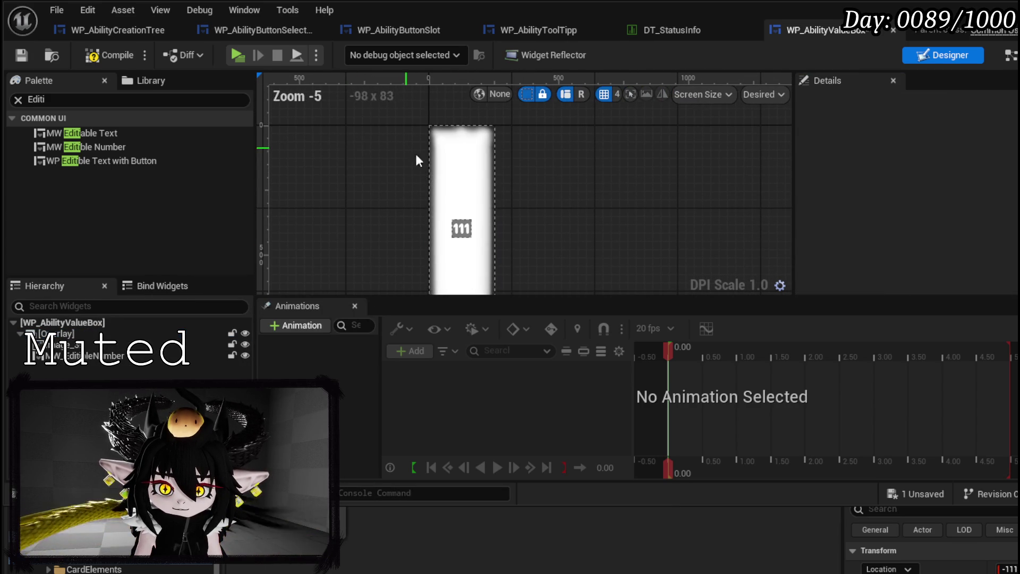
click(458, 175)
scroll(875, 209, down, 2)
scroll(948, 217, up, 2)
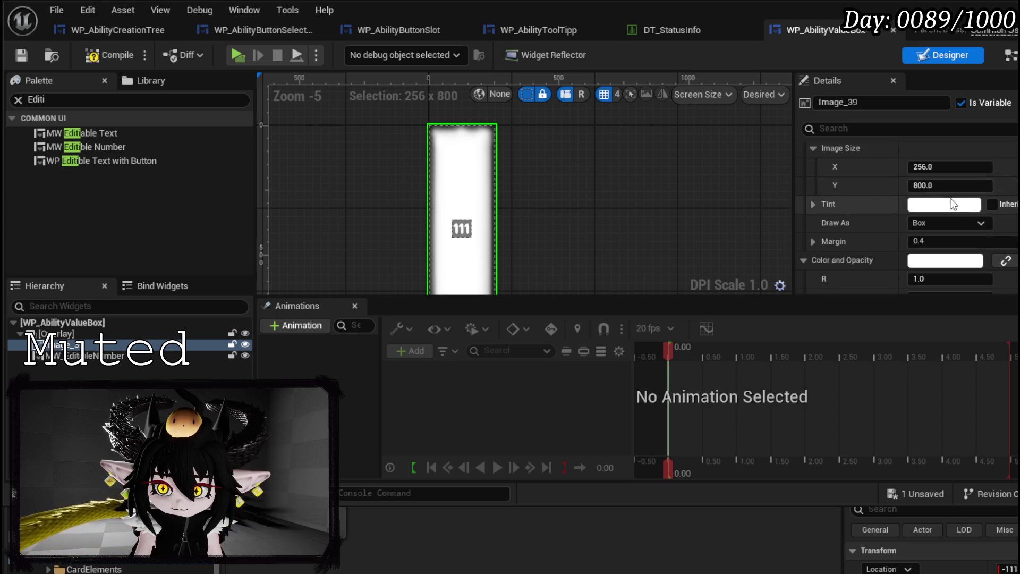
click(963, 217)
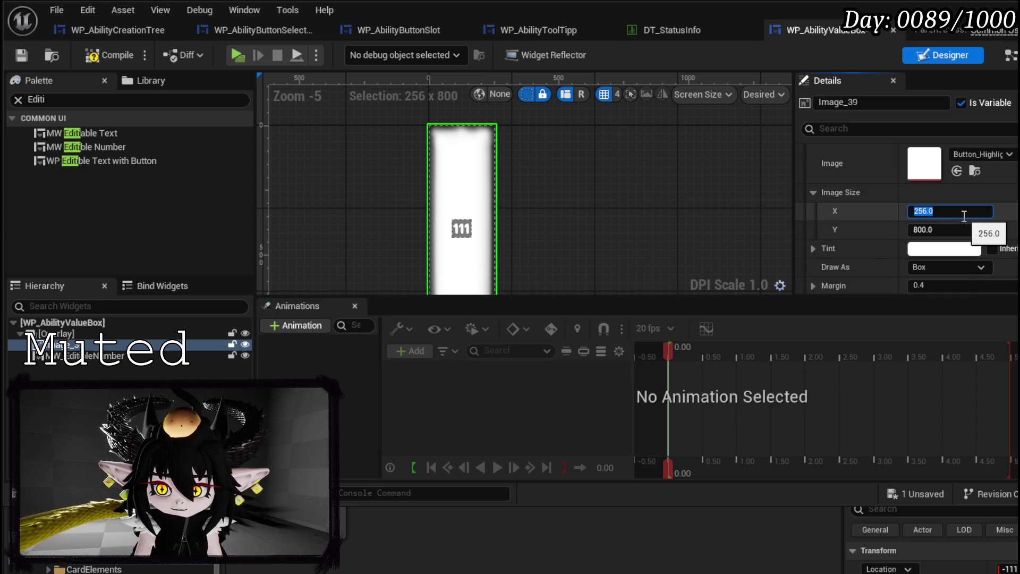
Resize the background image to 400 x 180 and save the widget
text(40)
key(Return)
click(952, 227)
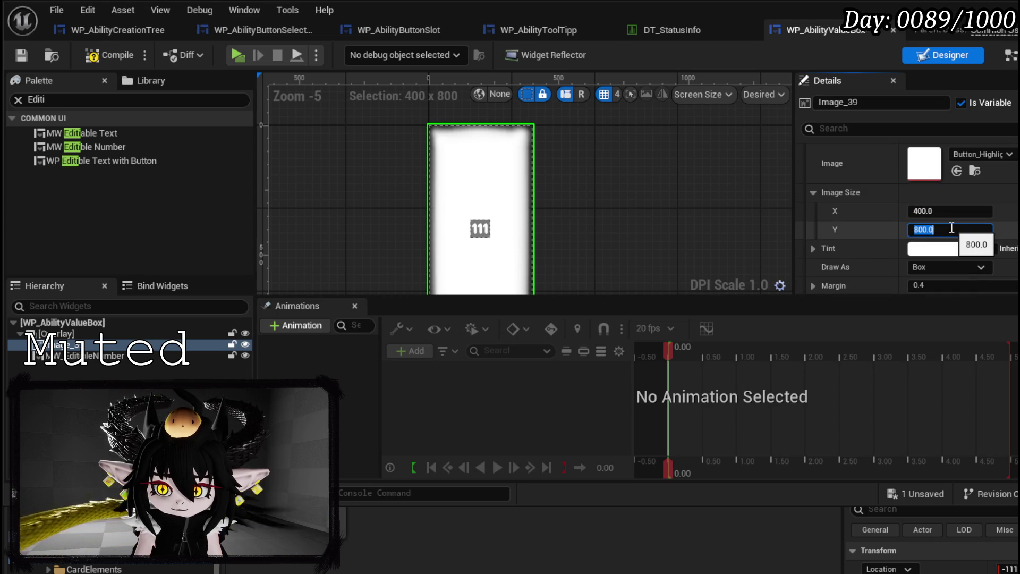
text(180)
key(Return)
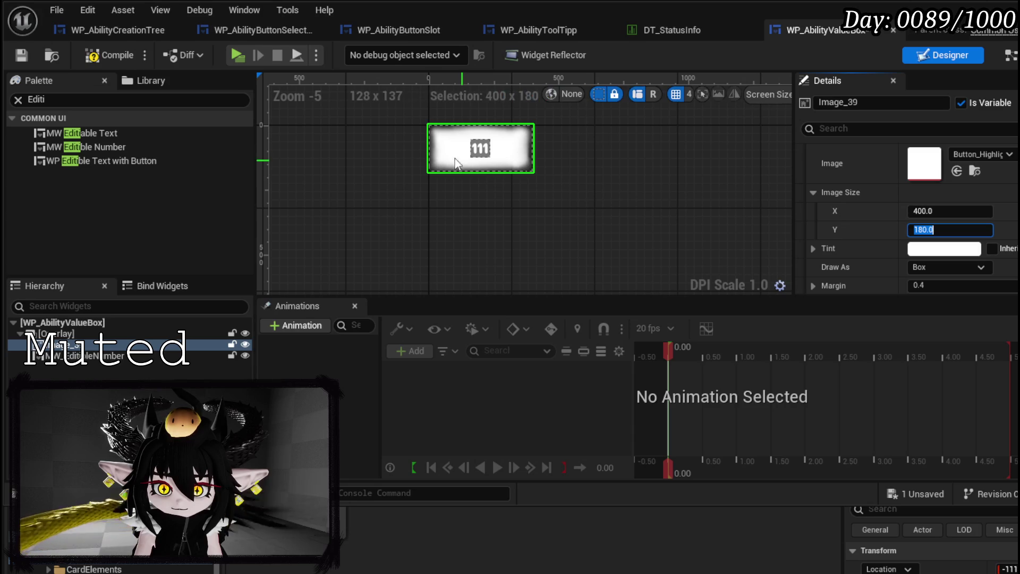
click(26, 56)
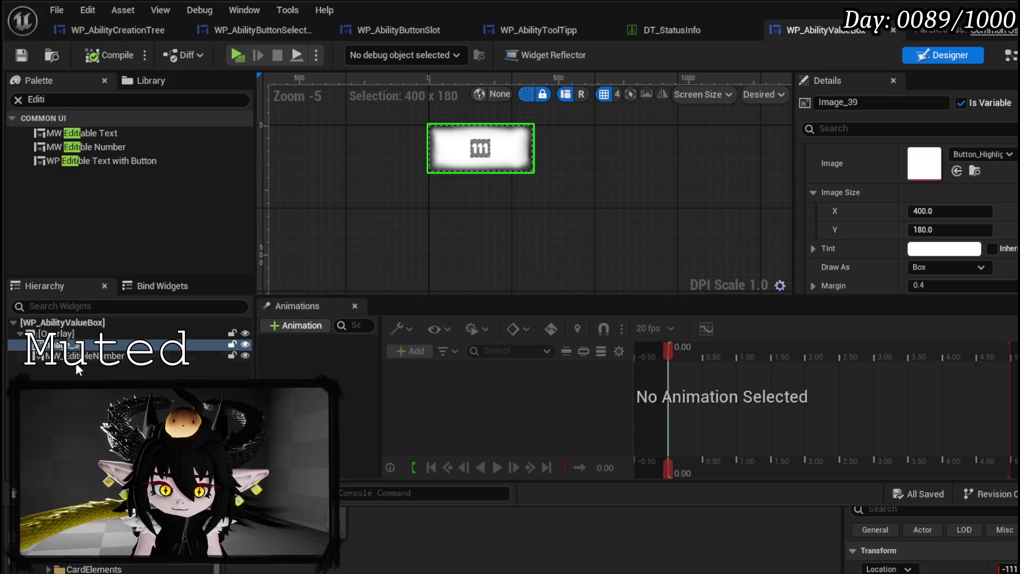
Centre MW_EditibleNumber both ways in the box, then compile and save
click(80, 355)
scroll(899, 183, up, 2)
click(988, 188)
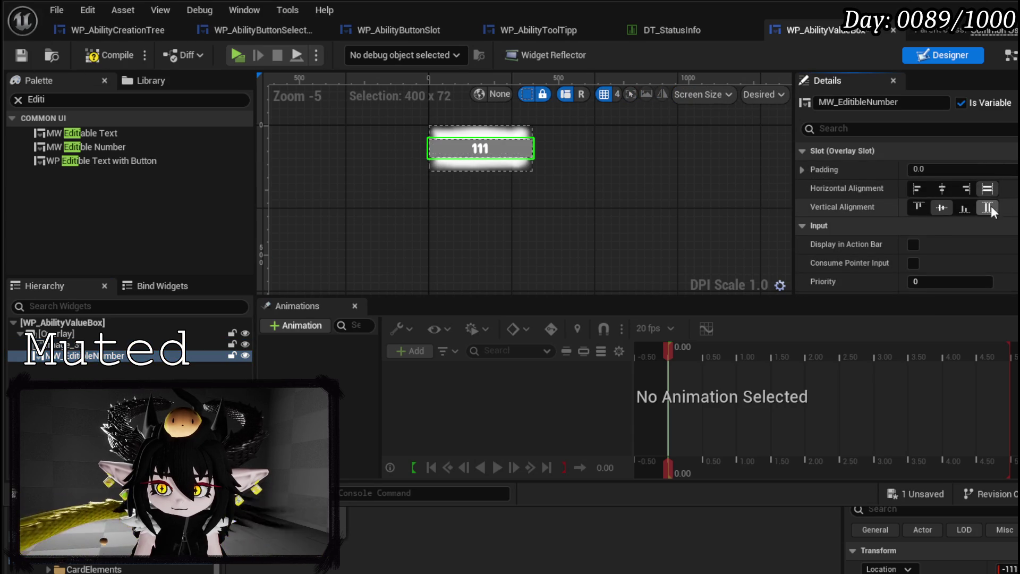
click(987, 207)
click(942, 188)
click(942, 208)
click(93, 56)
click(22, 55)
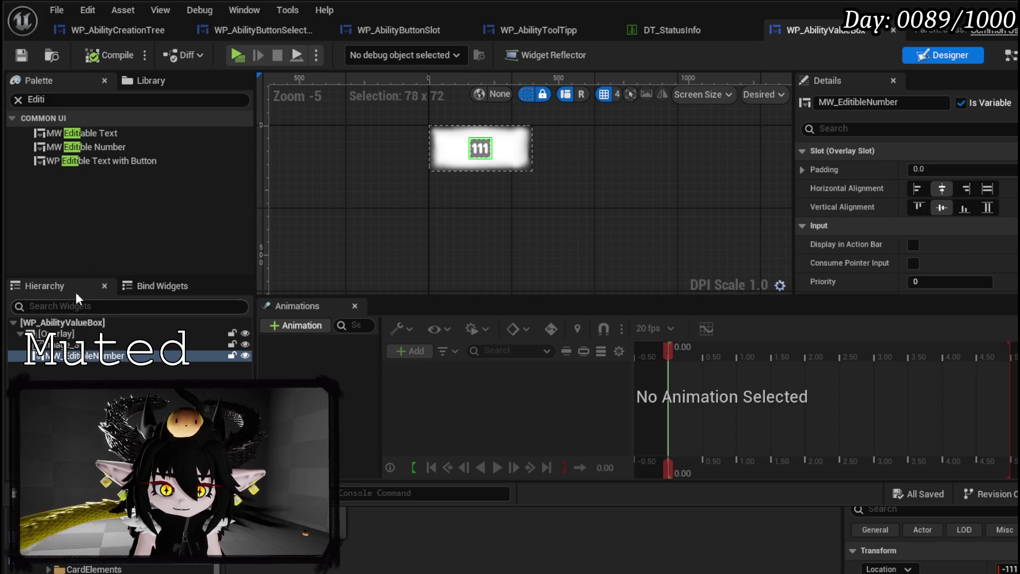
click(81, 99)
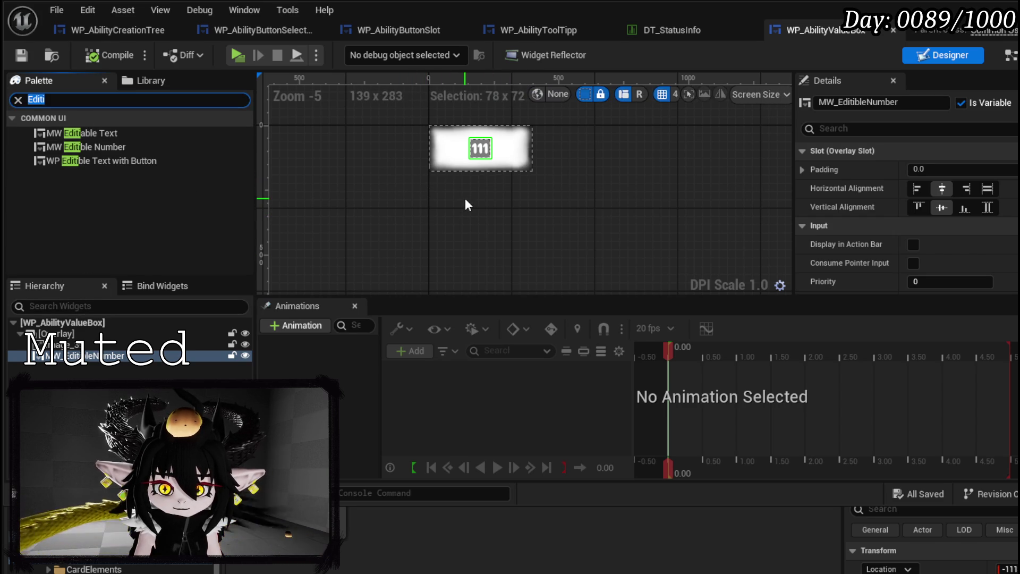
Add two Image widgets from the Palette into the value box overlay
text(Image)
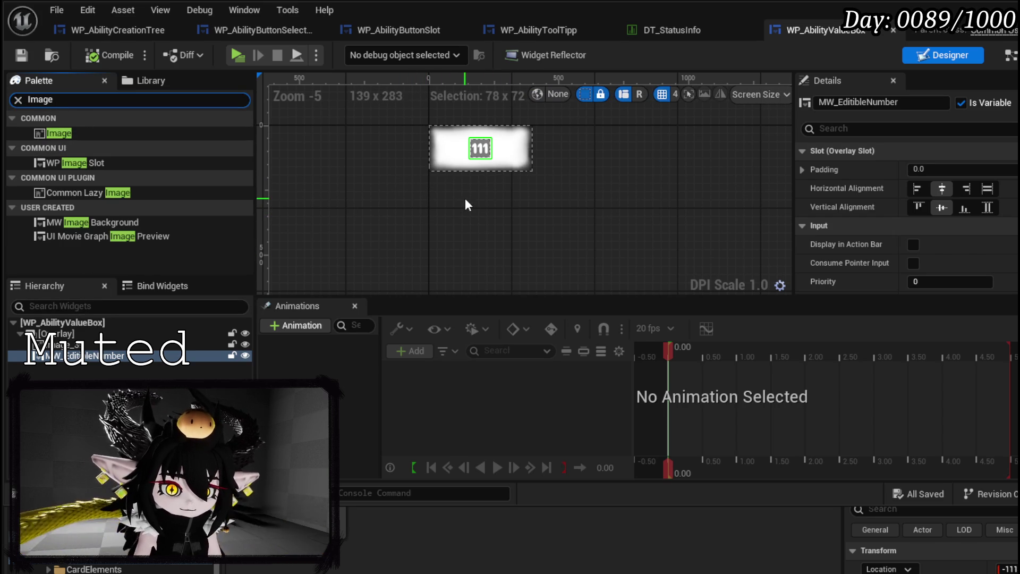
mouse_move(58, 133)
mouse_down()
mouse_move(90, 361)
mouse_move(80, 333)
mouse_up()
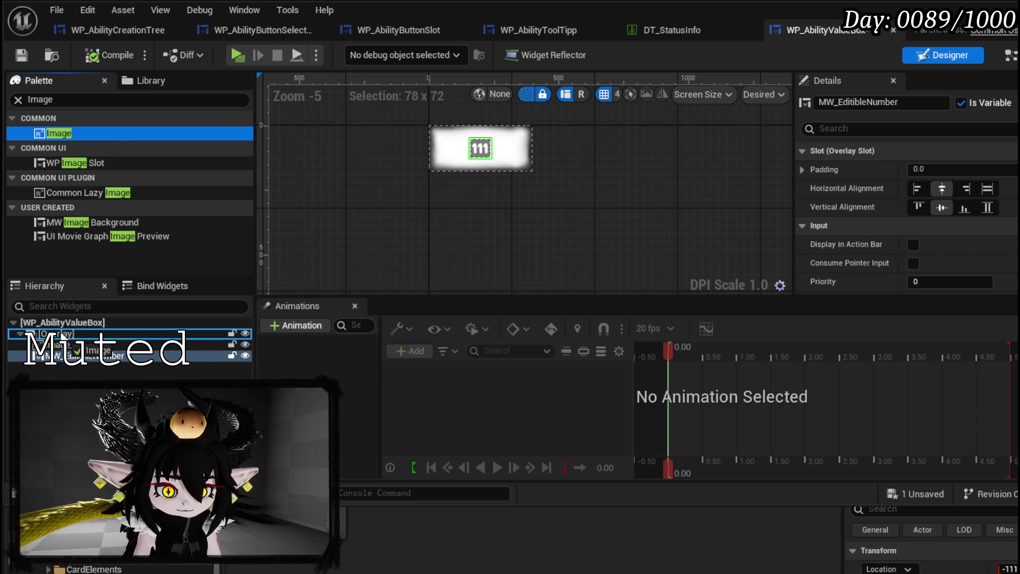
mouse_move(82, 132)
mouse_down()
mouse_move(96, 282)
mouse_move(72, 338)
mouse_up()
click(64, 368)
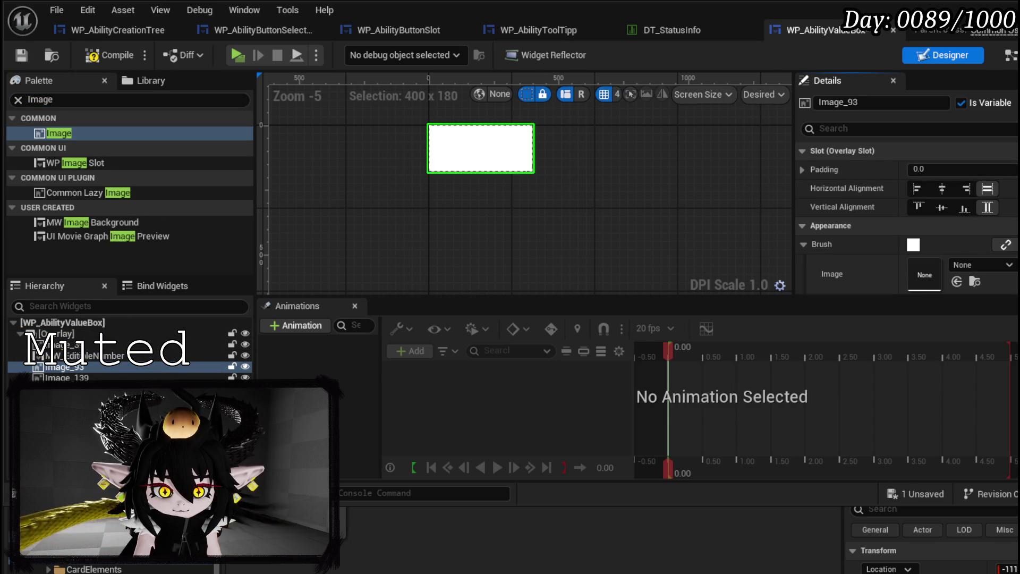
click(64, 378)
Stretch one image to fill the 400 x 180 box, place it behind the number, compile and save
click(987, 189)
click(986, 207)
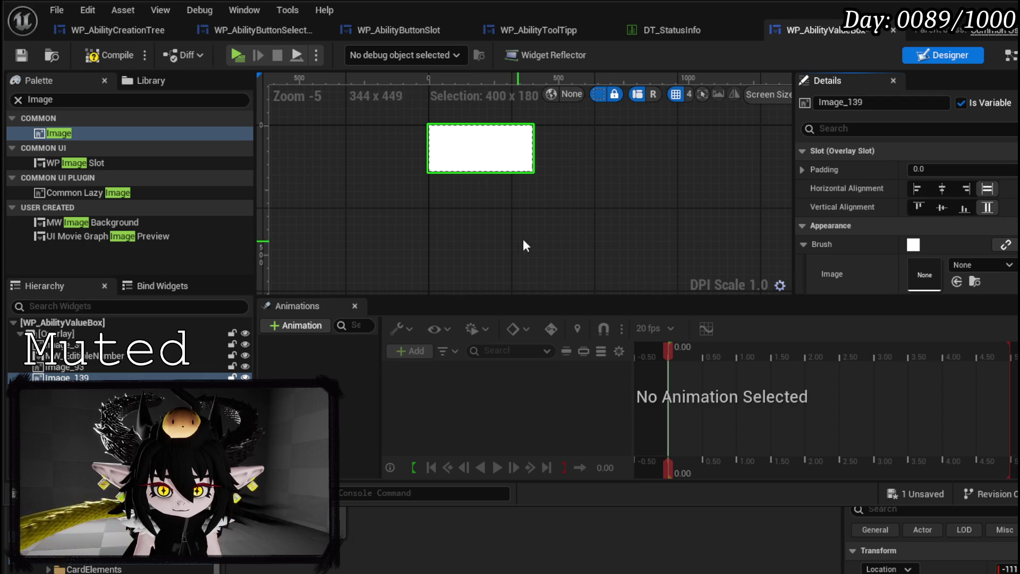
click(20, 58)
mouse_move(64, 368)
mouse_down()
mouse_move(88, 365)
mouse_move(80, 364)
mouse_up()
click(87, 58)
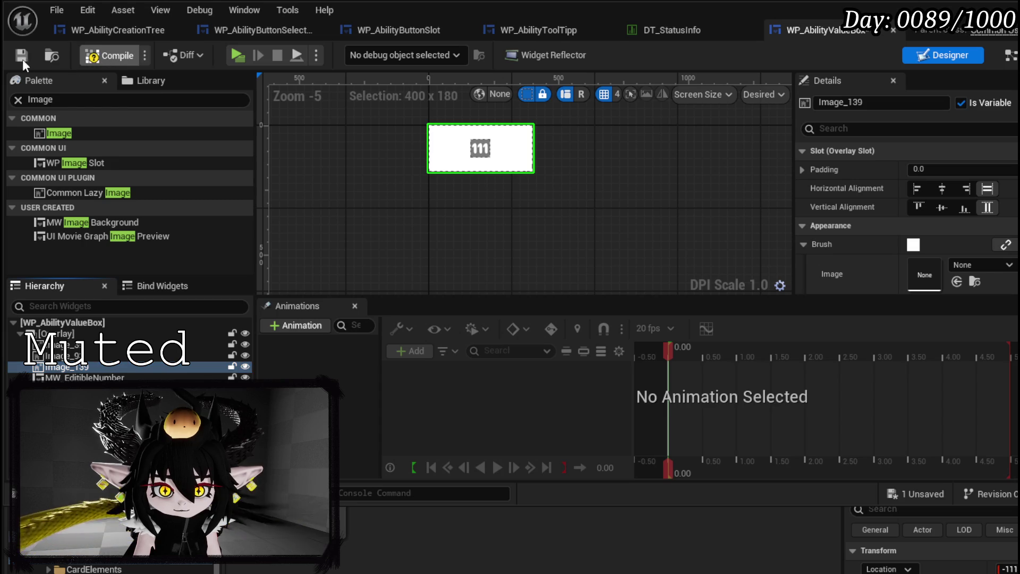
click(20, 56)
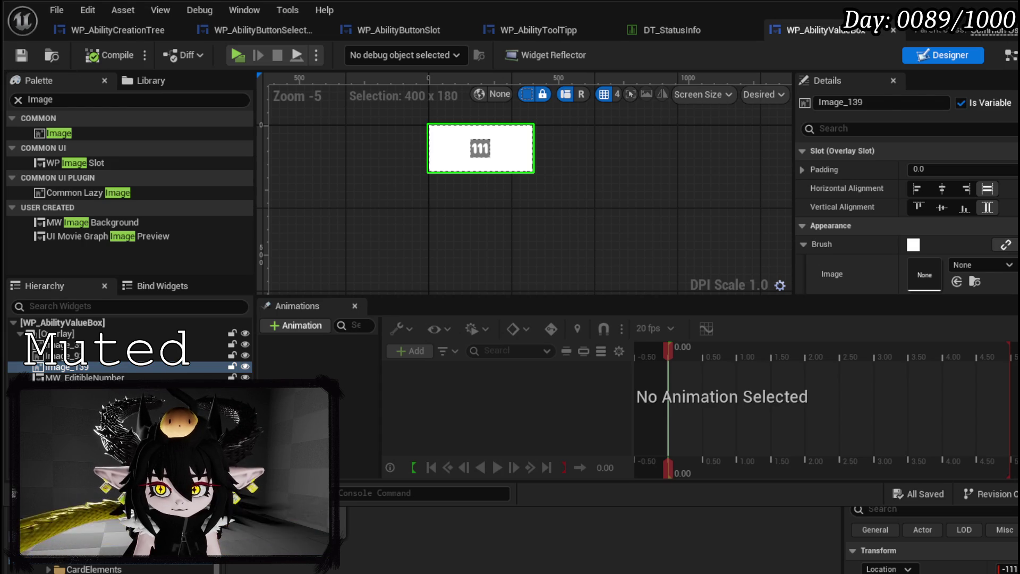
click(894, 30)
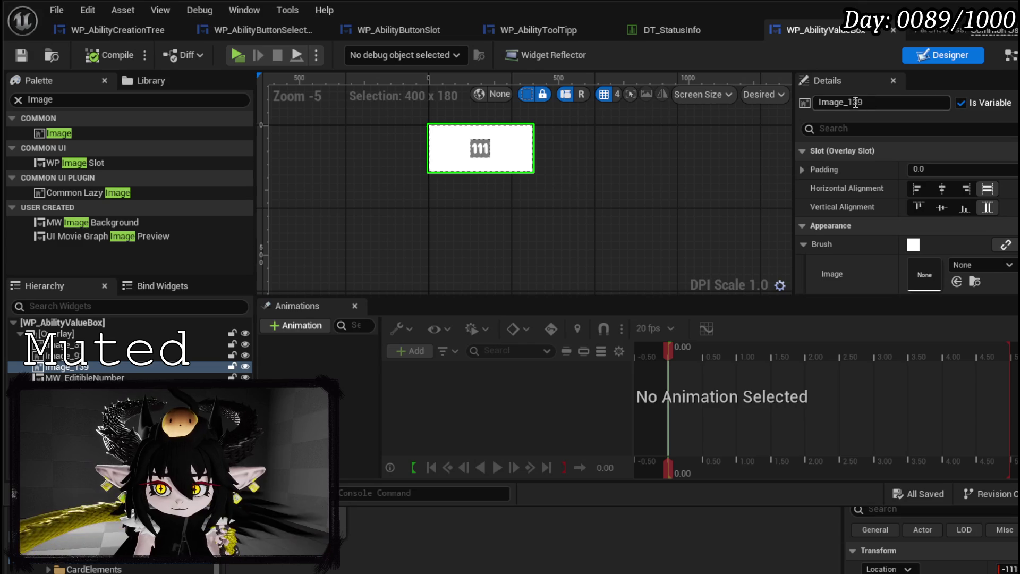
Rename the new image to Image_Line and give it the Line_Highlight texture
drag(850, 102, 900, 107)
text(L)
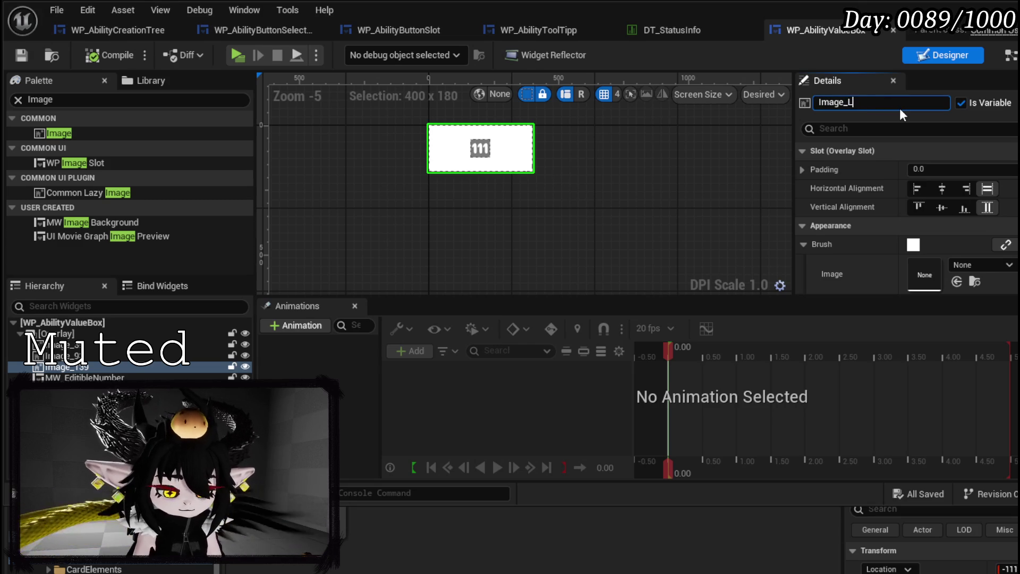
text(ine)
key(Return)
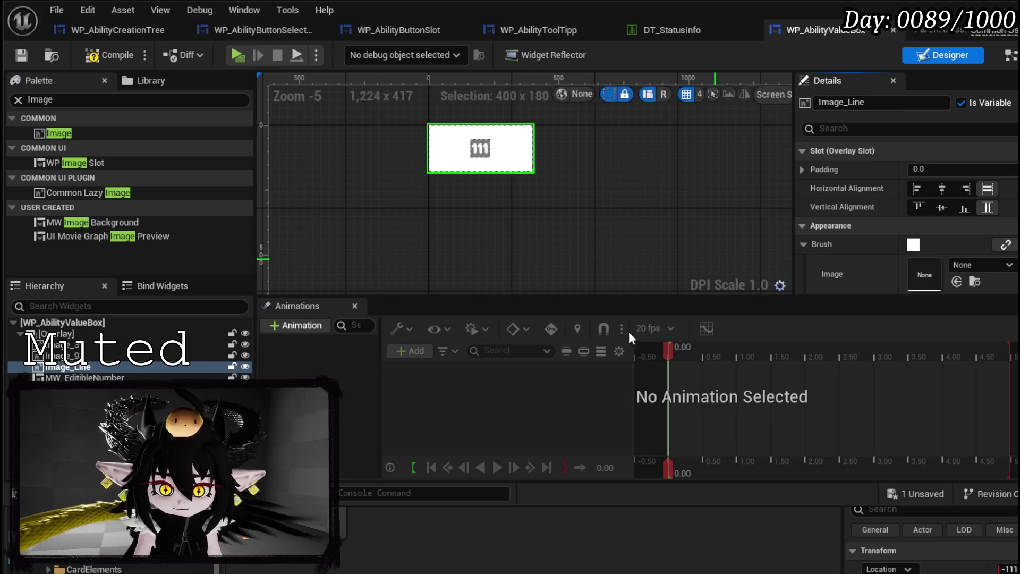
drag(335, 521, 924, 274)
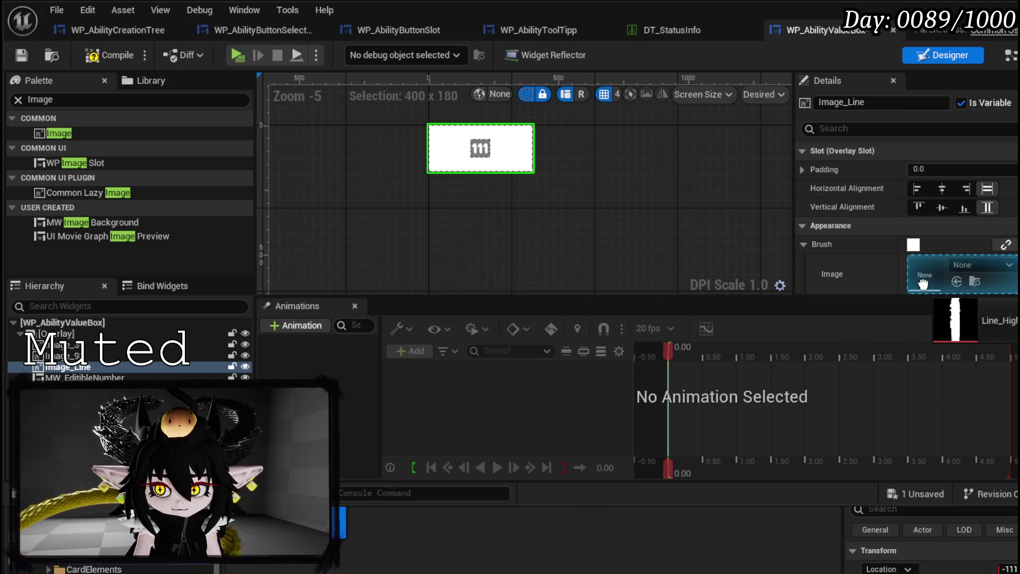
Centre Image_Line both ways in the overlay with 70 top padding
click(942, 188)
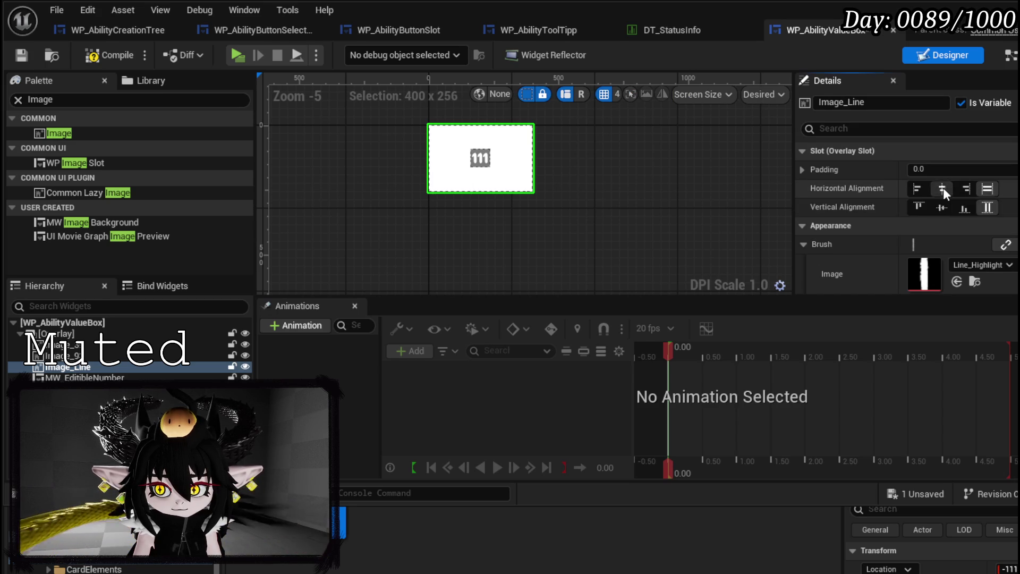
click(941, 206)
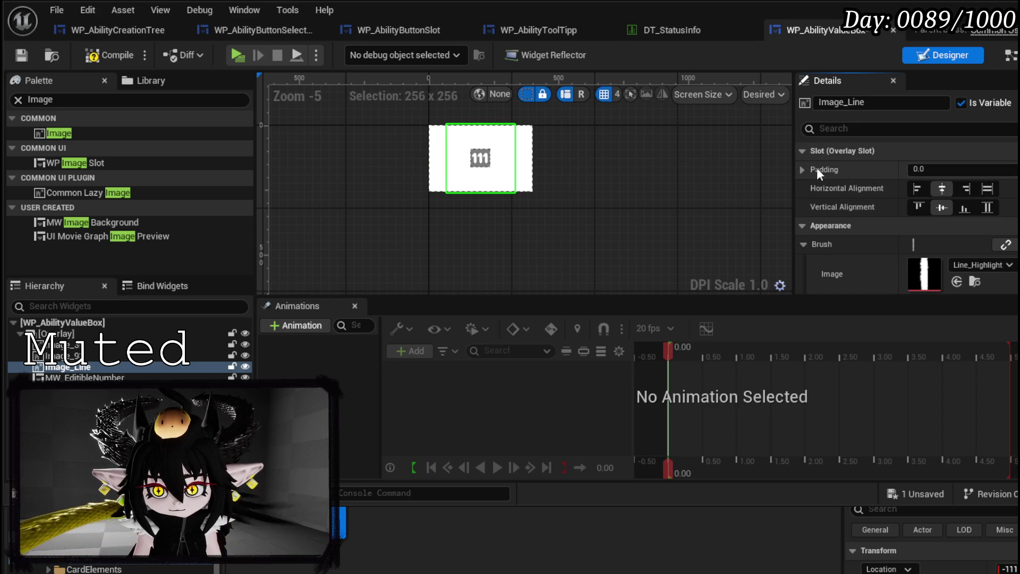
click(803, 169)
click(946, 206)
click(944, 207)
text(70)
key(Return)
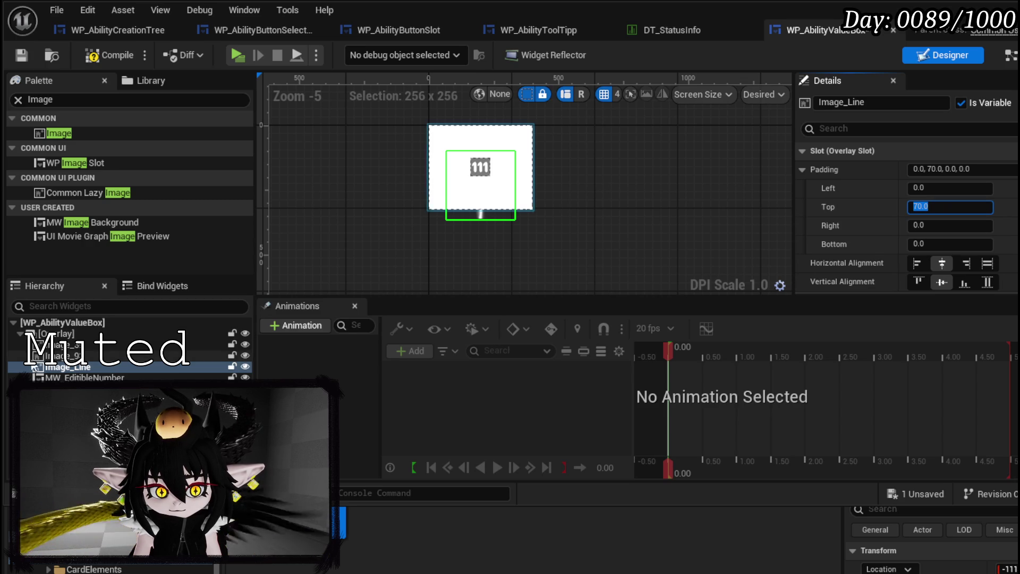
click(95, 334)
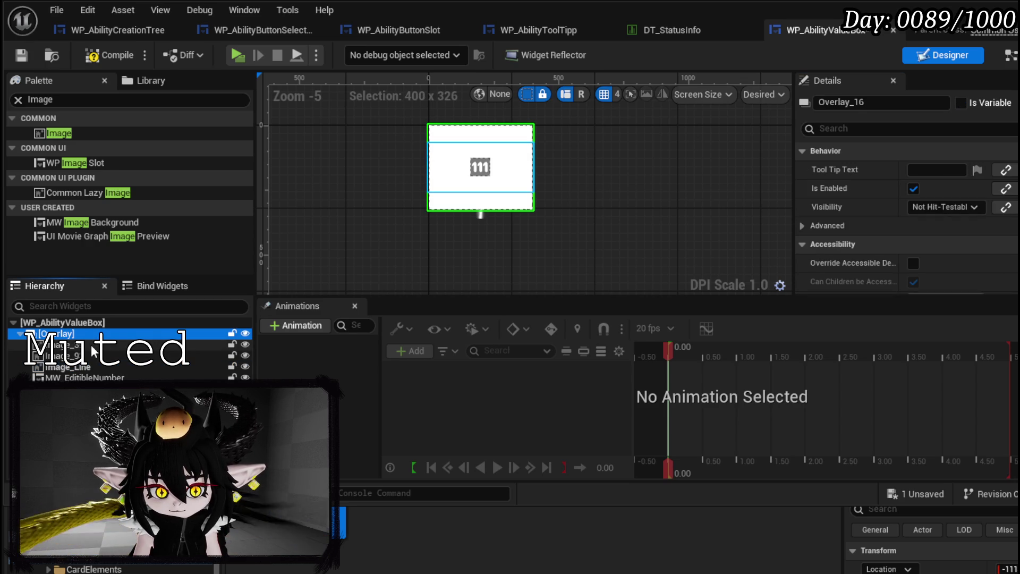
Centre Image_93 horizontally and vertically in the overlay at 32 x 32
click(91, 344)
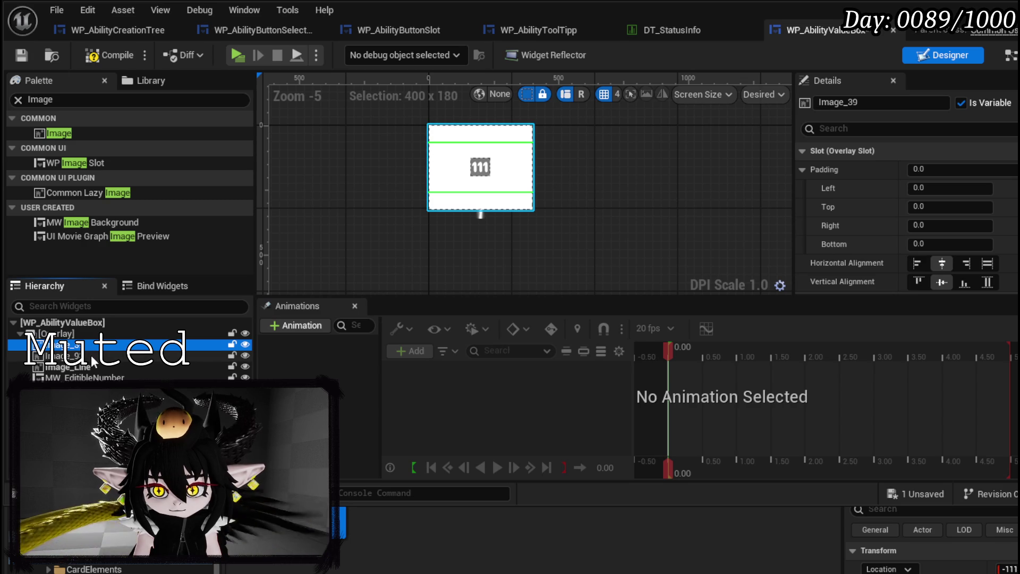
click(92, 356)
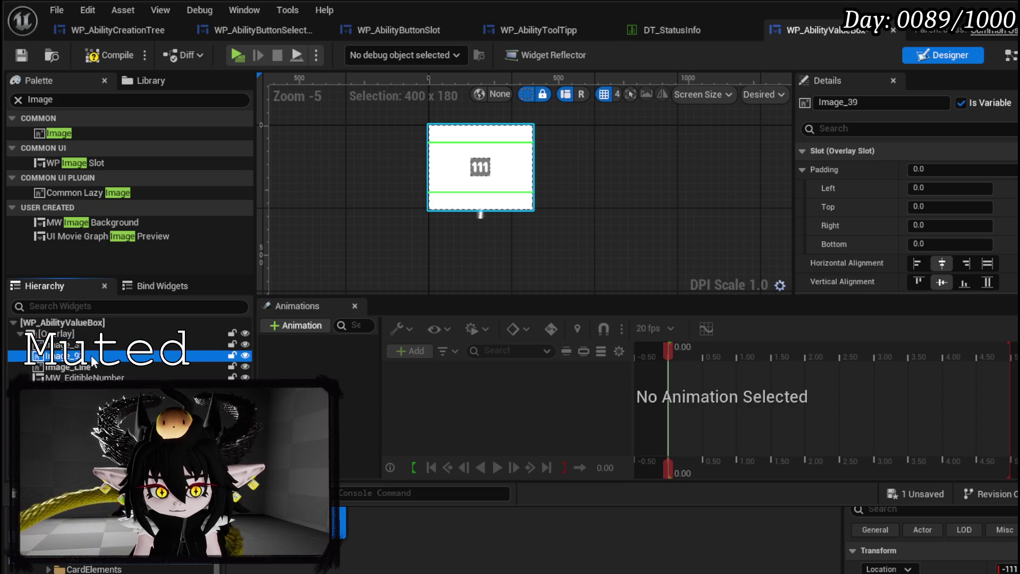
click(942, 263)
click(942, 282)
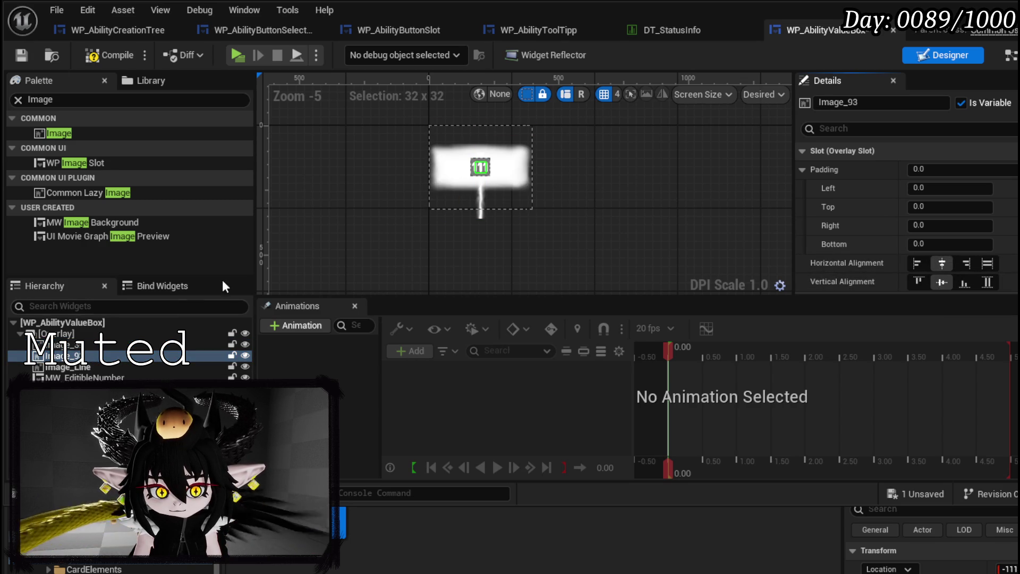
Check each layer's placement in the hierarchy, then compile and save the value box
click(87, 367)
click(85, 344)
click(80, 378)
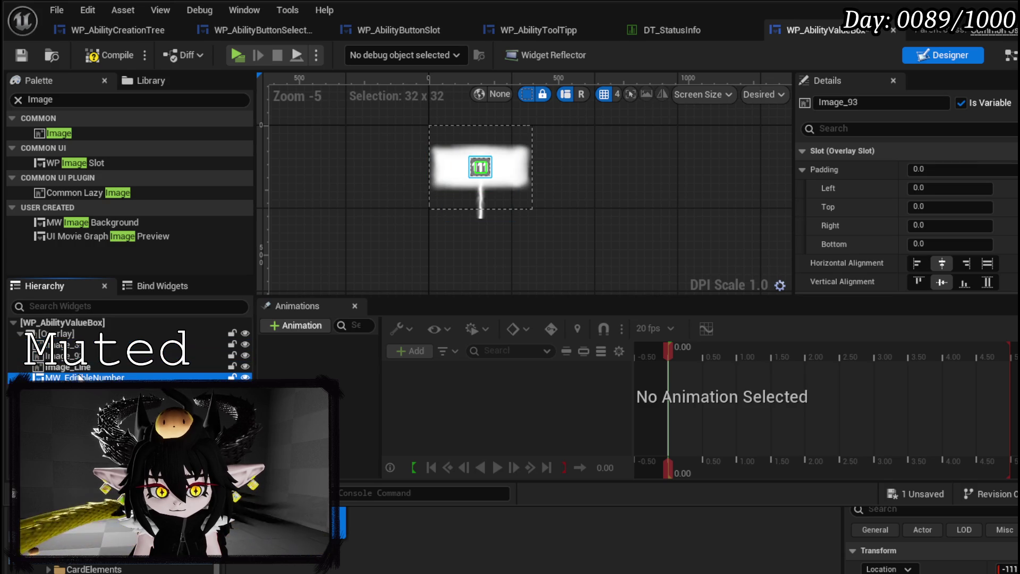
click(79, 366)
click(80, 356)
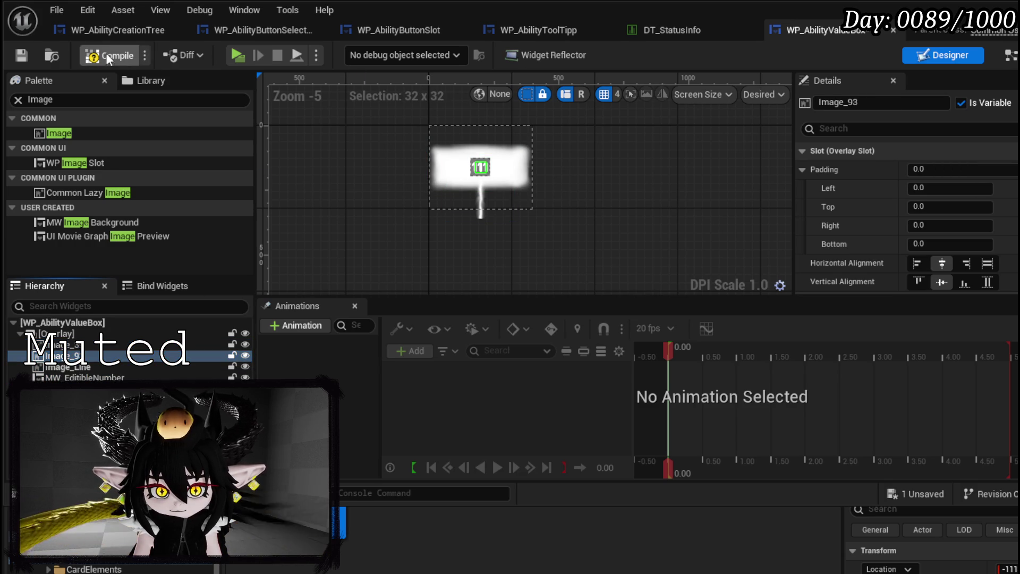
click(22, 55)
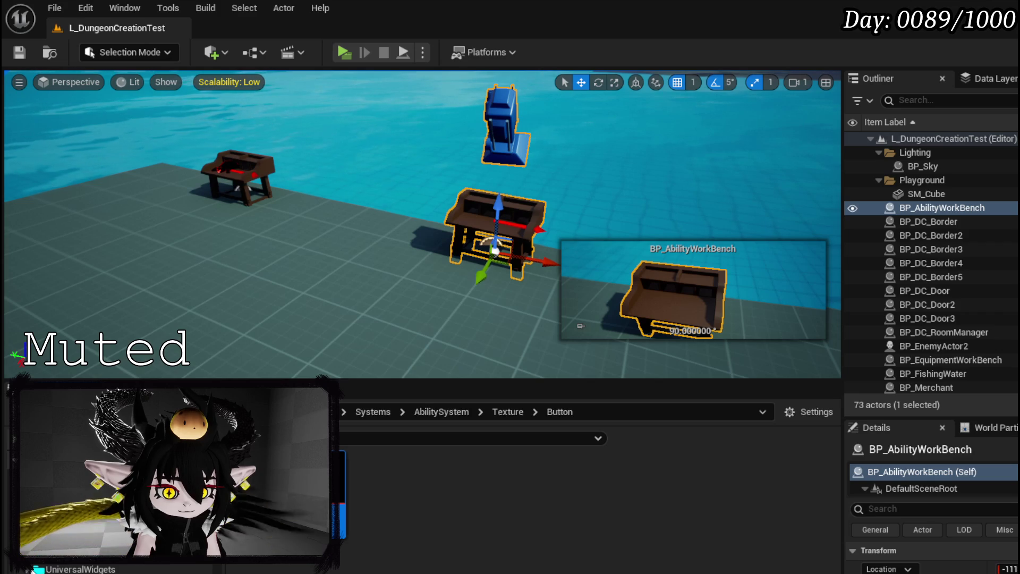
Assign the M_Main Button_Inst material from UniversalWidgets Buttons as Image_93's brush
click(80, 555)
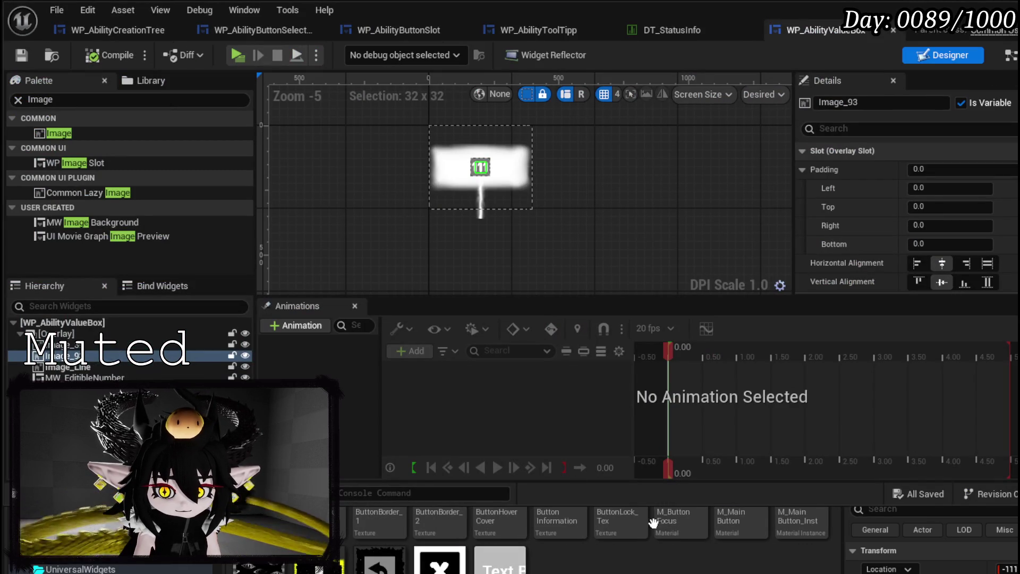
mouse_move(800, 521)
mouse_down()
mouse_move(977, 174)
mouse_move(915, 204)
mouse_move(934, 205)
mouse_move(927, 197)
mouse_up()
scroll(930, 205, down, 3)
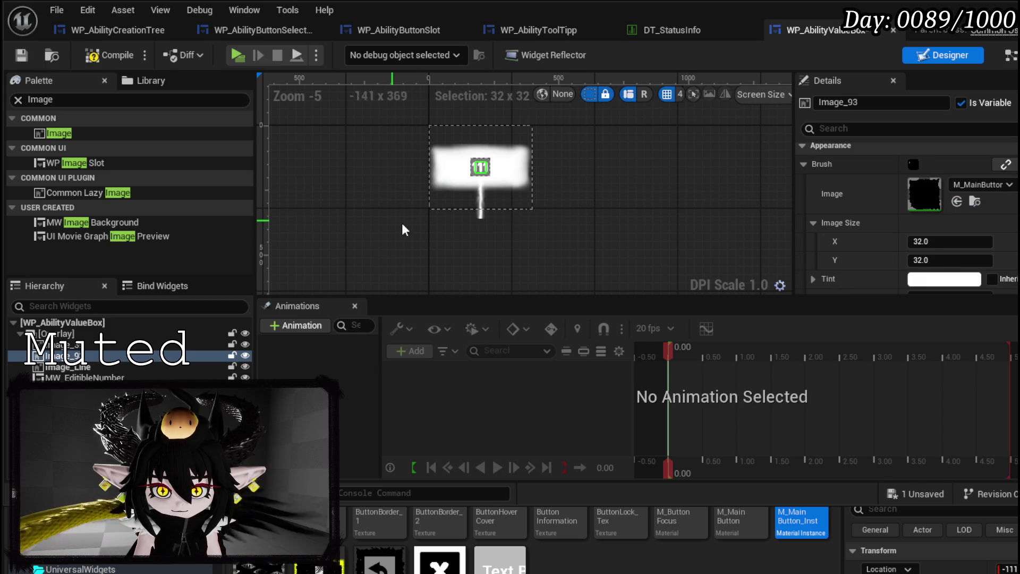
scroll(444, 193, up, 2)
scroll(627, 167, up, 1)
drag(645, 180, 661, 237)
Try sizes for Image_93, widening it to 400 and settling the height at 150
click(971, 240)
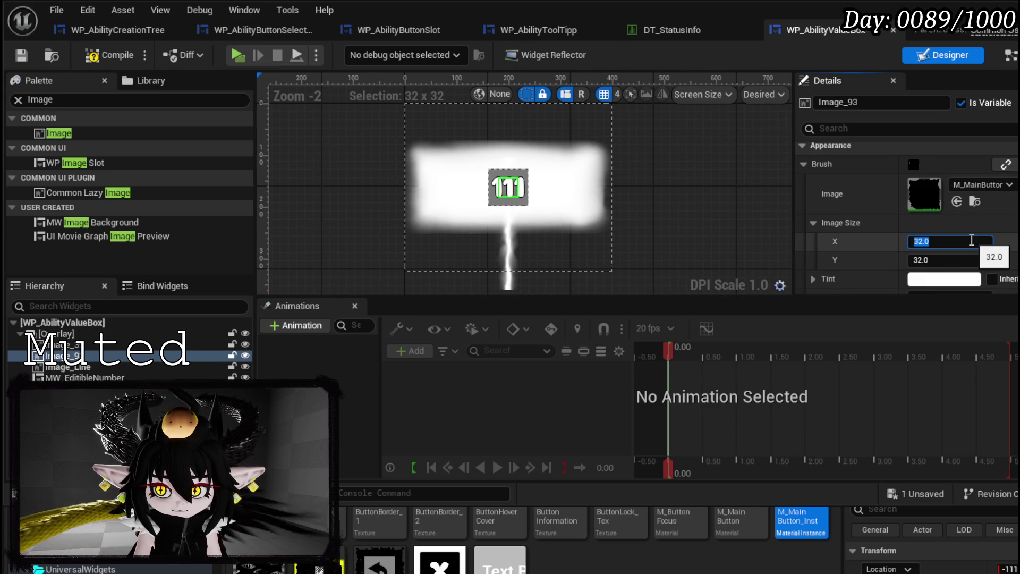
text(150)
key(Return)
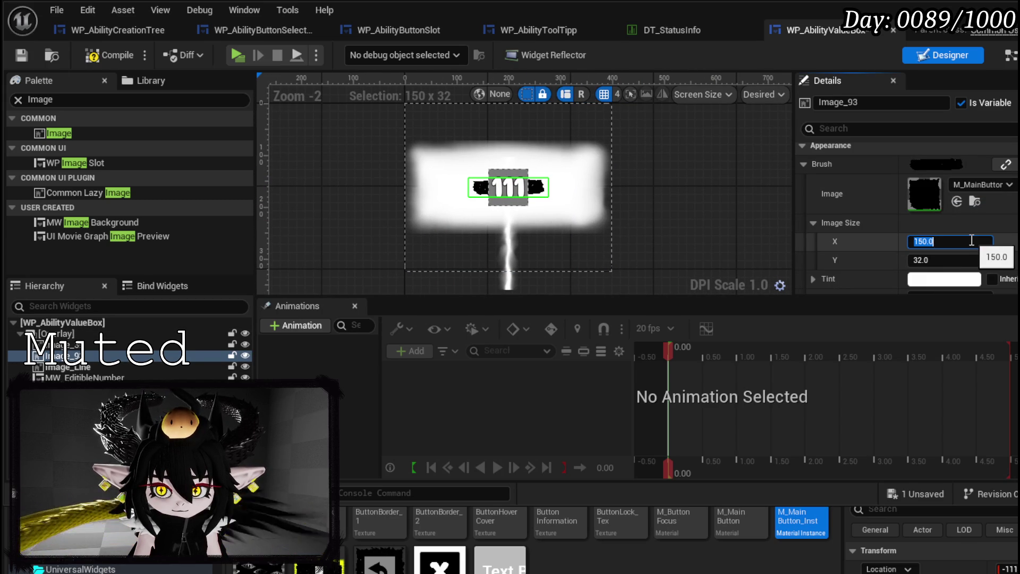
key(Return)
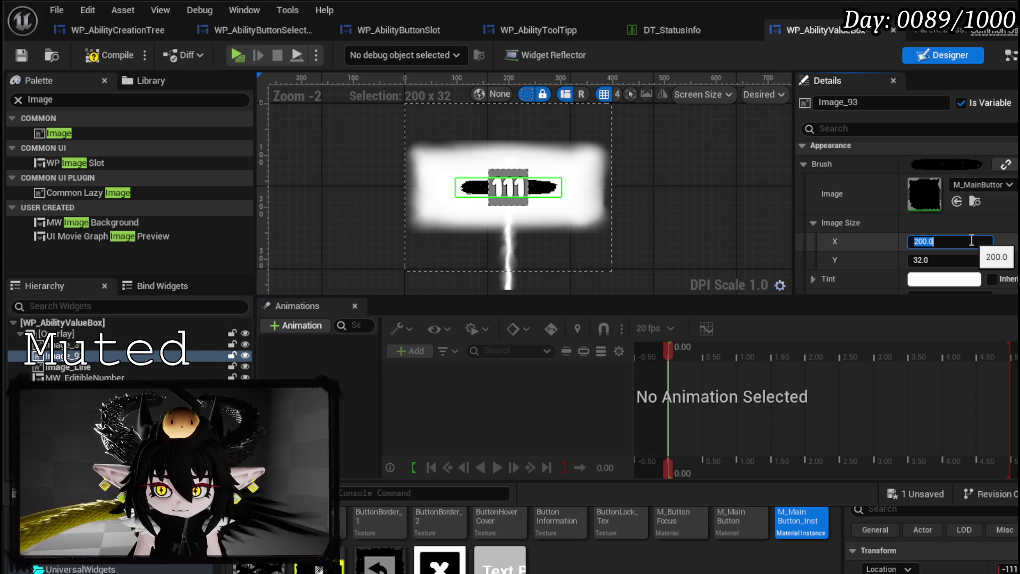
text(0)
key(Return)
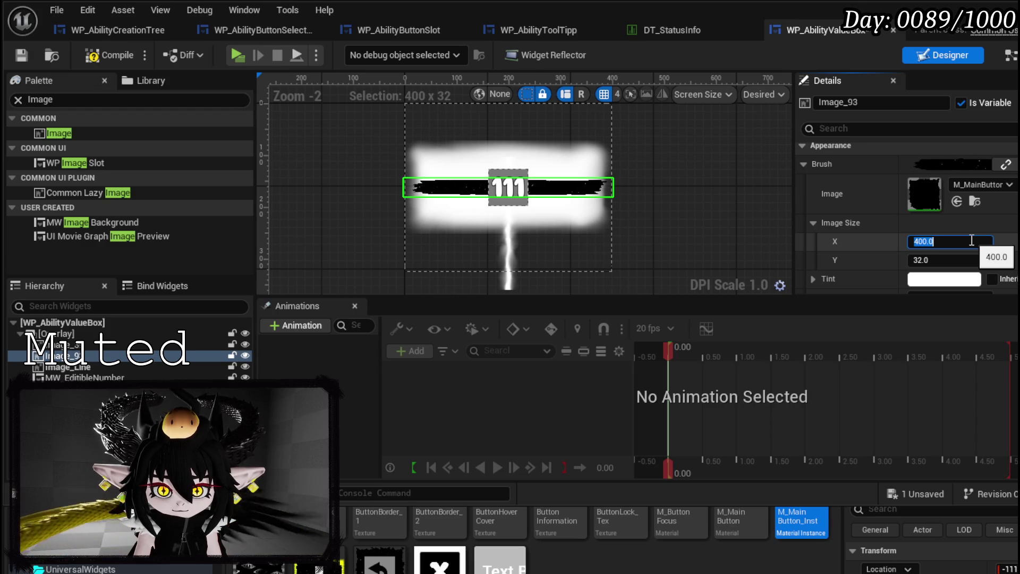
click(954, 260)
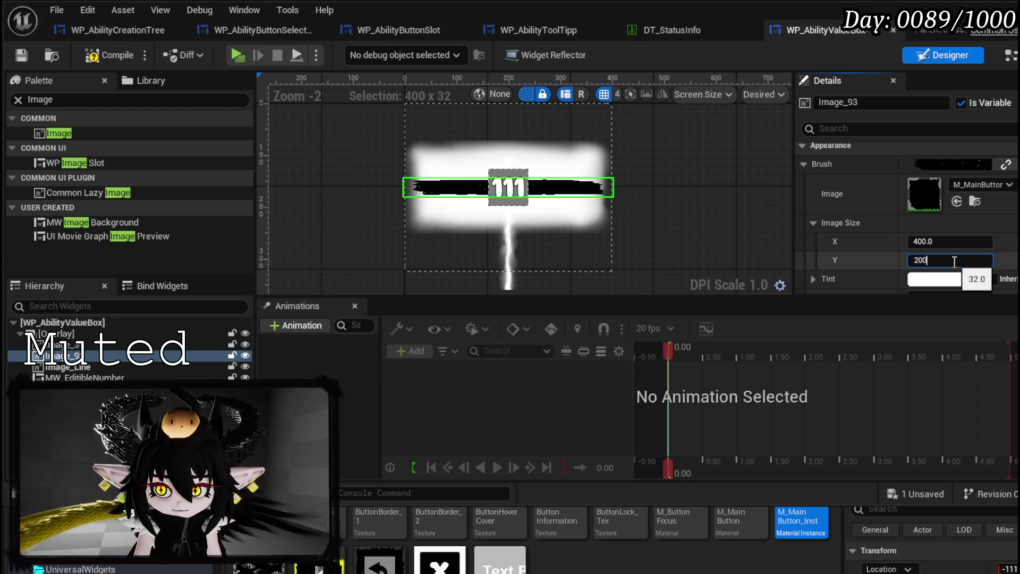
text(.0)
key(Return)
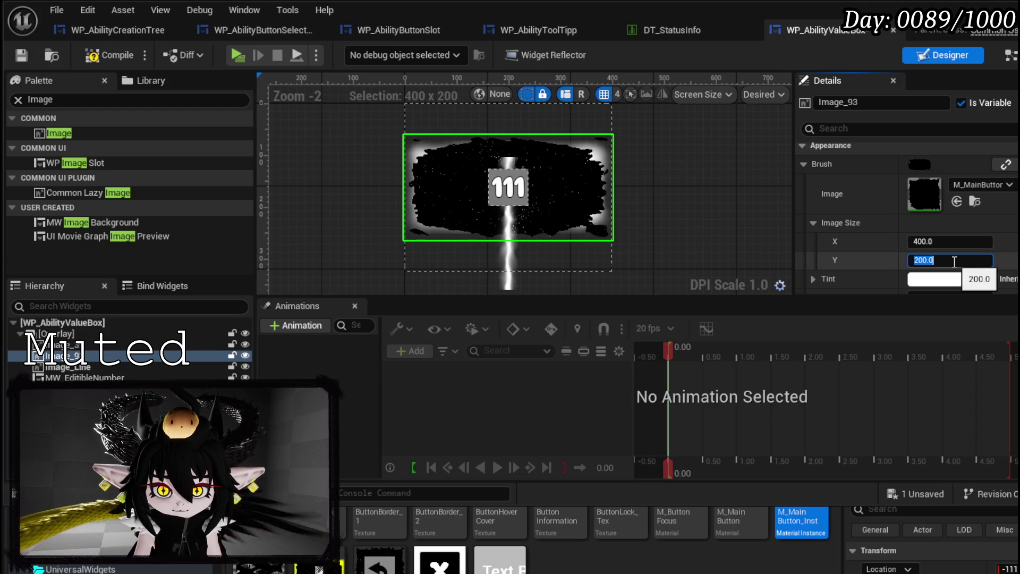
text(180)
key(Return)
text(150)
key(Return)
Narrow Image_93's width to 350, then compile and save the widget
click(941, 246)
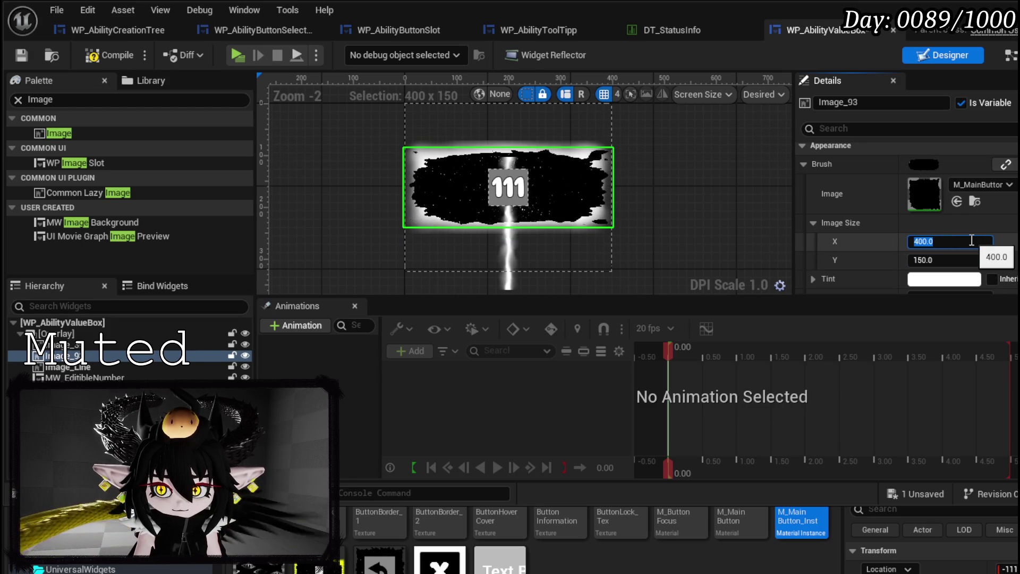
text(350)
key(Return)
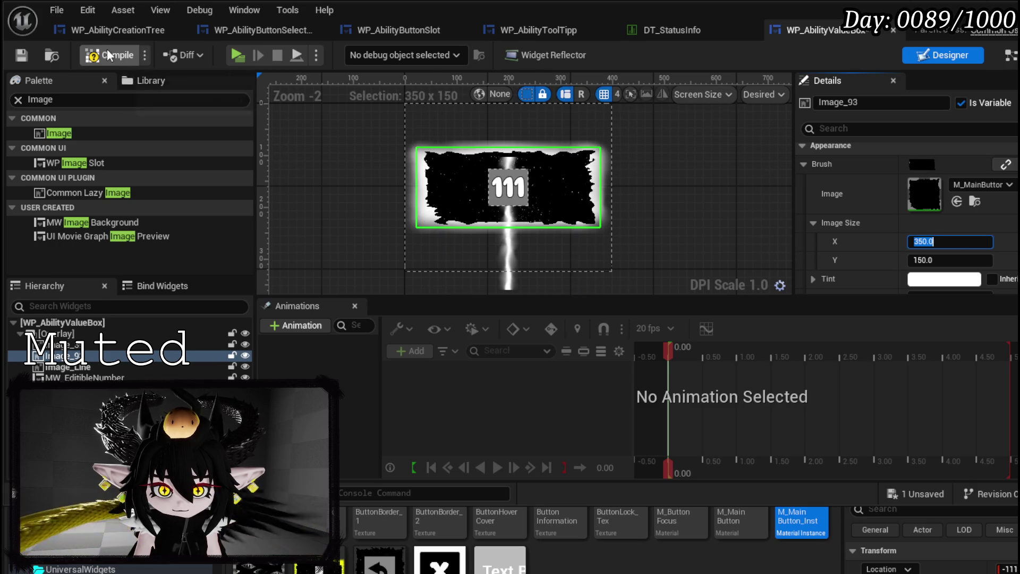
click(27, 55)
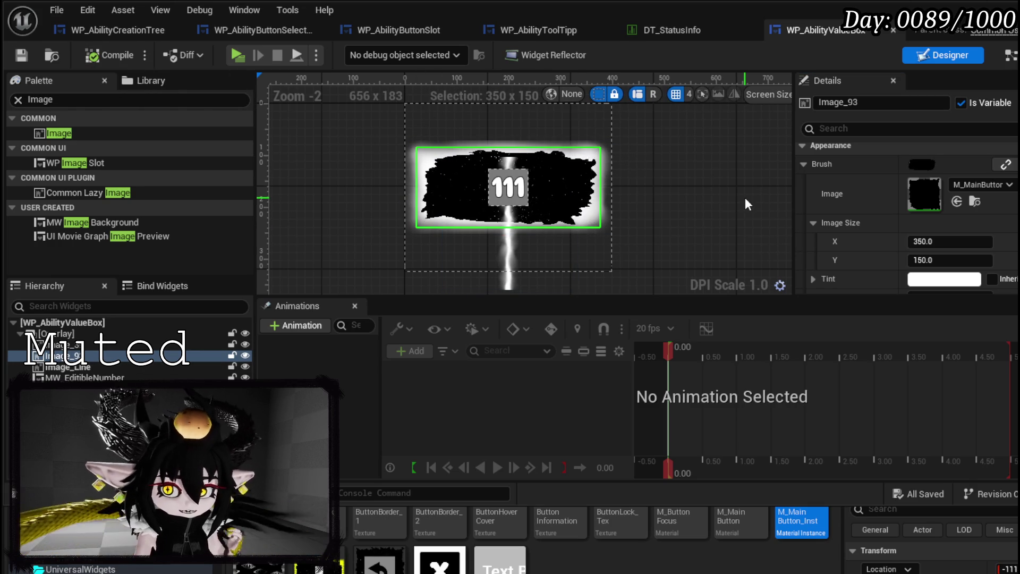
click(87, 369)
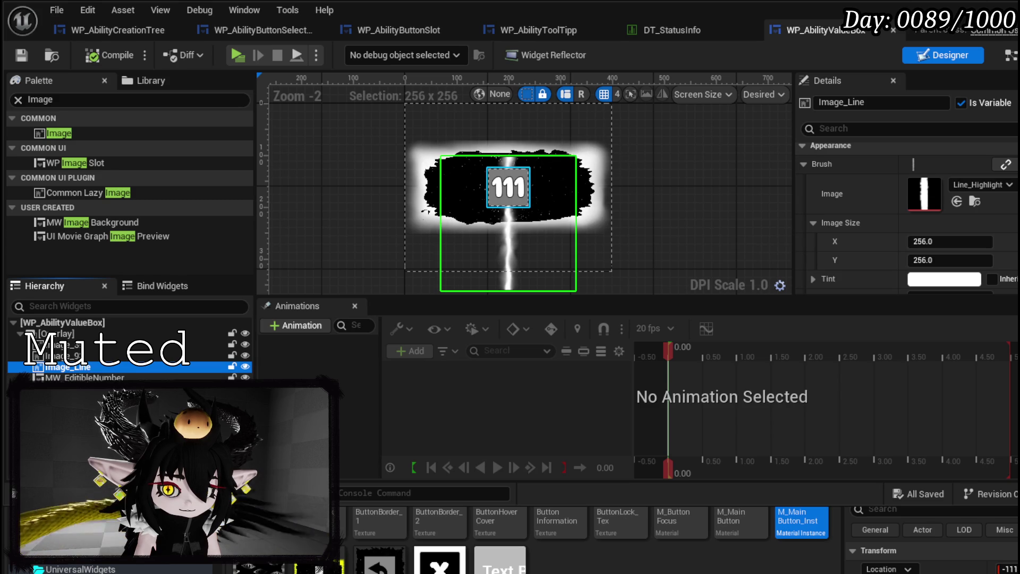
Move Image_Line to the top of the Overlay children so it draws behind the button, then compile and save
mouse_move(80, 377)
mouse_down()
mouse_move(76, 347)
mouse_move(79, 372)
mouse_move(95, 360)
mouse_up()
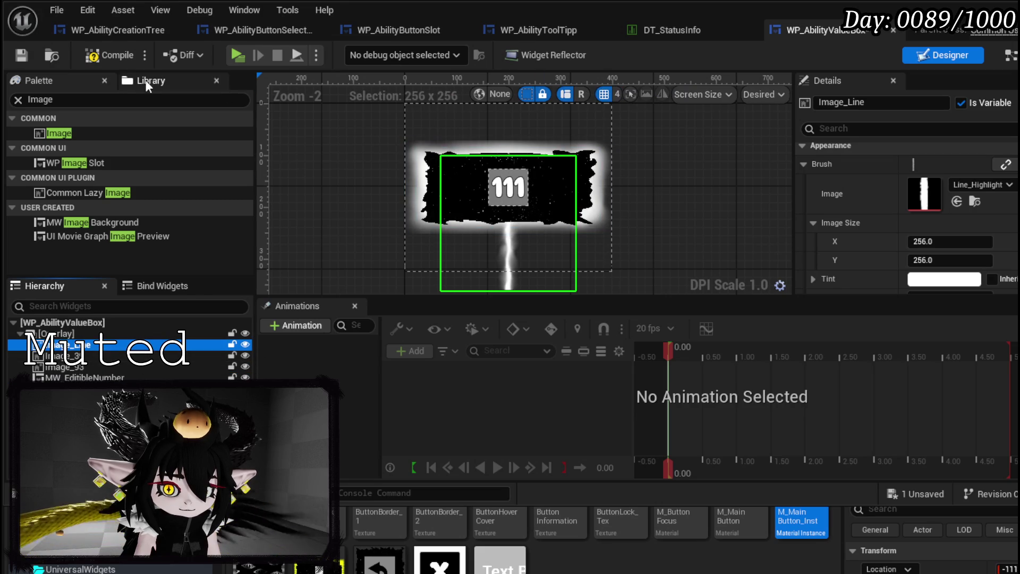
click(104, 53)
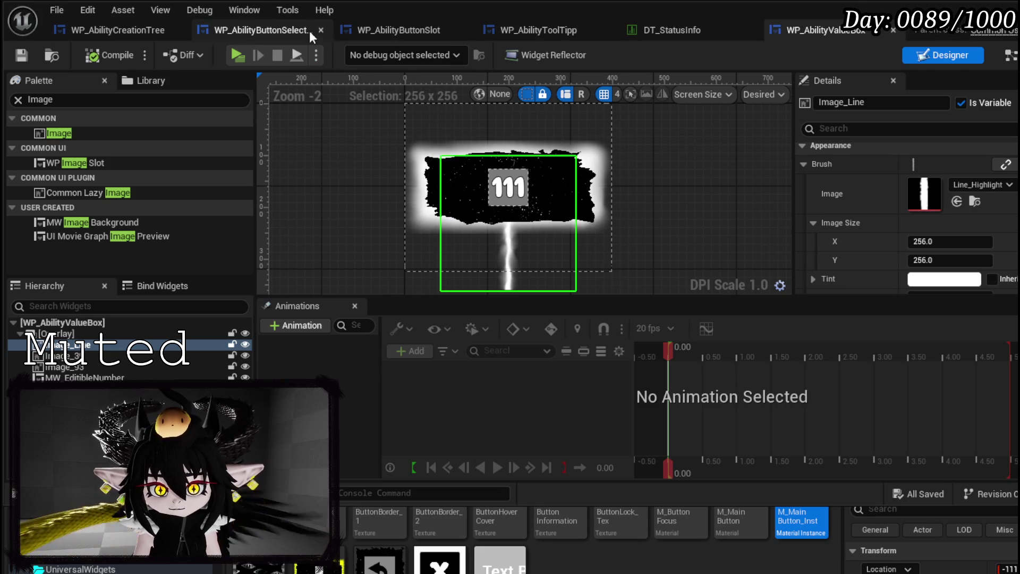
In WP_AbilityCreationTree, rename the BuildBar function to BuildButtonBar
click(83, 33)
scroll(80, 170, up, 5)
scroll(78, 165, up, 2)
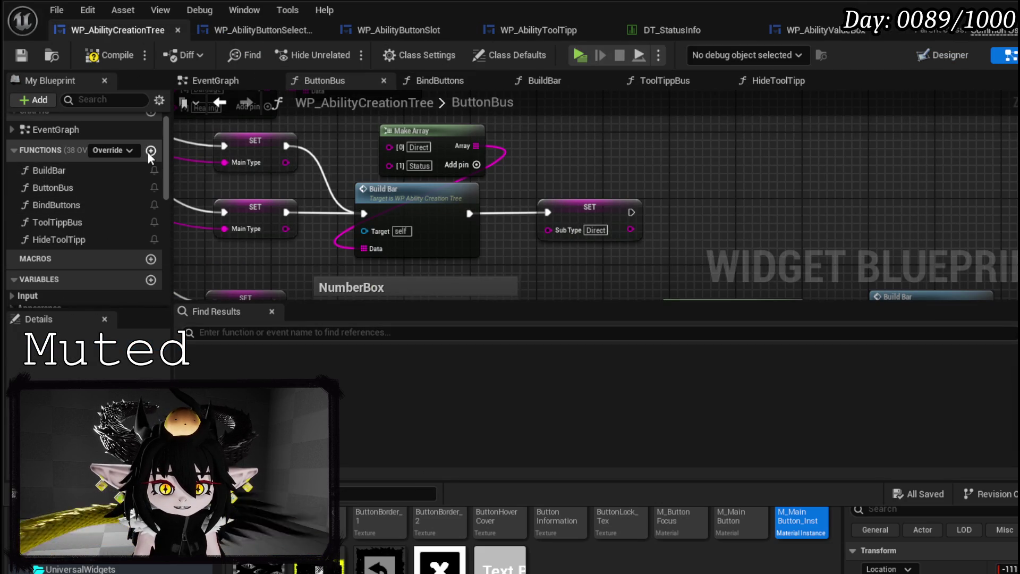
right_click(49, 170)
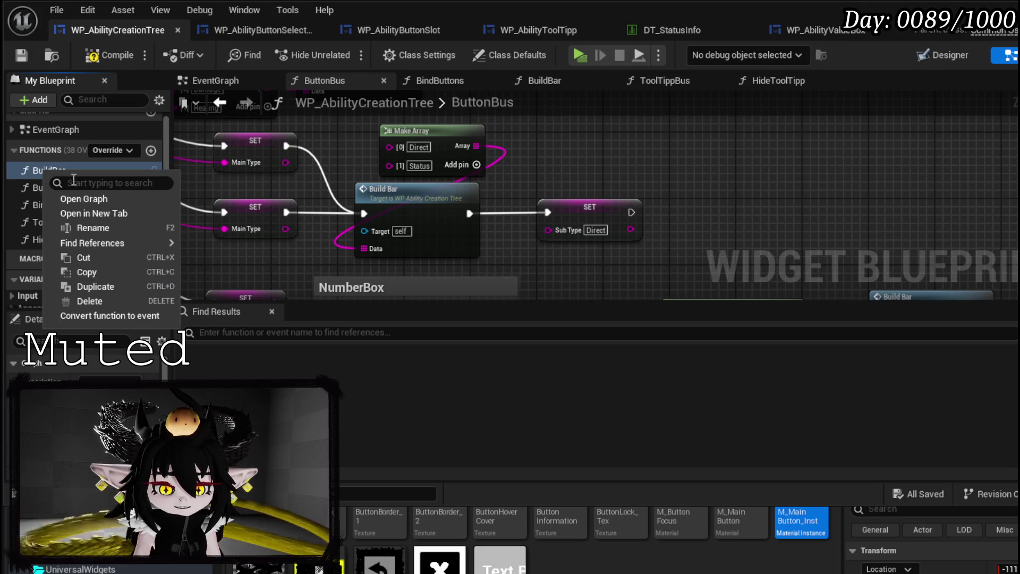
click(104, 223)
click(106, 175)
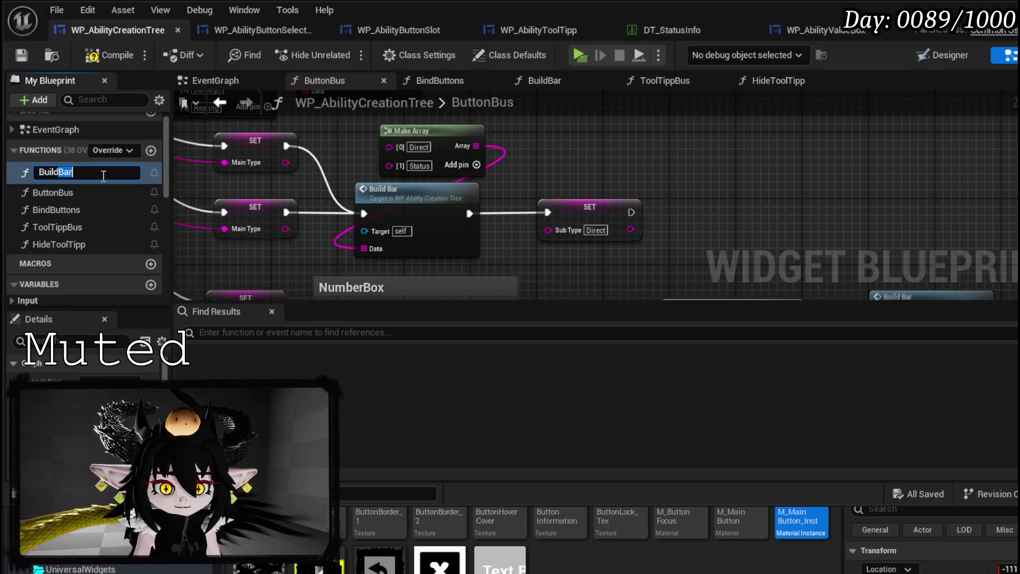
key(shift+Left)
key(shift+Left)
key(shift+Left)
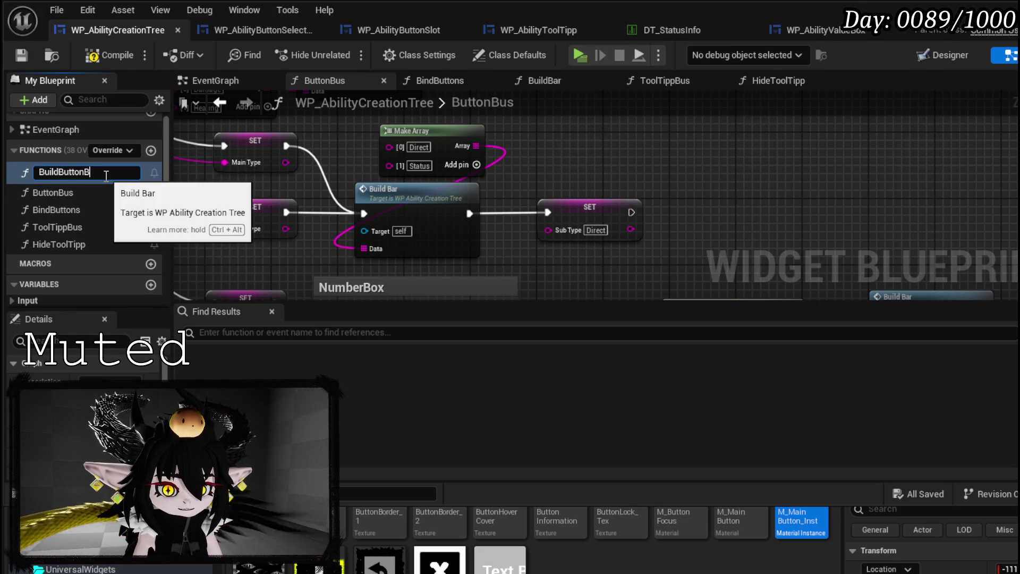
key(Return)
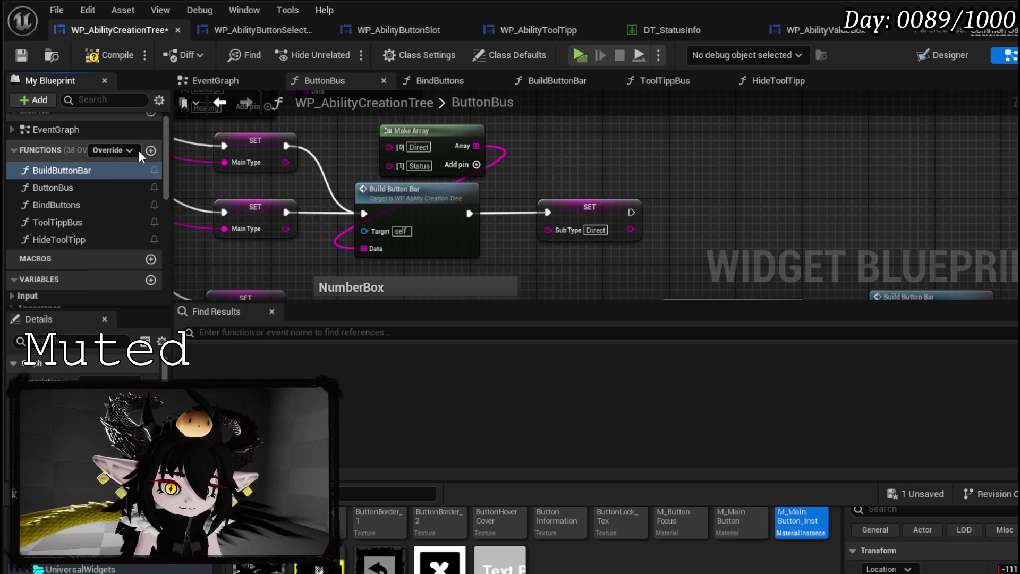
Add a BuildValueBar function under BuildButtonBar in the function list and open its graph
click(151, 152)
text(BuildValue)
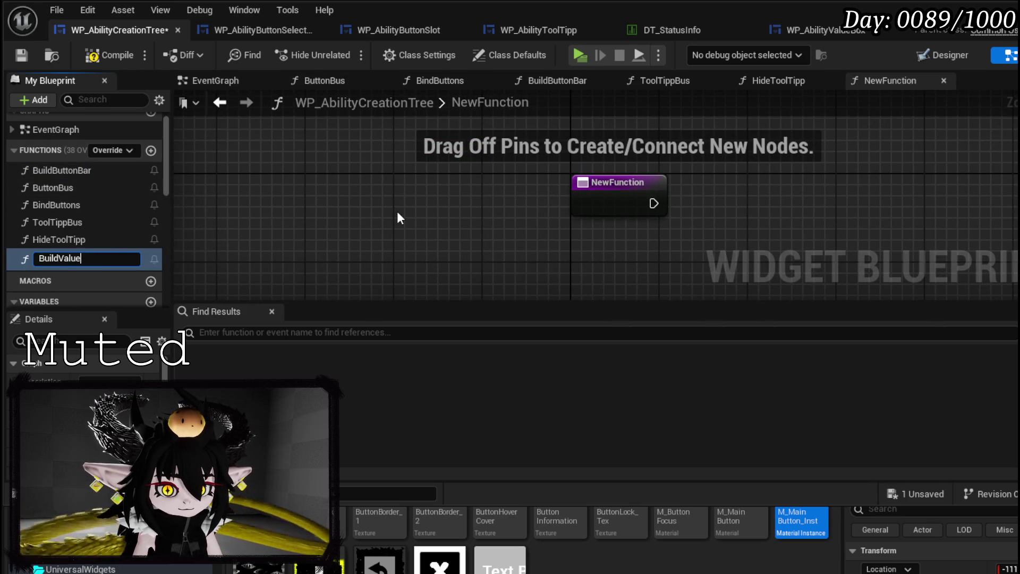
text(Bar)
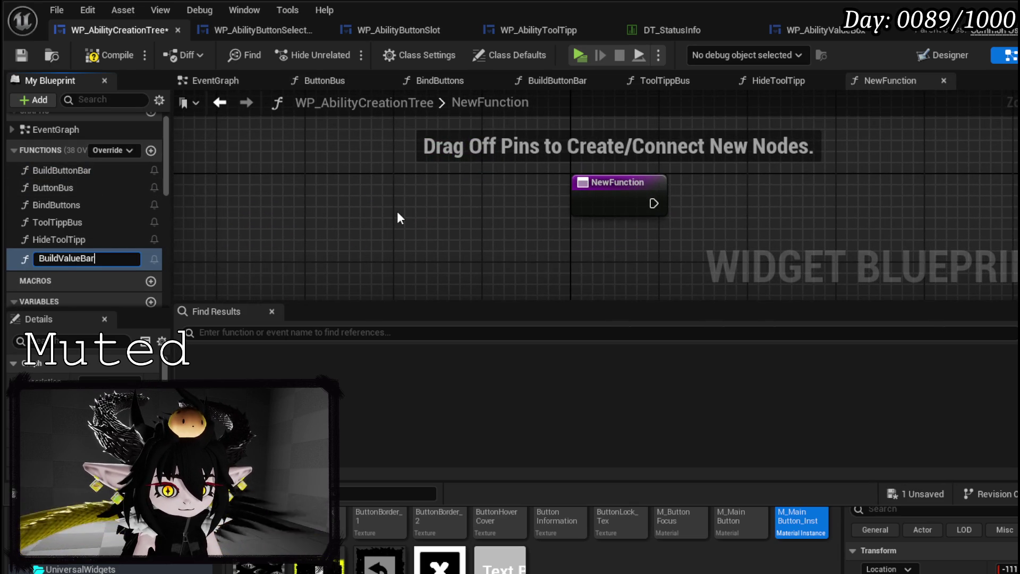
key(Return)
drag(50, 253, 51, 185)
double_click(84, 177)
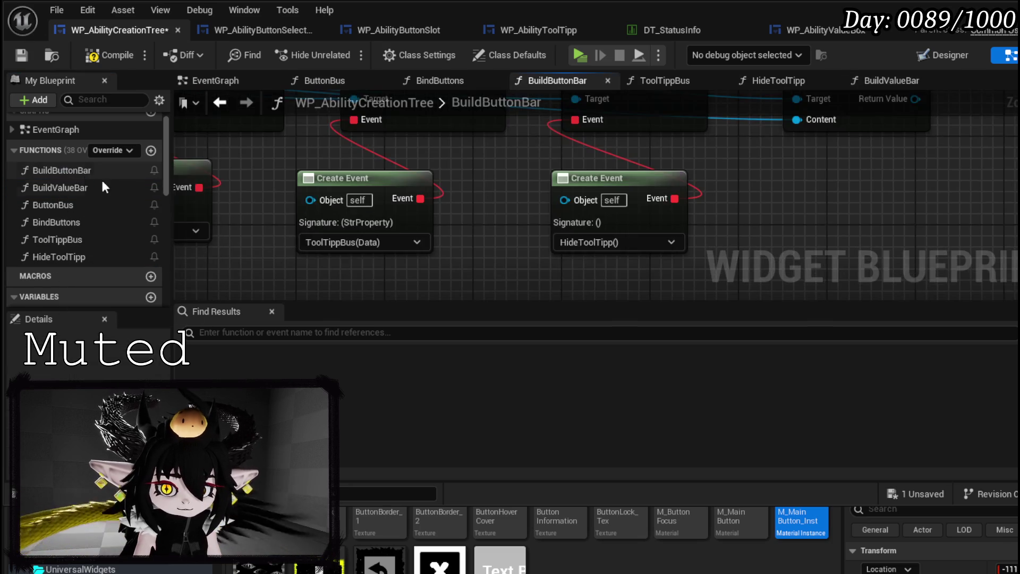
scroll(753, 170, up, 3)
scroll(738, 186, down, 3)
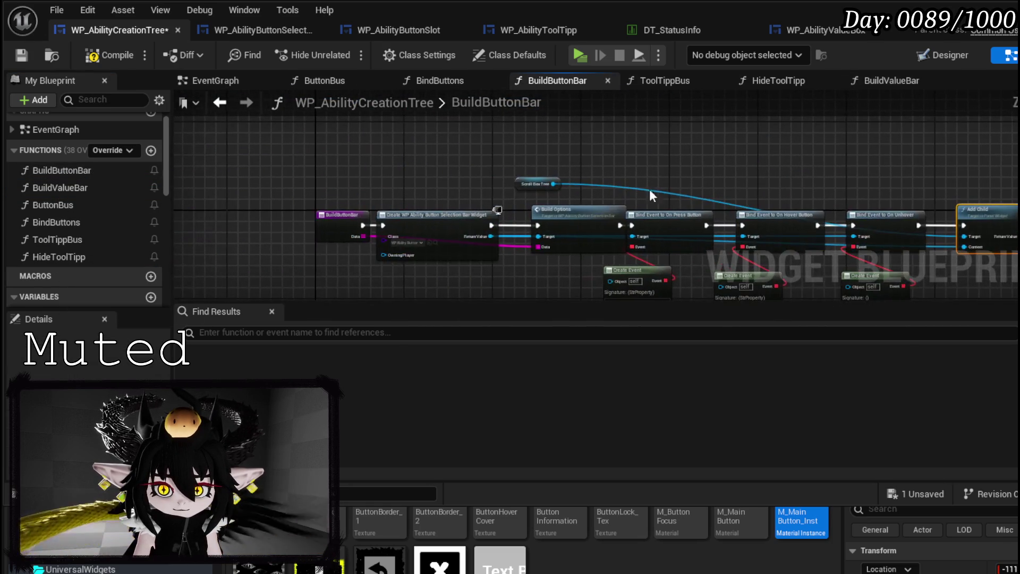
double_click(68, 187)
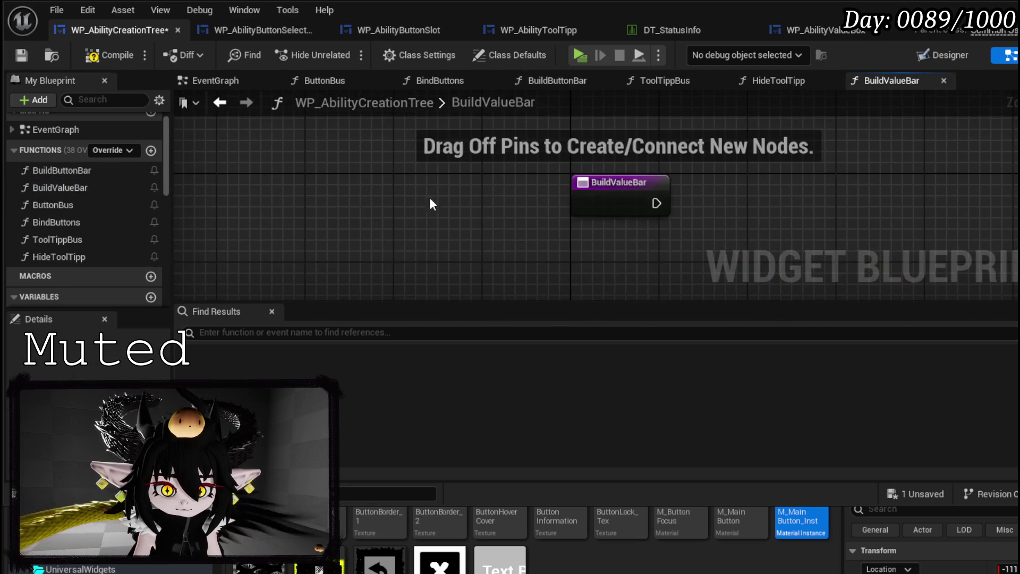
Add a Create Widget node after BuildValueBar's entry, feeding Add Child's execution and Content
drag(398, 207, 415, 257)
text(c)
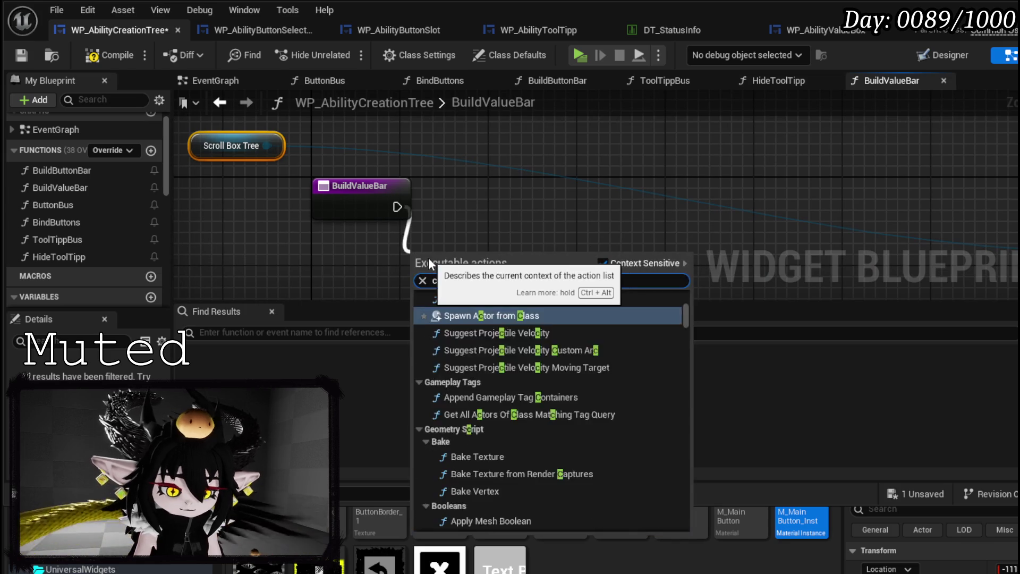
text(reate widge)
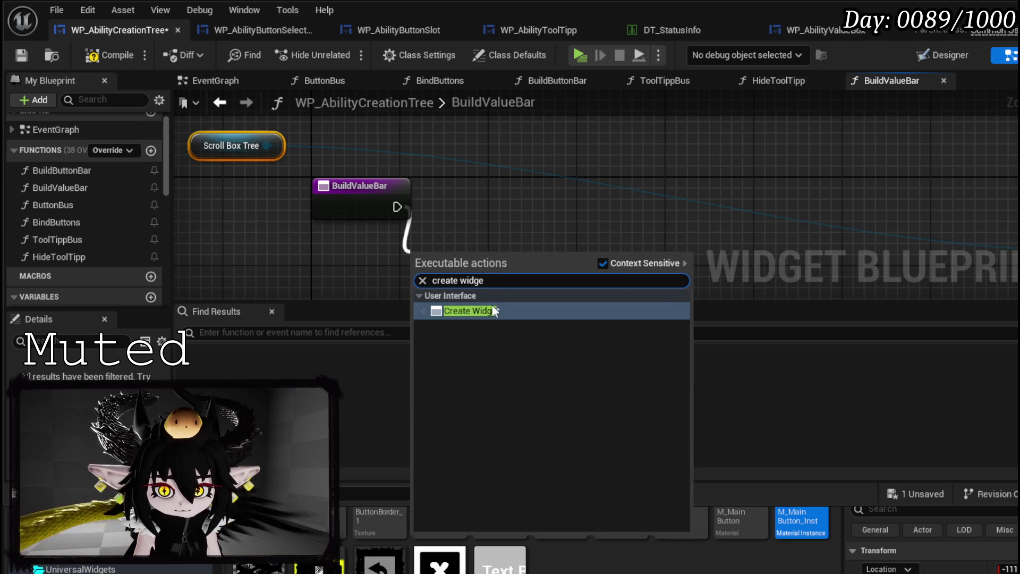
click(492, 311)
drag(467, 247, 609, 193)
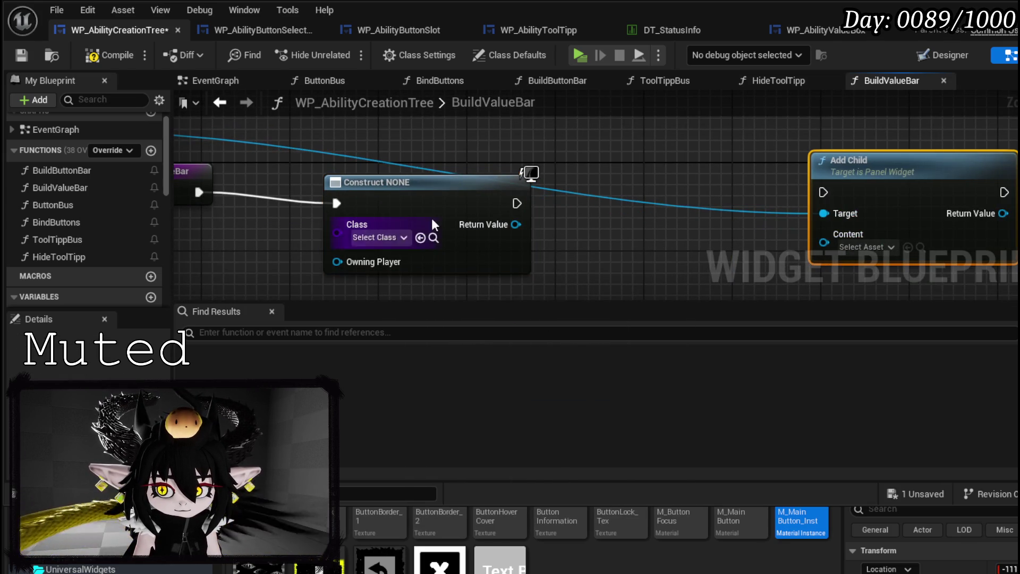
drag(516, 203, 824, 192)
drag(516, 224, 866, 247)
Set the Create Widget class to WP_AbilityValueBox, tidy the nodes and compile
click(358, 235)
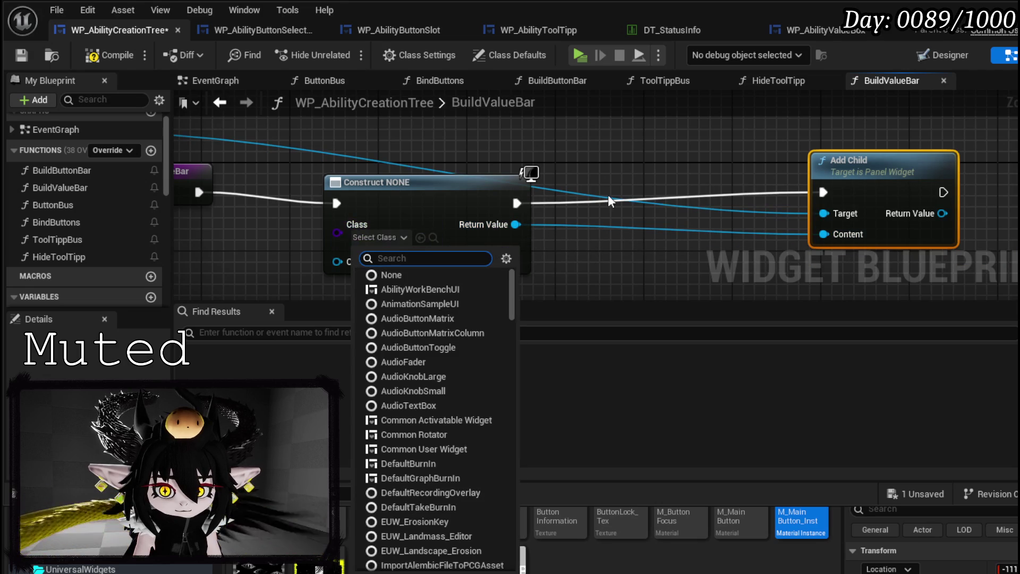
text(Ability)
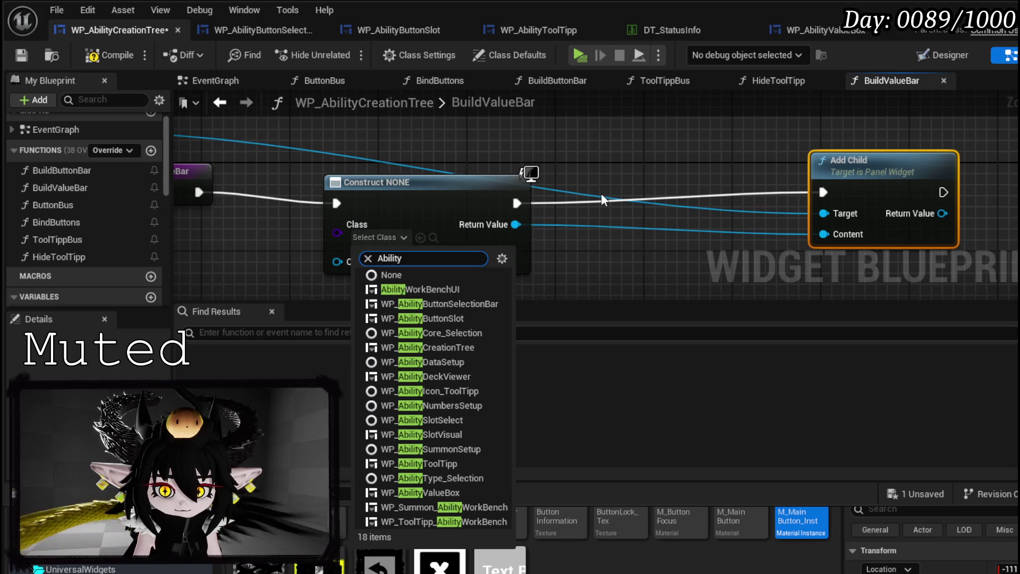
click(445, 490)
mouse_move(430, 182)
mouse_down()
mouse_move(375, 168)
mouse_move(361, 178)
mouse_up()
drag(882, 181, 929, 203)
click(380, 116)
click(120, 54)
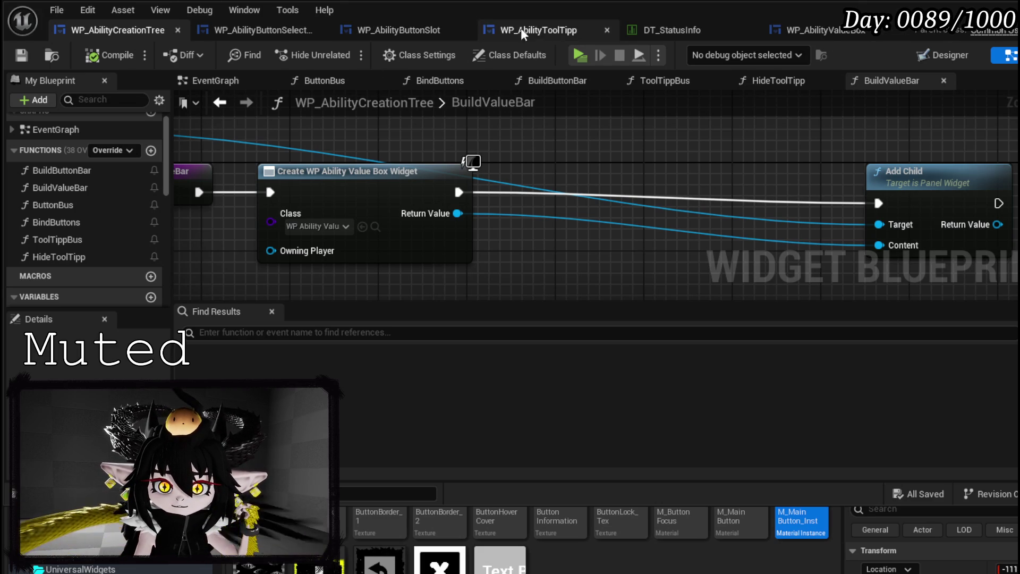
click(544, 30)
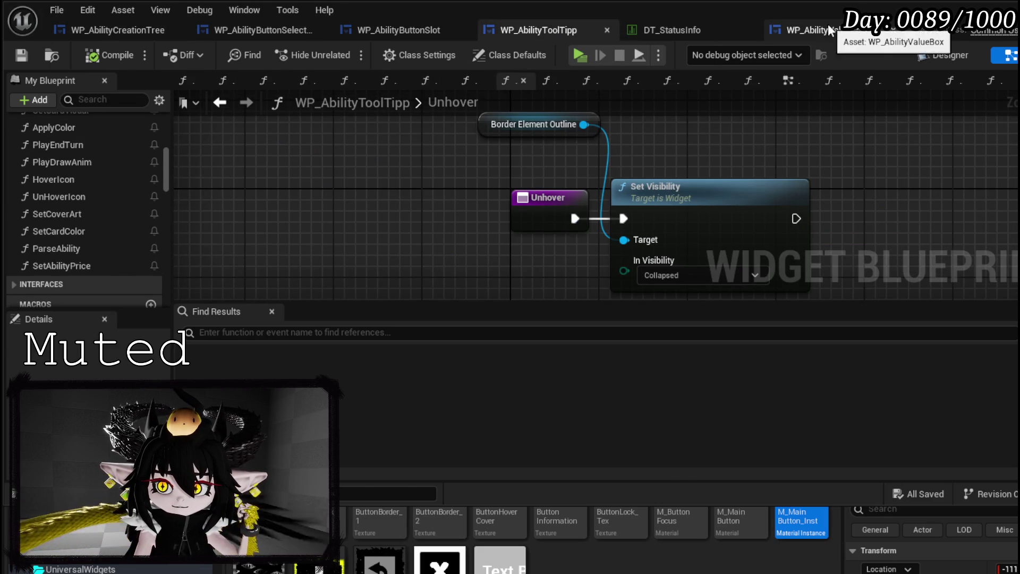
Open WP_AbilityValueBox's graph and create a BindEvent function
click(828, 26)
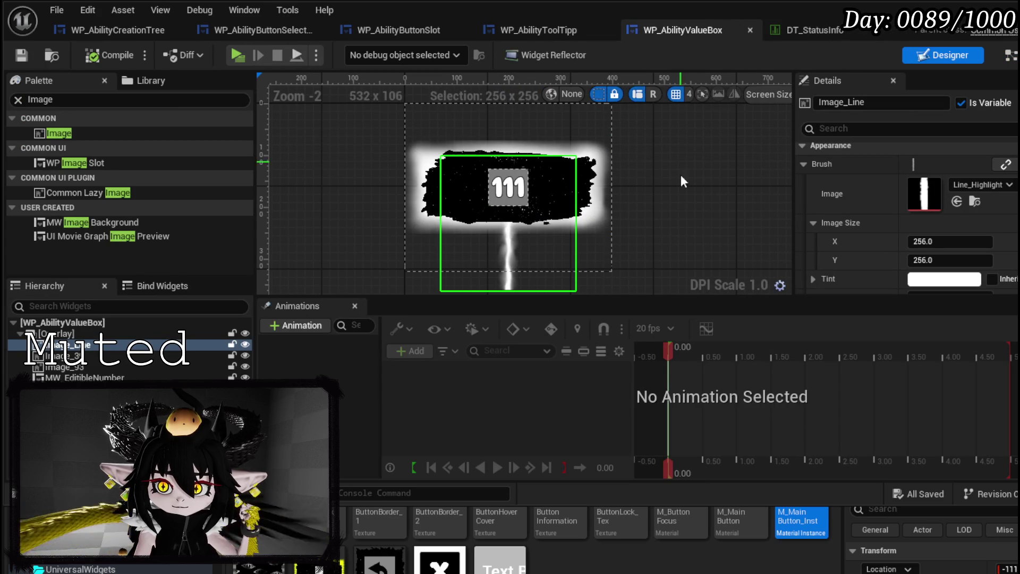
key(ctrl+shift+g)
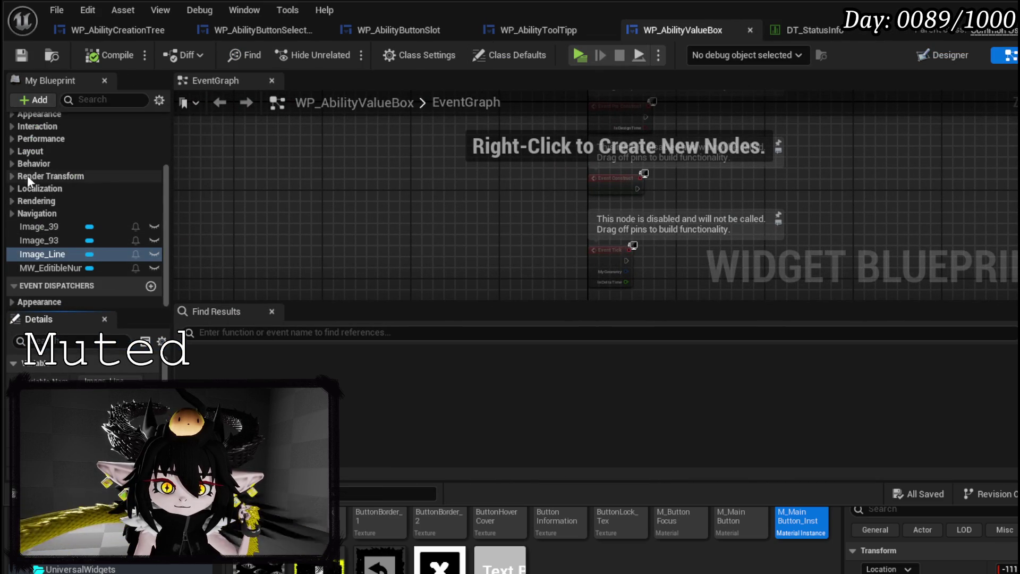
scroll(59, 178, up, 5)
click(151, 162)
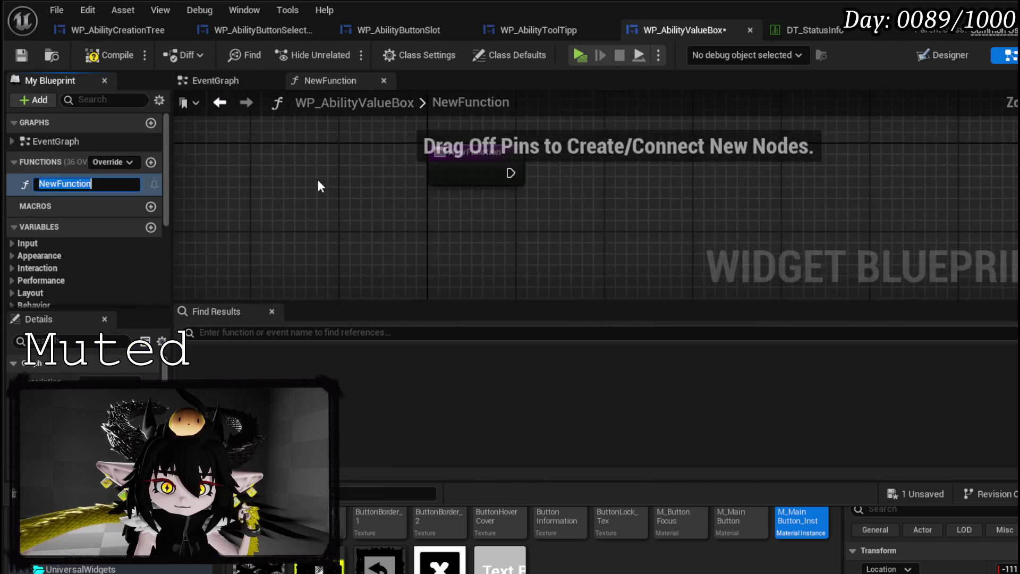
text(vent)
key(Return)
Wire BindEvent into a Call On Number Change node on the MW Editible Number getter
scroll(113, 205, down, 3)
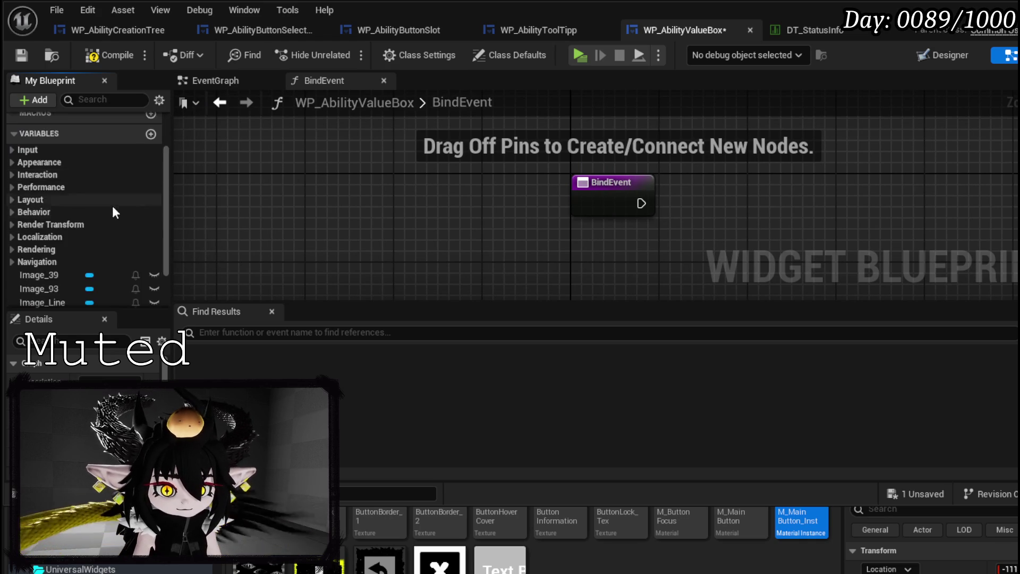
mouse_move(90, 251)
mouse_down()
mouse_move(279, 218)
mouse_move(581, 135)
mouse_up()
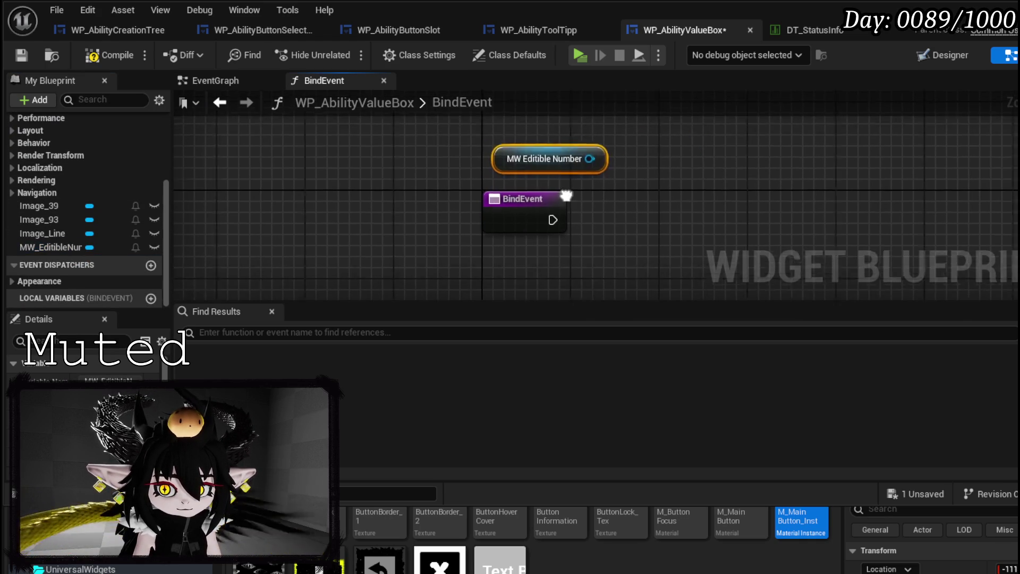
drag(611, 190, 483, 193)
drag(507, 156, 592, 187)
text(On )
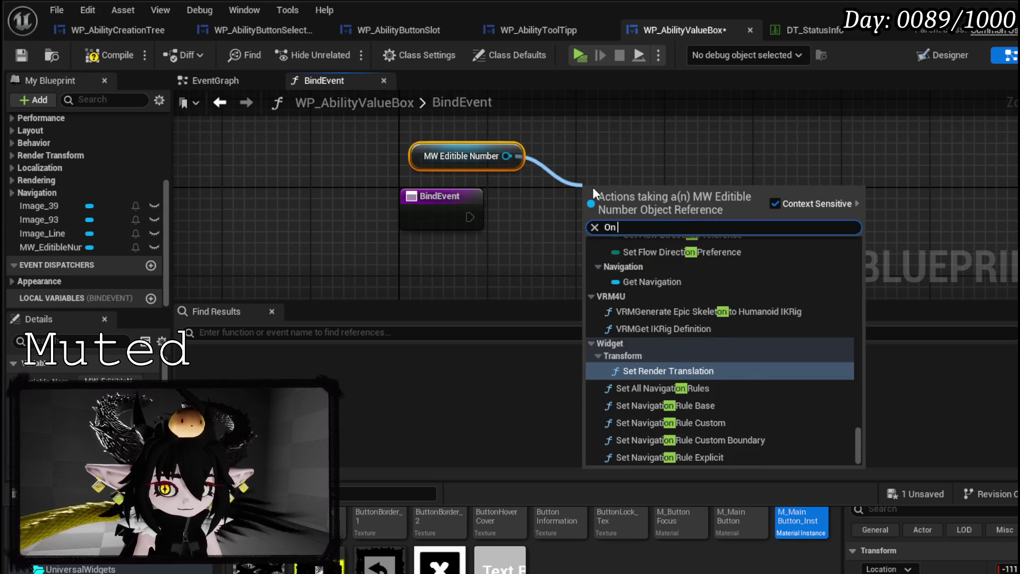
text(Num)
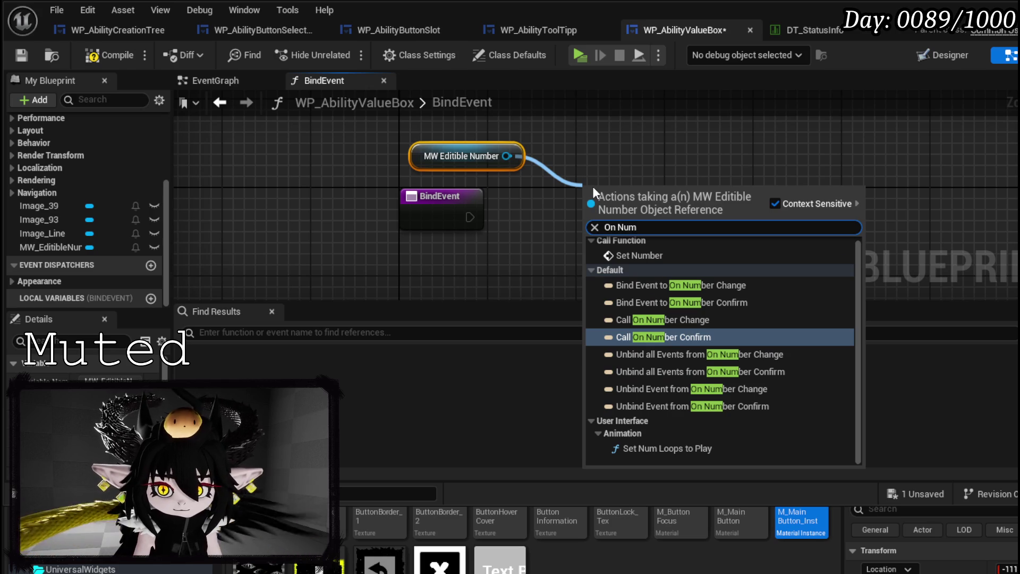
click(695, 319)
drag(469, 217, 614, 213)
key(Escape)
mouse_move(469, 217)
mouse_down()
mouse_move(613, 213)
mouse_move(590, 206)
mouse_move(612, 220)
mouse_move(602, 213)
mouse_up()
Compile and save WP_AbilityValueBox, then promote the call's Type input to a Type variable
click(435, 156)
drag(436, 156, 390, 146)
scroll(425, 228, down, 2)
click(100, 55)
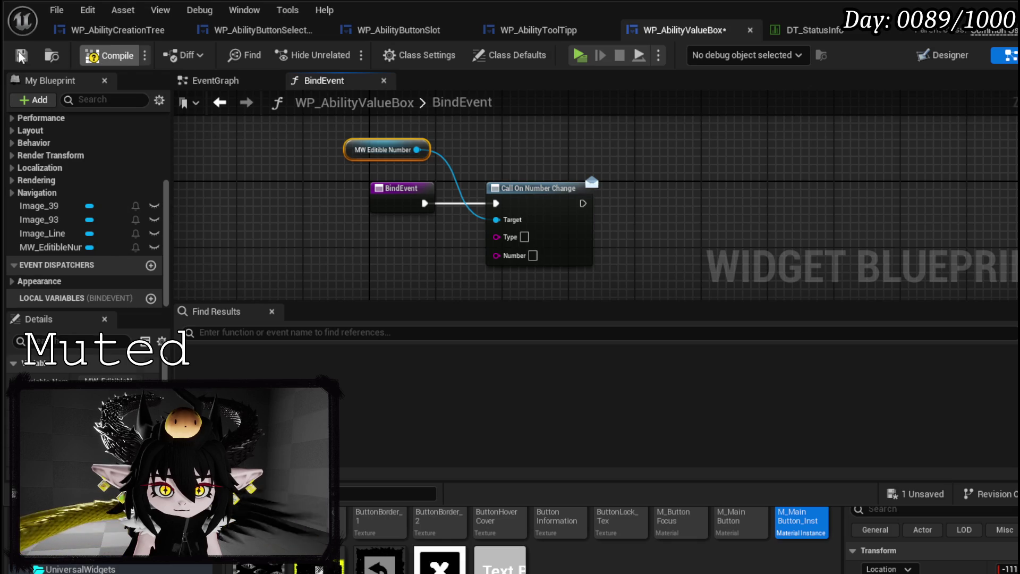
key(ctrl+s)
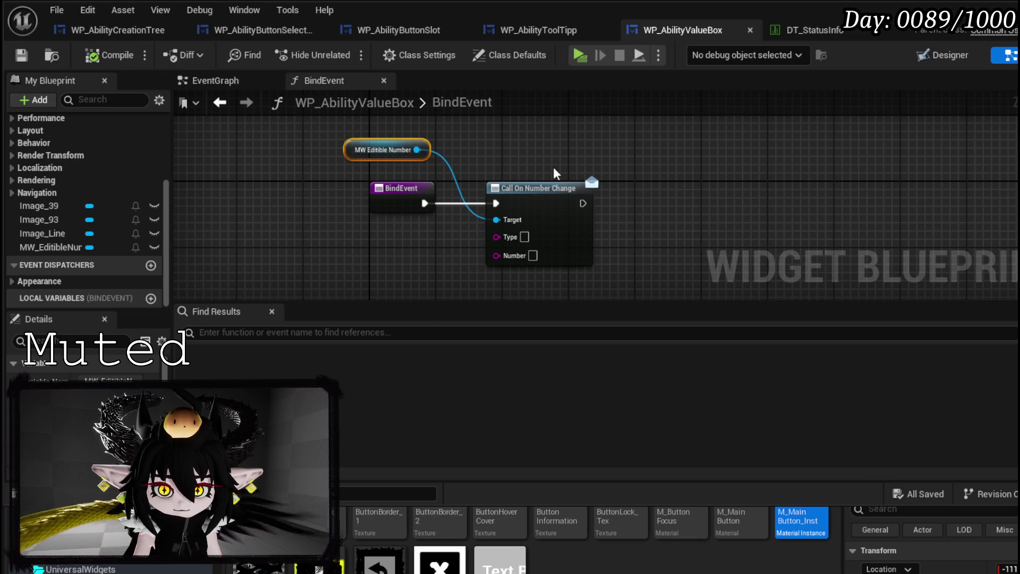
right_click(499, 237)
click(537, 282)
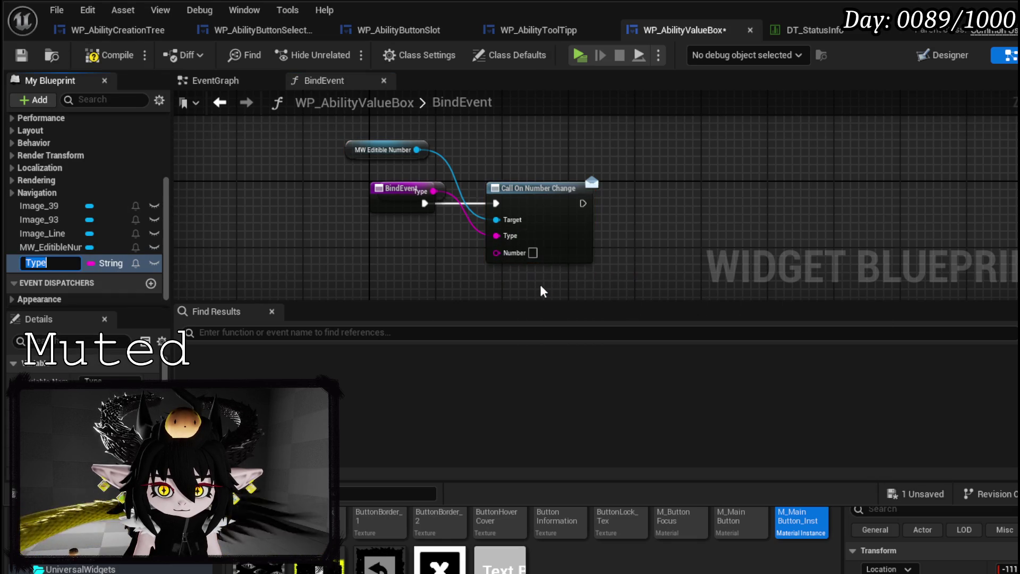
drag(441, 182, 441, 223)
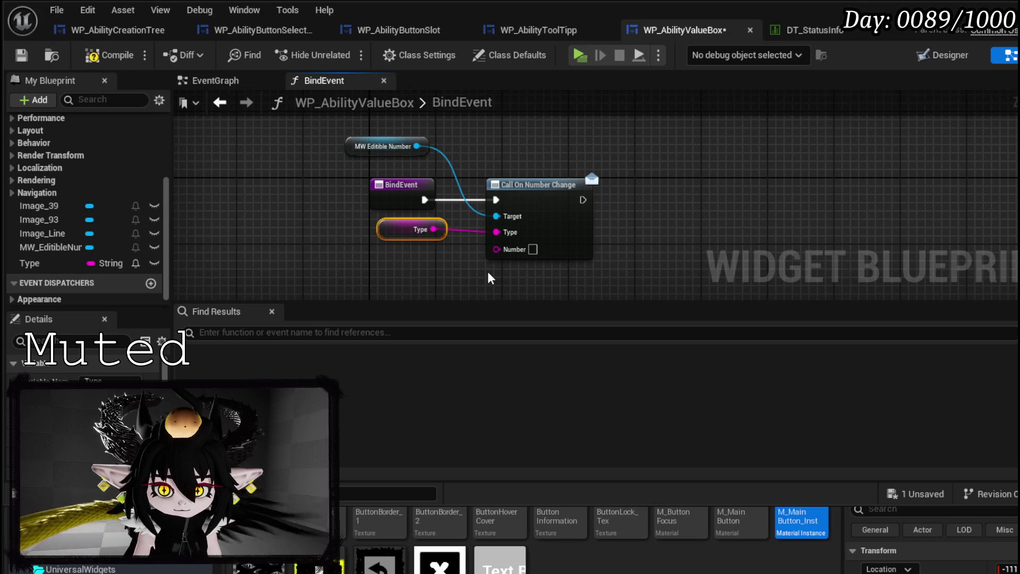
Delete the trial call, getter and Type nodes, then delete the BindEvent function
mouse_move(490, 277)
mouse_down()
mouse_move(468, 250)
mouse_move(460, 172)
mouse_up()
key(Delete)
drag(417, 146, 511, 170)
text(B)
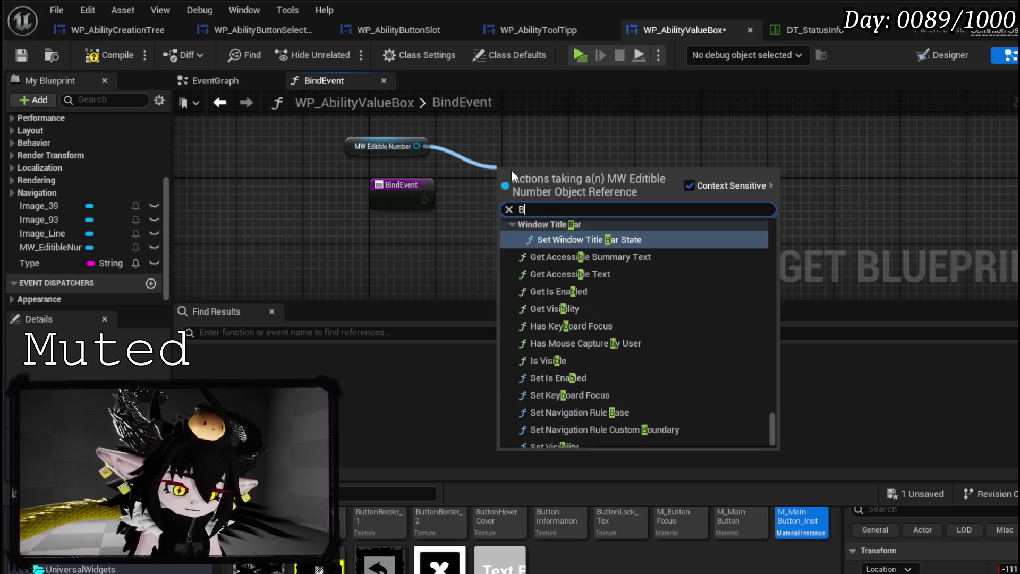
text(ind on)
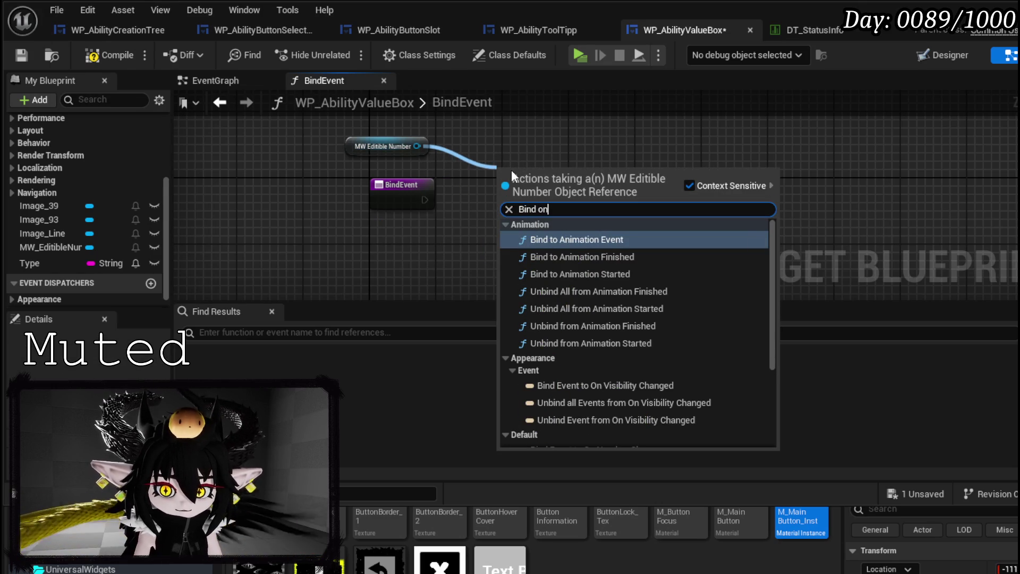
click(393, 146)
key(Delete)
scroll(62, 143, up, 3)
scroll(59, 140, up, 2)
click(53, 156)
key(Delete)
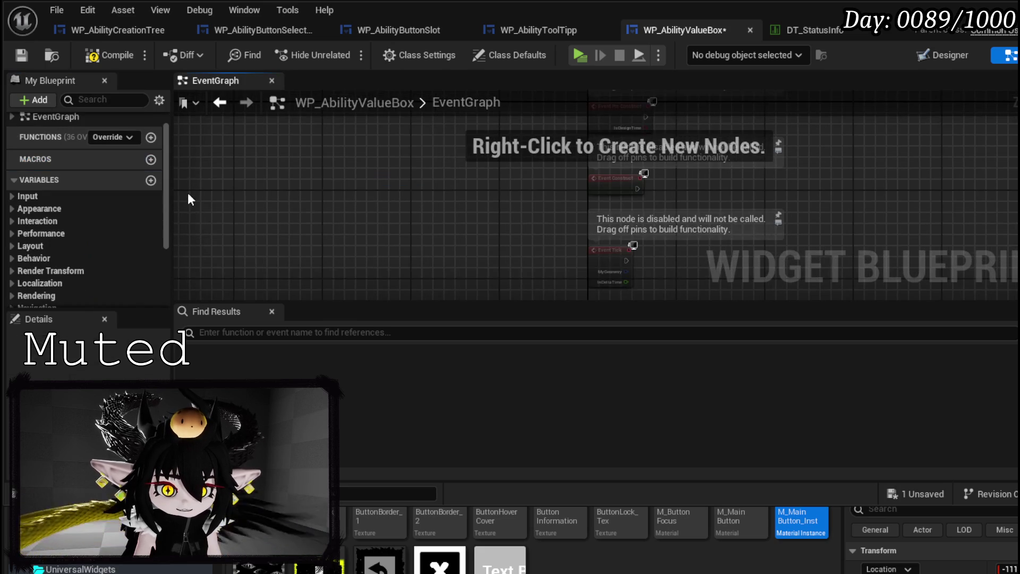
Compile WP_AbilityValueBox, cancel an accidental asset move, and collapse the content browser
click(109, 55)
scroll(110, 186, down, 3)
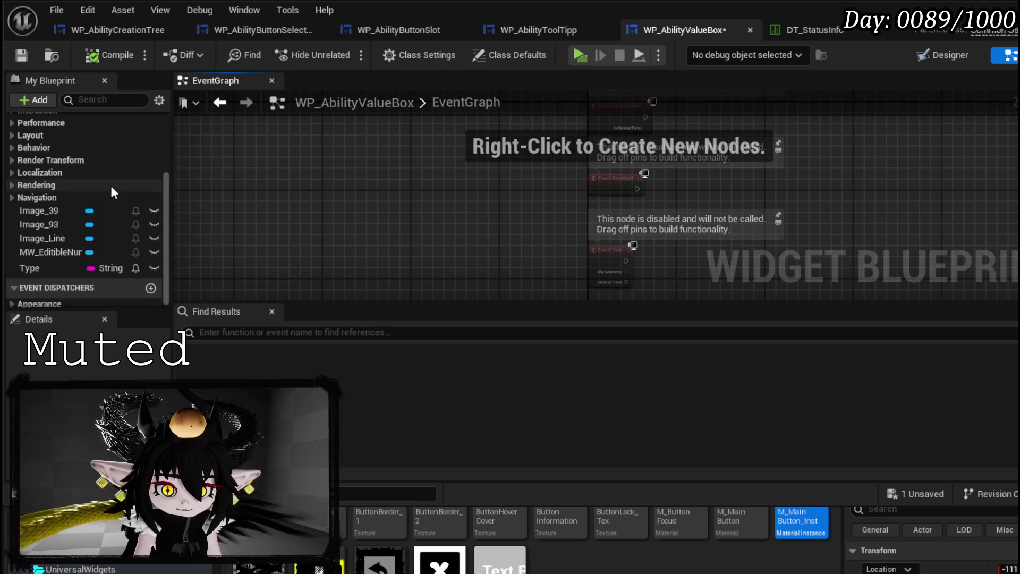
click(50, 250)
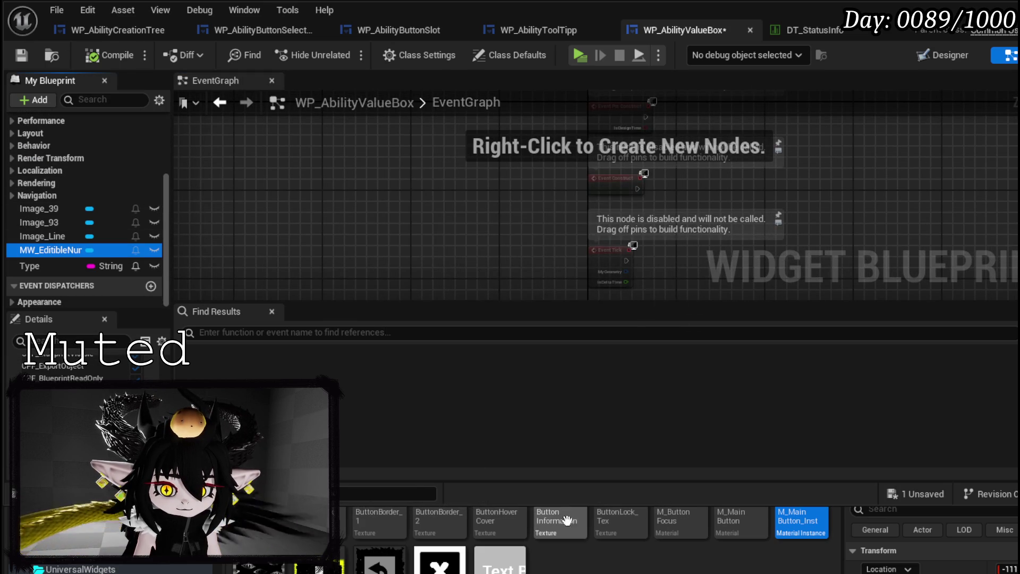
drag(518, 513, 532, 511)
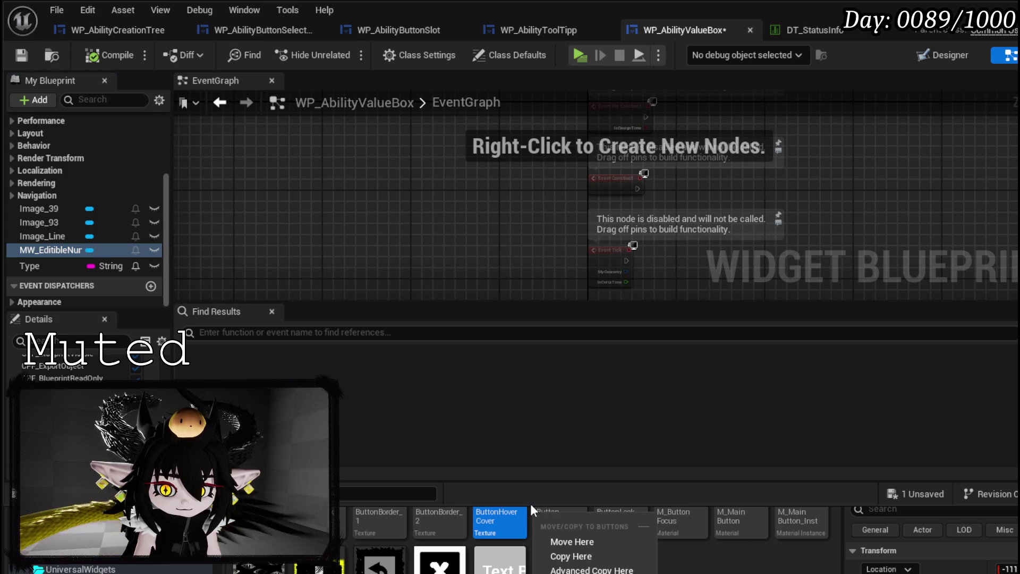
click(556, 493)
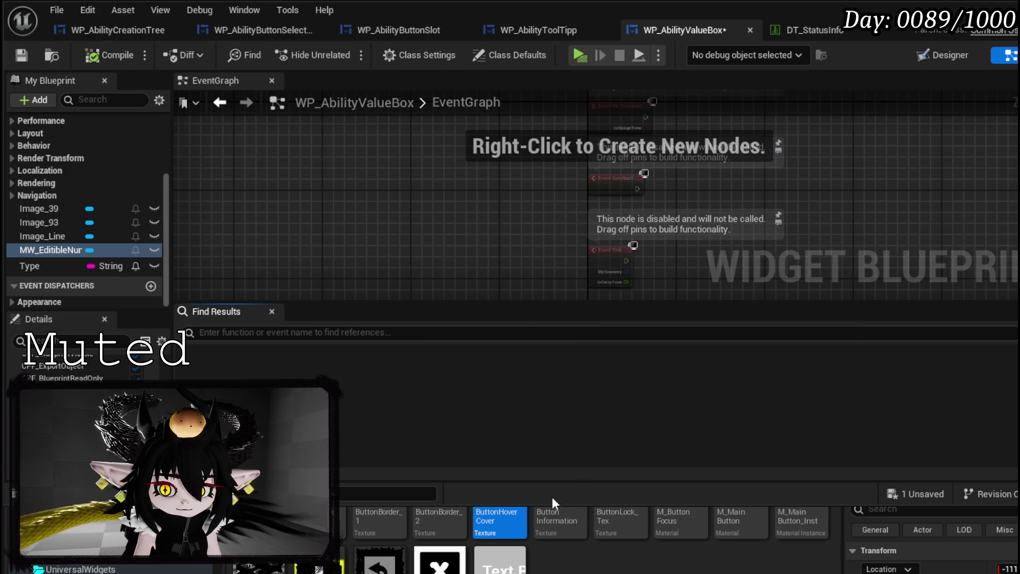
key(ctrl+space)
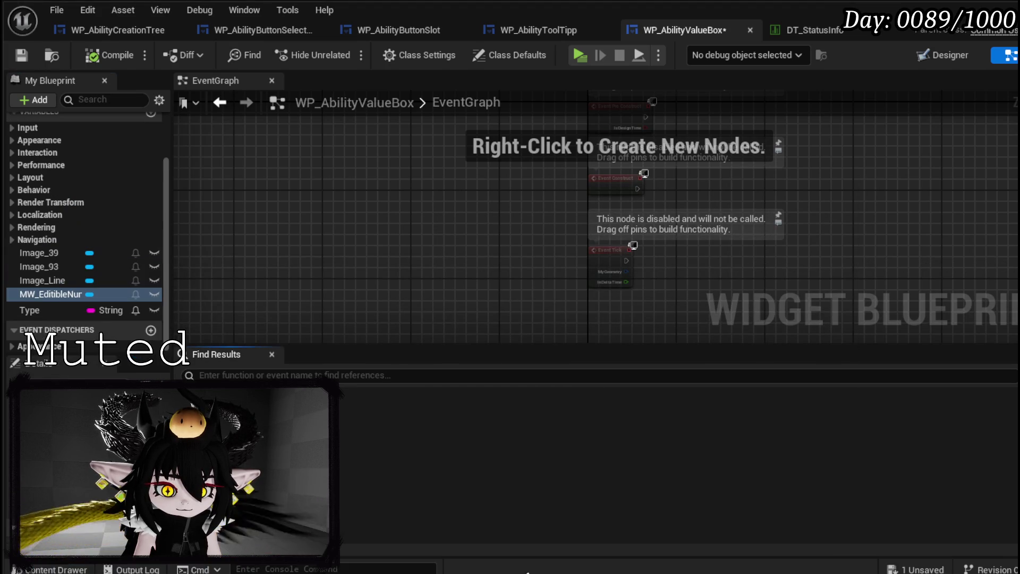
Add On Number Change and On Number Confirm events for MW_EditibleNumber, then compile and save
click(73, 368)
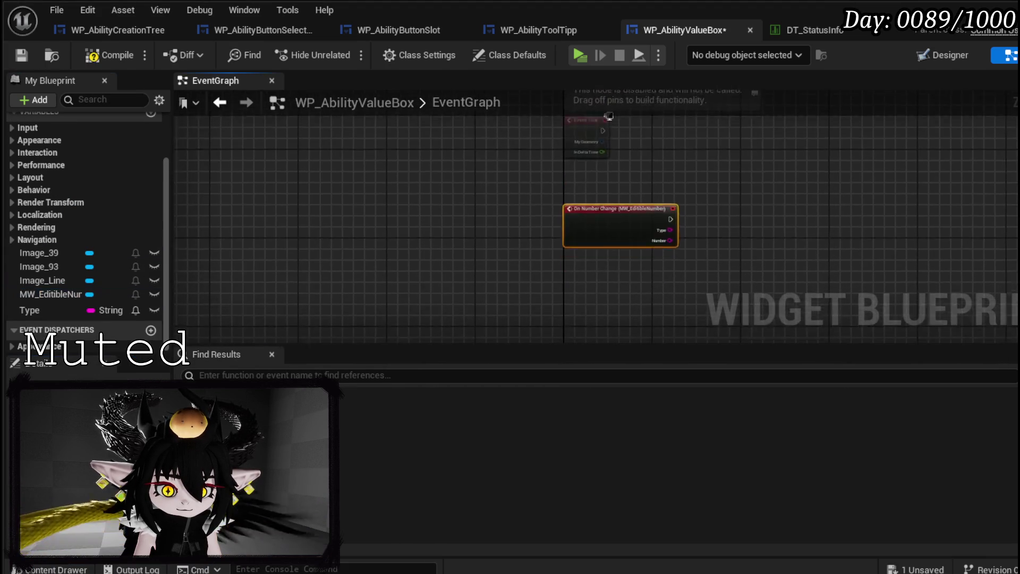
click(59, 294)
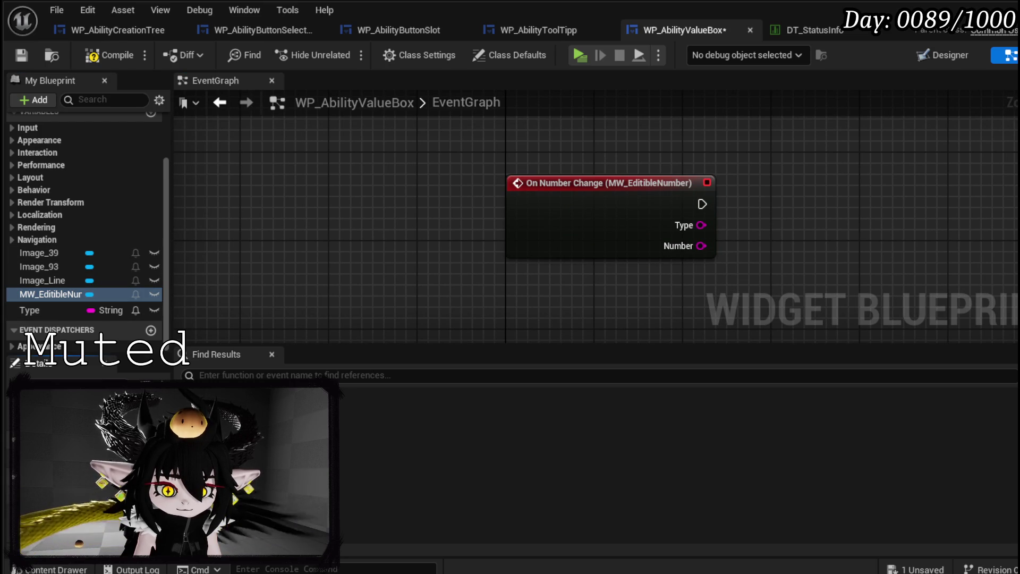
click(73, 380)
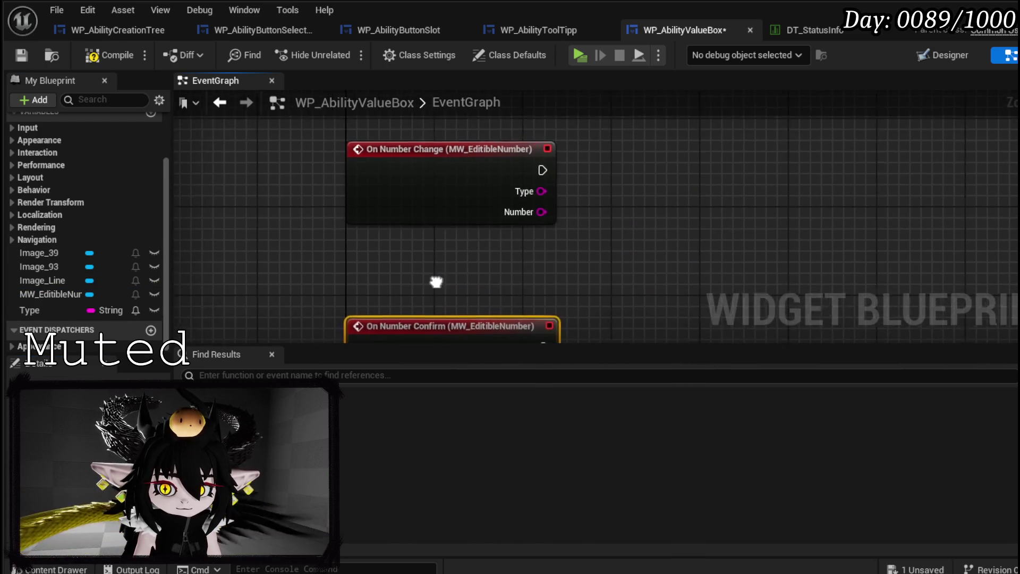
click(278, 186)
click(102, 56)
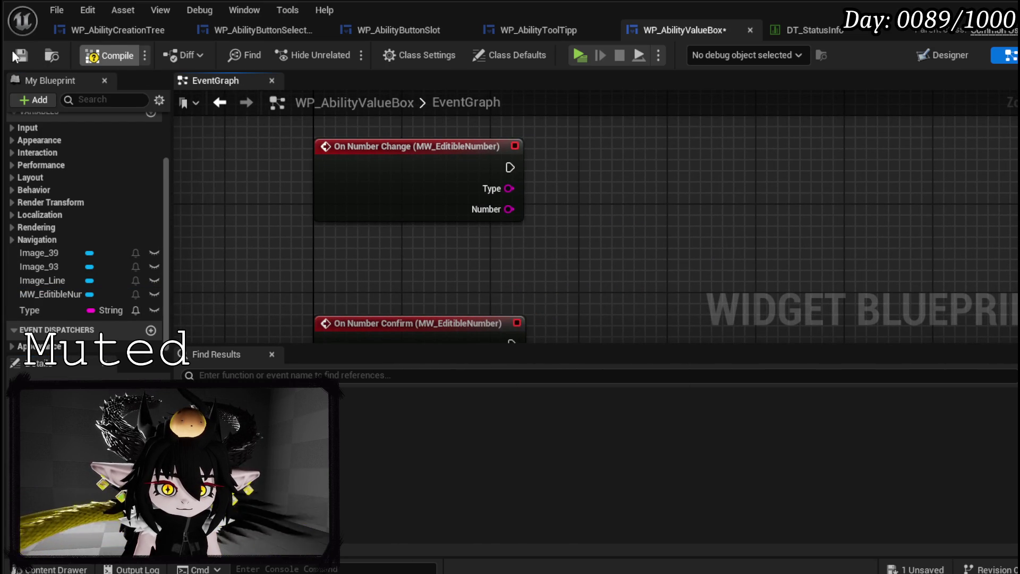
click(19, 58)
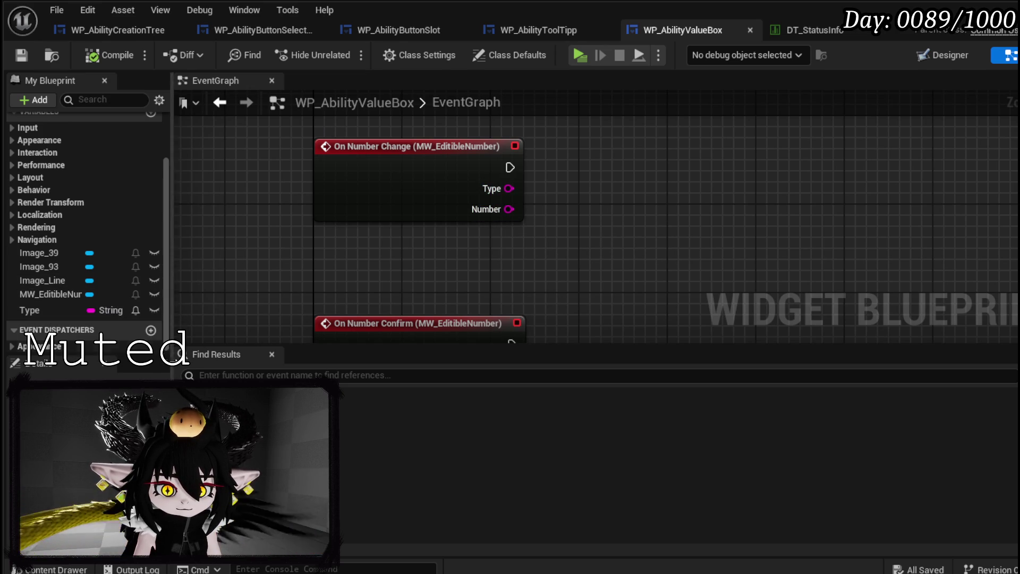
Add a new event dispatcher and place a Call node for it in the graph
click(151, 332)
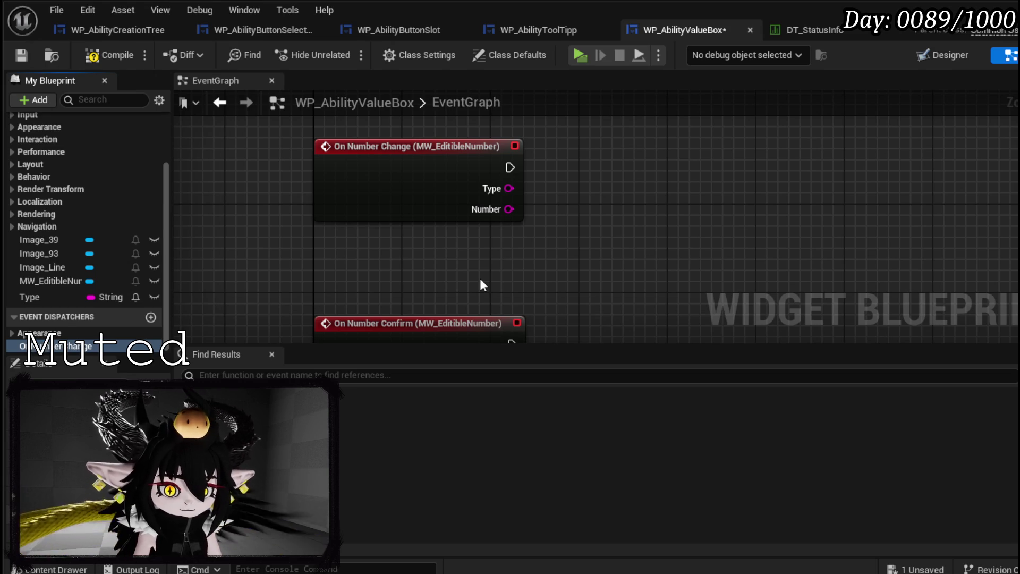
drag(53, 346, 605, 169)
click(628, 197)
mouse_move(510, 168)
mouse_down()
mouse_move(629, 183)
mouse_move(656, 176)
mouse_up()
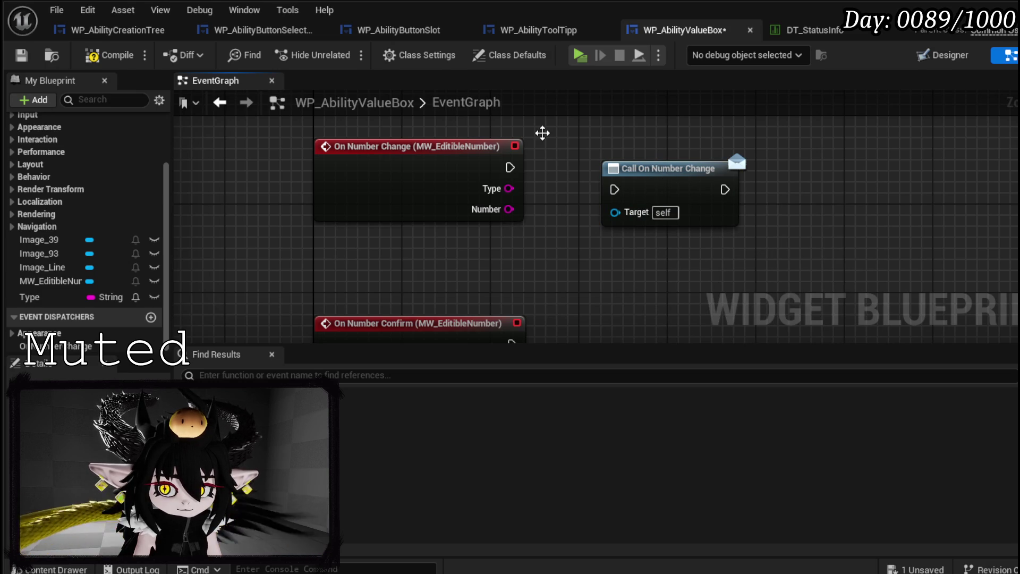
click(669, 170)
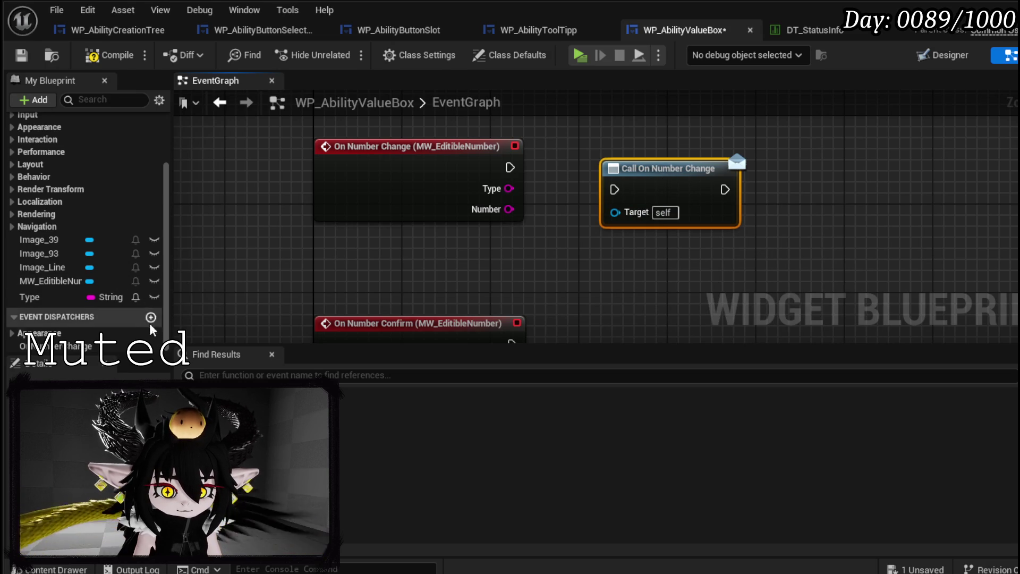
click(98, 347)
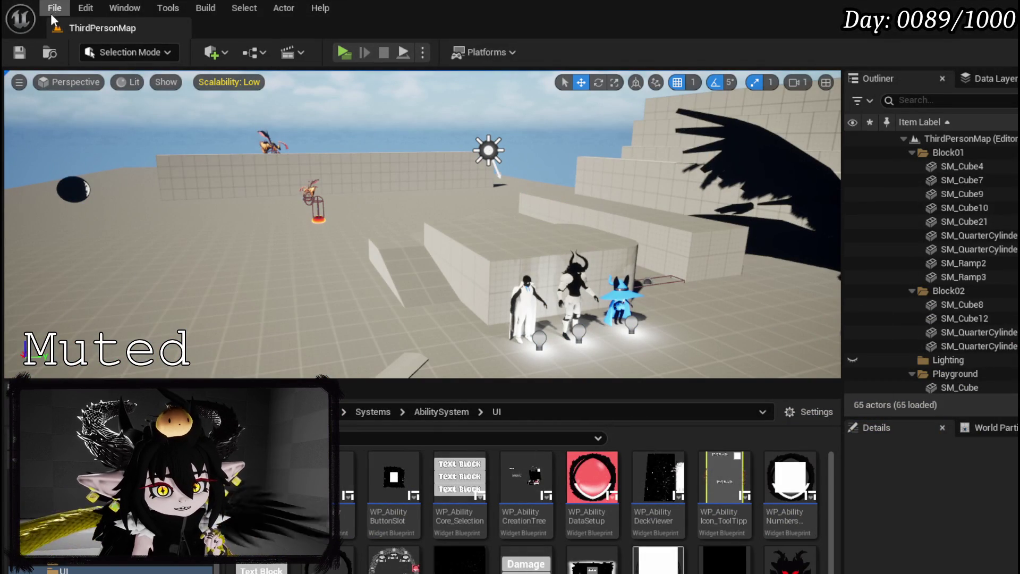
Open the File menu in the ThirdPersonMap level editor
click(54, 8)
mouse_move(103, 145)
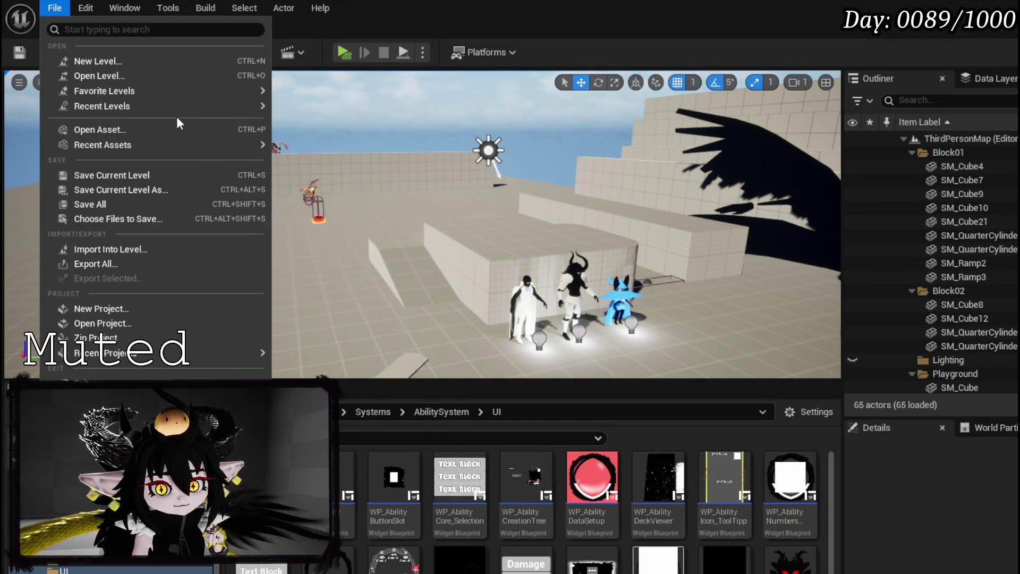
Load L_DungeonCreationTest from File > Recent Levels
mouse_move(191, 106)
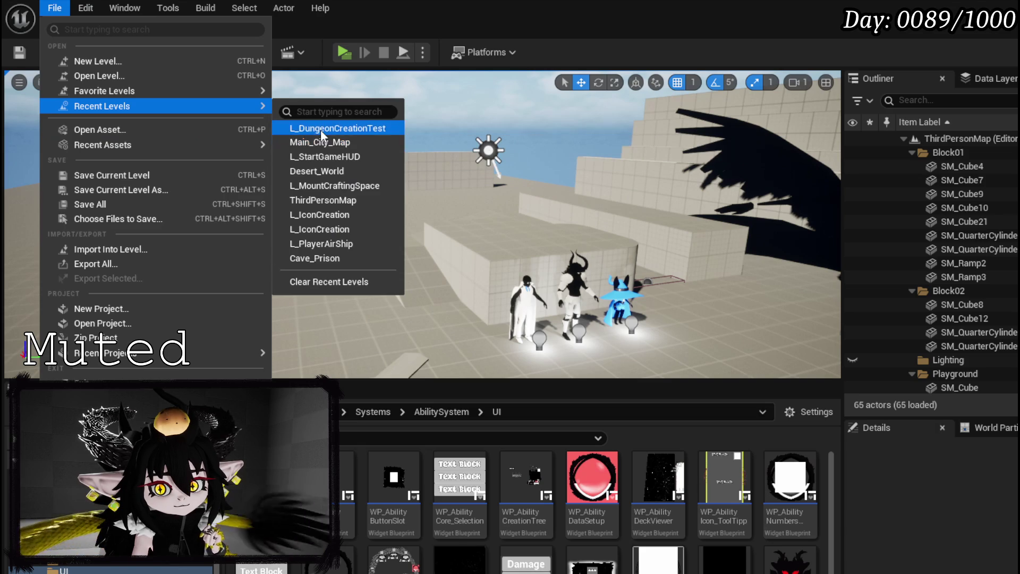
click(320, 129)
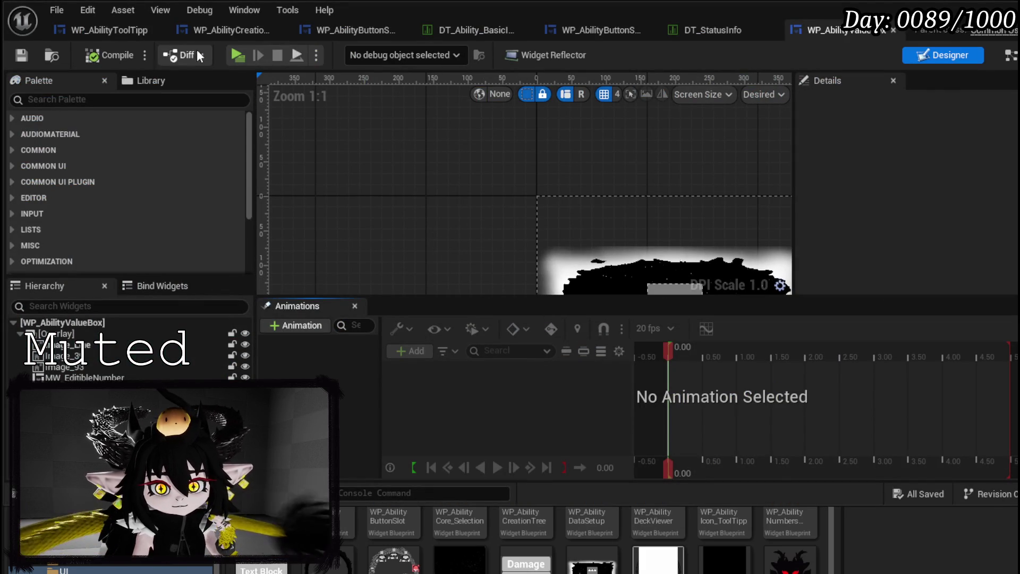
Cycle through the open widget blueprint editors, ending on WP_AbilityCreationTree
click(106, 24)
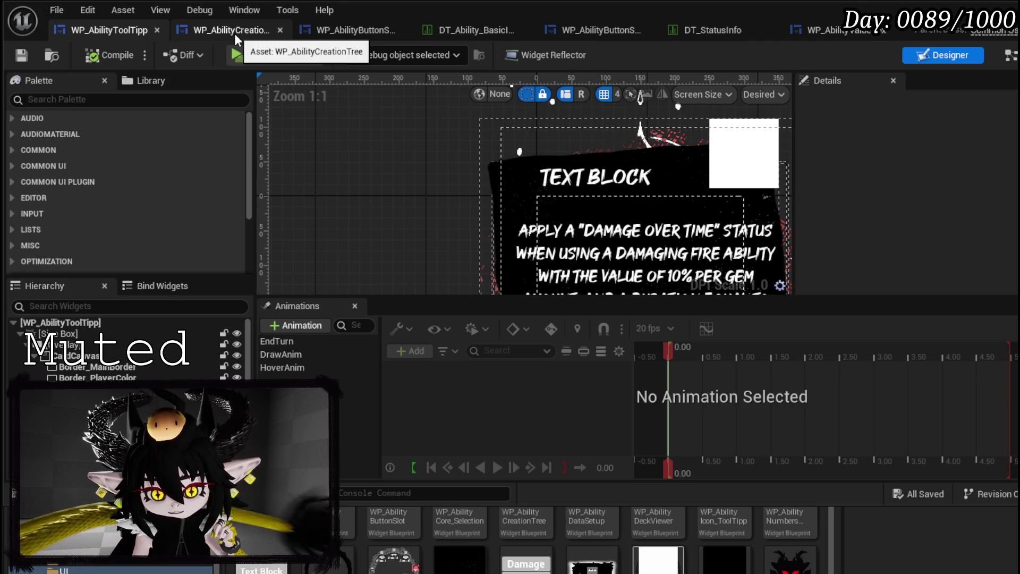
click(853, 37)
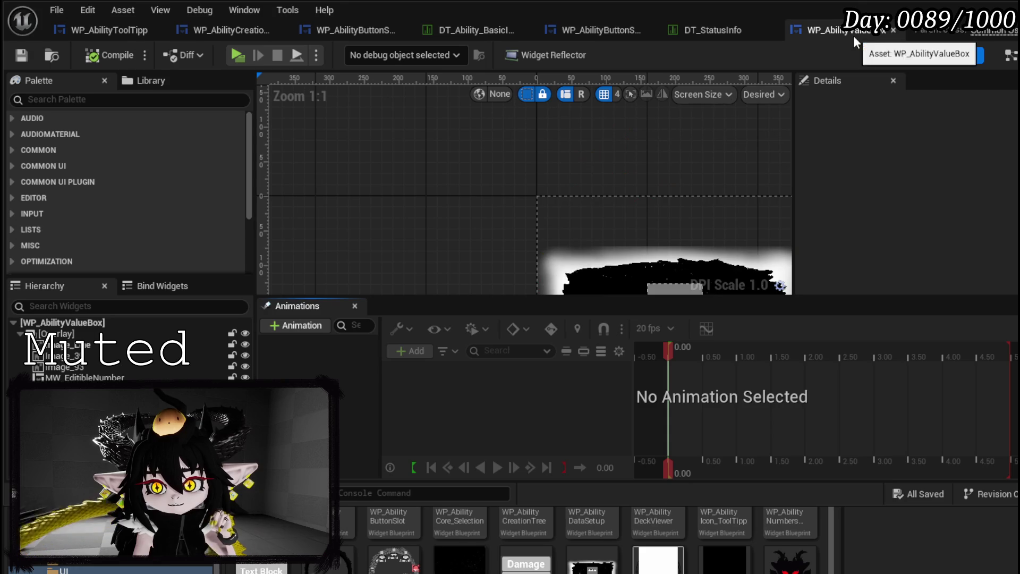
click(610, 27)
click(351, 29)
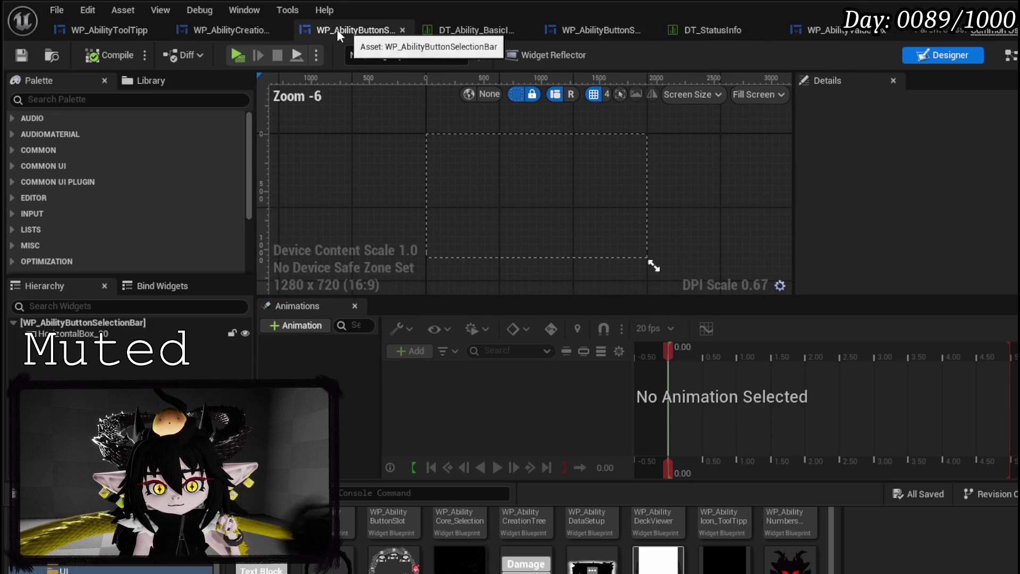
click(219, 32)
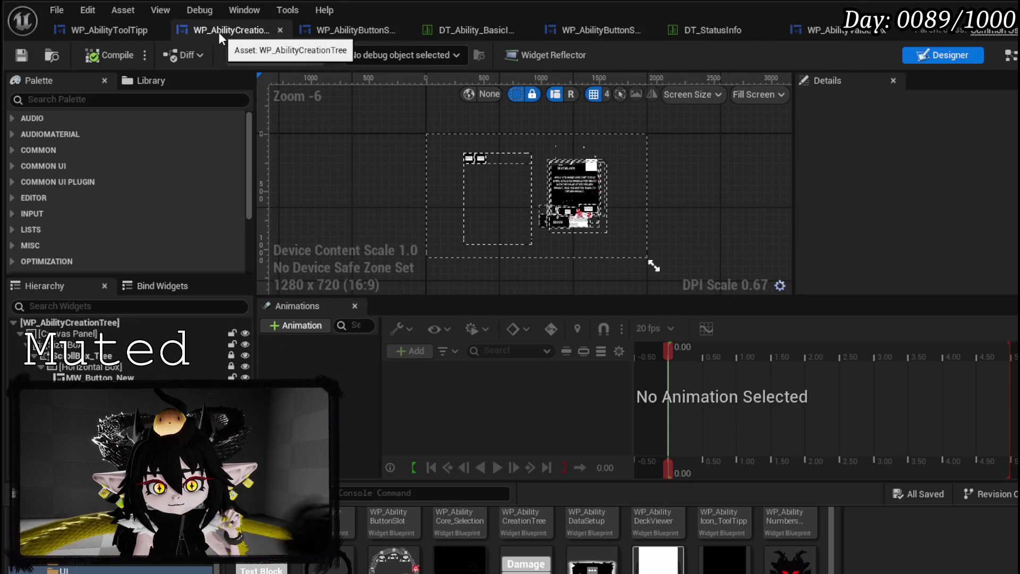
Move the WP_AbilityToolTipp tab last, close DT_Ability, and show WP_AbilityCreationTree's BuildValueBar graph
mouse_move(117, 32)
mouse_down()
mouse_move(781, 31)
mouse_move(886, 15)
mouse_move(851, 29)
mouse_up()
drag(761, 27, 611, 27)
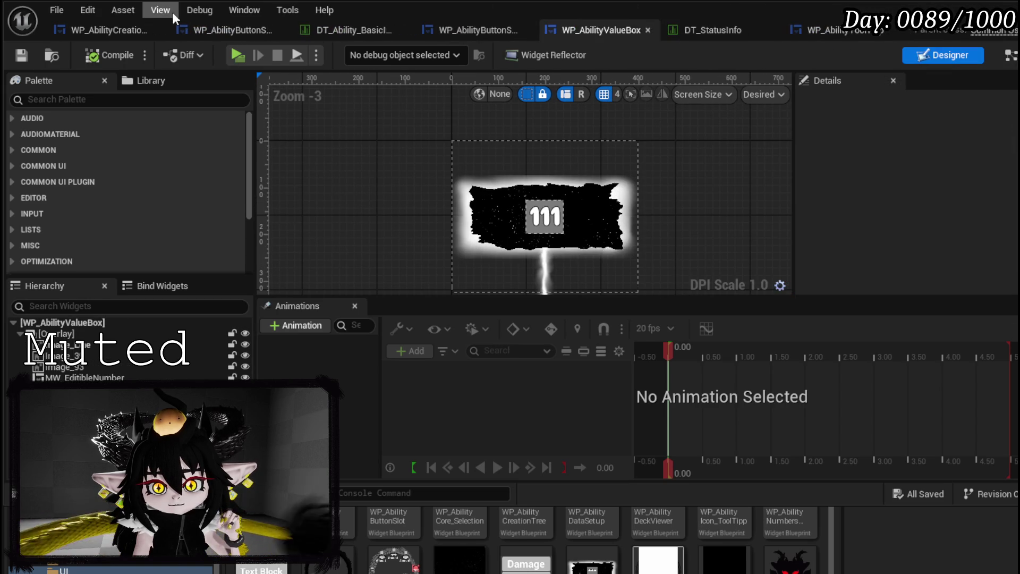
click(410, 24)
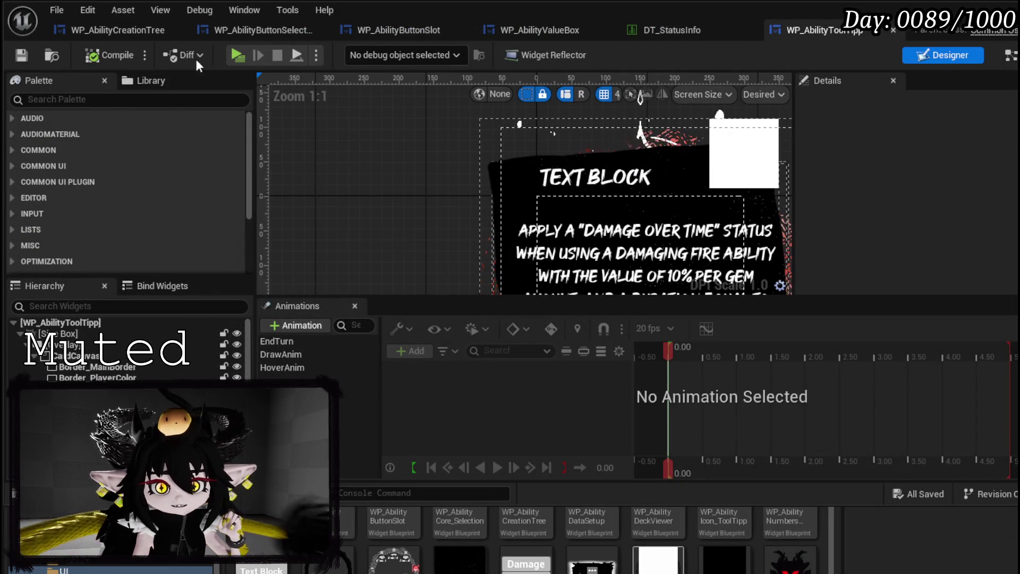
click(87, 33)
click(1011, 57)
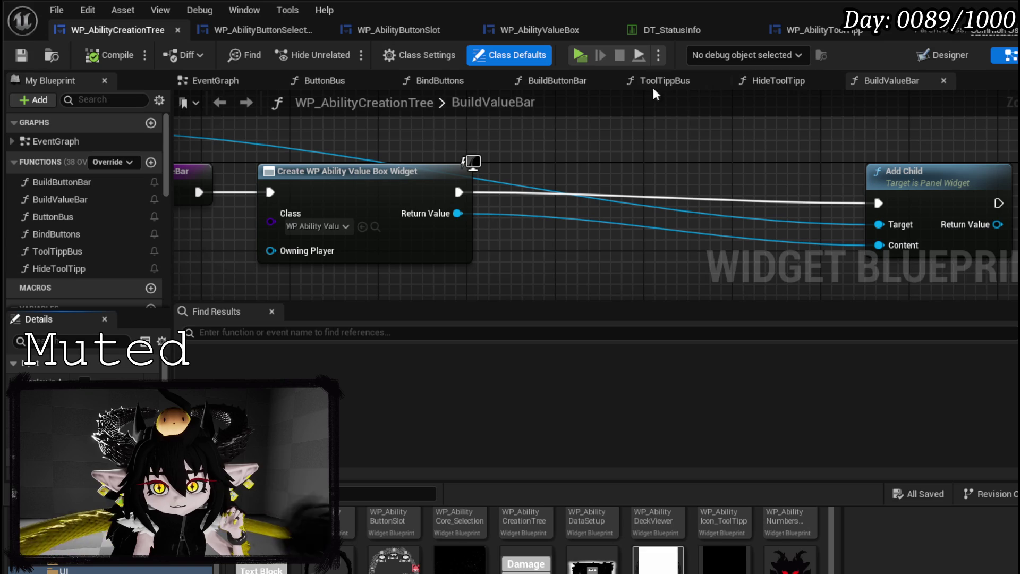
In WP_AbilityValueBox's graph, add an OnNumberChange event dispatcher with Data and Value inputs
click(512, 34)
click(1007, 54)
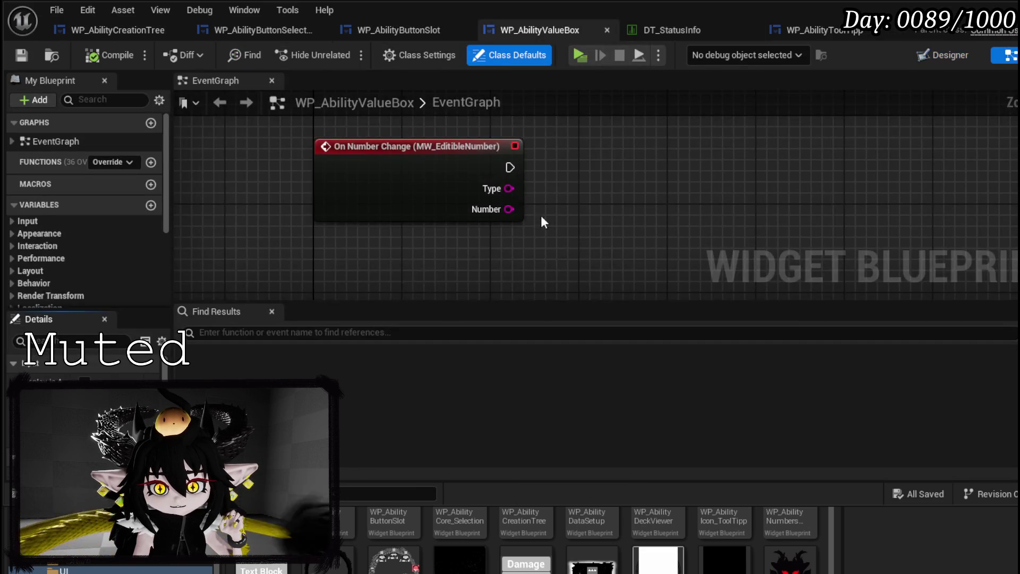
scroll(100, 209, down, 3)
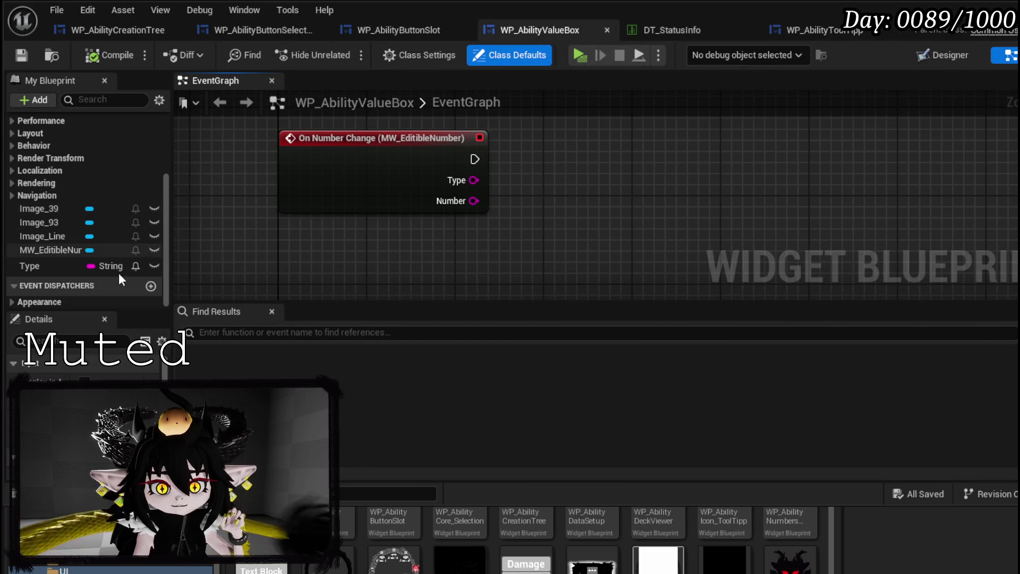
click(150, 285)
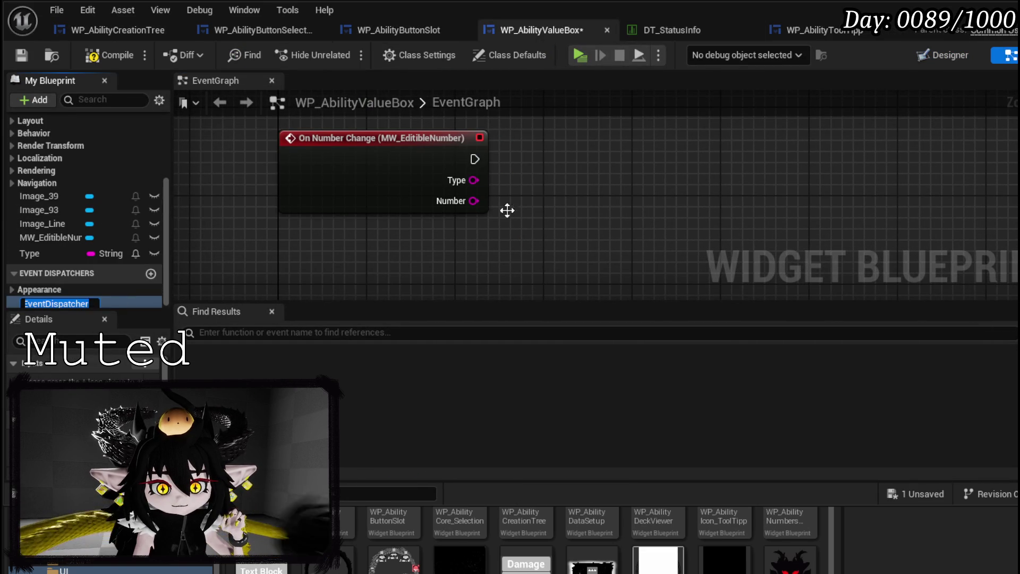
text(OnNumber)
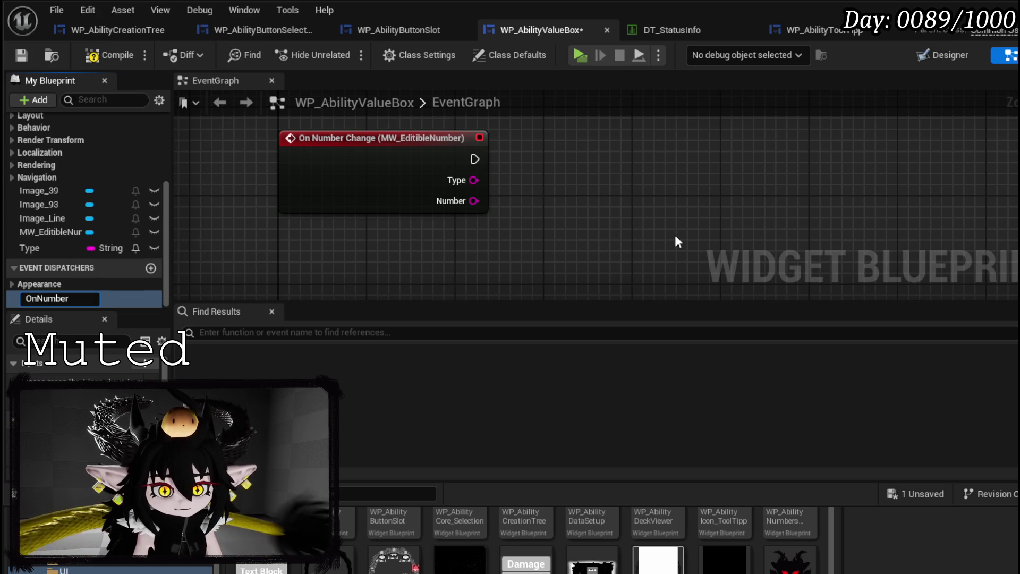
text(Change)
key(Return)
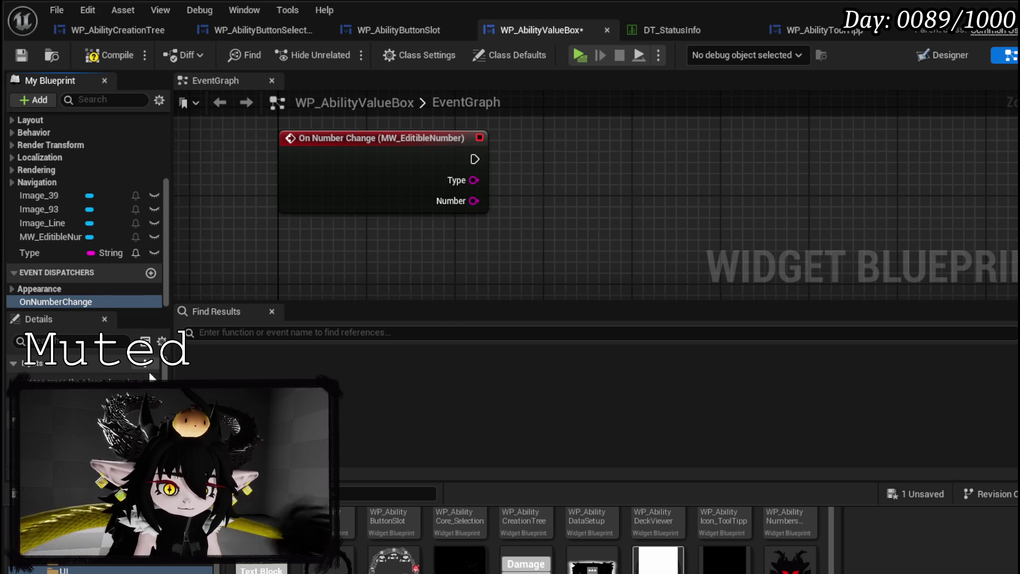
click(145, 367)
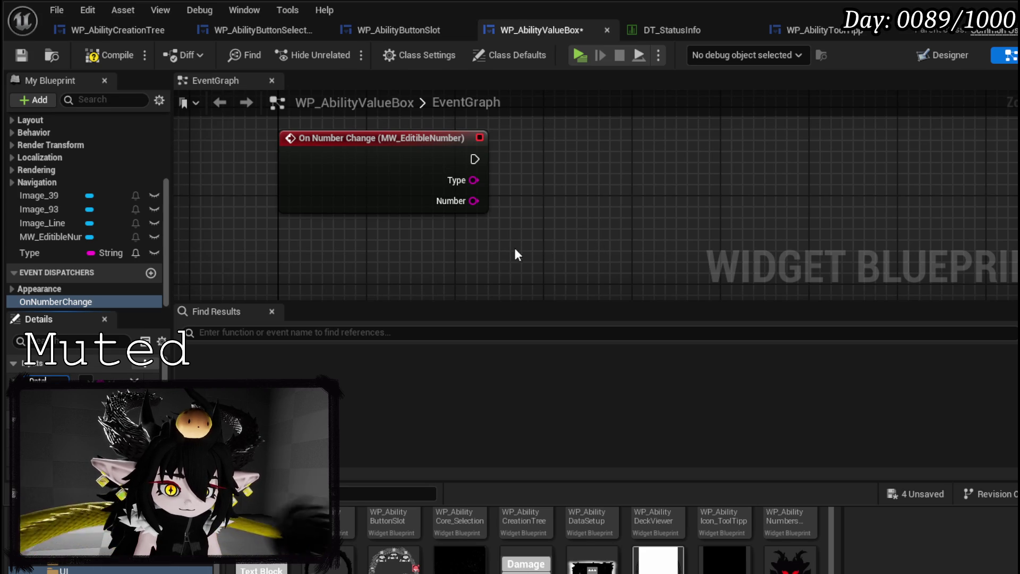
click(512, 228)
click(154, 366)
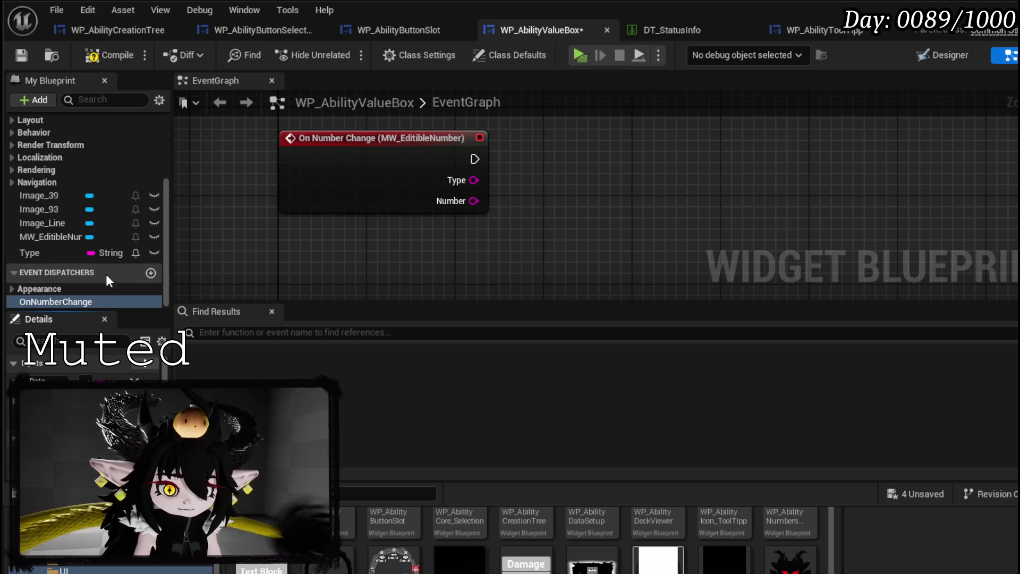
Call OnNumberChange from the On Number Change event, passing Type as Data and Number as Value, then save
mouse_move(79, 302)
mouse_down()
mouse_move(551, 160)
mouse_move(541, 163)
mouse_up()
click(565, 179)
drag(475, 159, 547, 171)
drag(474, 180, 556, 204)
drag(473, 201, 570, 235)
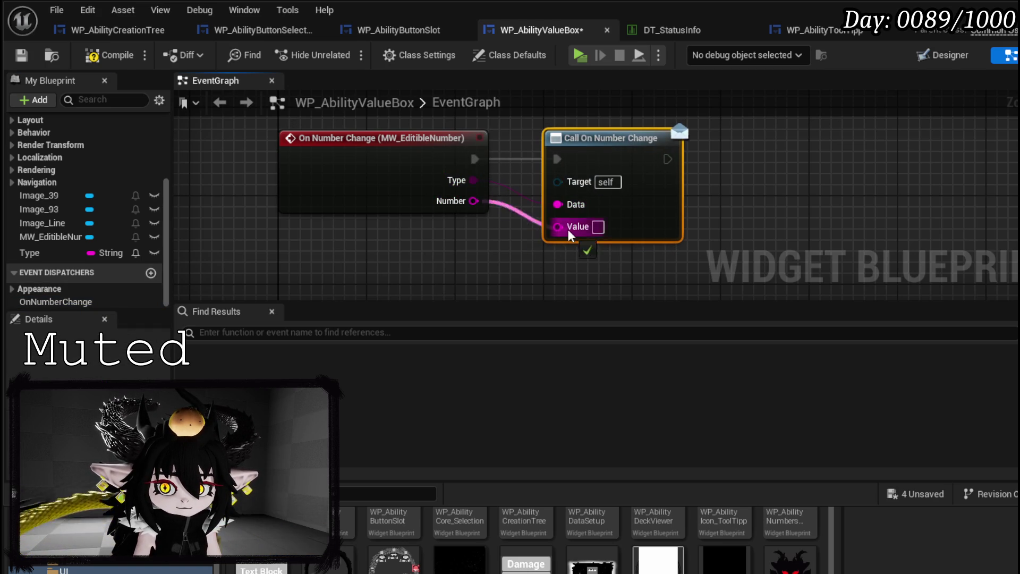
click(24, 59)
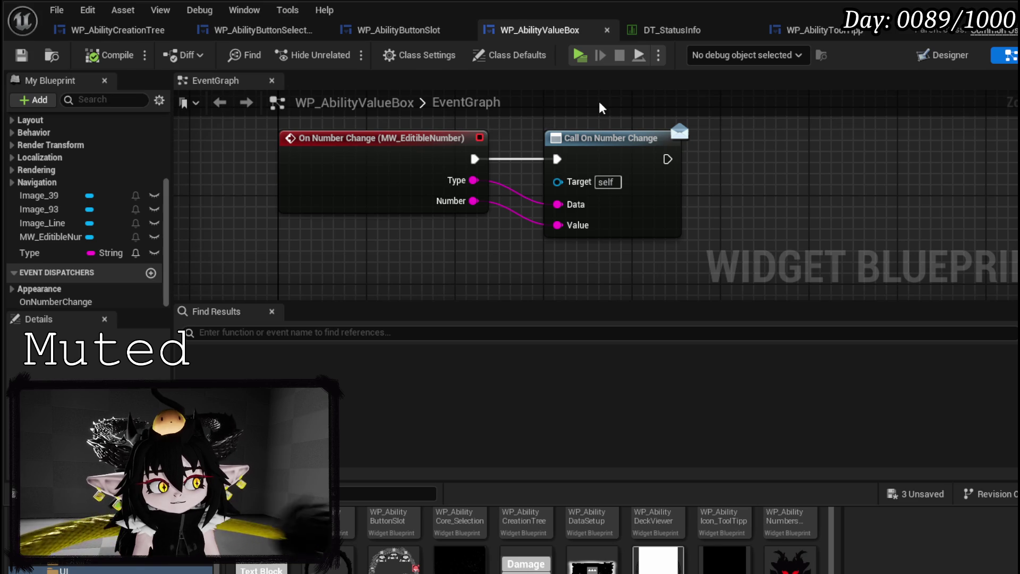
Insert a Bind Event to On Number Change between Create Widget and Add Child in BuildValueBar
click(254, 34)
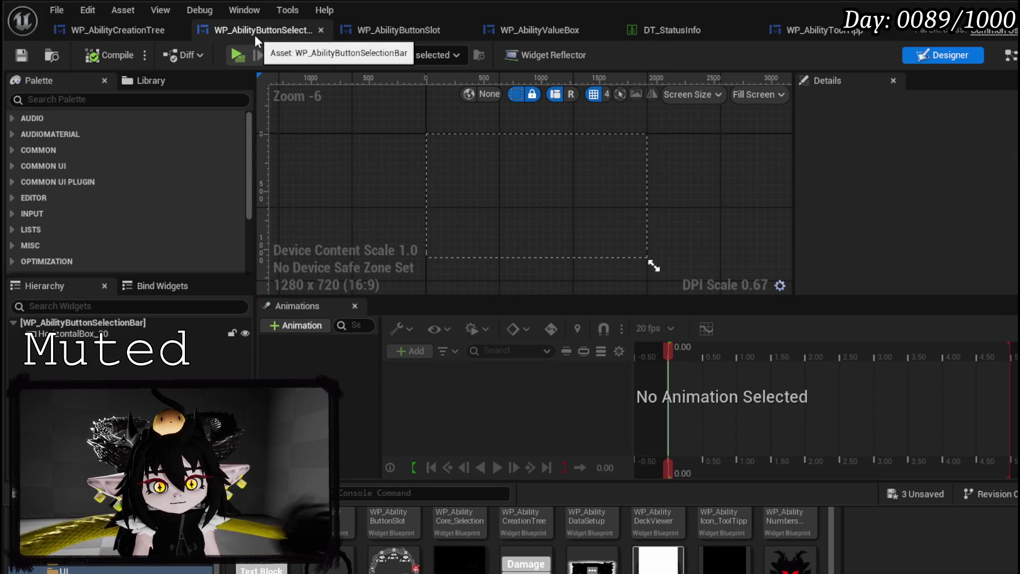
click(99, 30)
drag(458, 213, 498, 231)
text(Bind on Number)
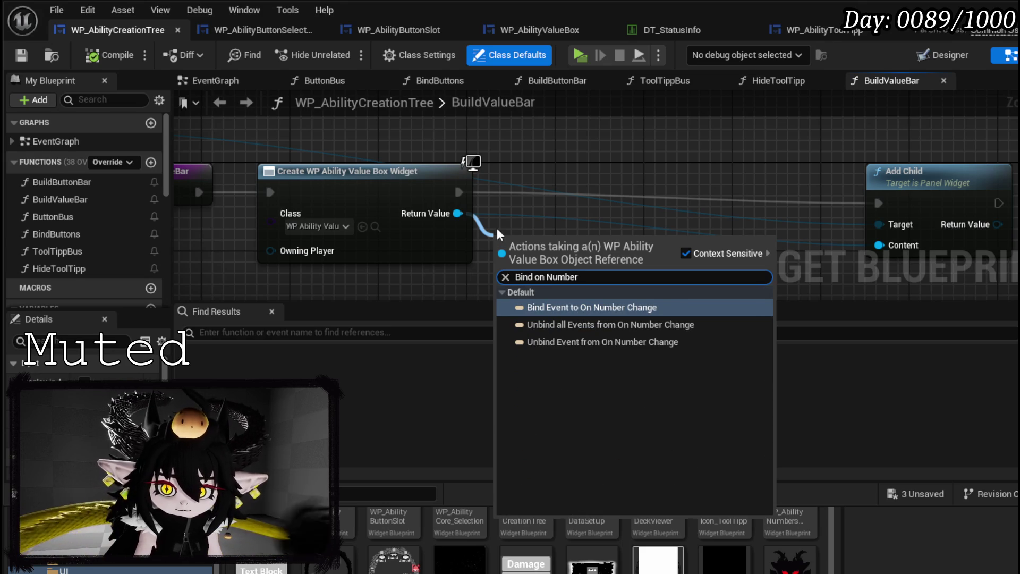
click(578, 309)
drag(579, 242, 632, 189)
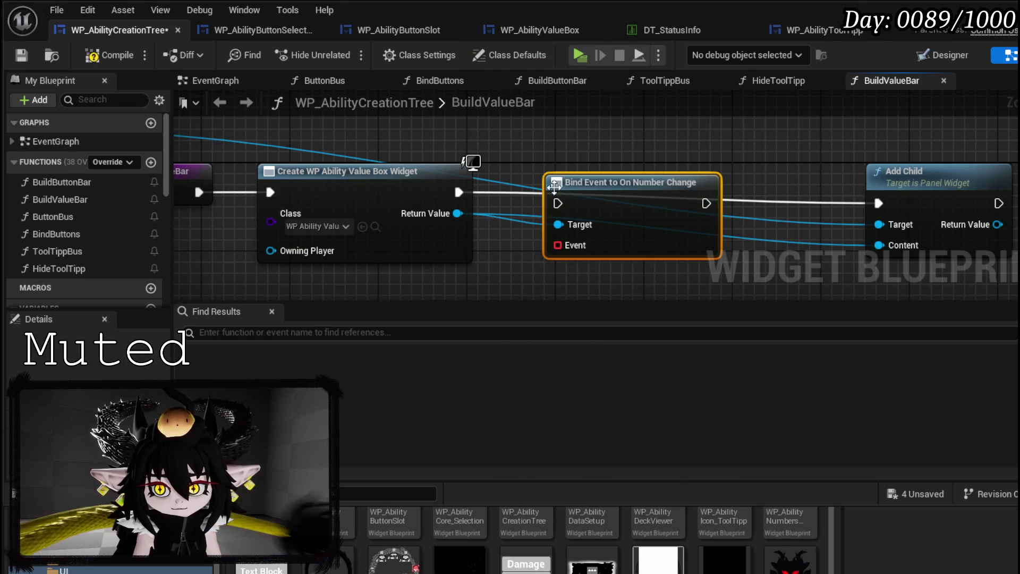
mouse_move(459, 192)
mouse_down()
mouse_move(572, 199)
mouse_move(558, 203)
mouse_move(599, 183)
mouse_up()
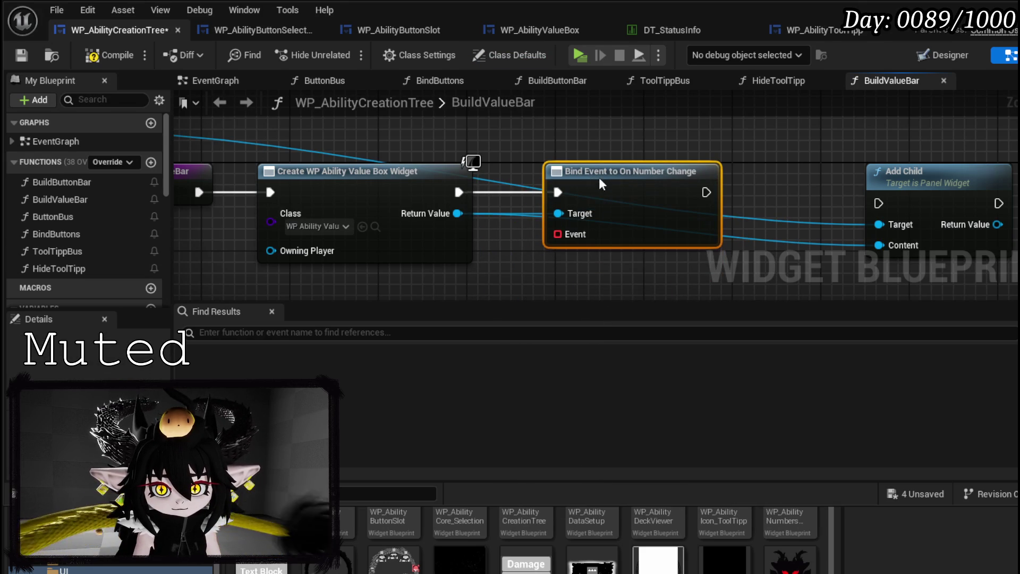
mouse_move(705, 191)
mouse_down()
mouse_move(879, 197)
mouse_move(902, 182)
mouse_up()
Add a Create Event node feeding the binding's Event pin and position it
drag(560, 180, 584, 247)
text(crea)
click(642, 319)
scroll(537, 219, down, 5)
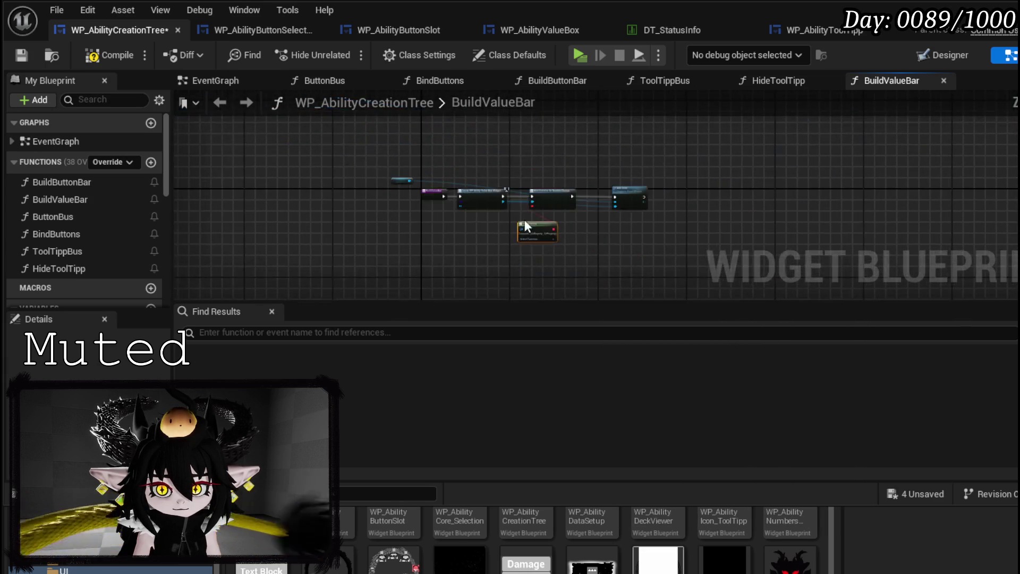
scroll(522, 215, up, 5)
drag(504, 182, 558, 158)
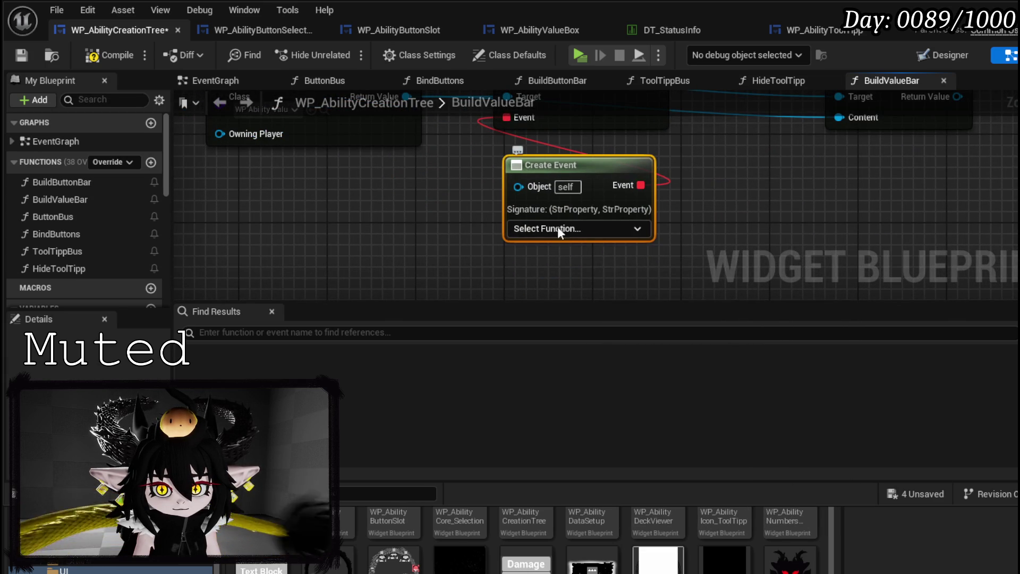
Create a matching function for the event and rename it NumberChangeBus
click(559, 228)
click(564, 276)
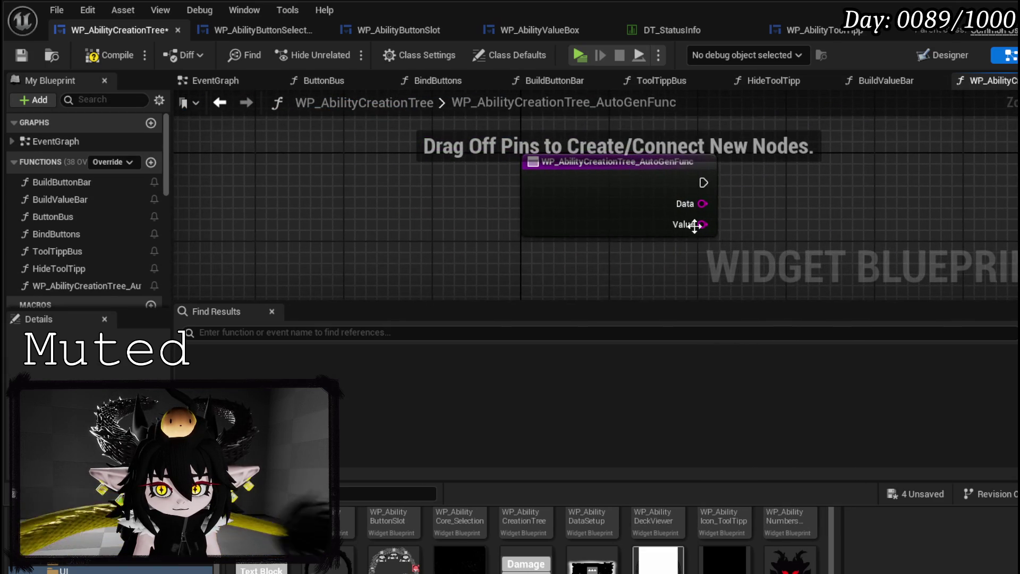
right_click(537, 168)
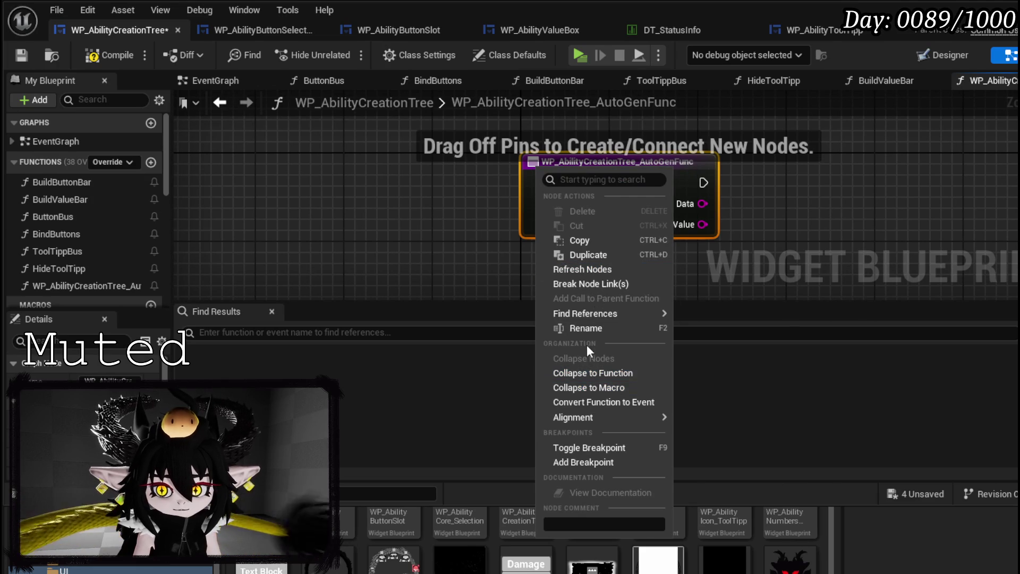
click(586, 328)
text(N)
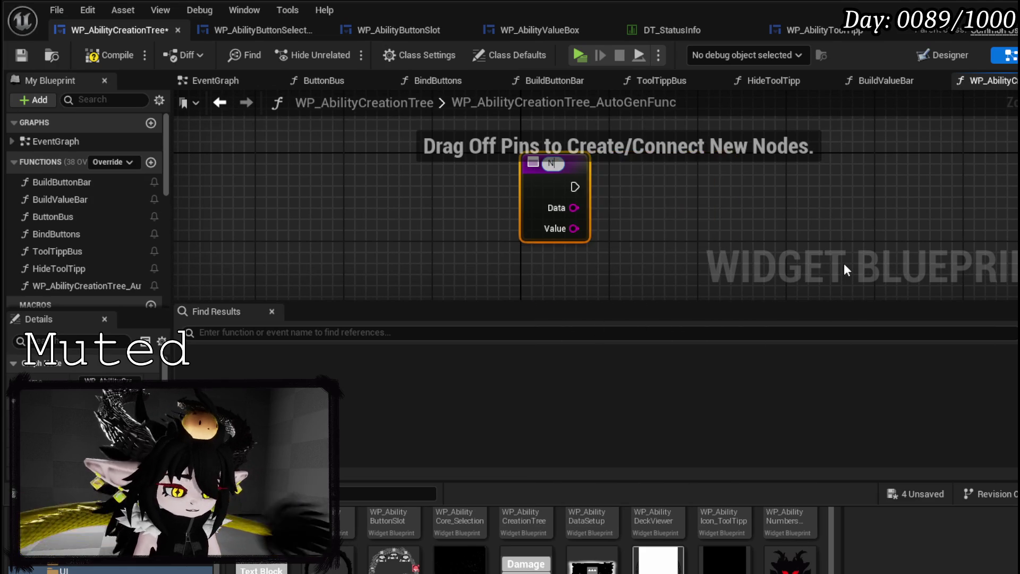
text(umberChangeBus)
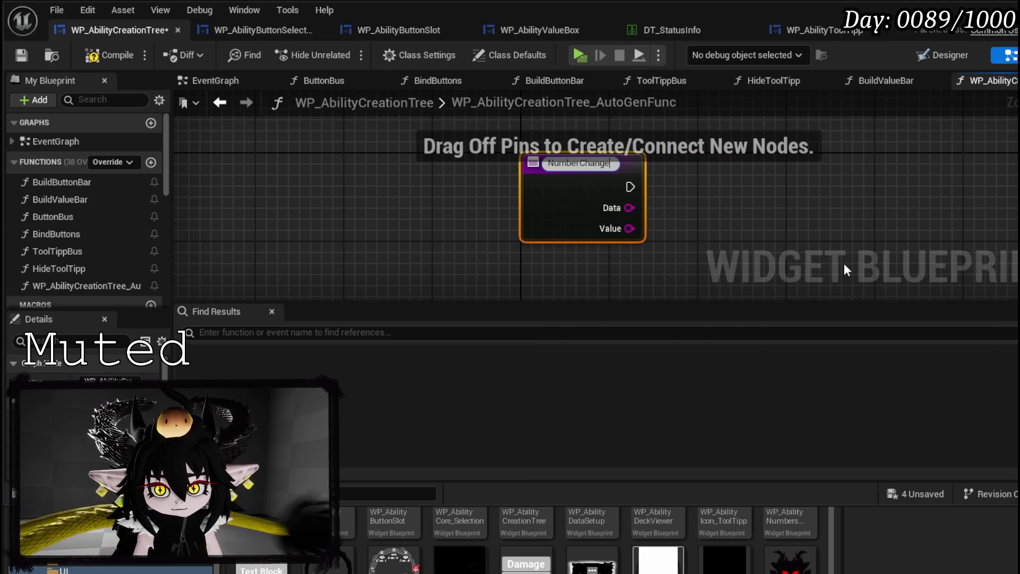
key(Return)
Add a Switch on String on Data with Value and SubTypeIndex cases, then compile and save
mouse_move(627, 203)
mouse_down()
mouse_move(685, 221)
mouse_move(750, 165)
mouse_up()
text(Switc)
key(Return)
drag(865, 199, 645, 206)
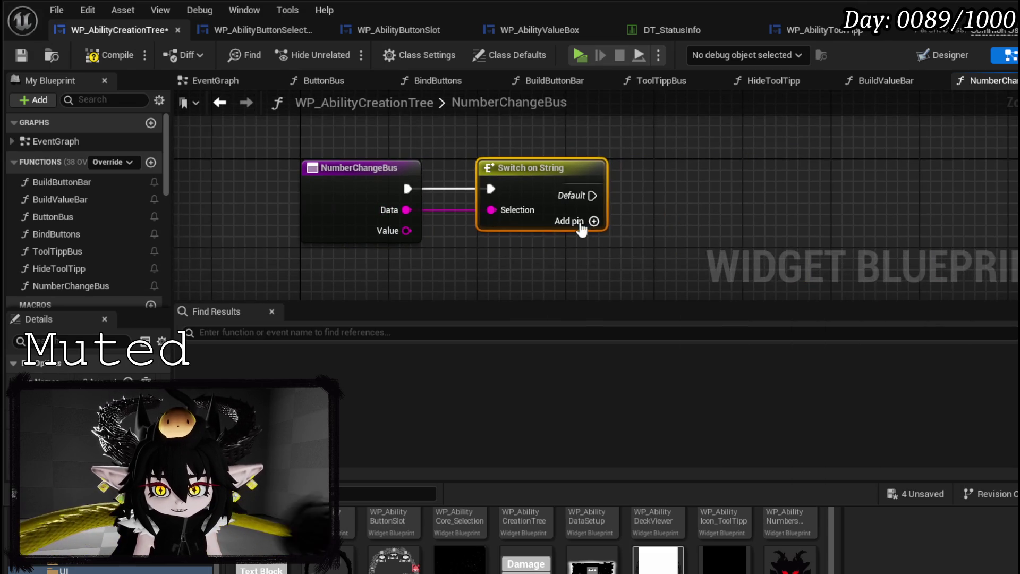
click(593, 222)
click(594, 243)
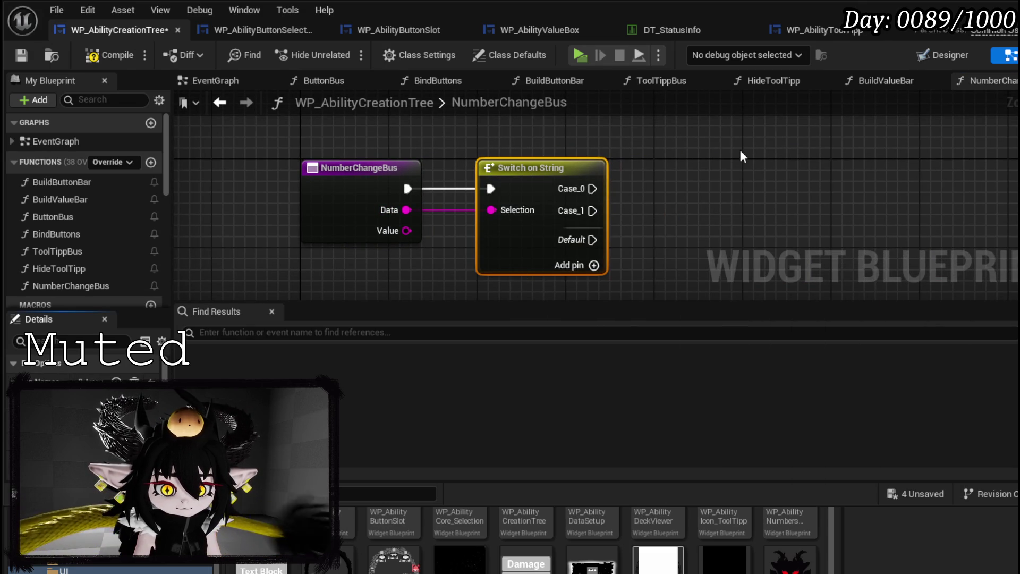
key(Return)
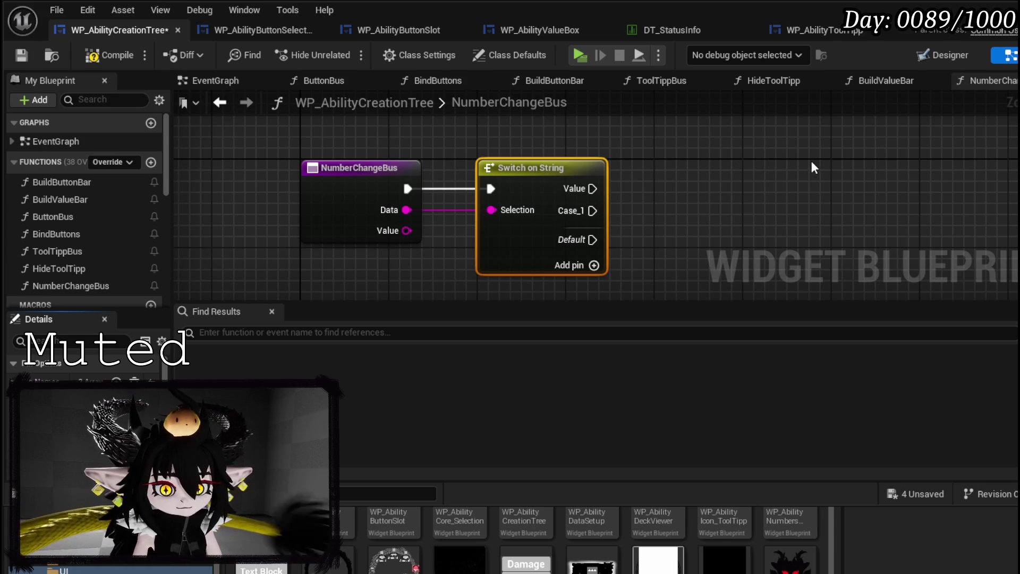
key(Return)
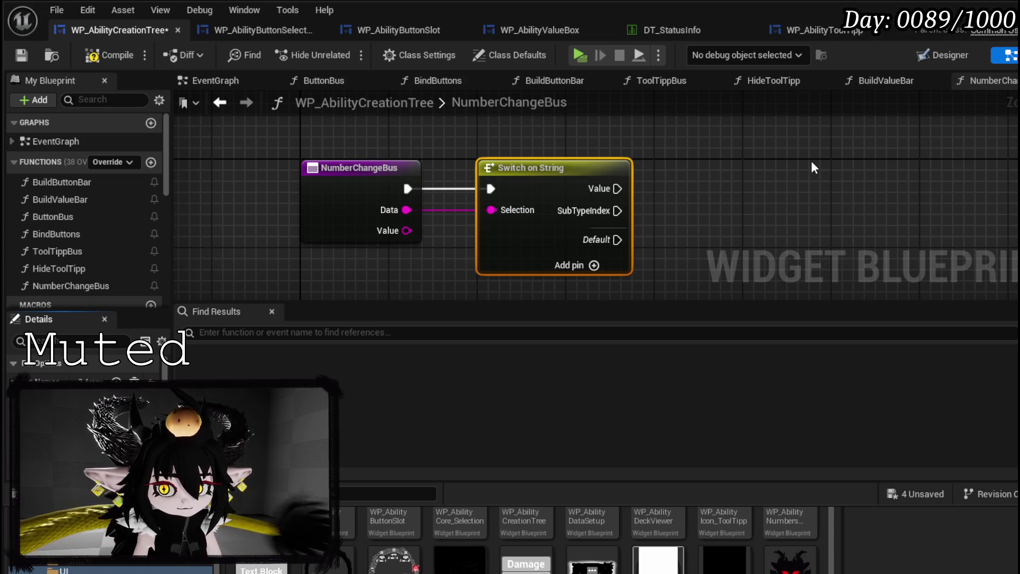
click(109, 55)
click(22, 55)
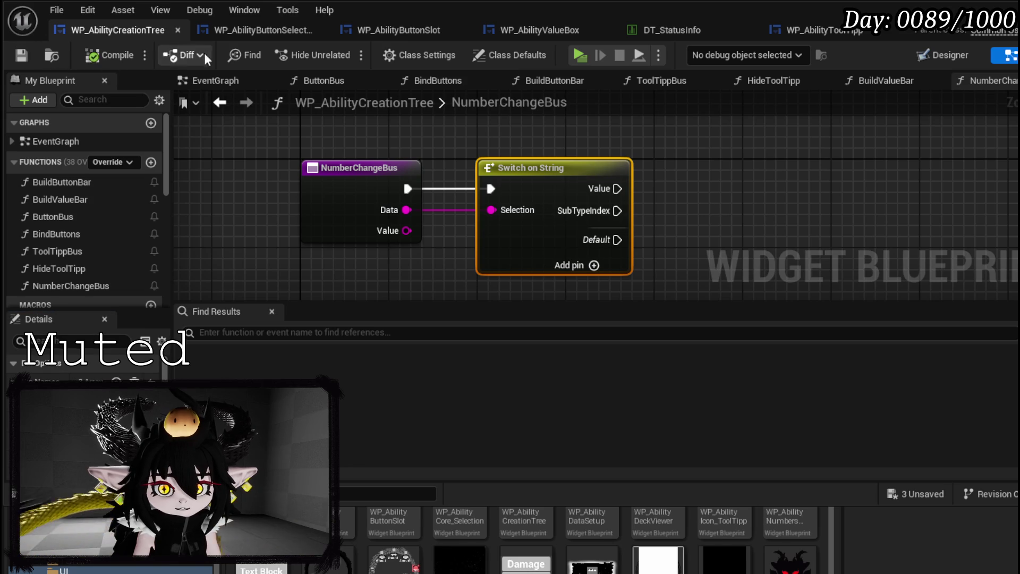
click(526, 29)
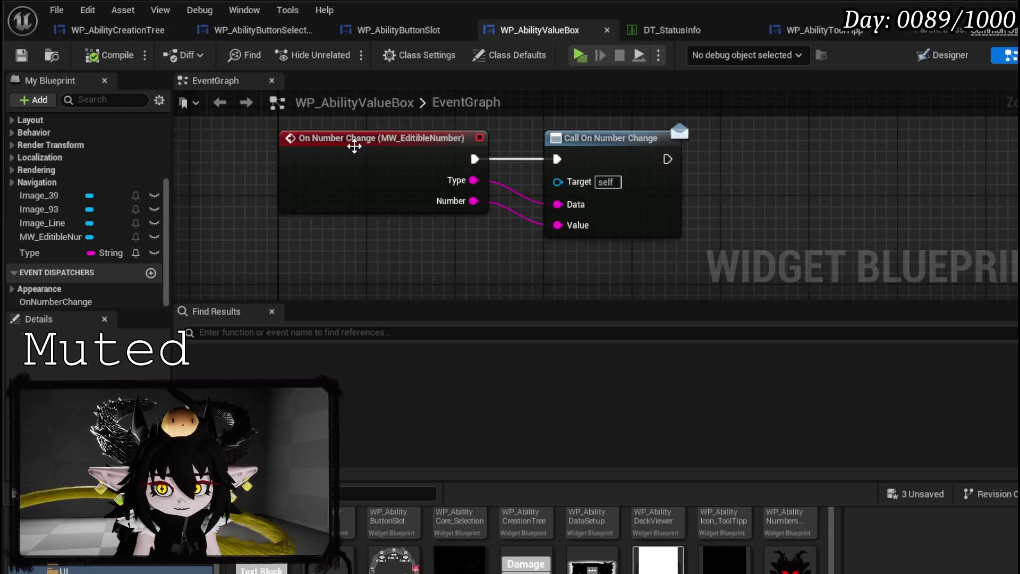
Make the Type variable instance-editable and feed Get Type into On Number Change's Data, then save
click(69, 253)
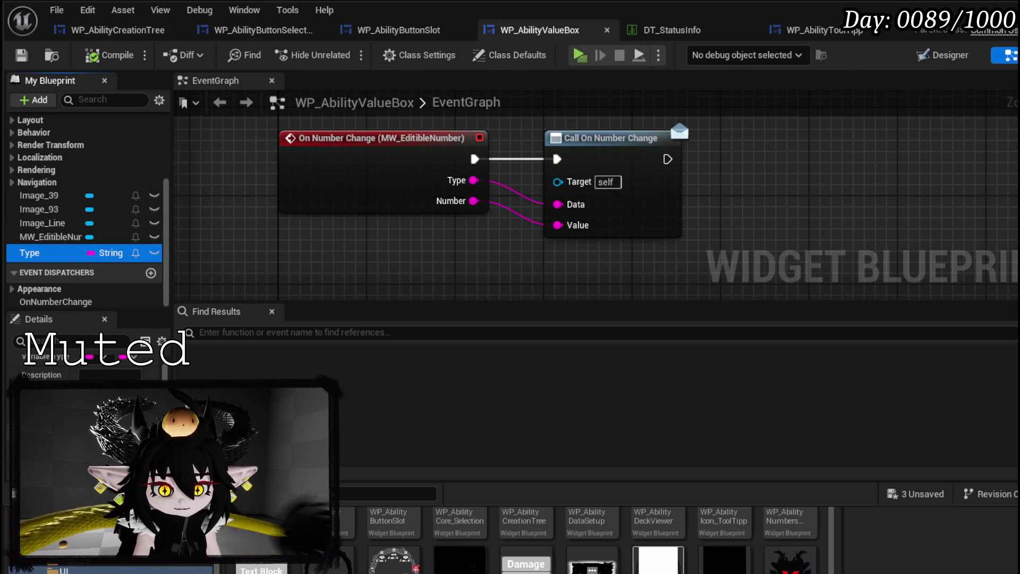
click(154, 253)
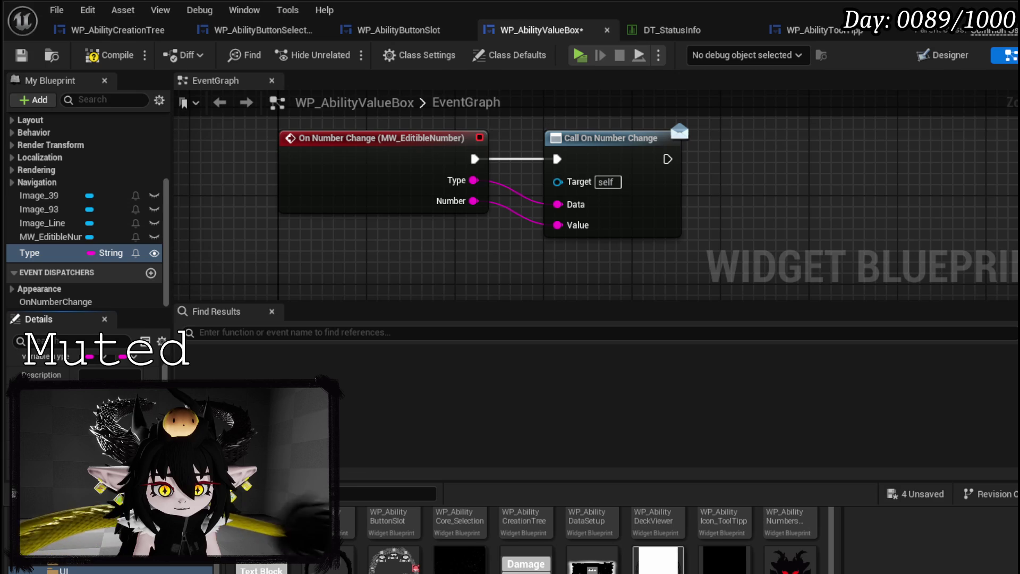
click(91, 56)
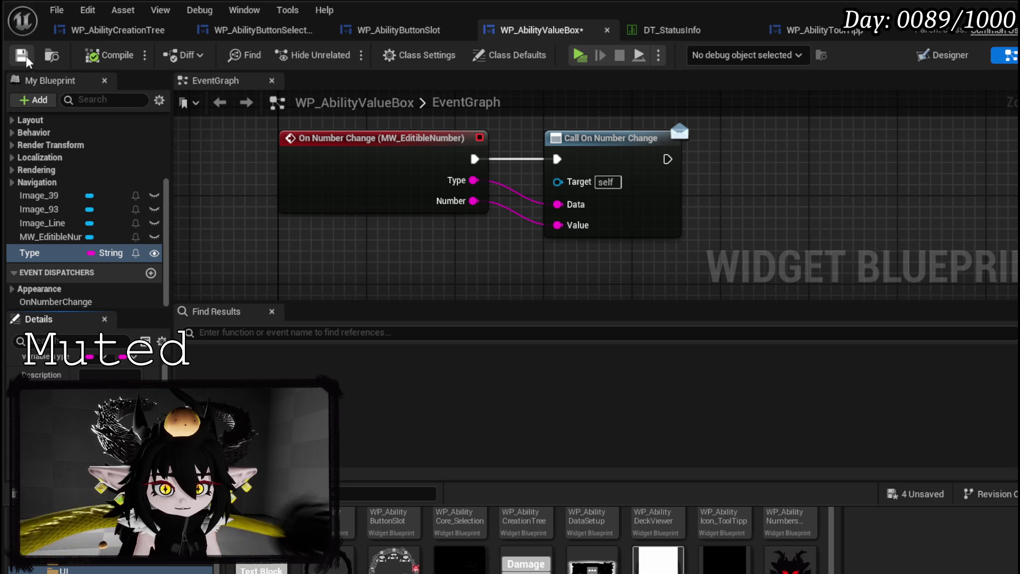
scroll(361, 181, down, 2)
mouse_move(381, 201)
mouse_down()
mouse_move(393, 274)
mouse_move(376, 252)
mouse_up()
mouse_move(30, 253)
mouse_down()
mouse_move(377, 269)
mouse_move(507, 238)
mouse_up()
click(431, 290)
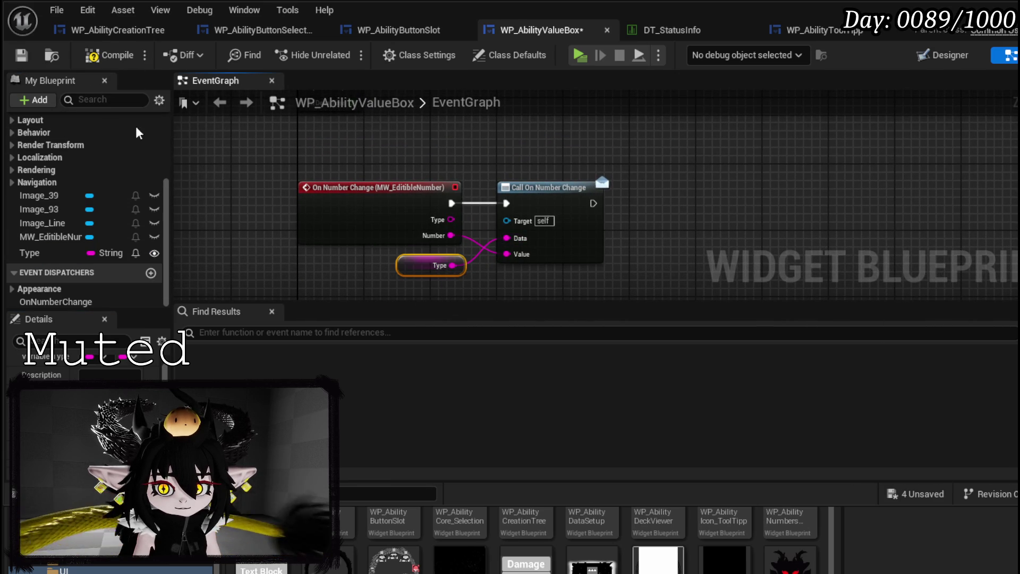
click(92, 55)
click(22, 56)
Delete the disabled leftover nodes, save, and return to WP_AbilityCreationTree
scroll(289, 247, down, 4)
drag(308, 277, 426, 139)
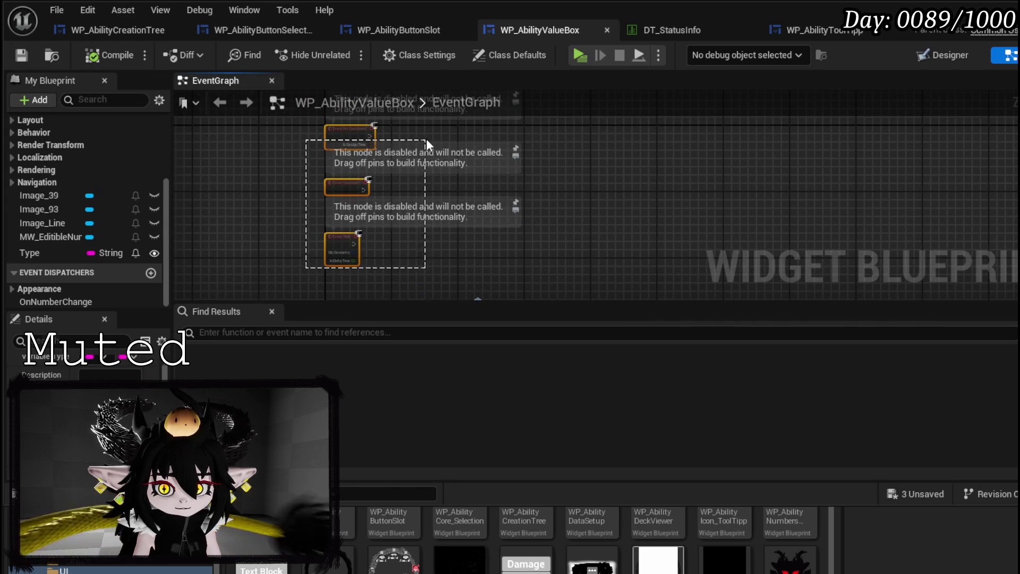
key(Delete)
scroll(76, 170, up, 5)
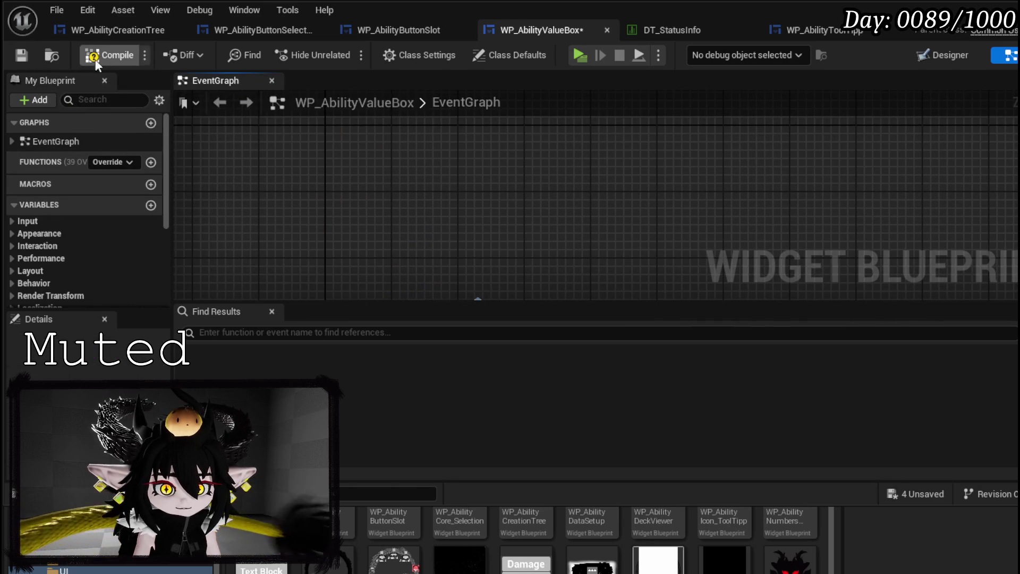
click(21, 55)
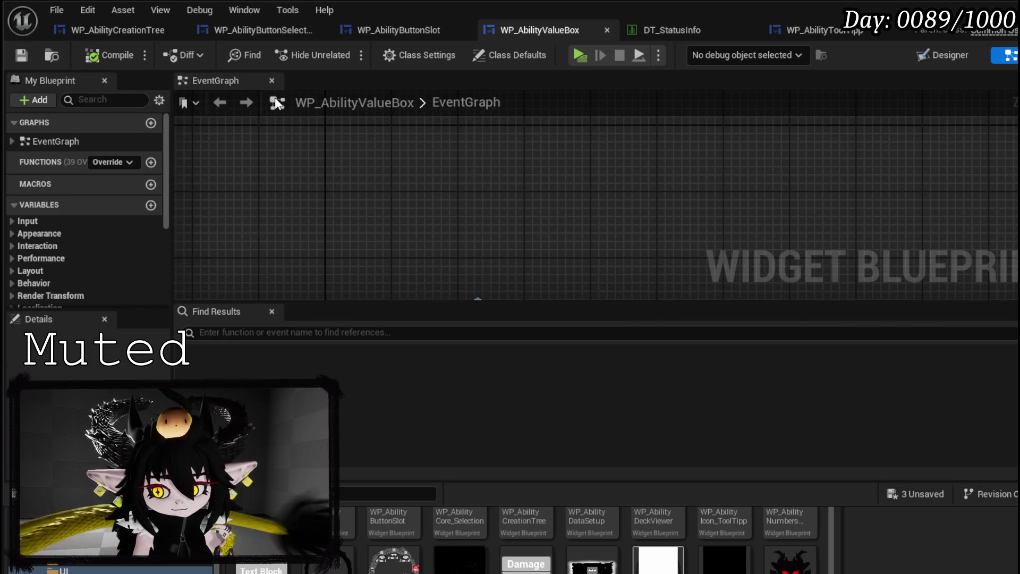
click(298, 30)
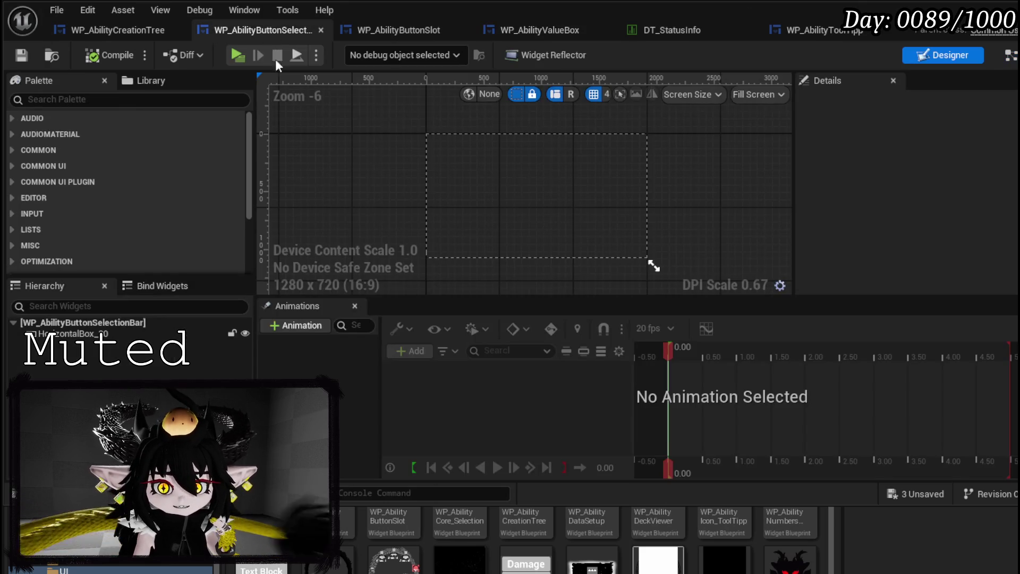
click(97, 31)
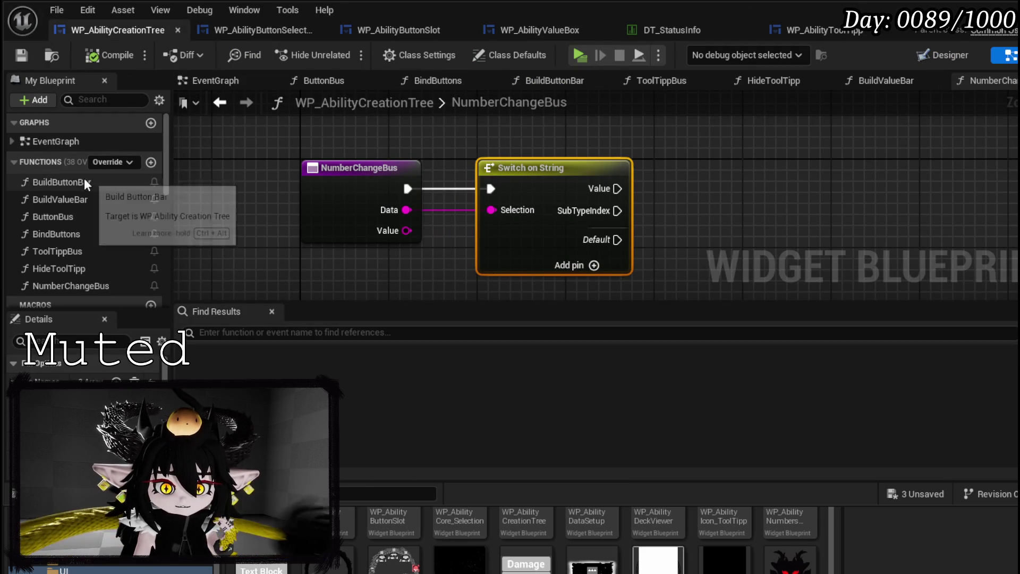
In BuildValueBar, add a Type input wired to the created widget's Type pin, then compile and save
double_click(78, 197)
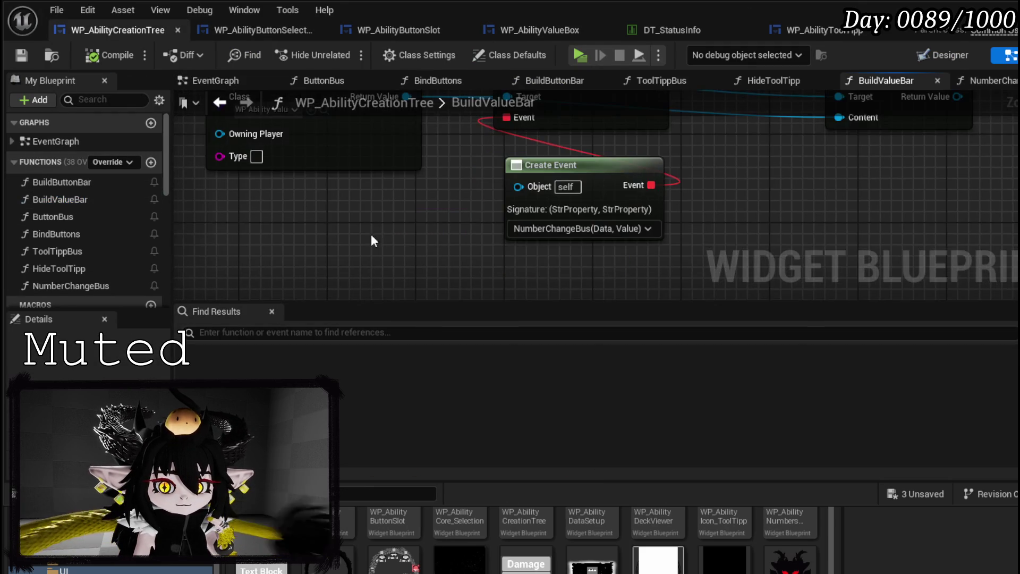
drag(436, 285, 591, 301)
mouse_move(520, 247)
mouse_down()
mouse_move(430, 170)
mouse_move(425, 178)
mouse_up()
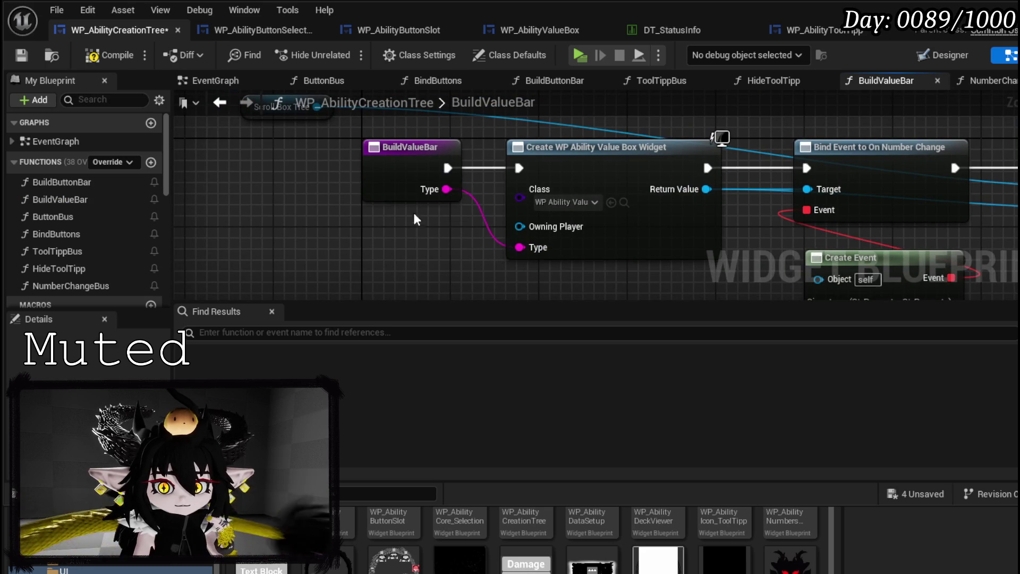
click(108, 55)
click(21, 55)
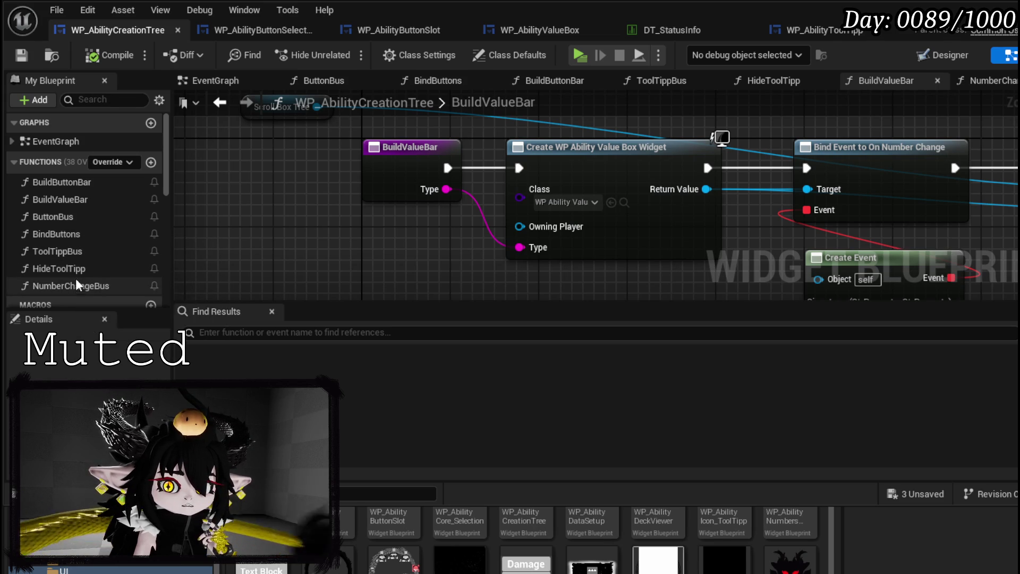
In ButtonBus, call BuildValueBar with Type Value after setting Sub Type, then compile and save
double_click(67, 242)
double_click(85, 218)
drag(538, 240, 400, 219)
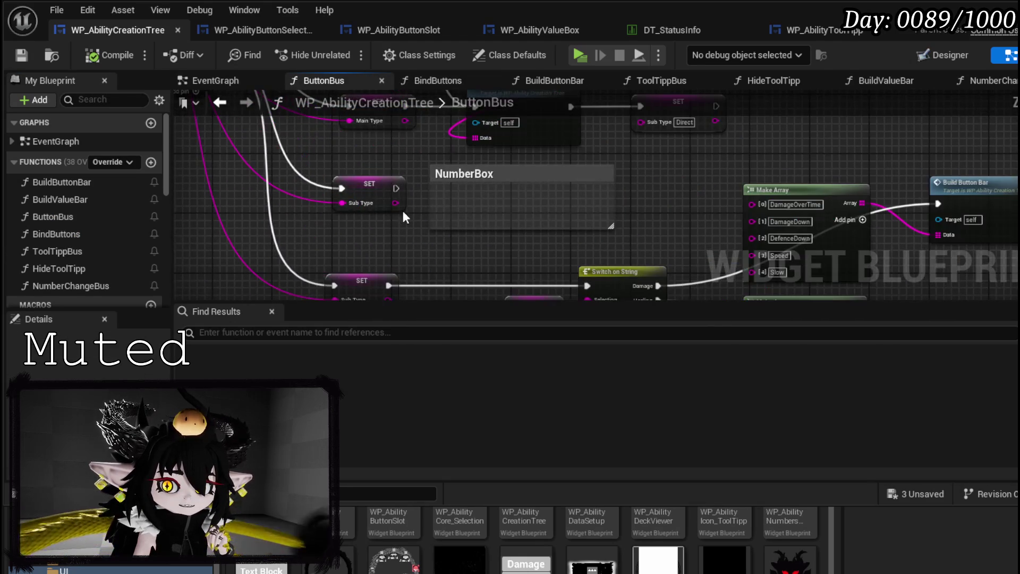
scroll(345, 212, up, 2)
click(42, 198)
mouse_move(46, 196)
mouse_down()
mouse_move(422, 232)
mouse_move(434, 213)
mouse_up()
mouse_move(349, 217)
mouse_down()
mouse_move(445, 250)
mouse_move(482, 217)
mouse_up()
click(494, 264)
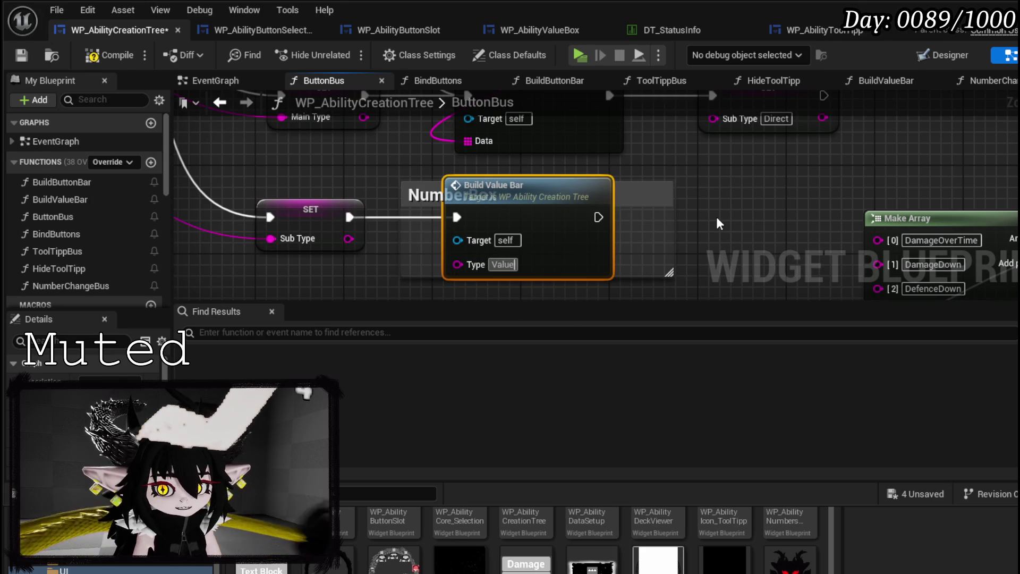
click(25, 59)
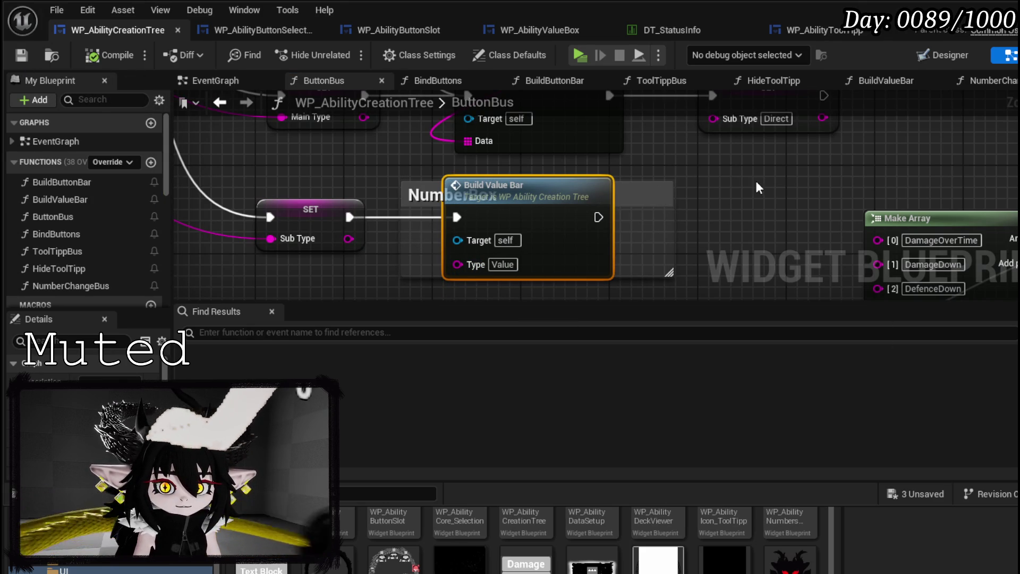
Delete the NumberBox comment box, save the creation tree, and go to the level editor
scroll(622, 191, down, 2)
key(Delete)
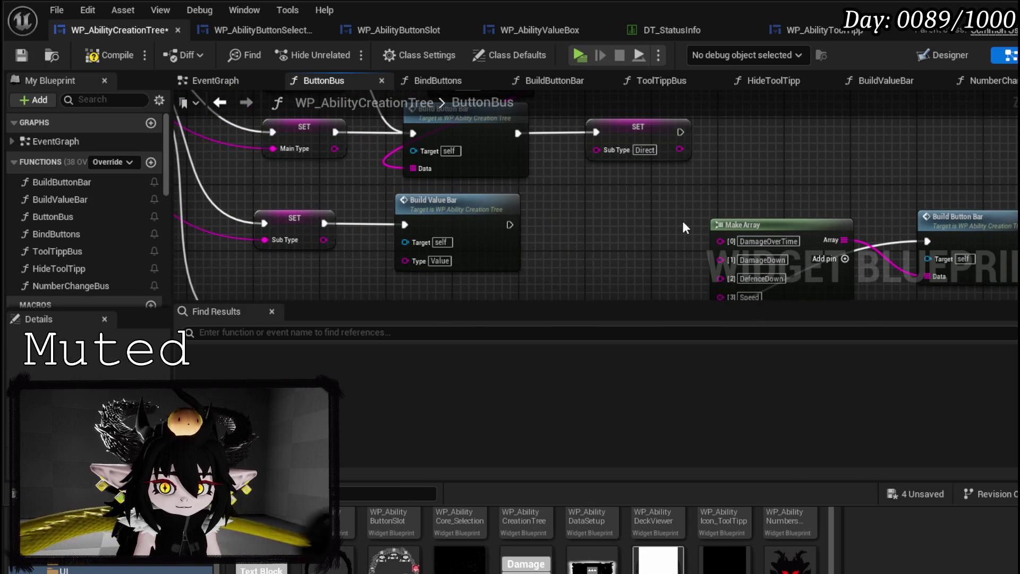
click(21, 55)
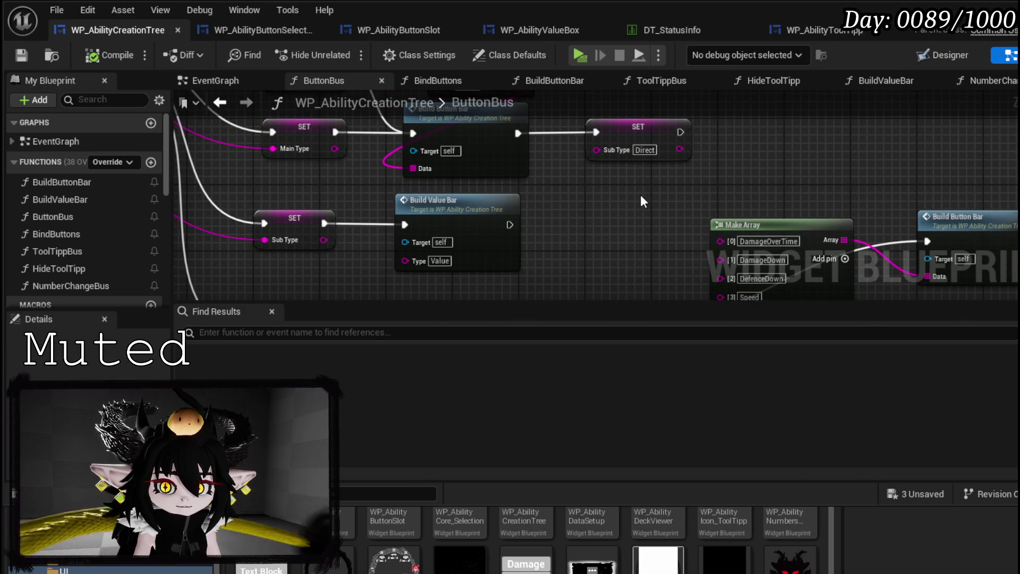
scroll(640, 196, down, 5)
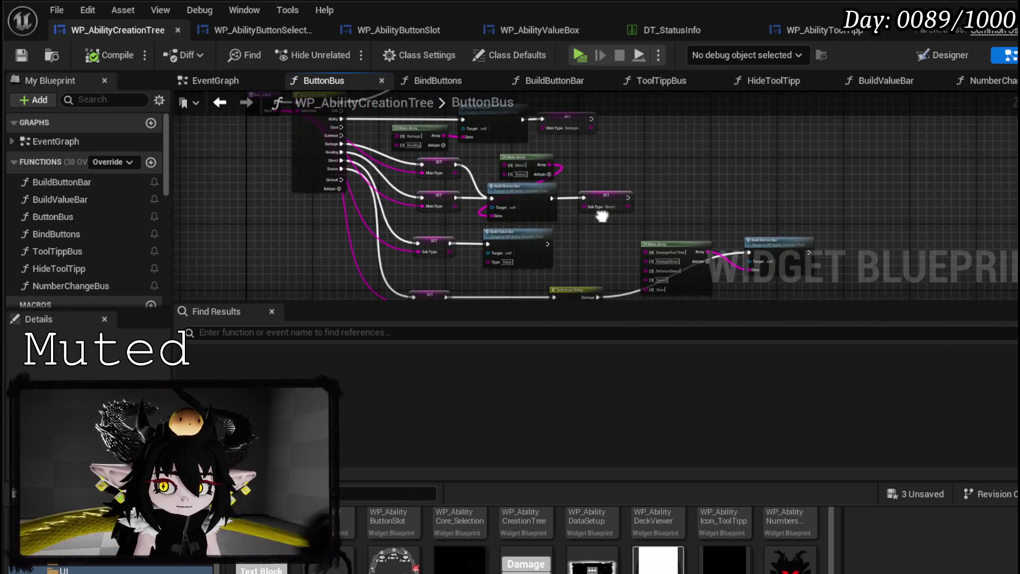
key(alt+Tab)
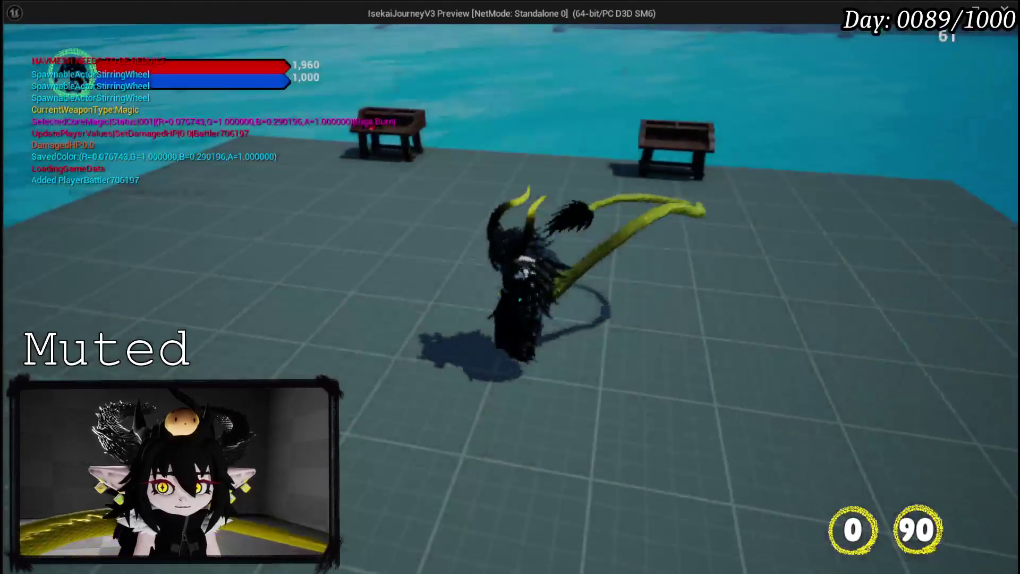
In the game preview, create a NEW ability, choose Offensive then Direct Hit, and scroll the tree
key(Tab)
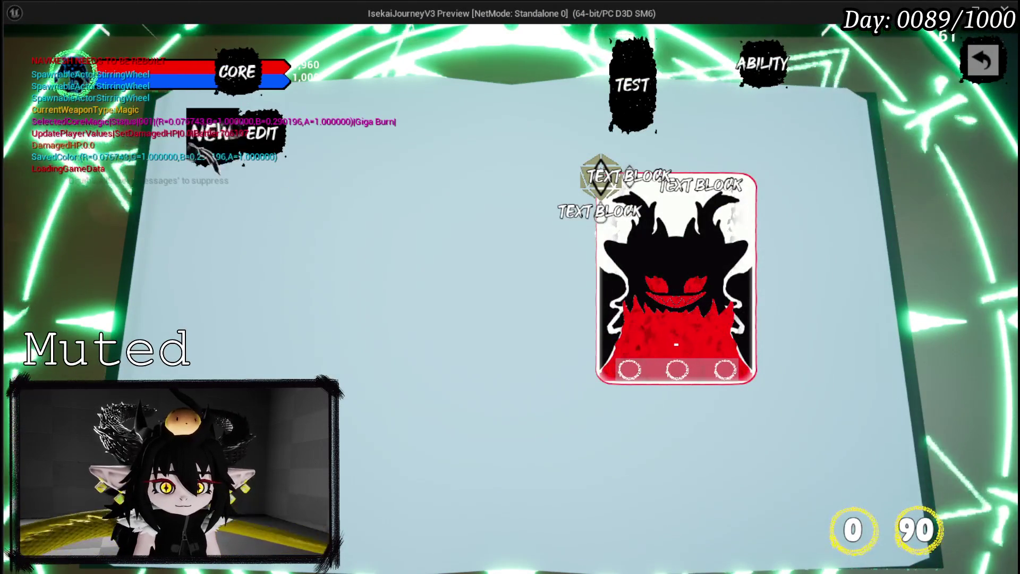
click(213, 140)
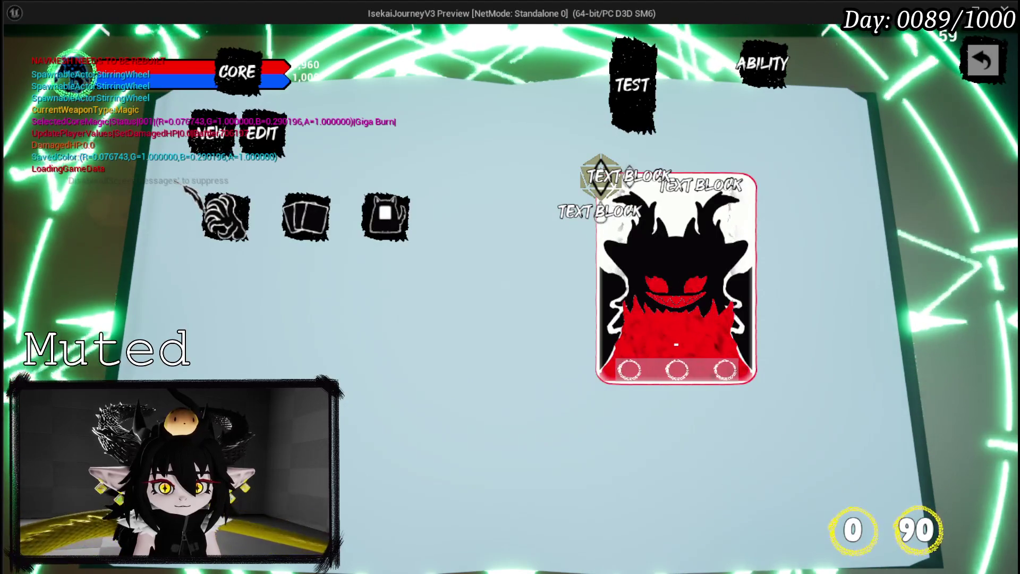
click(226, 217)
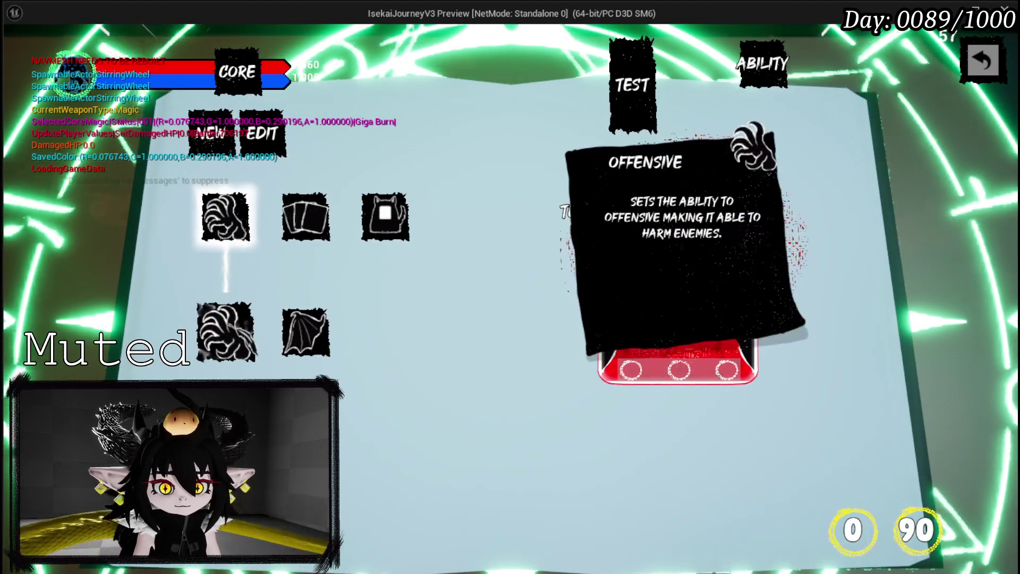
click(226, 332)
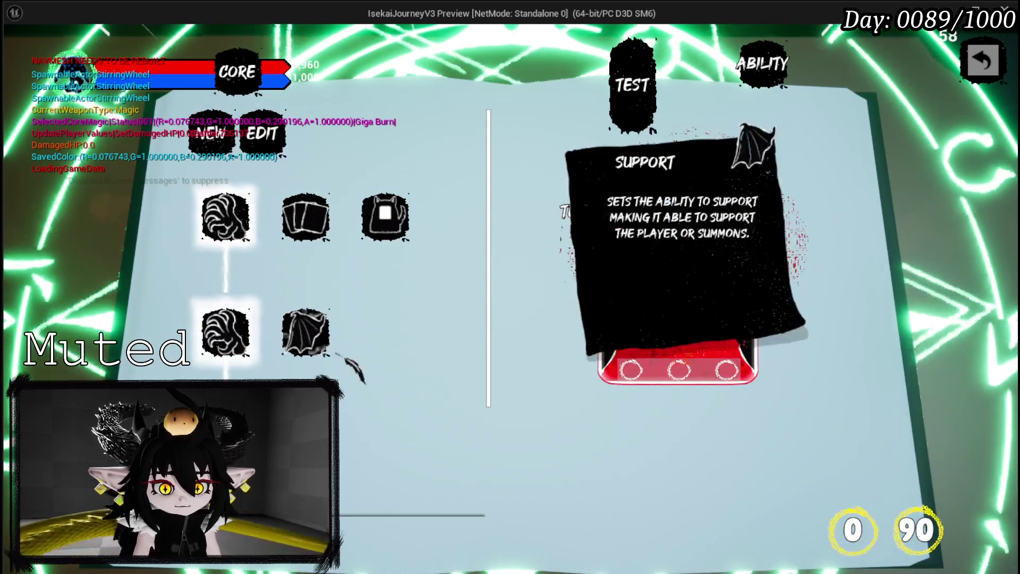
scroll(400, 317, down, 2)
scroll(400, 316, down, 2)
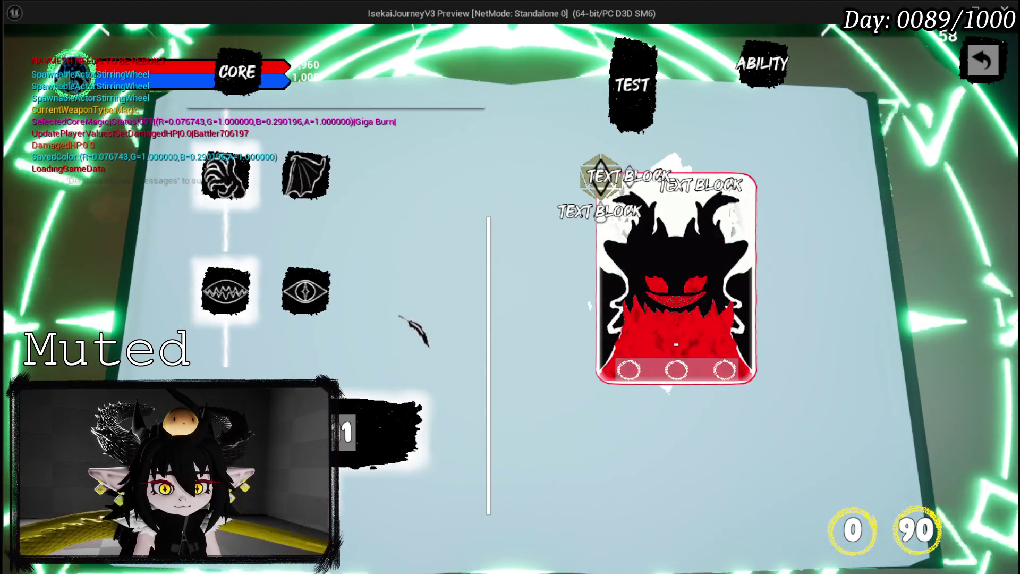
scroll(416, 306, down, 3)
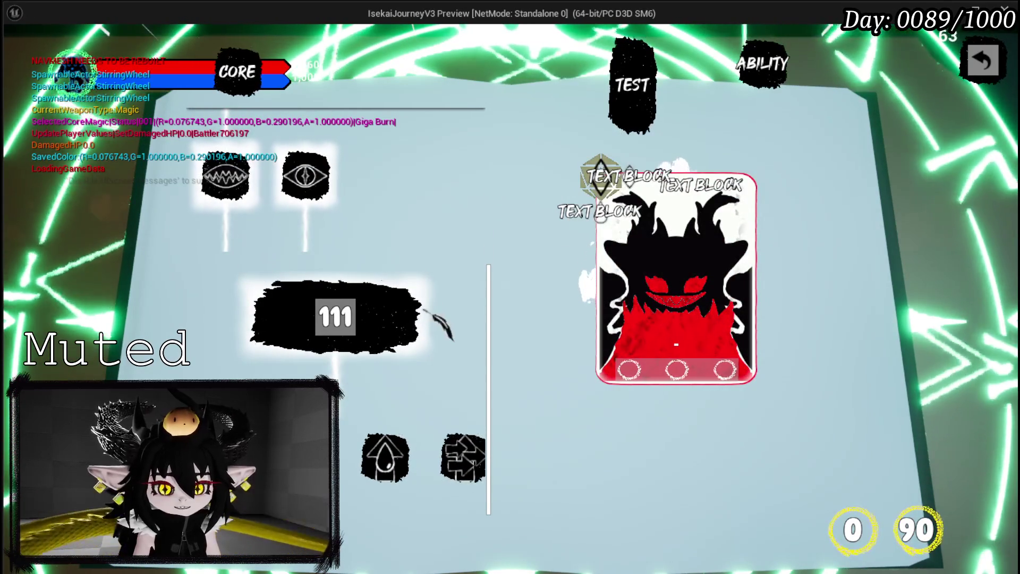
scroll(425, 301, up, 1)
scroll(438, 314, up, 5)
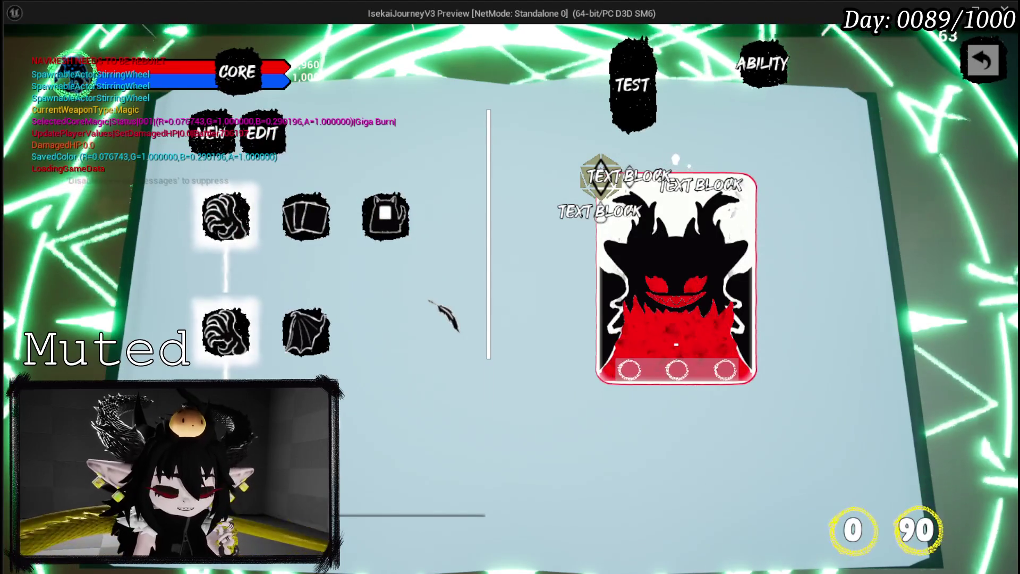
scroll(430, 301, down, 1)
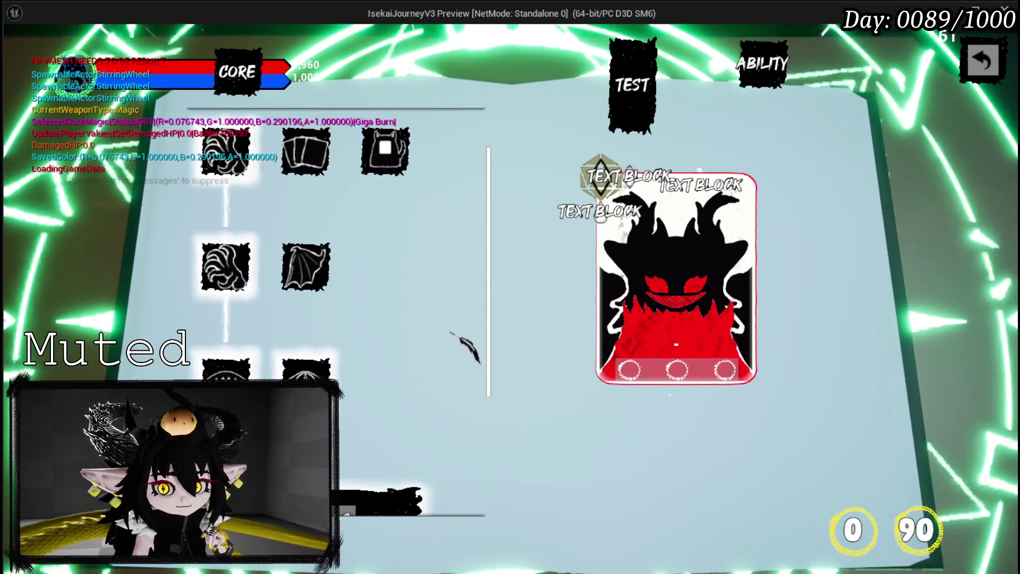
scroll(452, 334, down, 3)
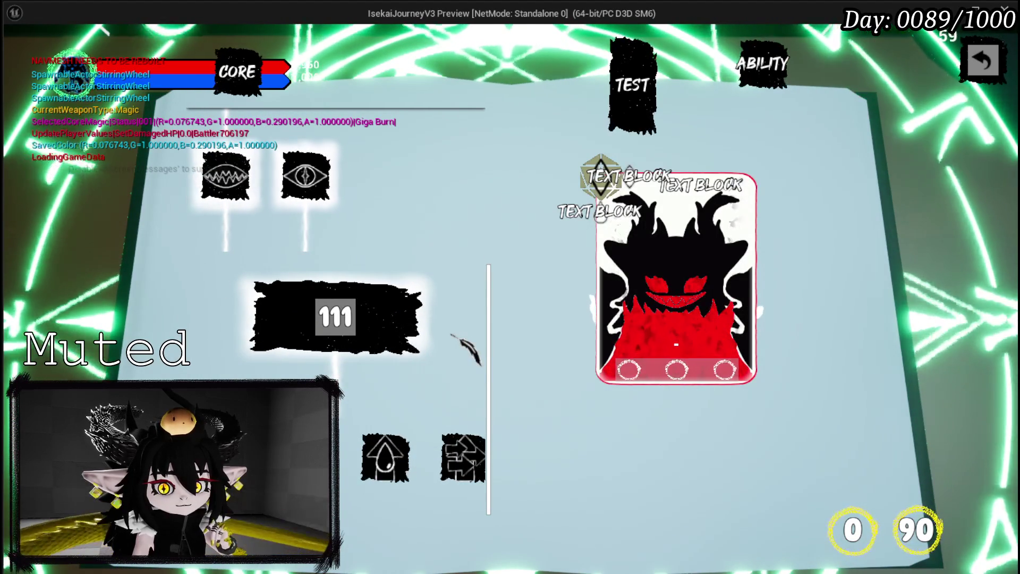
Stop the preview, relaunch and close it, then return to the WP_AbilityCreationTree blueprint
key(Escape)
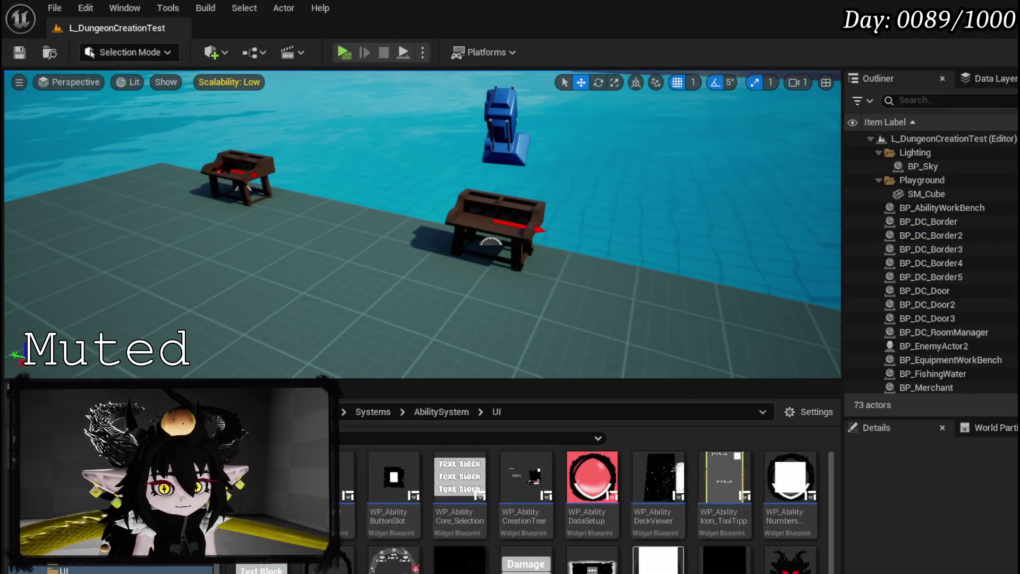
click(349, 53)
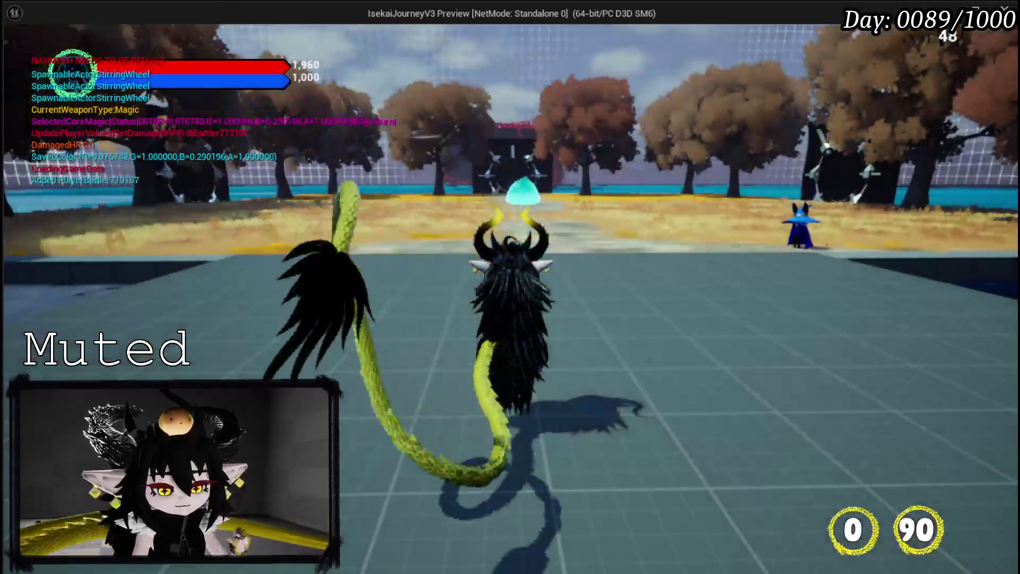
key(Escape)
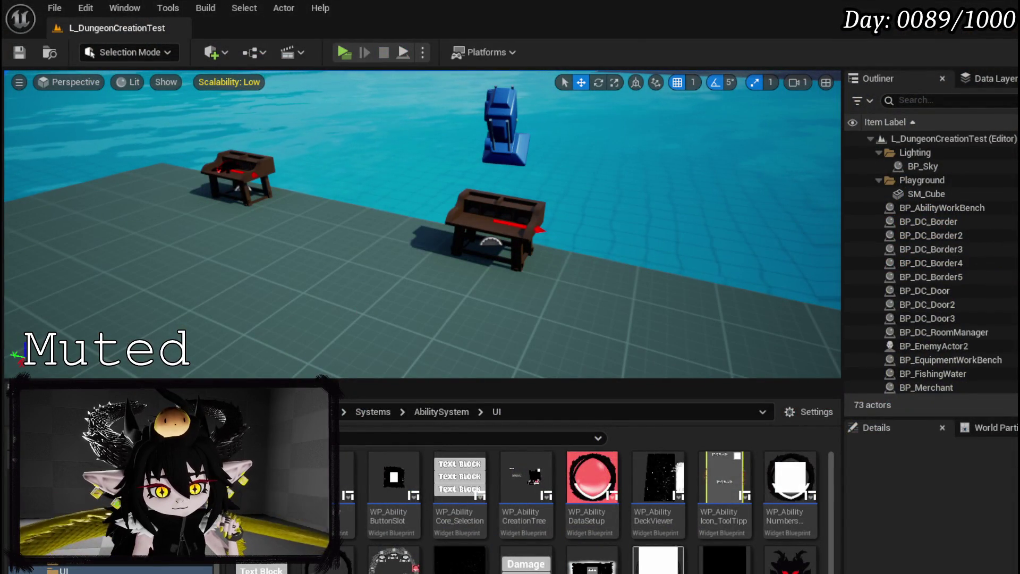
key(alt+Tab)
scroll(275, 201, up, 4)
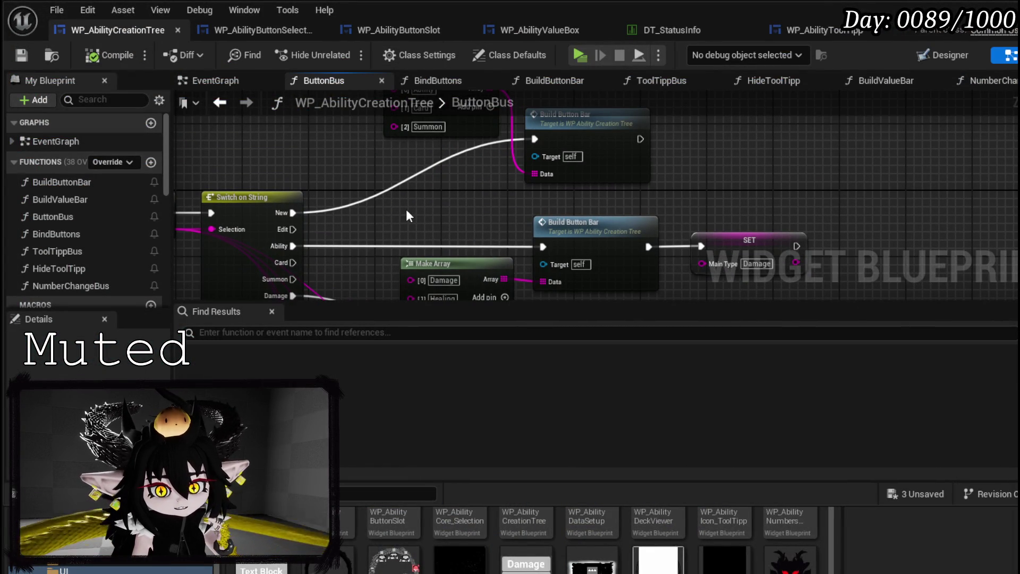
Place a Scroll Box Tree getter in the ButtonBus graph, discarding a mistaken Get Child Index node
scroll(132, 178, down, 10)
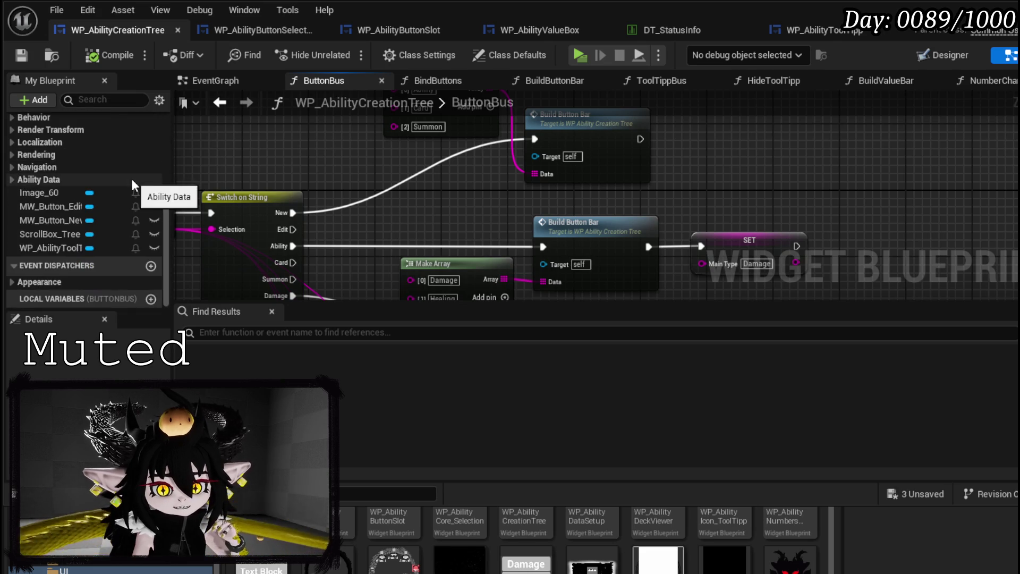
mouse_move(308, 191)
mouse_down()
mouse_move(334, 240)
mouse_move(470, 189)
mouse_move(486, 204)
mouse_move(456, 170)
mouse_move(344, 158)
mouse_up()
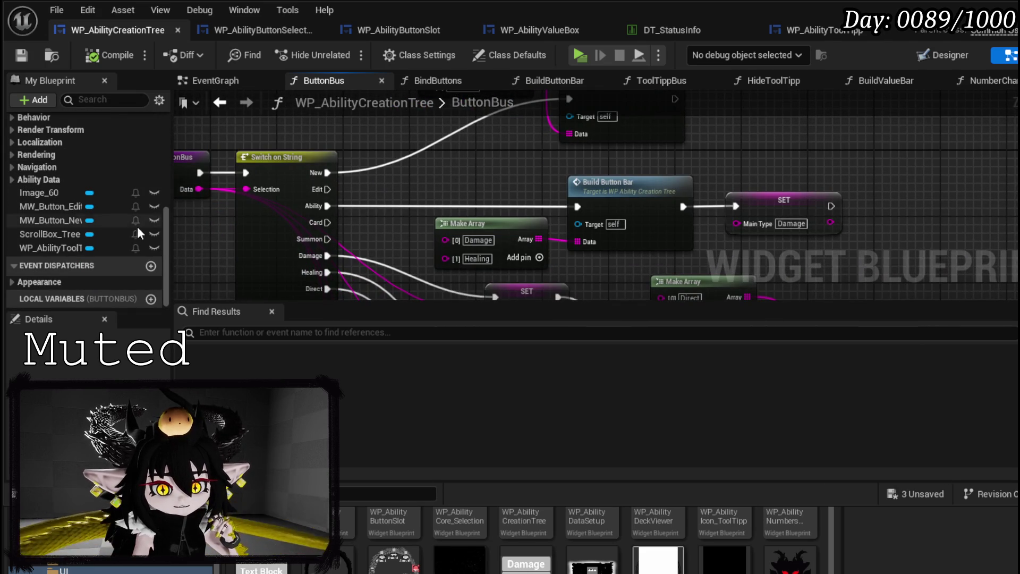
mouse_move(393, 181)
mouse_down()
mouse_move(384, 172)
mouse_move(367, 236)
mouse_move(404, 235)
mouse_up()
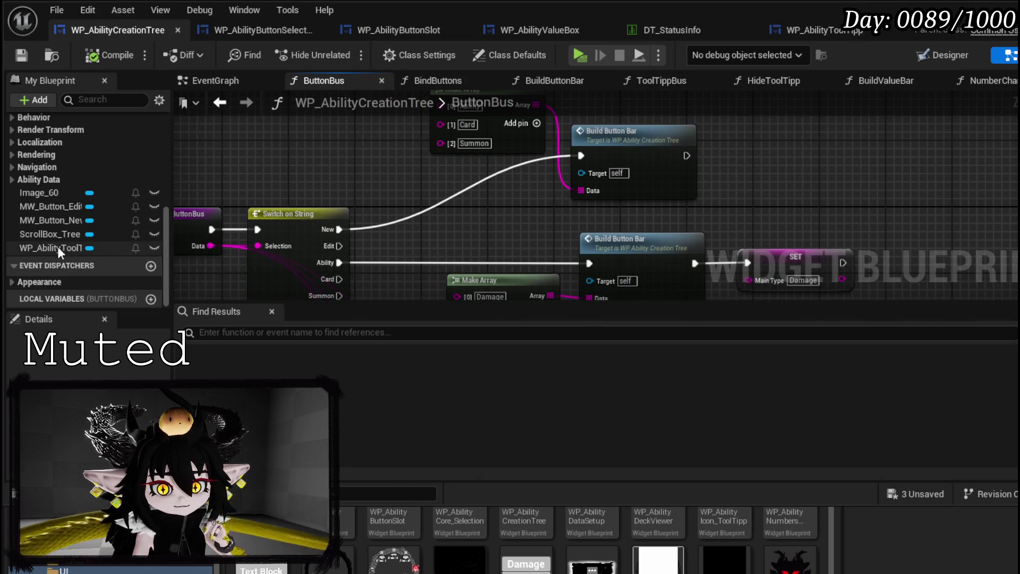
mouse_move(58, 234)
mouse_down()
mouse_move(239, 150)
mouse_move(407, 227)
mouse_up()
click(265, 164)
drag(282, 183, 378, 197)
text(index)
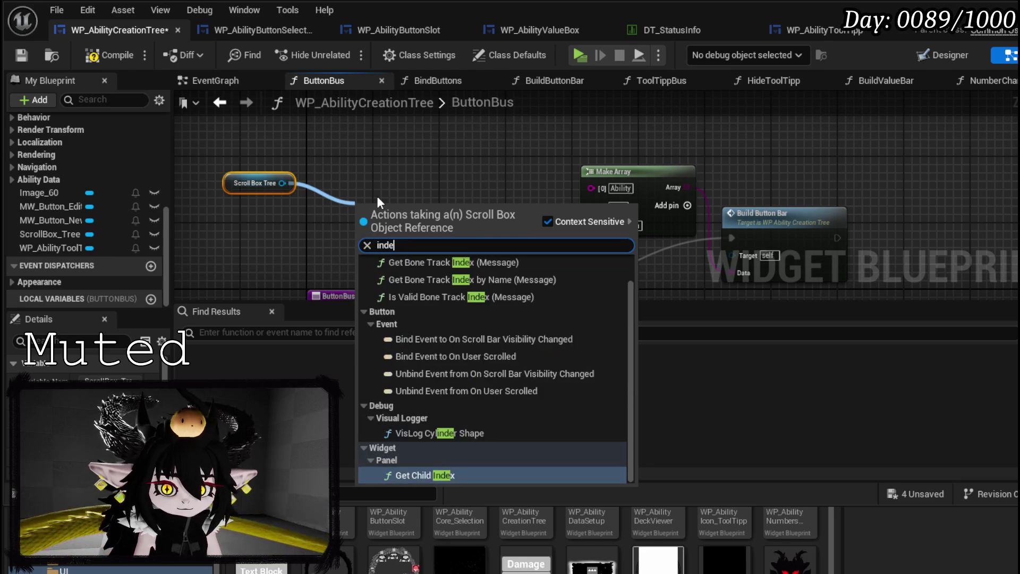
click(458, 370)
scroll(387, 174, up, 2)
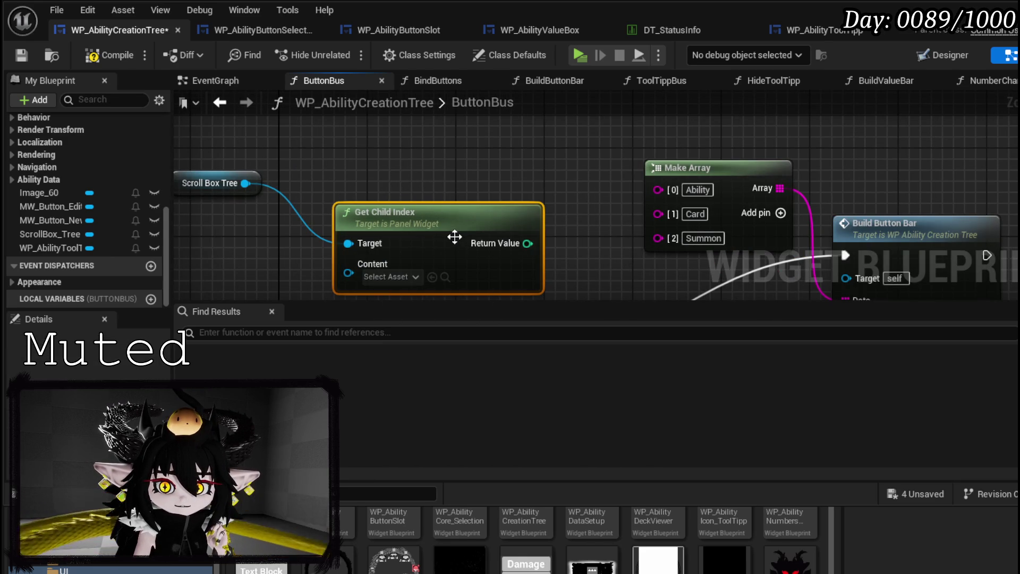
key(Delete)
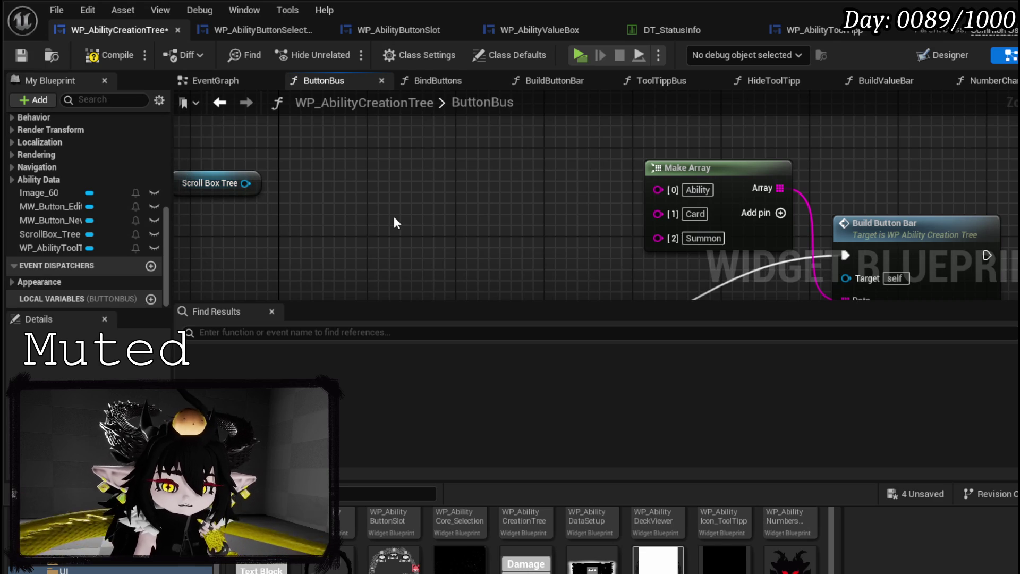
Add a Get Child At node from Scroll Box Tree and move Make Array beside Build Button Bar
drag(245, 183, 296, 199)
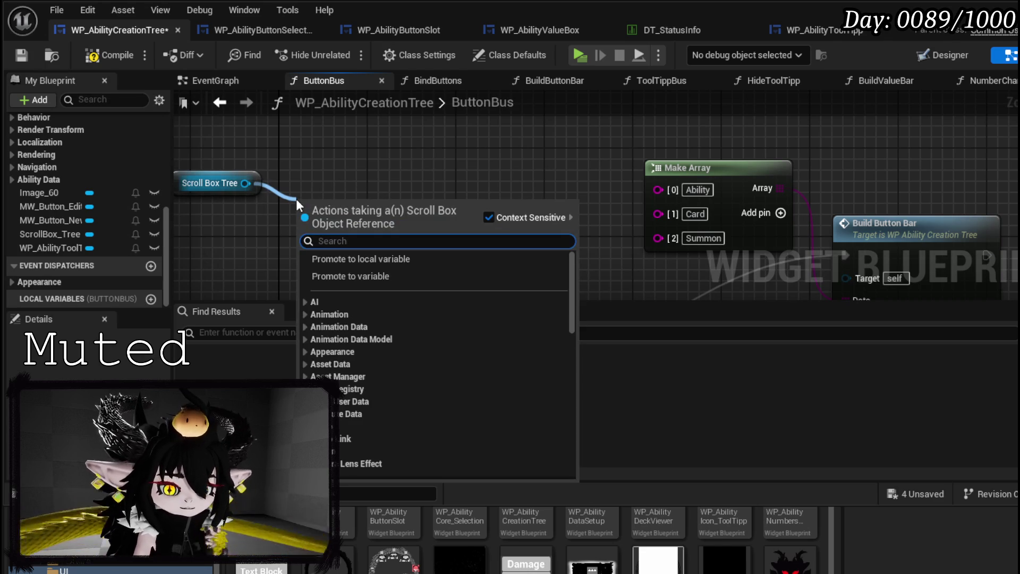
text(get ch)
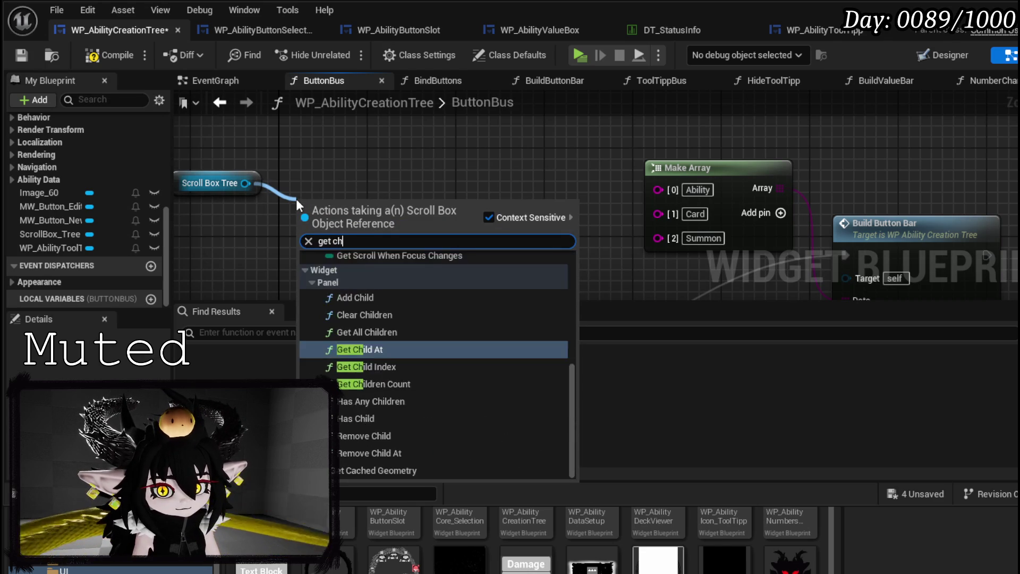
text(ild)
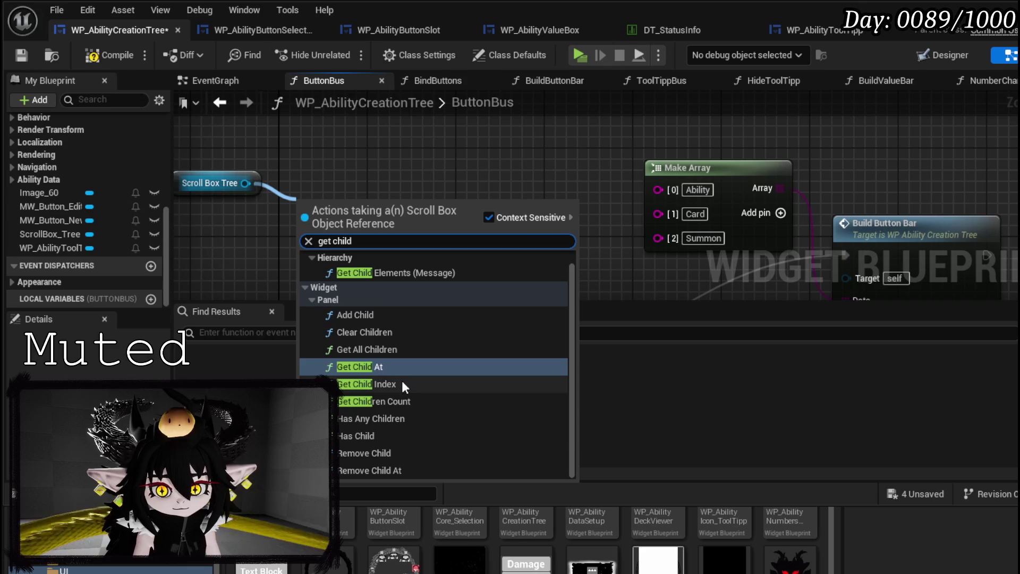
click(381, 367)
drag(365, 212, 387, 169)
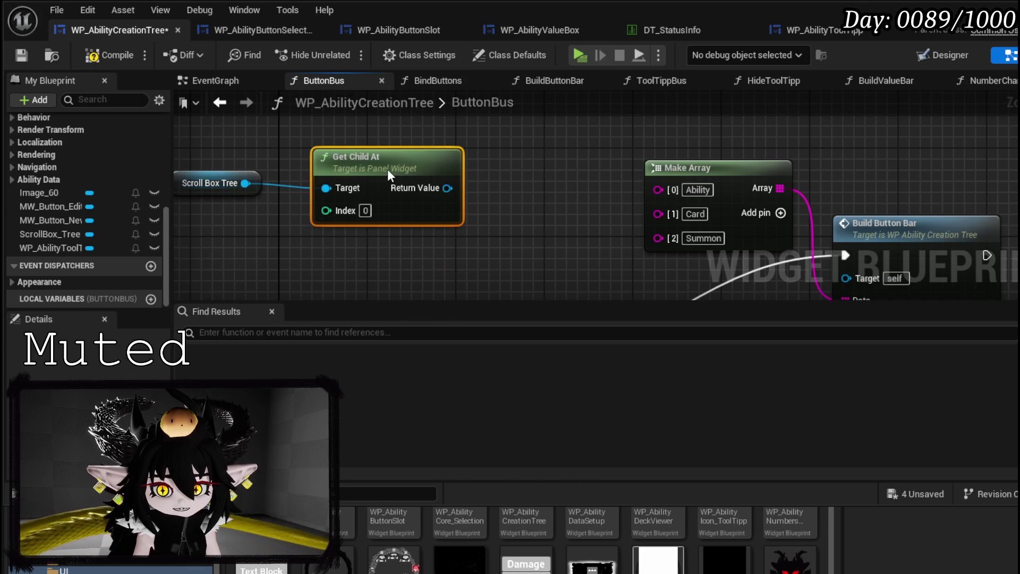
mouse_move(447, 188)
mouse_down()
mouse_move(466, 197)
mouse_move(489, 171)
mouse_up()
click(379, 250)
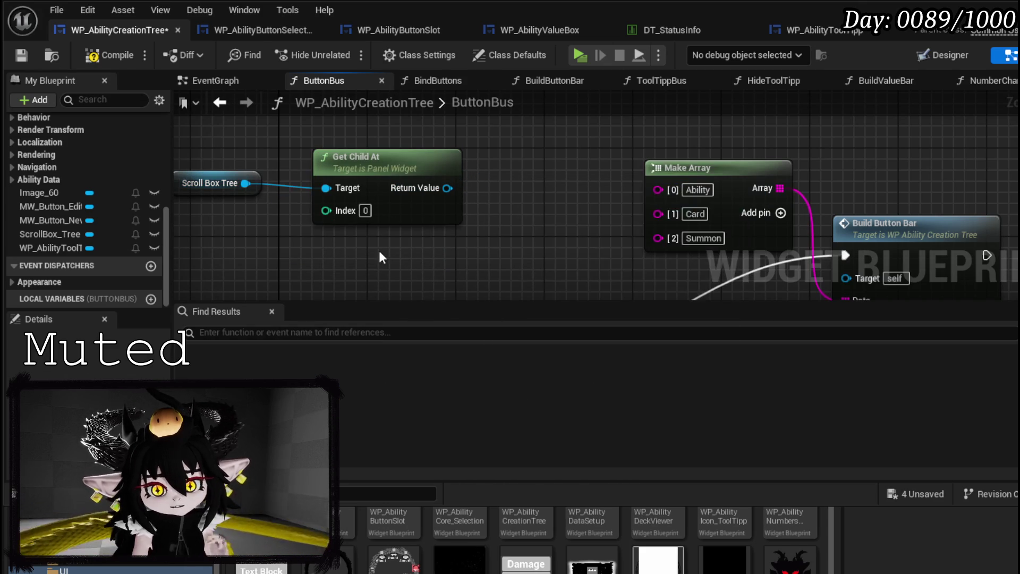
click(212, 183)
scroll(362, 237, down, 2)
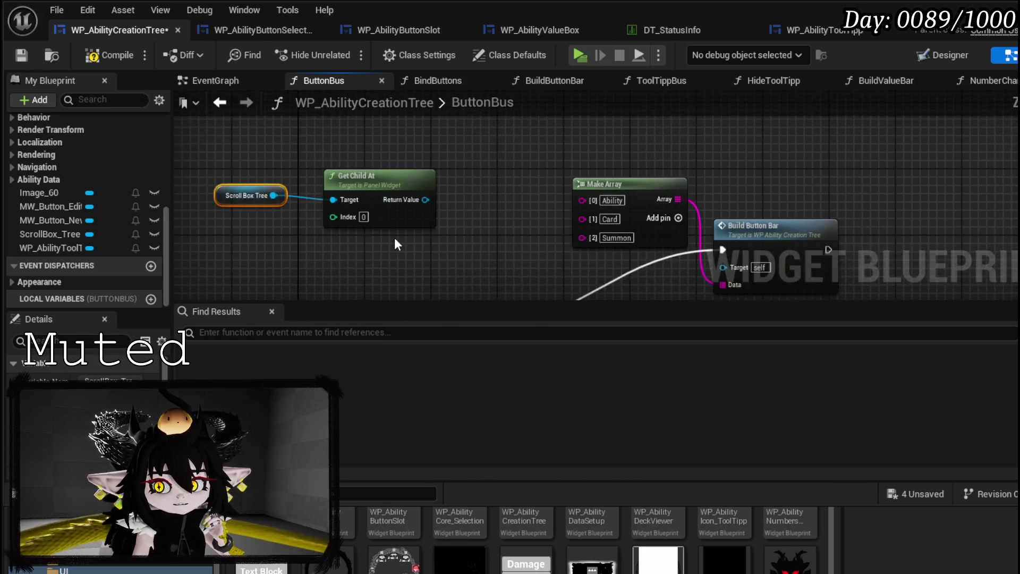
drag(394, 244, 256, 213)
click(529, 139)
drag(530, 140, 653, 111)
drag(258, 196, 334, 190)
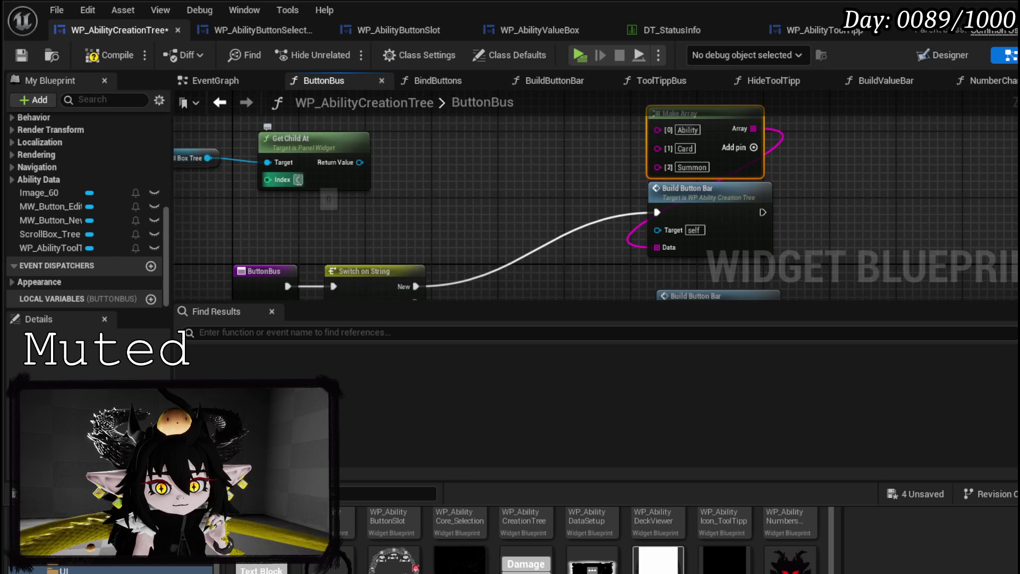
Set Get Child At index to 1 and run its Remove from Parent before Build Button Bar
text(1)
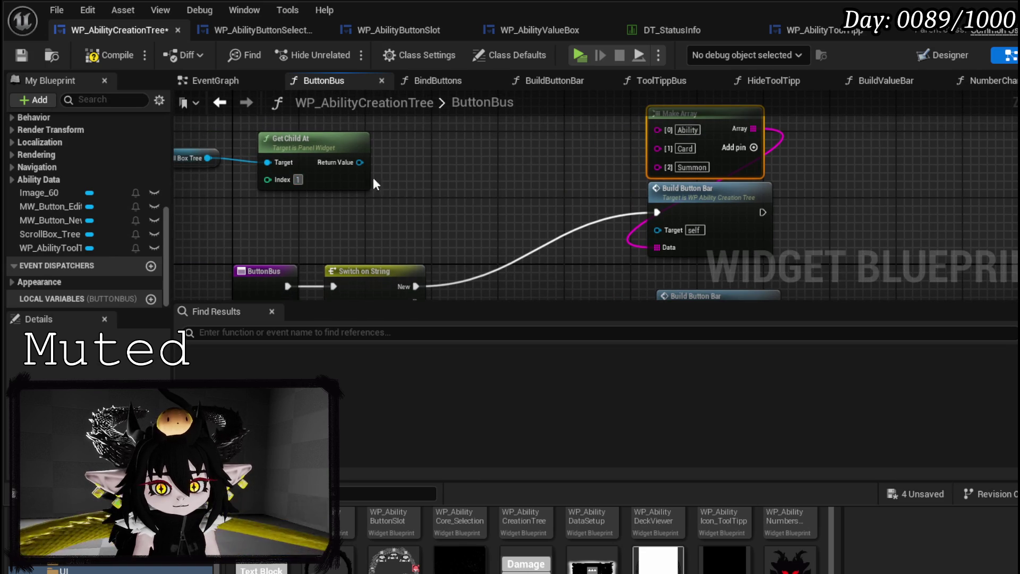
drag(360, 162, 406, 170)
text(Remove)
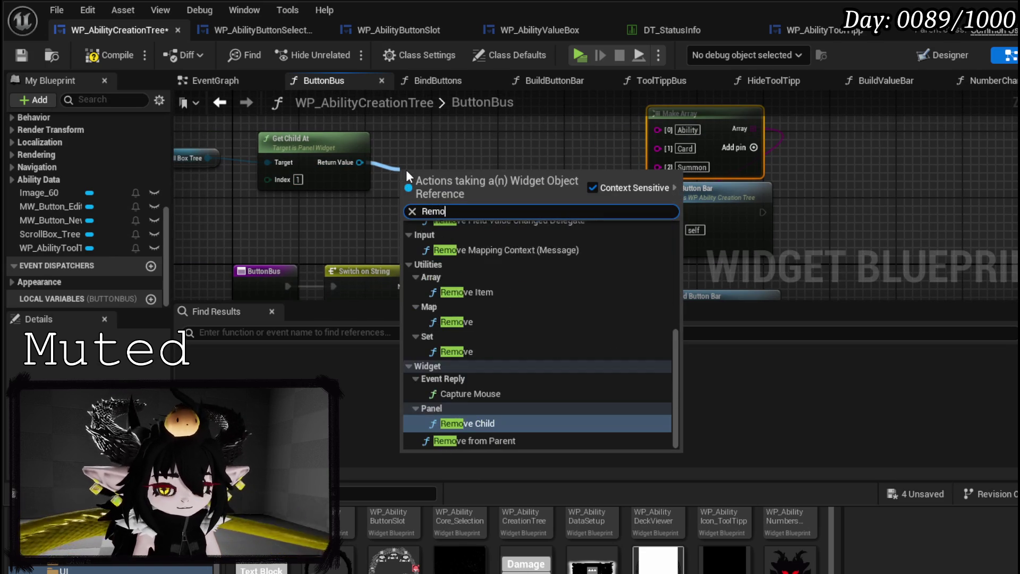
click(467, 441)
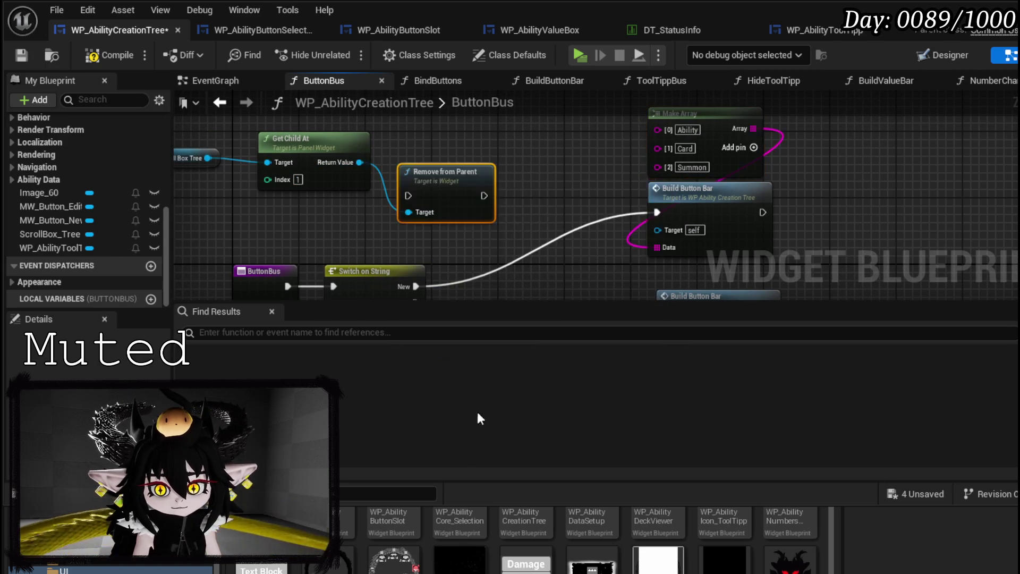
drag(439, 199, 579, 232)
mouse_move(433, 282)
mouse_down()
mouse_move(358, 236)
mouse_move(481, 167)
mouse_up()
drag(555, 166, 587, 167)
Move Scroll Box Tree and Get Child At above Remove from Parent and reroute the New output wire
drag(422, 160, 564, 211)
click(372, 139)
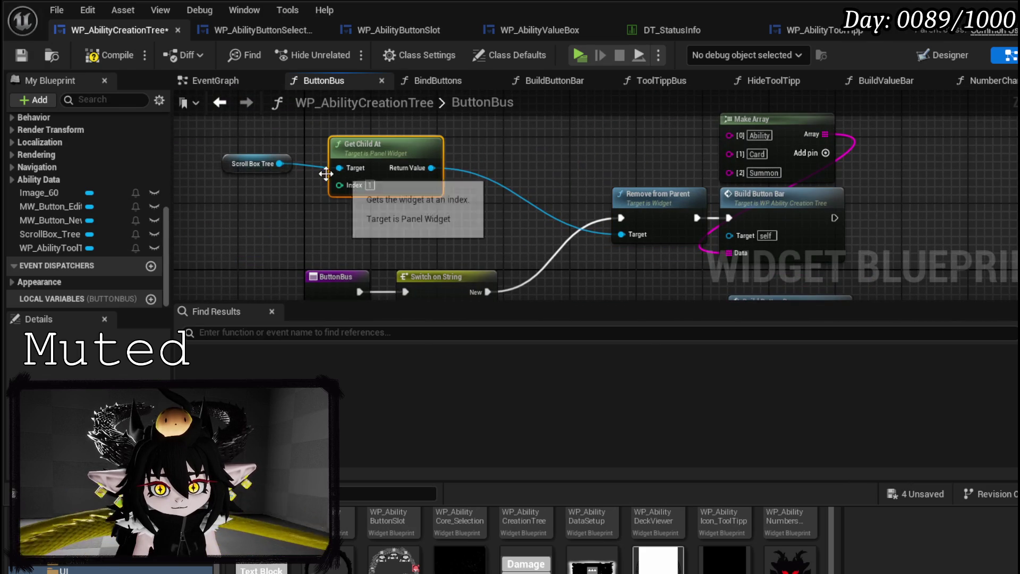
ctrl+click(262, 162)
mouse_move(387, 171)
mouse_down()
mouse_move(585, 148)
mouse_move(574, 149)
mouse_up()
click(292, 165)
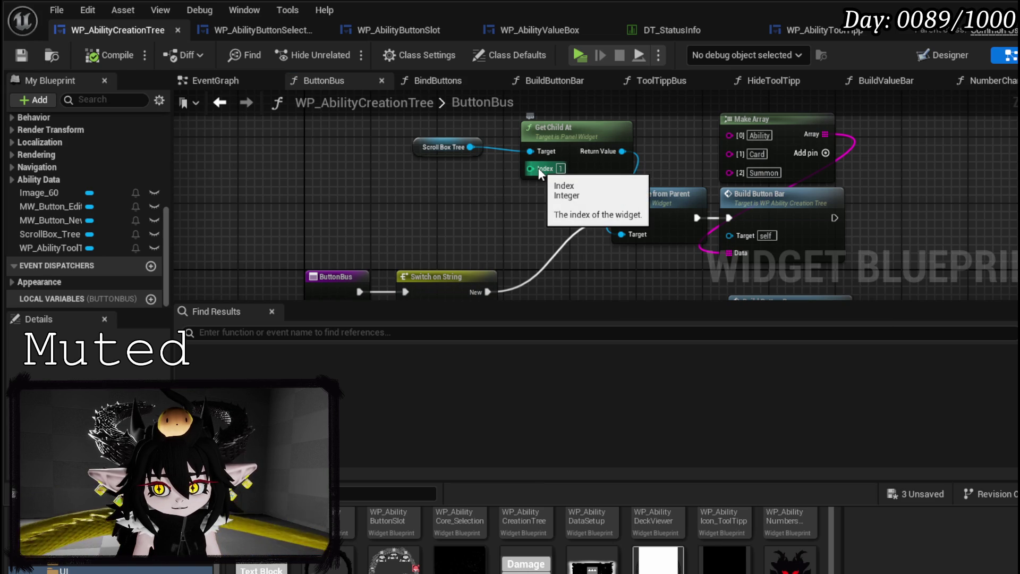
mouse_move(495, 190)
mouse_down()
mouse_move(348, 211)
mouse_move(364, 180)
mouse_move(371, 192)
mouse_up()
mouse_move(391, 279)
mouse_down()
mouse_move(377, 249)
mouse_move(442, 207)
mouse_move(576, 187)
mouse_move(448, 230)
mouse_move(406, 189)
mouse_up()
click(507, 337)
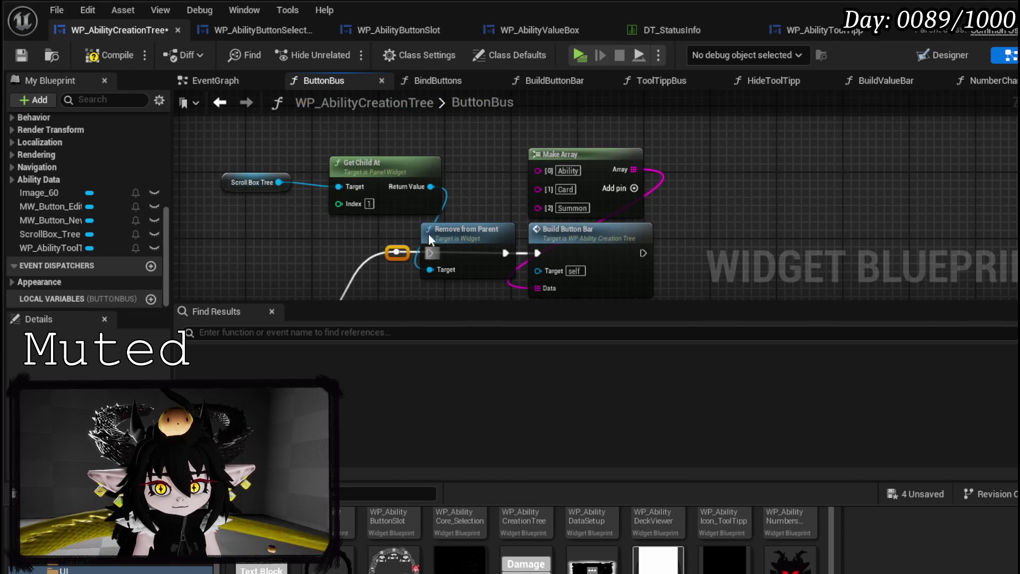
Rearrange the SET and Remove from Parent nodes and connect the New branch into Remove from Parent
mouse_move(475, 274)
mouse_down()
mouse_move(412, 138)
mouse_move(416, 150)
mouse_move(385, 206)
mouse_move(631, 205)
mouse_move(838, 235)
mouse_up()
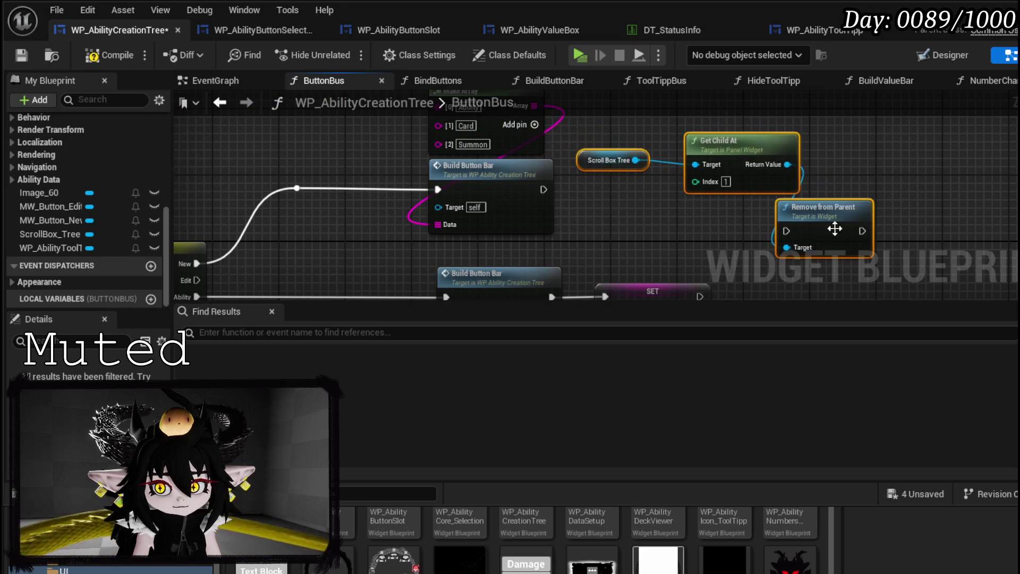
mouse_move(610, 248)
mouse_down()
mouse_move(589, 141)
mouse_move(524, 183)
mouse_up()
mouse_move(378, 271)
mouse_down()
mouse_move(265, 159)
mouse_move(261, 201)
mouse_up()
mouse_move(658, 169)
mouse_down()
mouse_move(608, 186)
mouse_move(604, 392)
mouse_up()
mouse_move(340, 228)
mouse_down()
mouse_move(584, 191)
mouse_move(257, 99)
mouse_move(268, 267)
mouse_move(283, 178)
mouse_move(219, 191)
mouse_move(221, 264)
mouse_move(277, 206)
mouse_move(342, 167)
mouse_move(266, 195)
mouse_move(527, 182)
mouse_up()
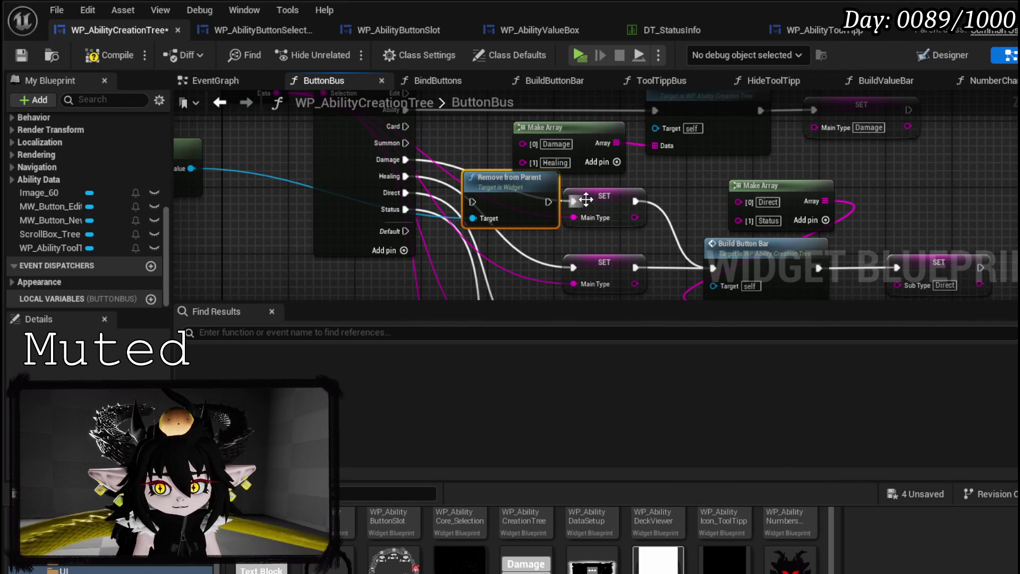
mouse_move(596, 197)
mouse_down()
mouse_move(579, 155)
mouse_move(567, 214)
mouse_move(572, 159)
mouse_move(565, 186)
mouse_move(590, 177)
mouse_move(579, 159)
mouse_move(564, 217)
mouse_move(602, 217)
mouse_move(569, 178)
mouse_move(542, 181)
mouse_up()
mouse_move(537, 246)
mouse_down()
mouse_move(556, 237)
mouse_move(423, 199)
mouse_up()
drag(728, 219, 464, 153)
mouse_move(266, 226)
mouse_down()
mouse_move(436, 159)
mouse_move(542, 72)
mouse_move(665, 171)
mouse_move(445, 162)
mouse_up()
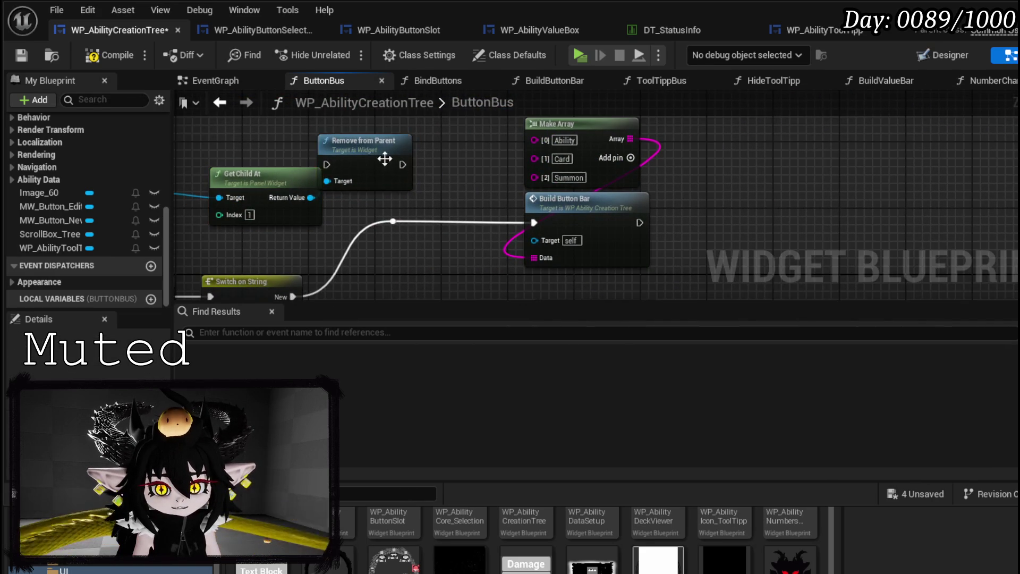
drag(383, 158, 481, 216)
drag(393, 219, 534, 226)
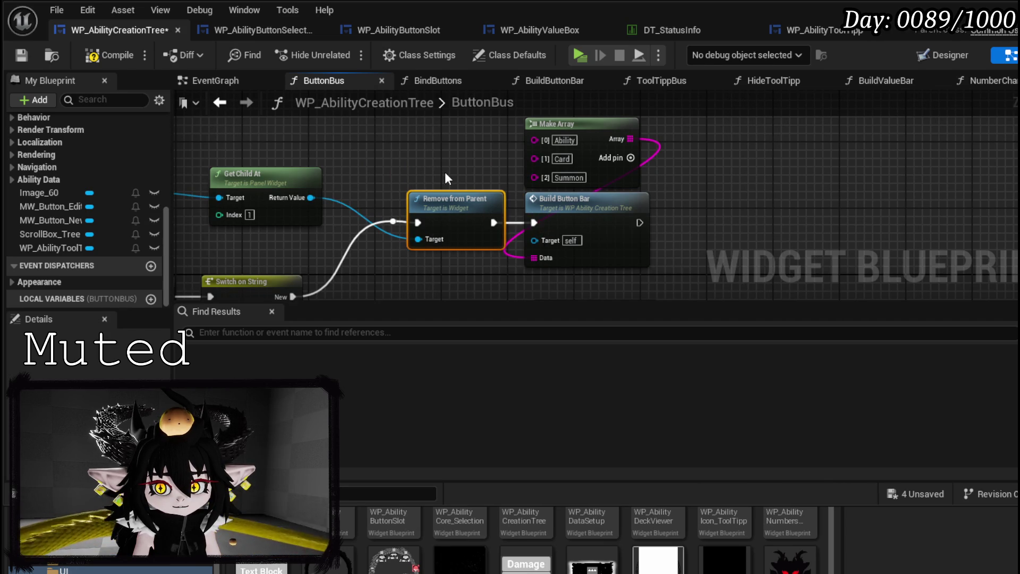
drag(445, 172, 592, 165)
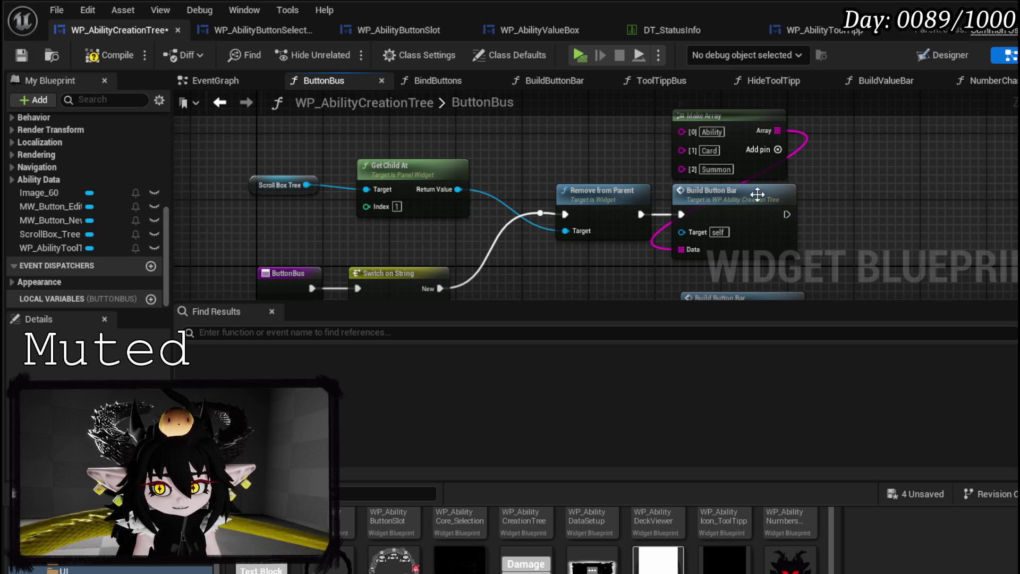
Change the Get Child At index to 2 and compile the blueprint
text(2)
key(Return)
click(135, 61)
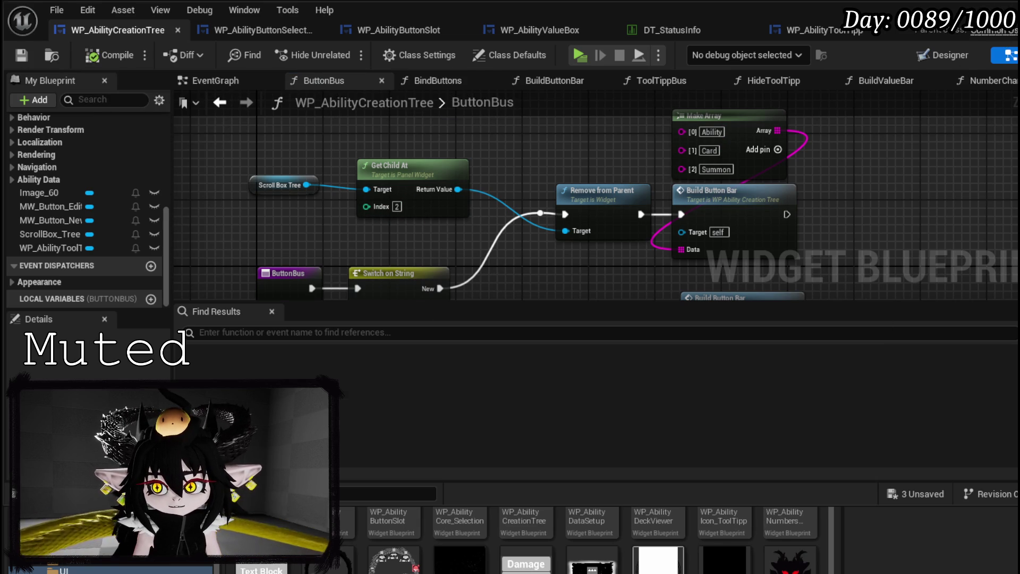
key(alt+Tab)
Play the level, open the ability screen with E, select Card and Summon, then stop and save
key(alt+p)
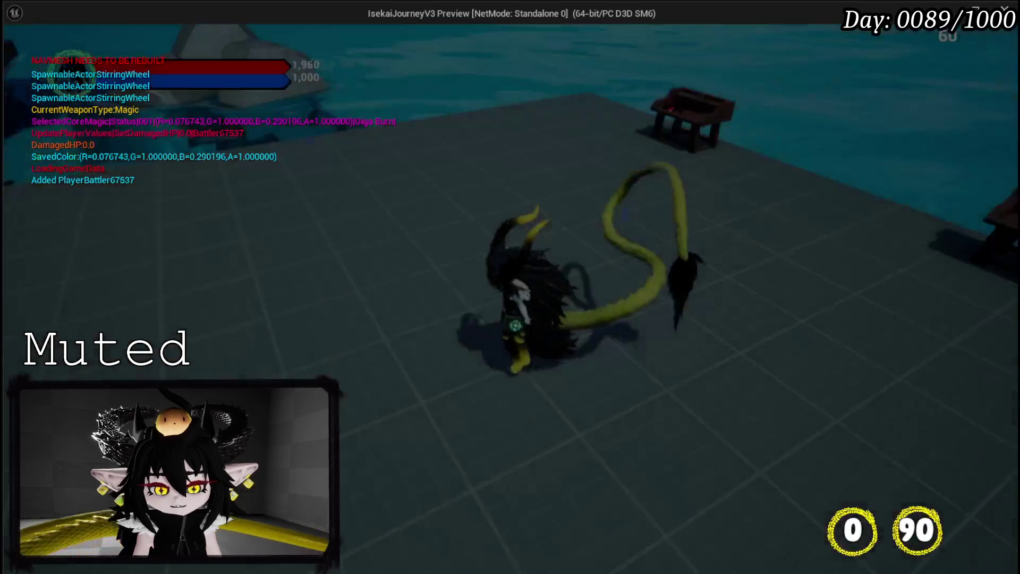
key(e)
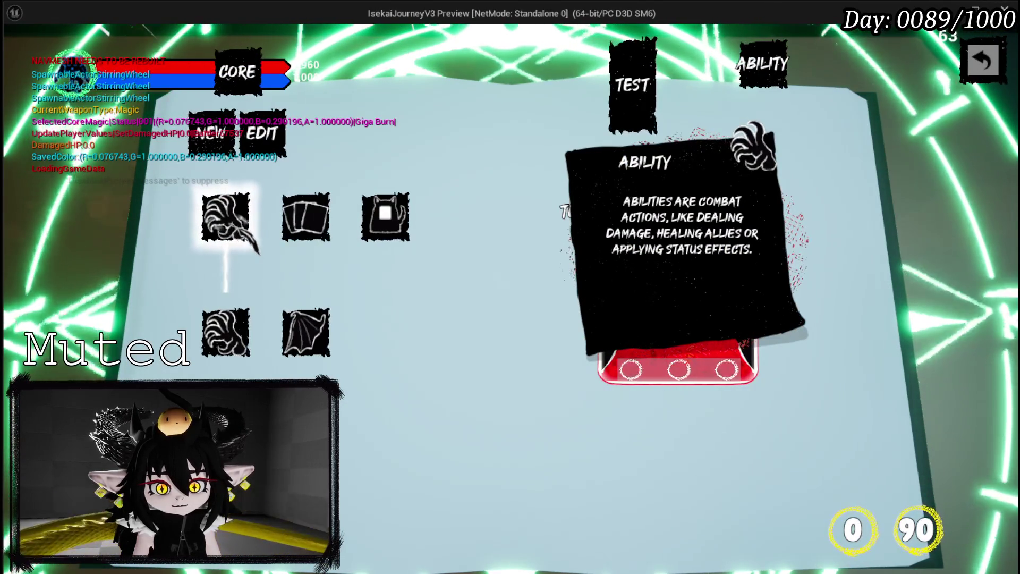
click(305, 218)
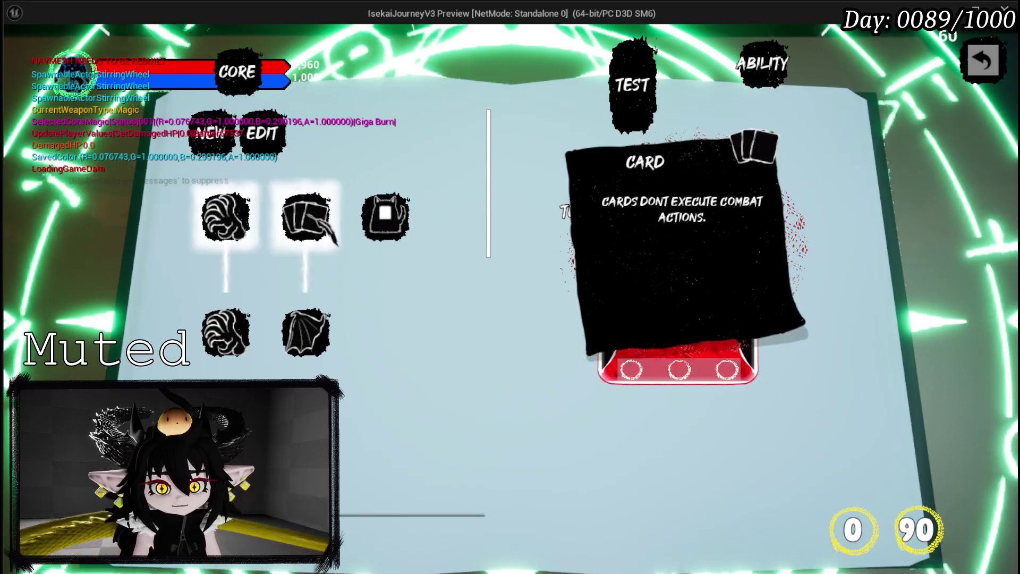
click(385, 218)
scroll(319, 228, down, 5)
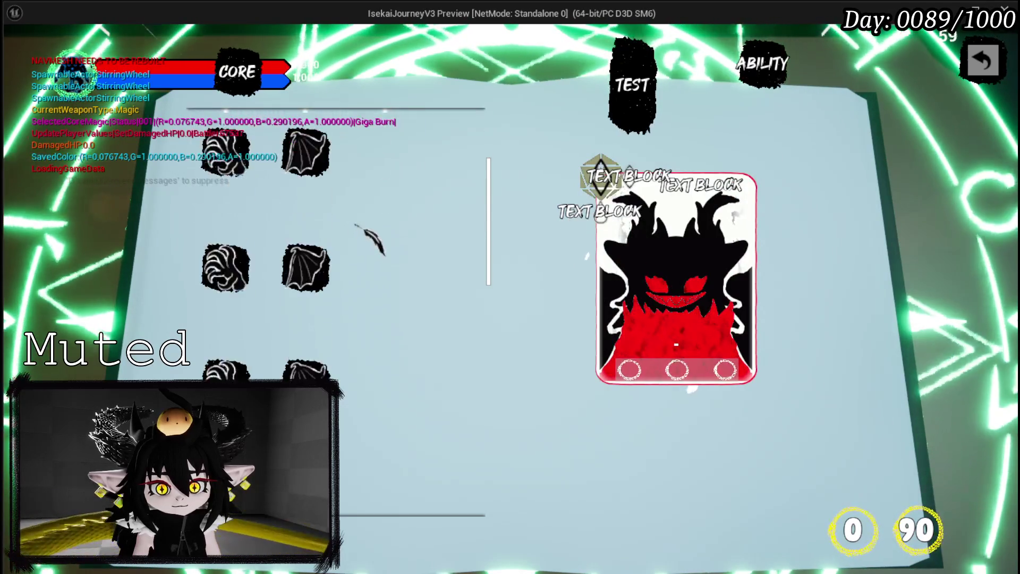
scroll(355, 219, down, 3)
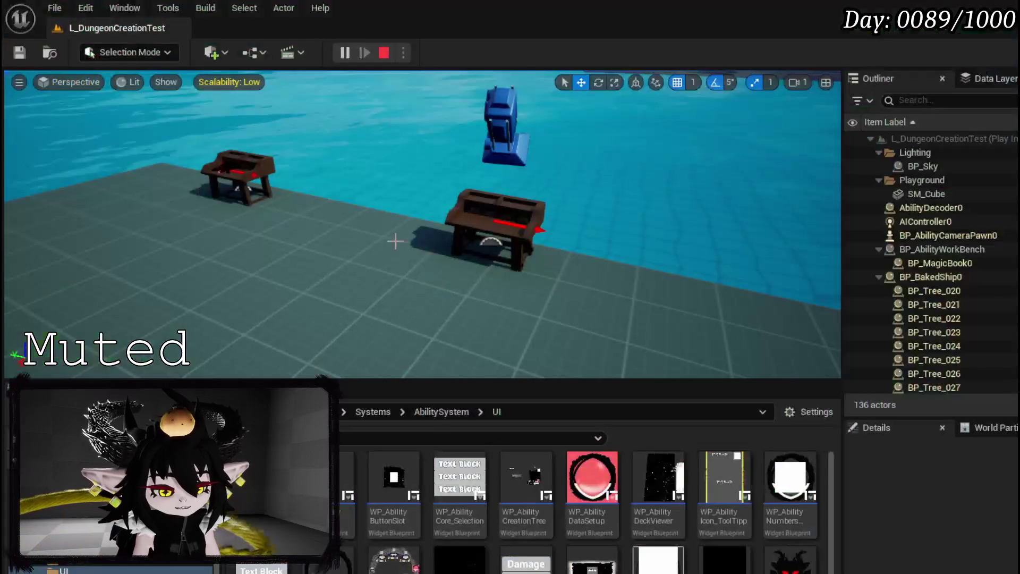
key(Escape)
click(19, 52)
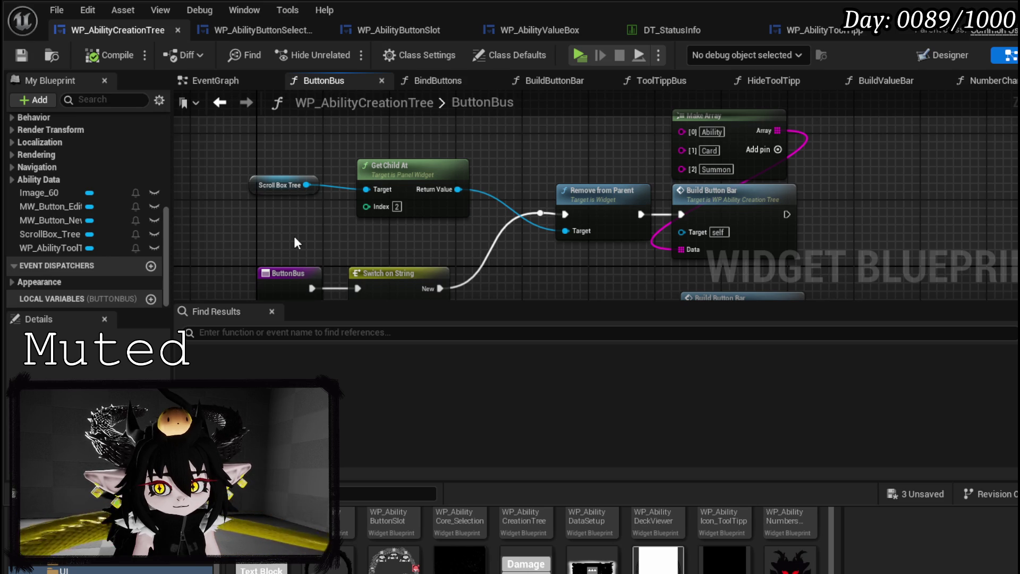
Add a breakpoint on Remove from Parent, then compile and save the widget blueprint
mouse_move(601, 272)
mouse_down()
mouse_move(523, 259)
mouse_move(609, 264)
mouse_up()
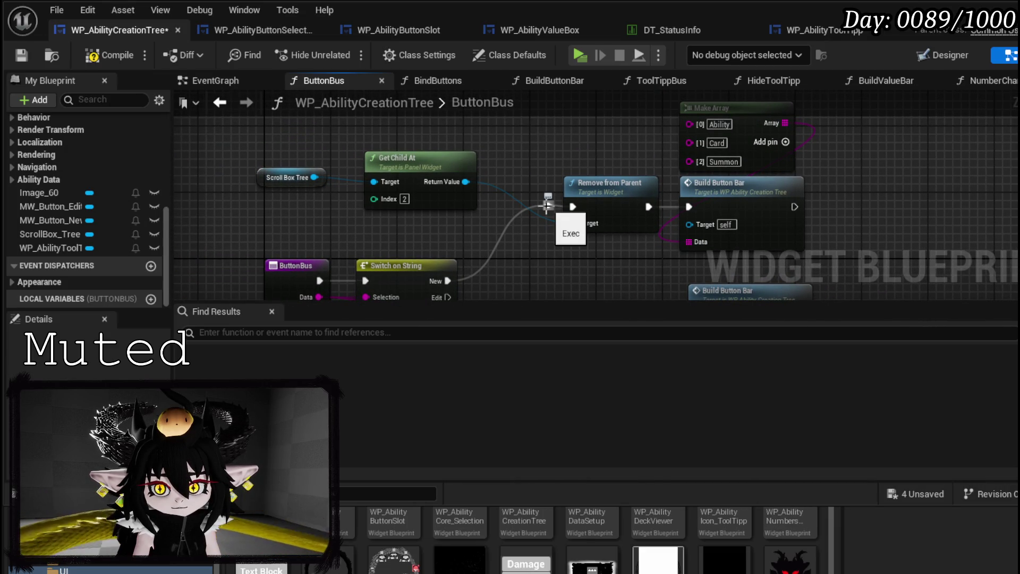
right_click(598, 200)
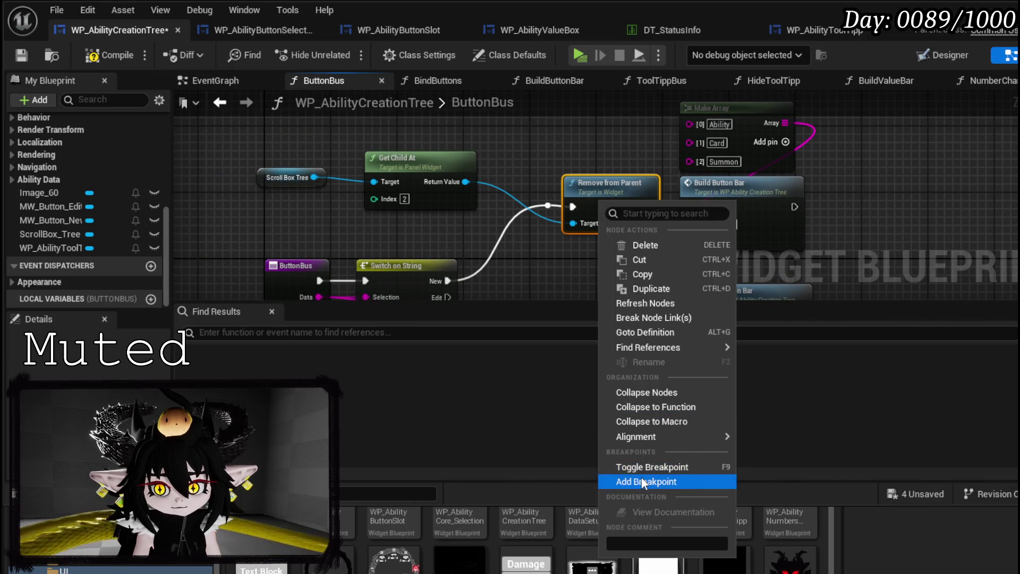
click(646, 483)
click(109, 55)
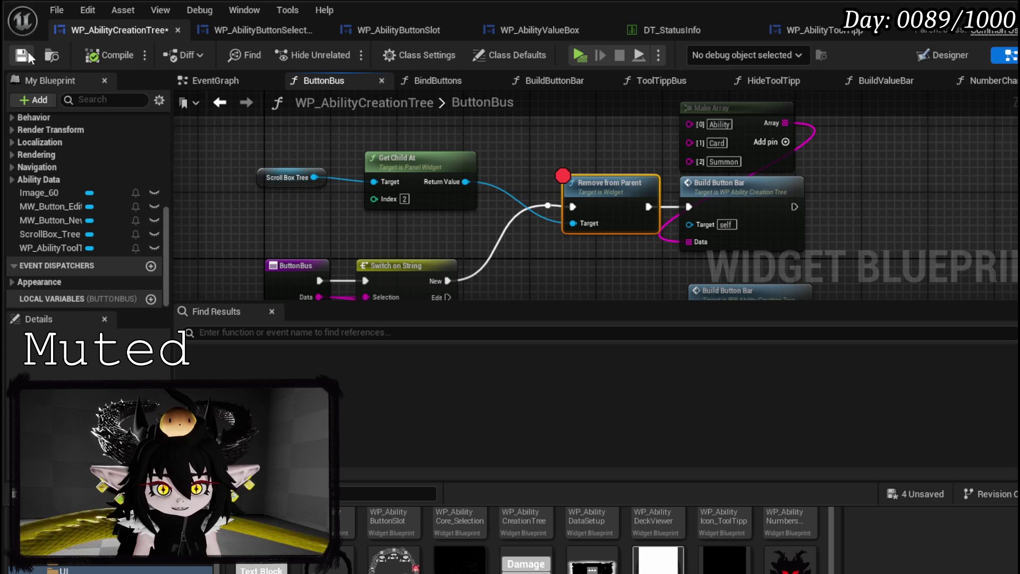
click(22, 56)
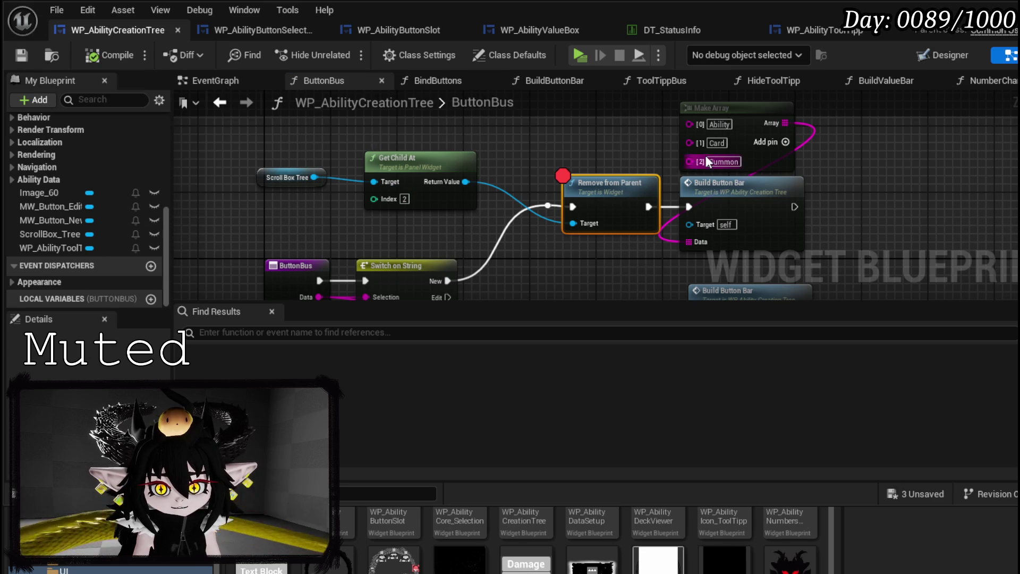
In BuildButtonBar, move Scroll Box Tree beside Add Child and show the Designer layout
double_click(701, 201)
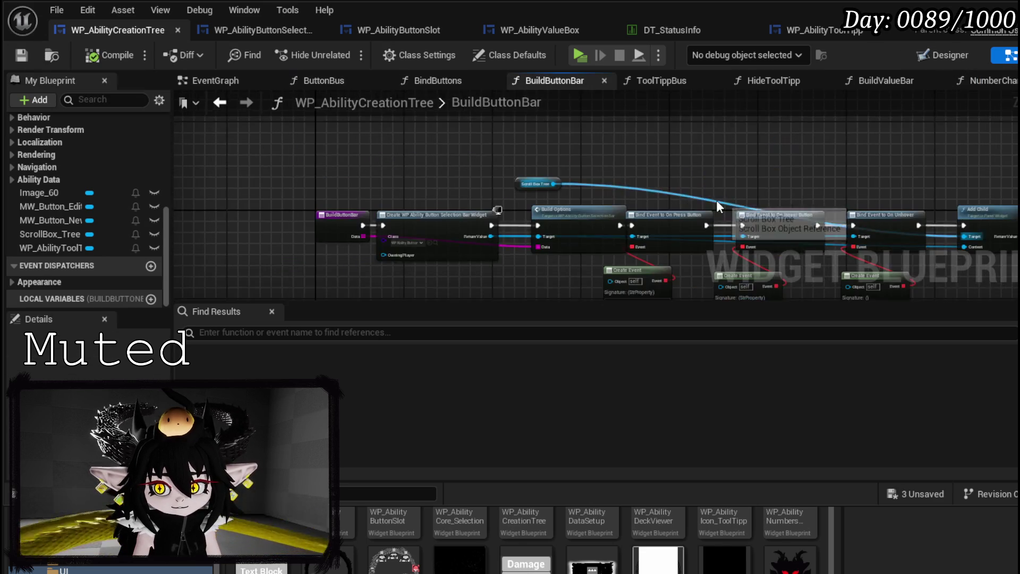
scroll(588, 152, down, 2)
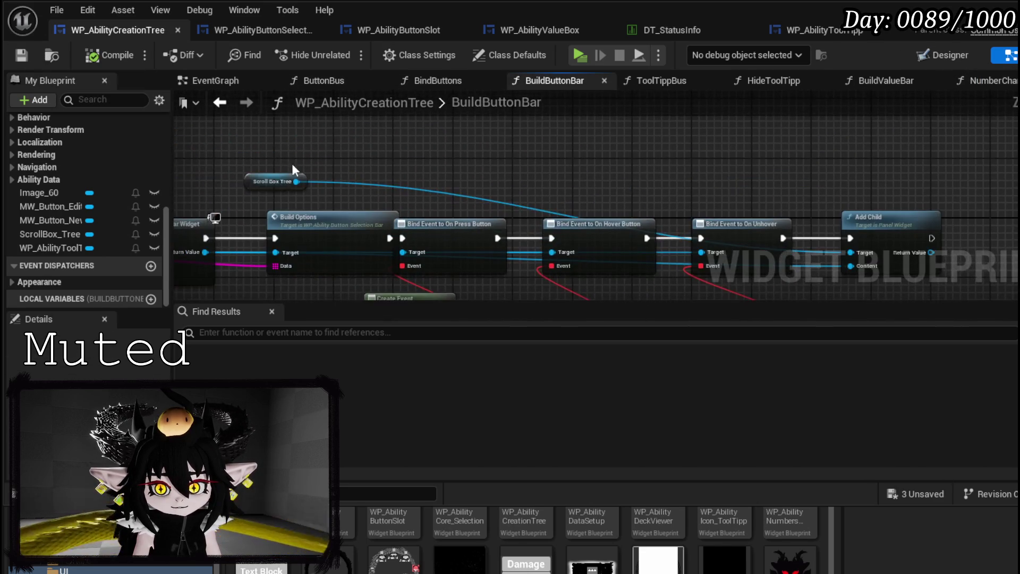
mouse_move(269, 182)
mouse_down()
mouse_move(745, 180)
mouse_move(725, 191)
mouse_up()
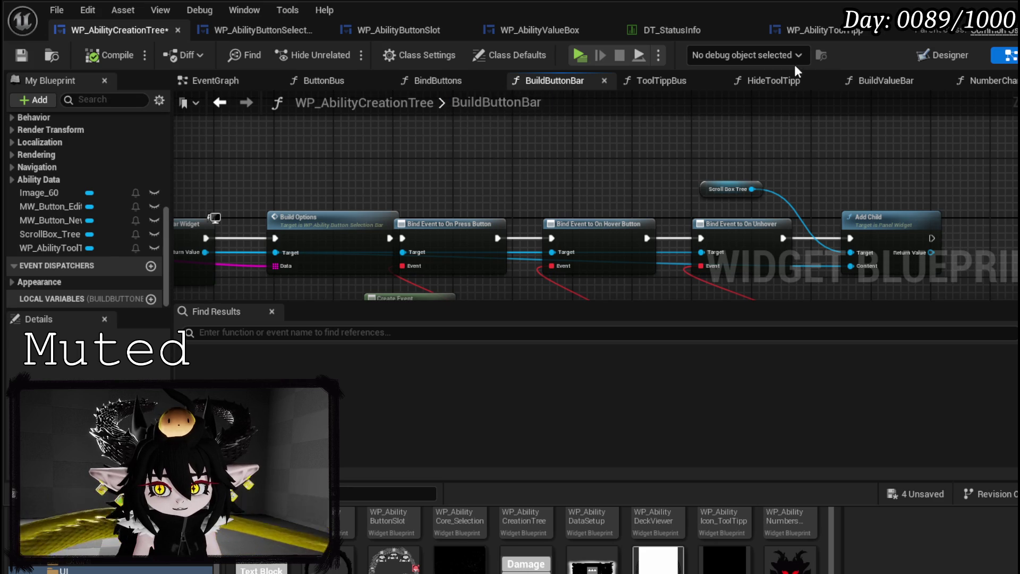
click(949, 57)
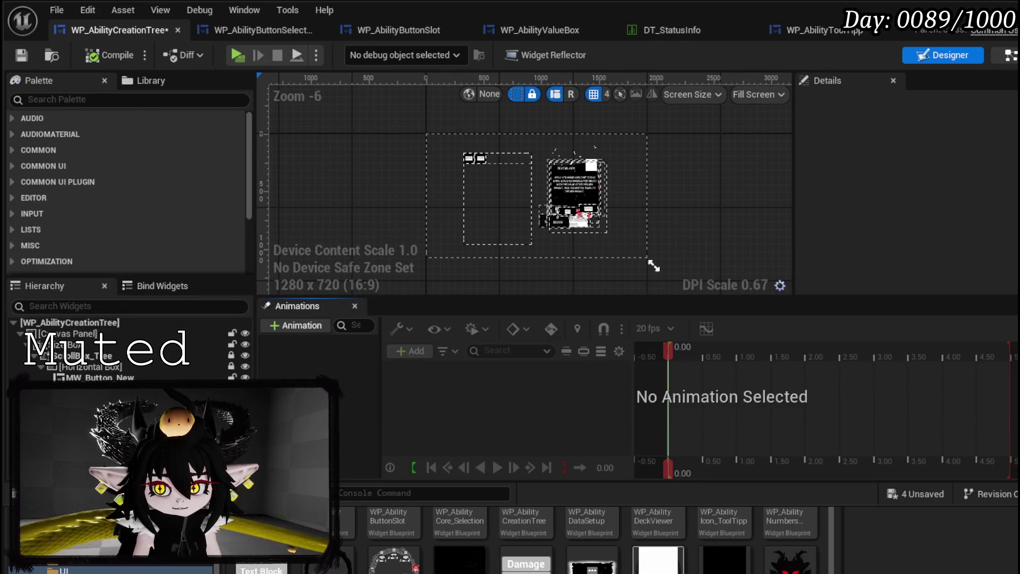
Start a play preview of the level and resume the game past the breakpoint
click(1011, 54)
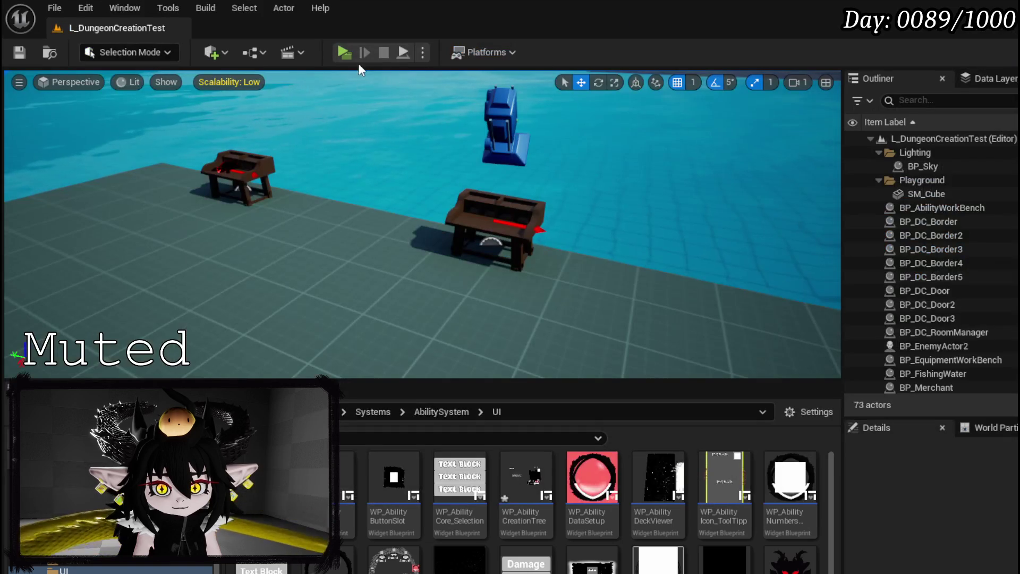
click(343, 57)
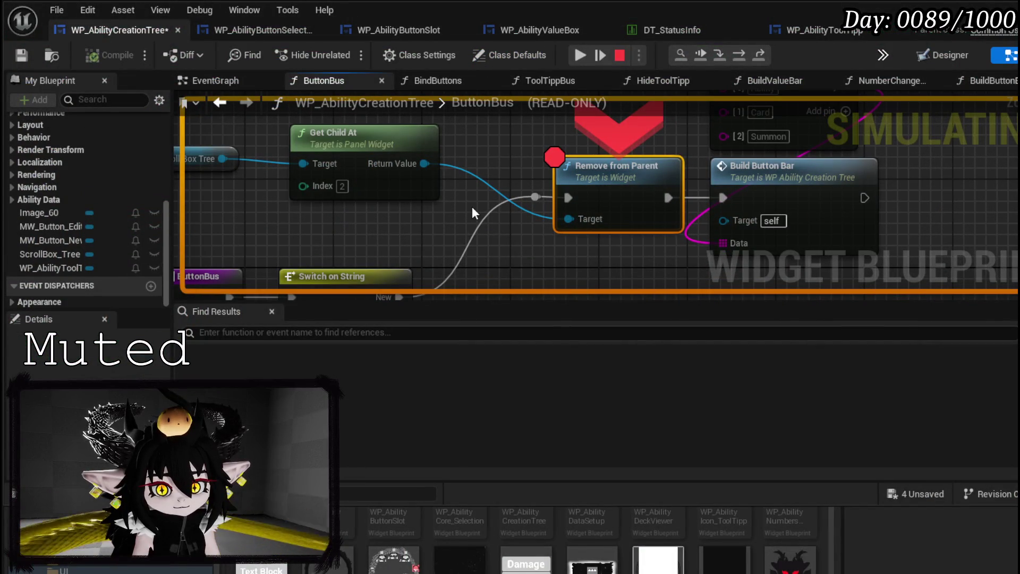
mouse_move(442, 222)
mouse_down()
mouse_move(440, 141)
mouse_move(420, 202)
mouse_up()
mouse_move(562, 210)
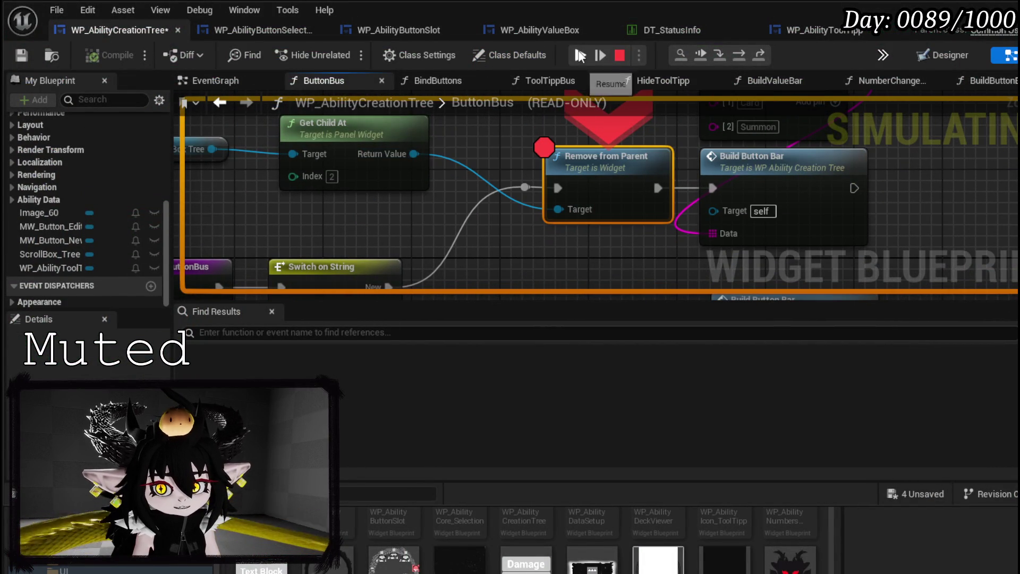
click(580, 55)
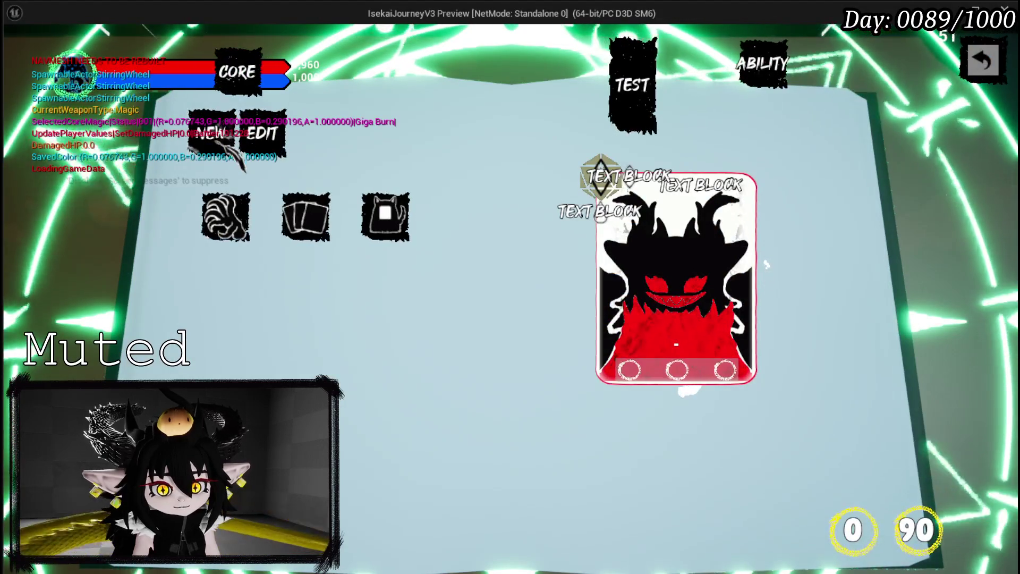
Clear the Remove from Parent breakpoint, then check the Card option's description in the preview
click(215, 146)
right_click(556, 168)
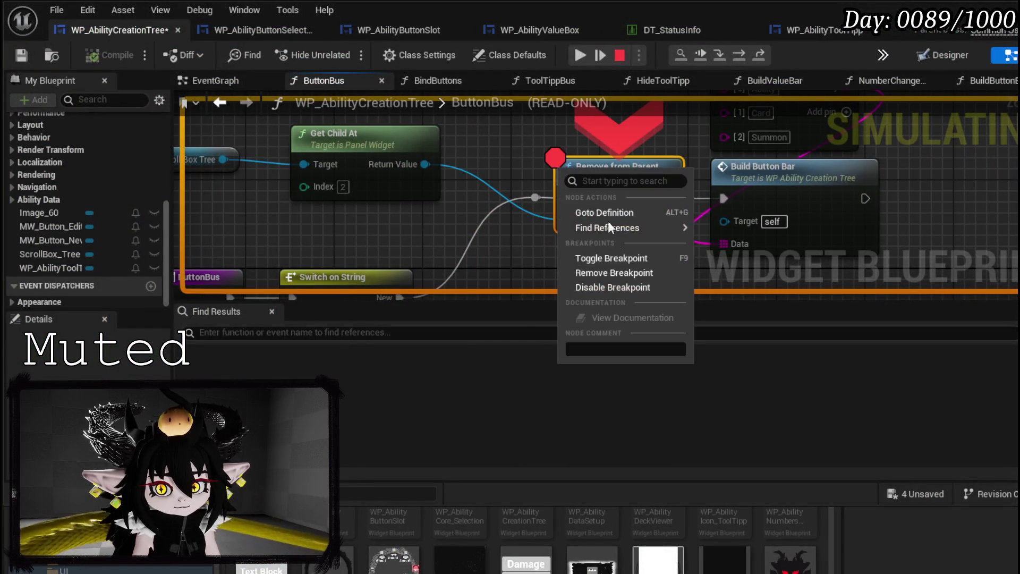
click(611, 269)
click(582, 58)
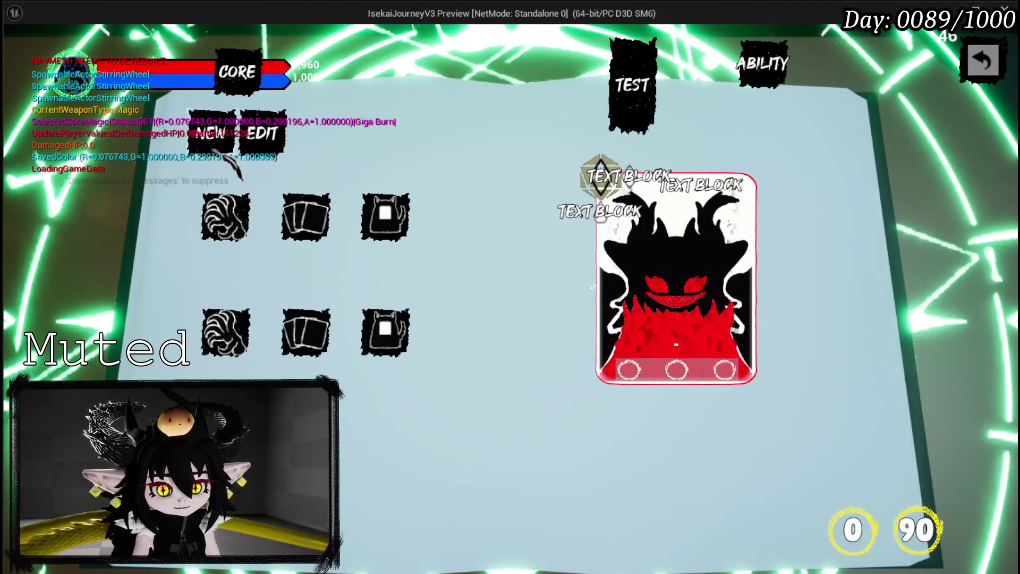
click(677, 345)
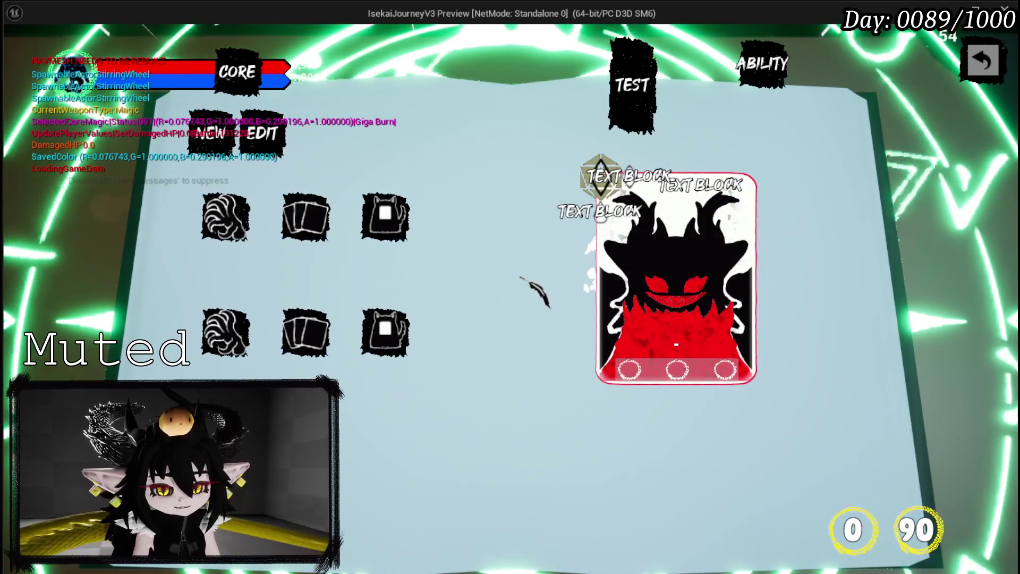
key(alt+Tab)
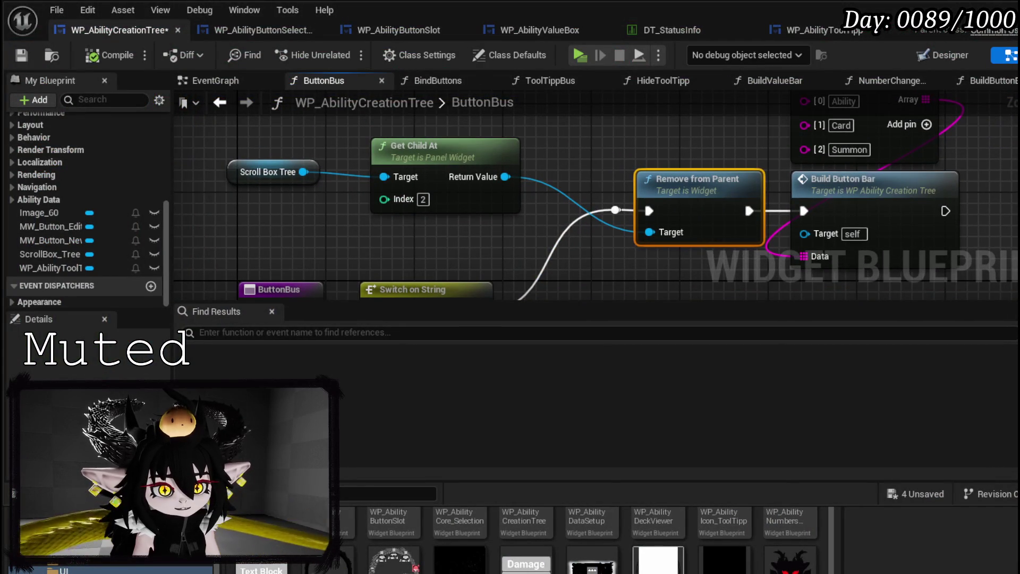
Set Get Child At's index to 1 and collapse the child-removal nodes into a BoxIndex function
text(1)
drag(531, 226, 235, 155)
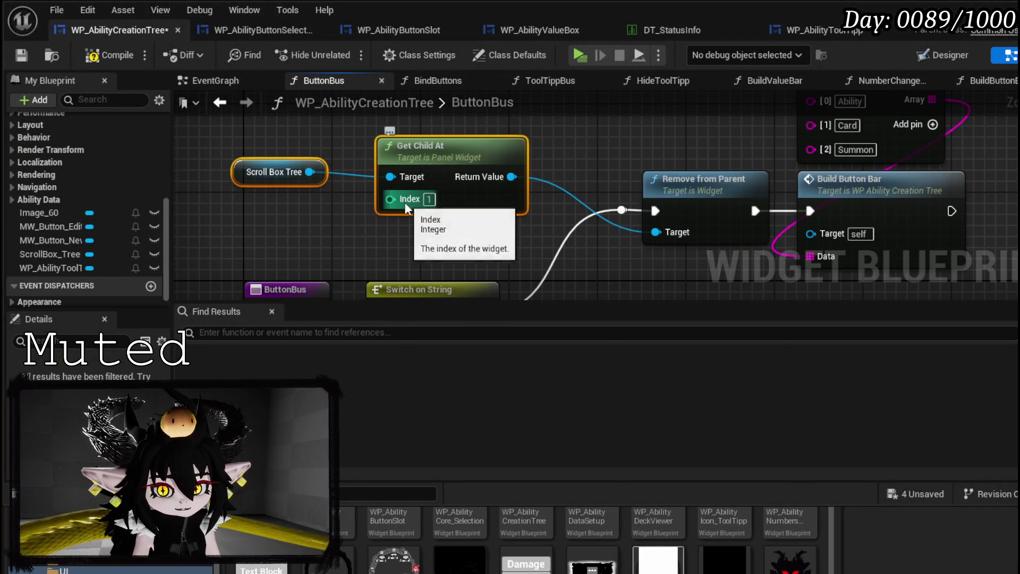
drag(471, 157, 538, 135)
ctrl+click(681, 196)
right_click(682, 200)
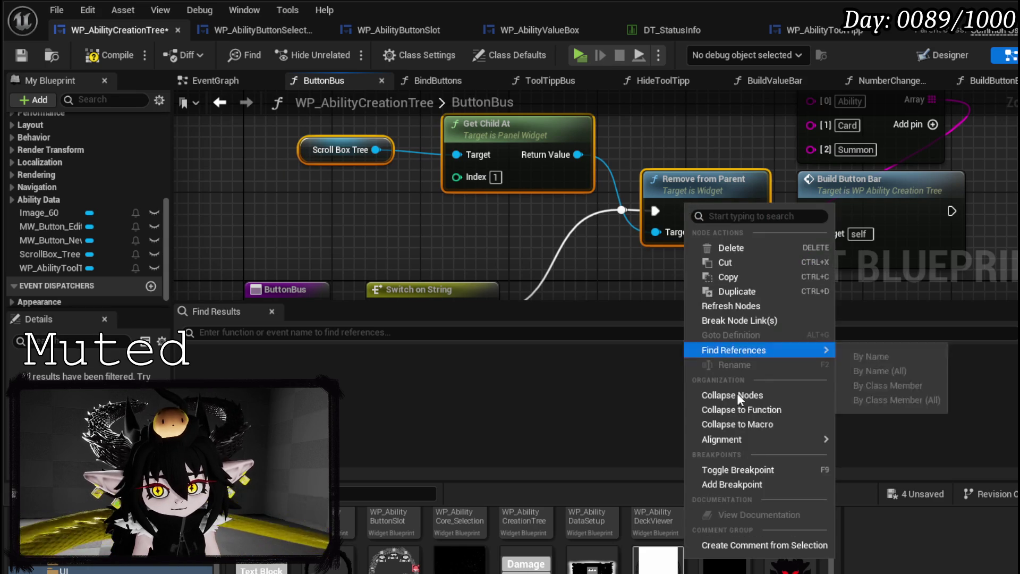
click(738, 411)
text(BoxInde)
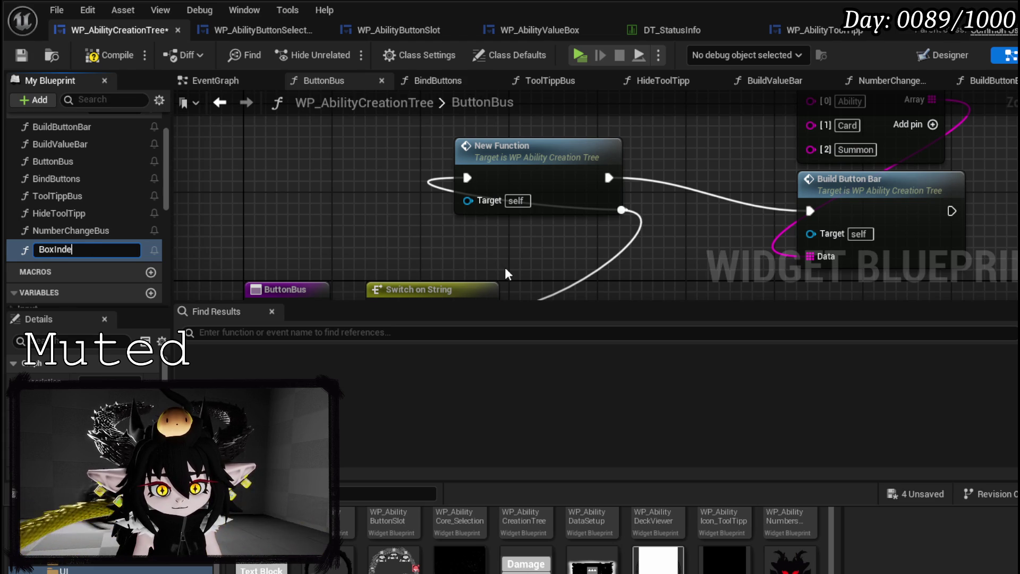
text(x)
key(Return)
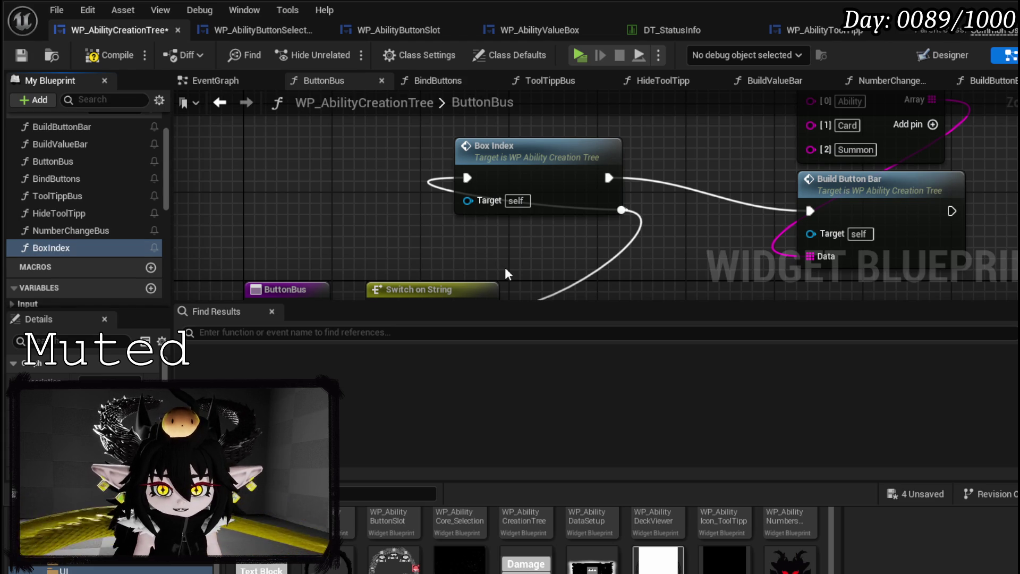
Wire BoxIndex's Index input into Get Child At and compile the widget blueprint
double_click(507, 176)
mouse_move(596, 190)
mouse_down()
mouse_move(434, 187)
mouse_move(395, 202)
mouse_up()
click(123, 53)
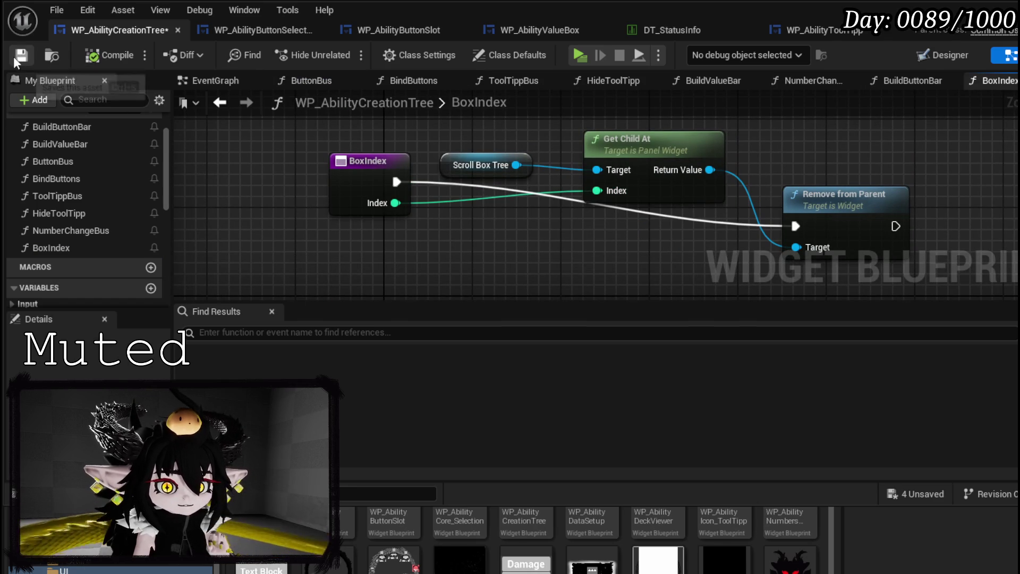
drag(351, 184, 349, 228)
scroll(162, 194, up, 3)
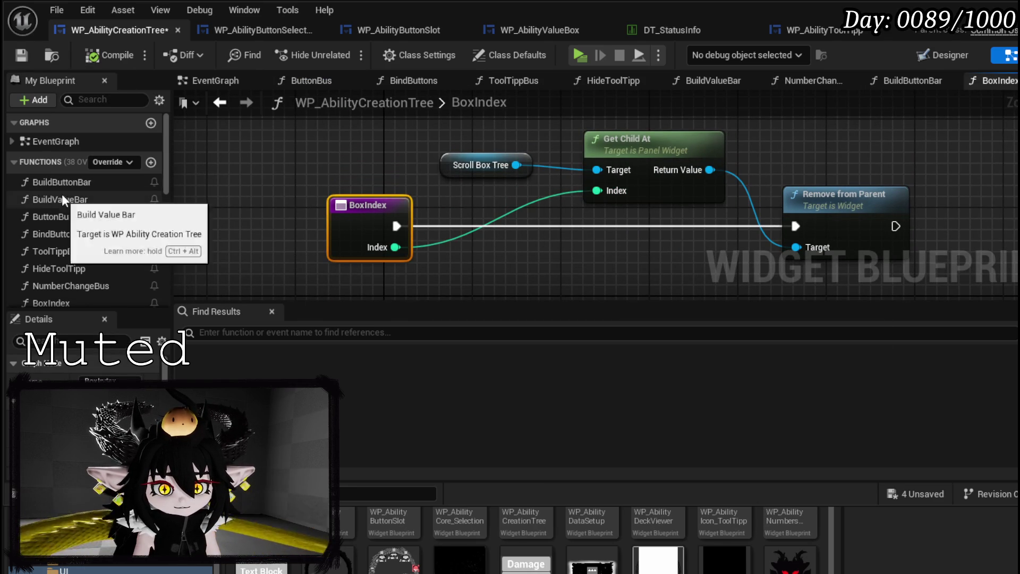
double_click(68, 180)
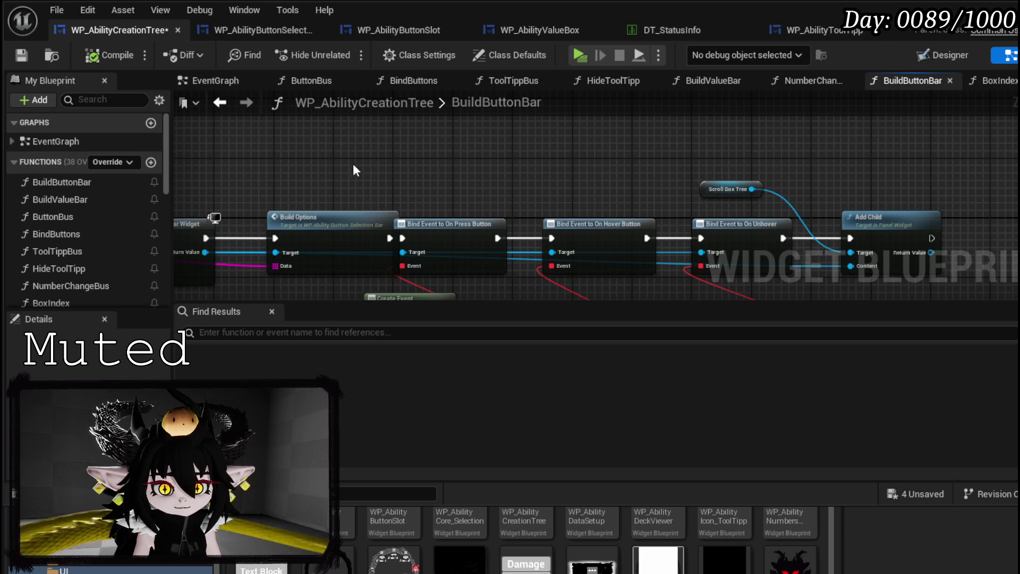
Call Box Index in BuildButtonBar before Create Widget, fed by a new Index input
drag(350, 164, 777, 142)
drag(475, 191, 294, 198)
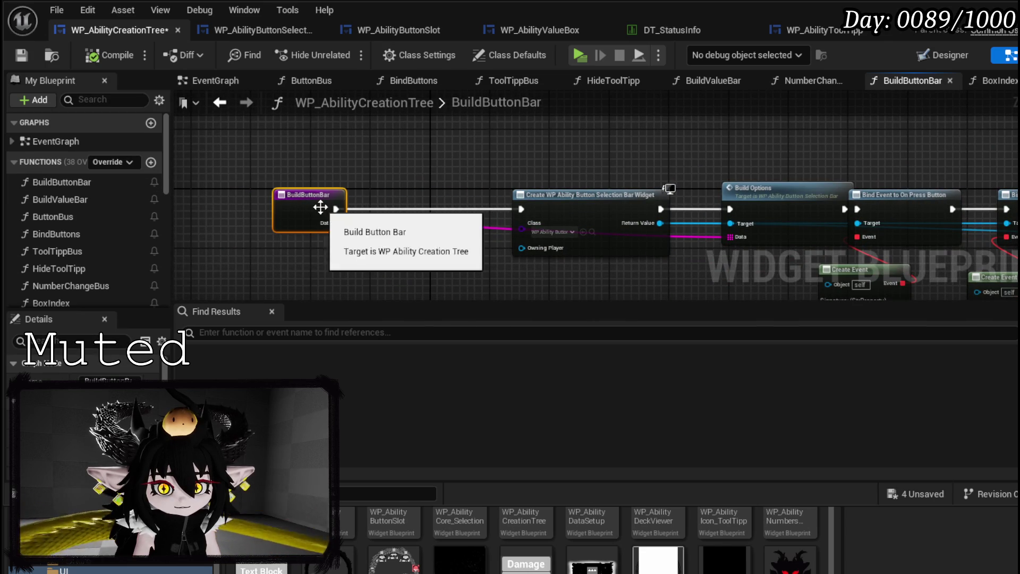
scroll(101, 222, down, 5)
scroll(101, 222, down, 3)
scroll(91, 230, up, 5)
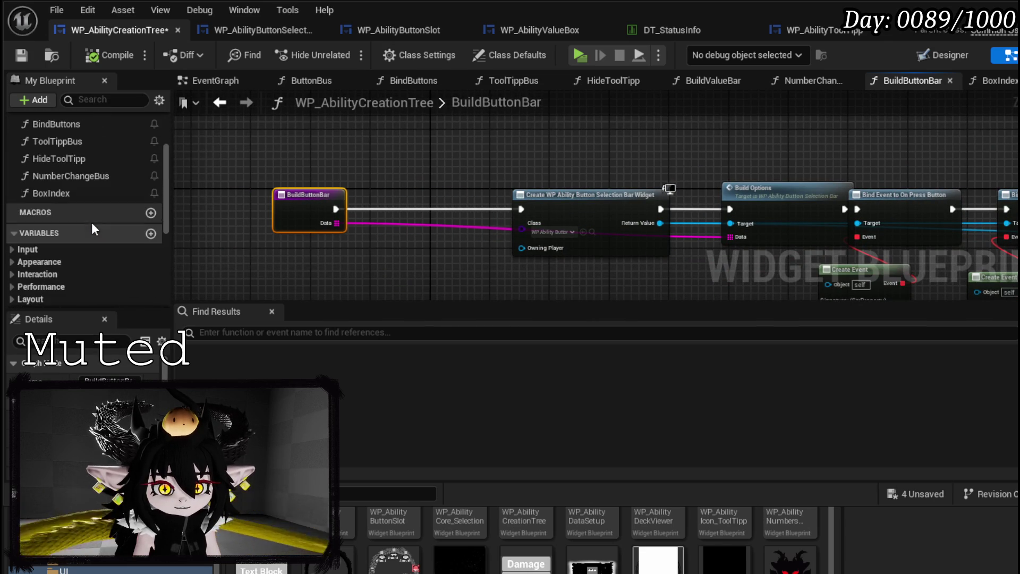
mouse_move(66, 195)
mouse_down()
mouse_move(426, 255)
mouse_move(381, 190)
mouse_move(396, 213)
mouse_move(386, 210)
mouse_up()
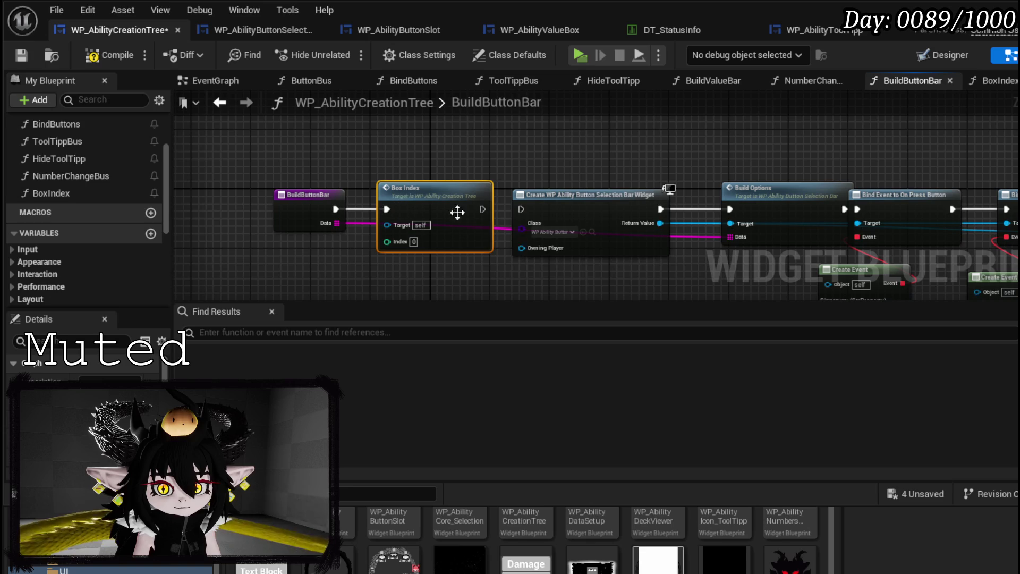
drag(483, 209, 522, 209)
drag(386, 241, 272, 217)
key(Escape)
drag(383, 210, 435, 214)
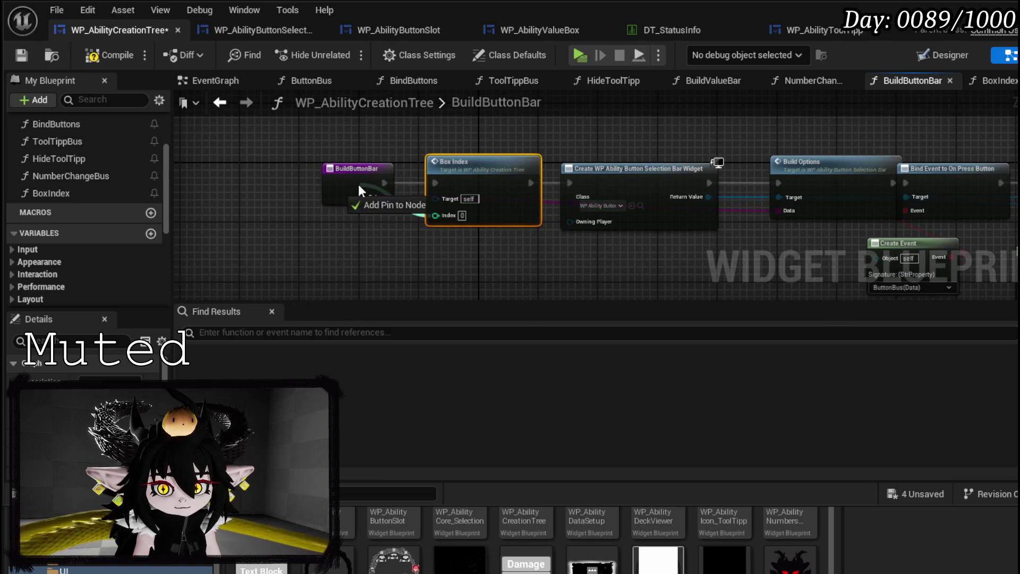
scroll(66, 164, up, 5)
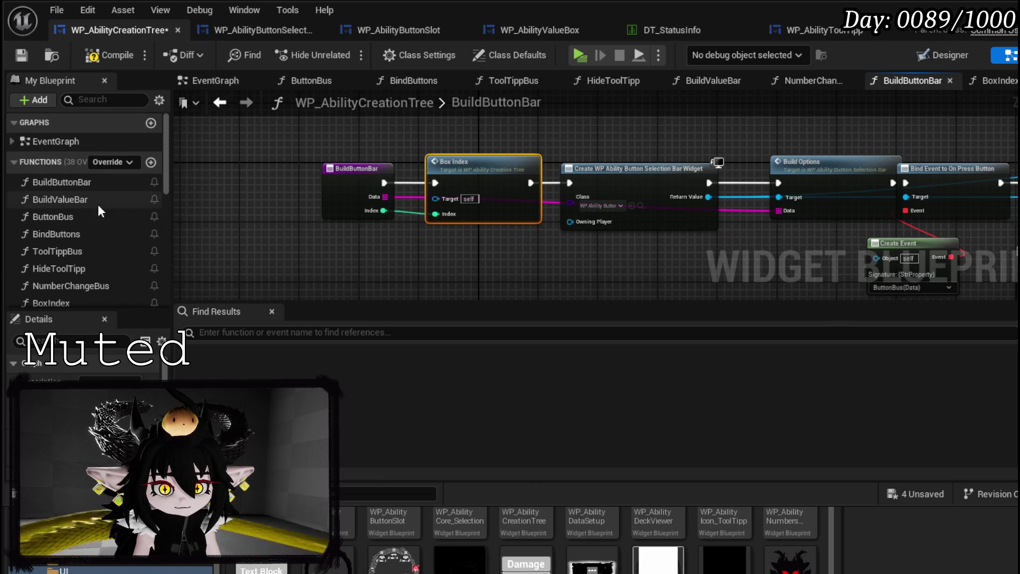
Add the same Box Index call and Index input to BuildValueBar, then compile
double_click(89, 198)
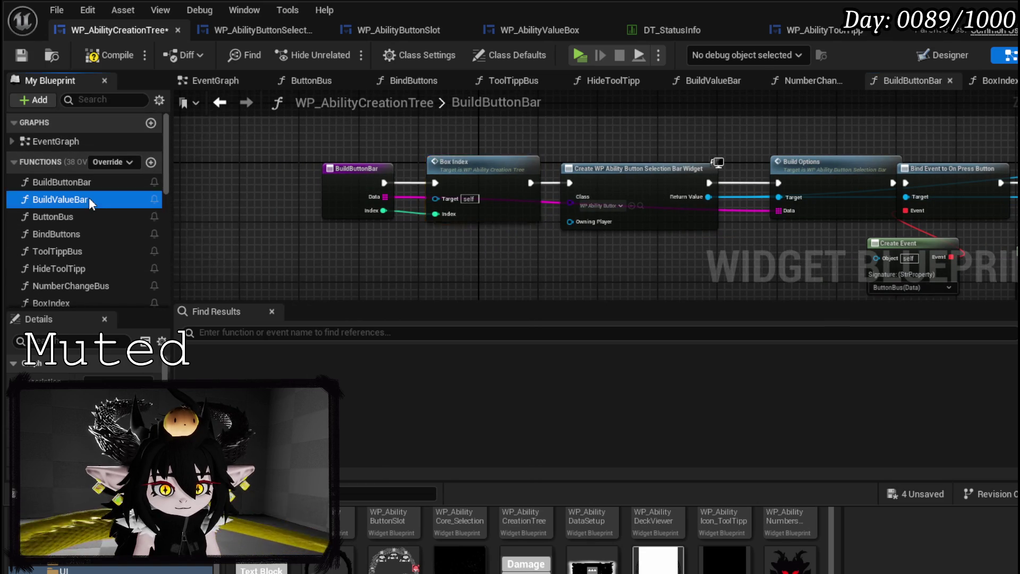
key(ctrl+v)
mouse_move(287, 245)
mouse_down()
mouse_move(544, 174)
mouse_move(407, 168)
mouse_up()
drag(562, 232, 573, 143)
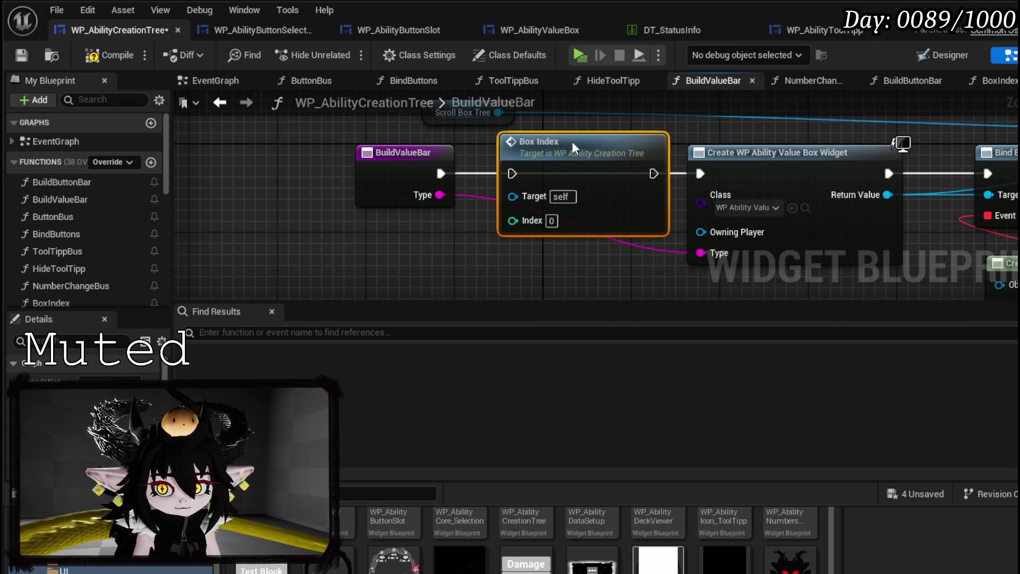
drag(437, 178, 513, 174)
drag(654, 173, 701, 175)
mouse_move(512, 220)
mouse_down()
mouse_move(390, 181)
mouse_move(385, 208)
mouse_up()
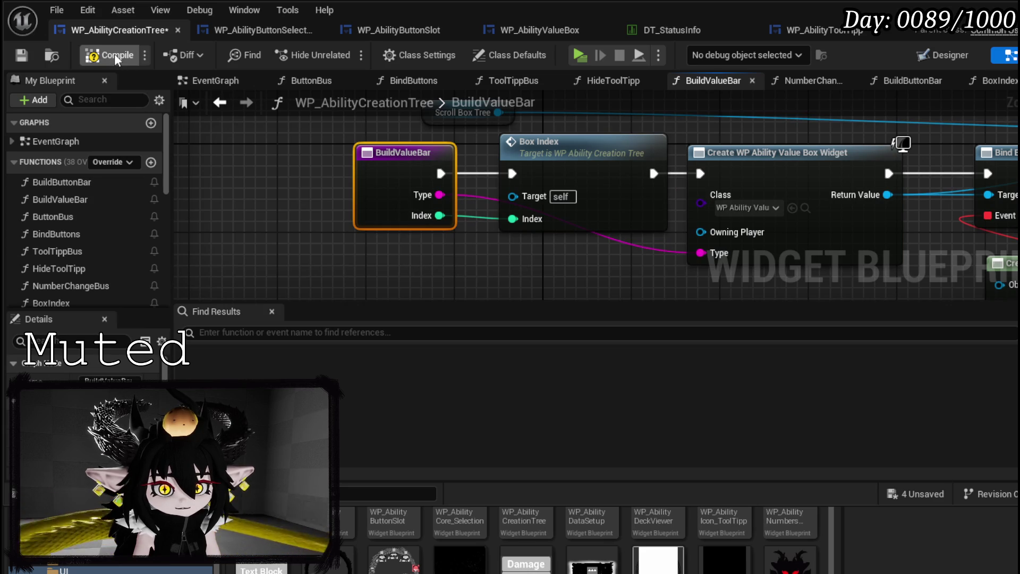
click(21, 54)
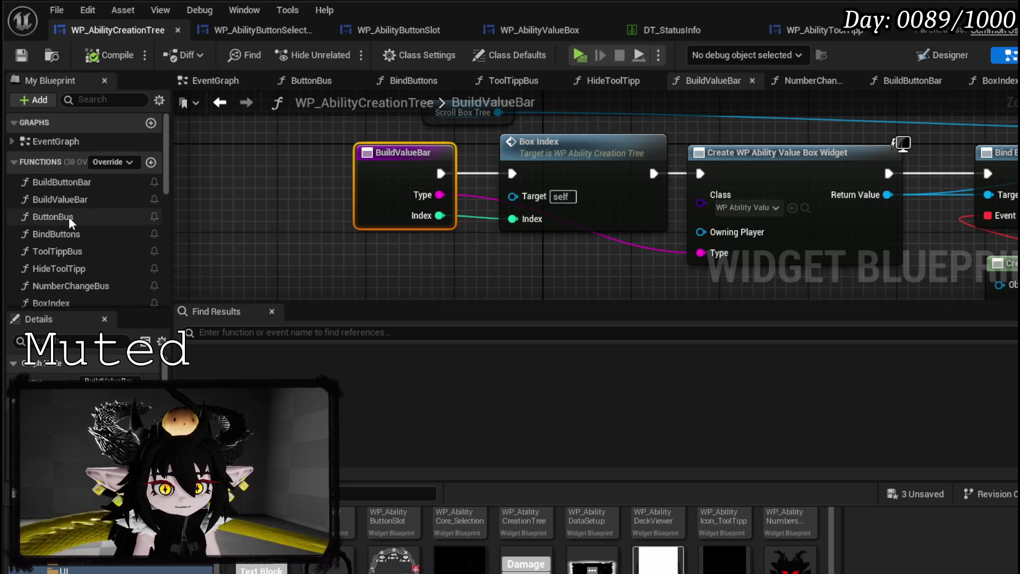
Delete ButtonBus's Box Index call, routing the execution wire directly to Build Button Bar
double_click(113, 218)
mouse_move(762, 259)
mouse_down()
mouse_move(569, 215)
mouse_move(559, 237)
mouse_move(472, 278)
mouse_move(413, 213)
mouse_move(345, 171)
mouse_move(442, 191)
mouse_move(503, 187)
mouse_up()
click(387, 210)
drag(401, 184, 324, 183)
drag(485, 171, 451, 171)
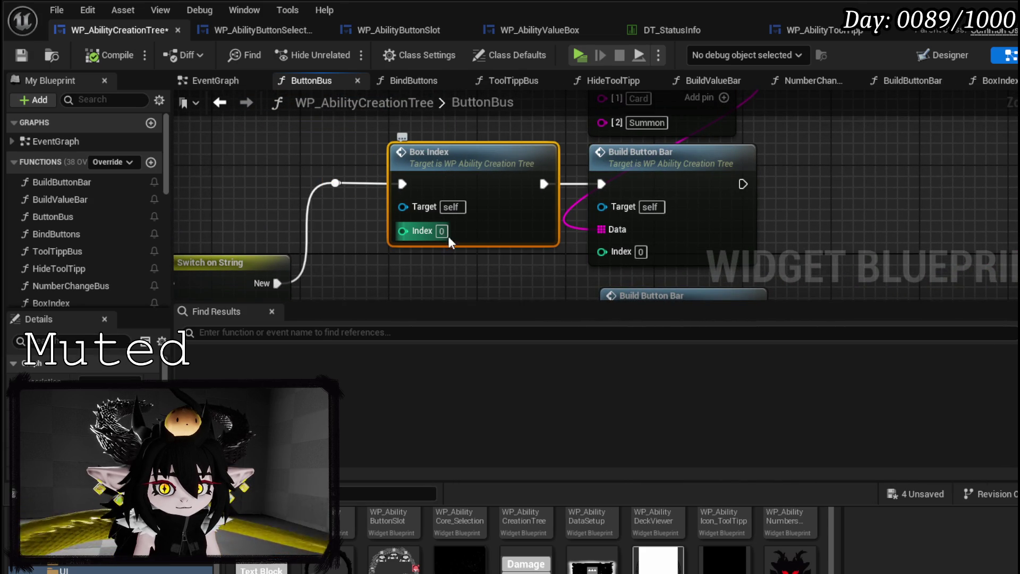
drag(336, 183, 601, 184)
key(Delete)
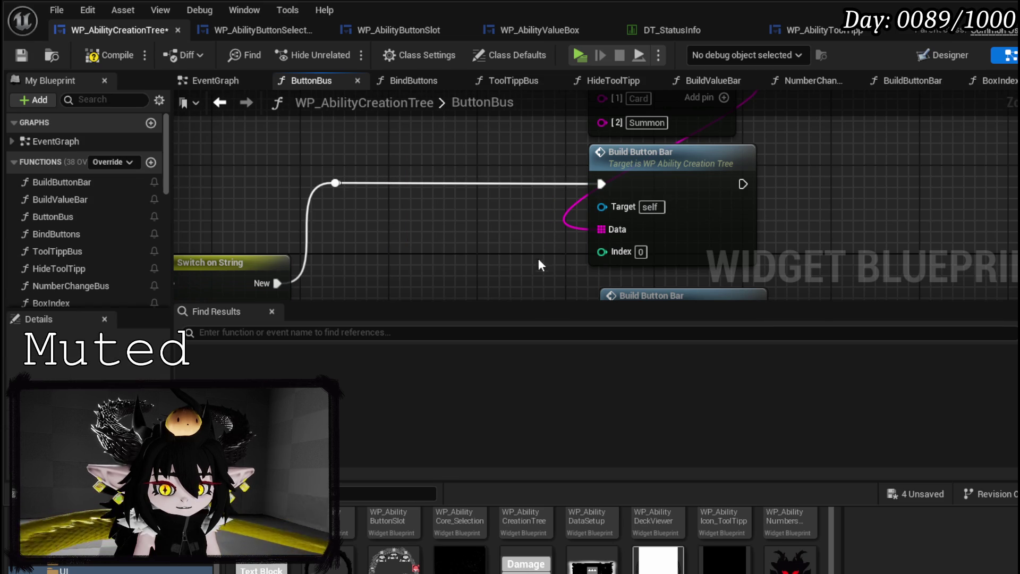
Set Build Button Bar's Index to 1, save, and start playing the level
click(555, 234)
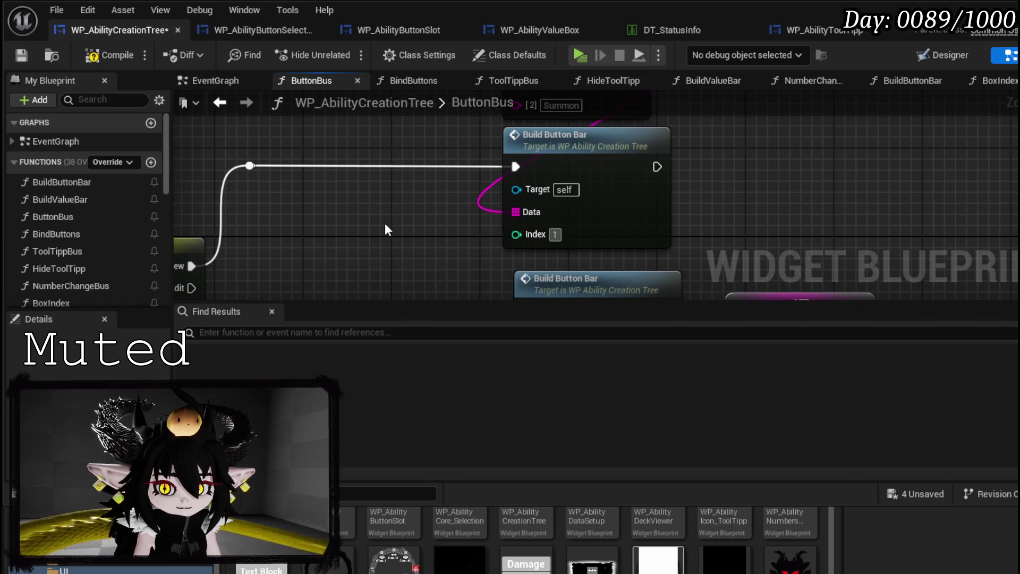
mouse_move(385, 225)
mouse_down()
mouse_move(415, 260)
mouse_move(420, 290)
mouse_move(332, 170)
mouse_up()
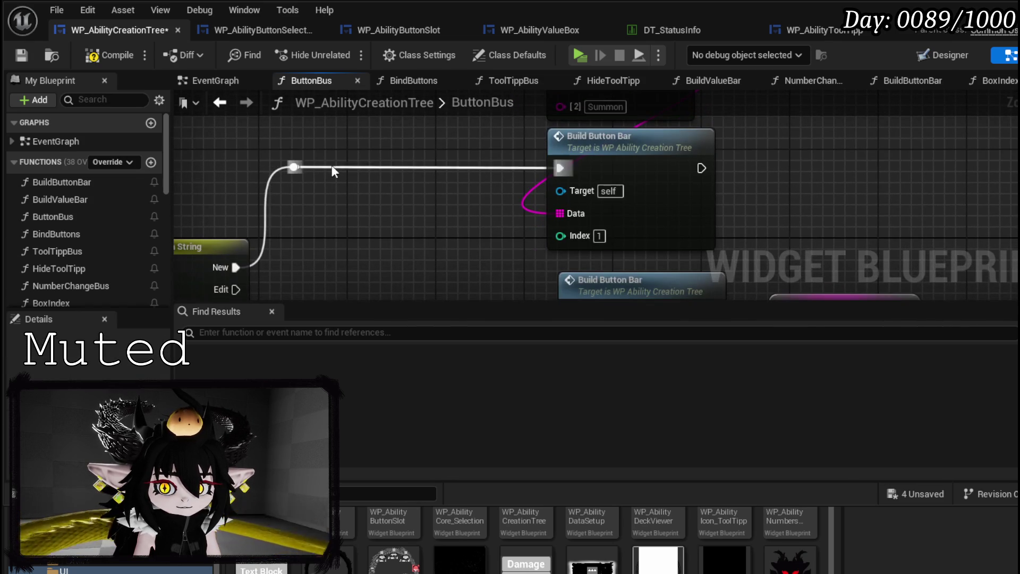
click(23, 55)
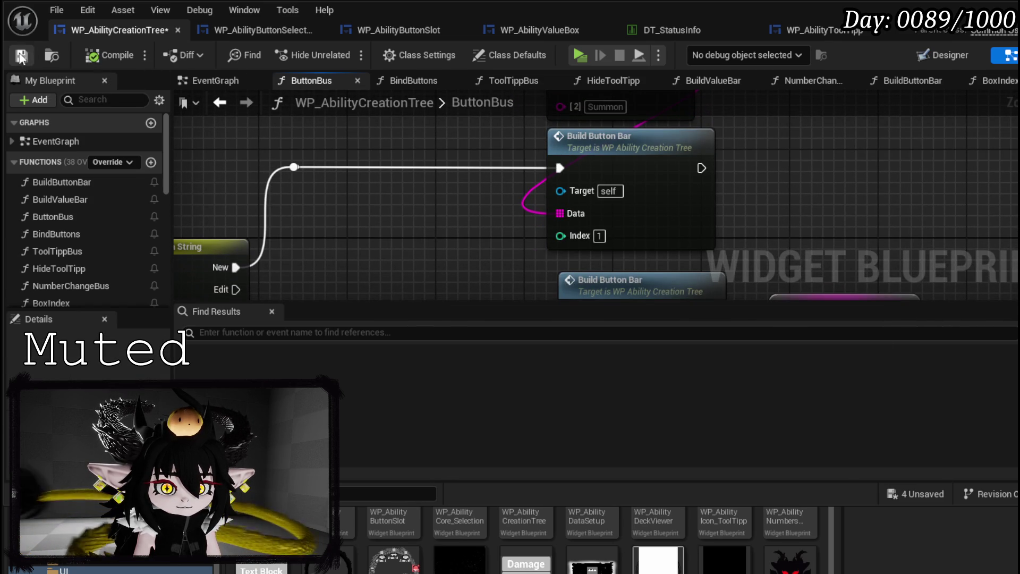
click(933, 36)
click(343, 51)
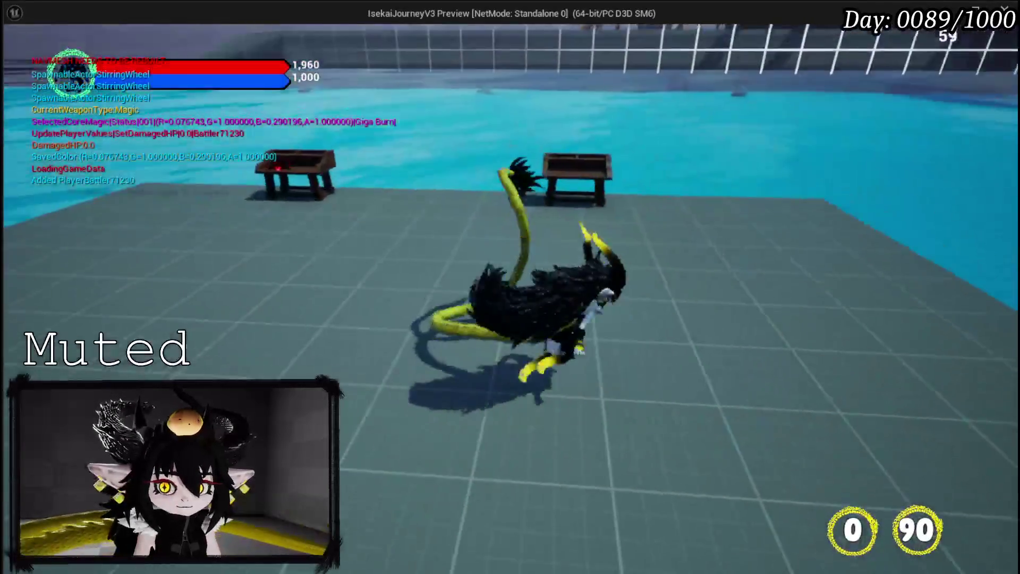
Open the ability book in game, choose Card to confirm the second option row, then exit
key(Tab)
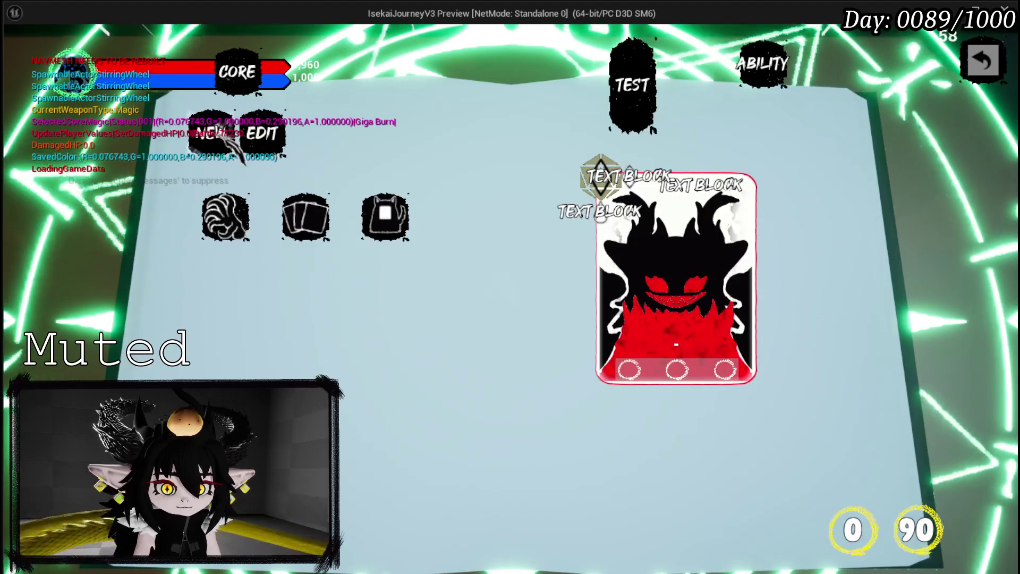
mouse_move(228, 217)
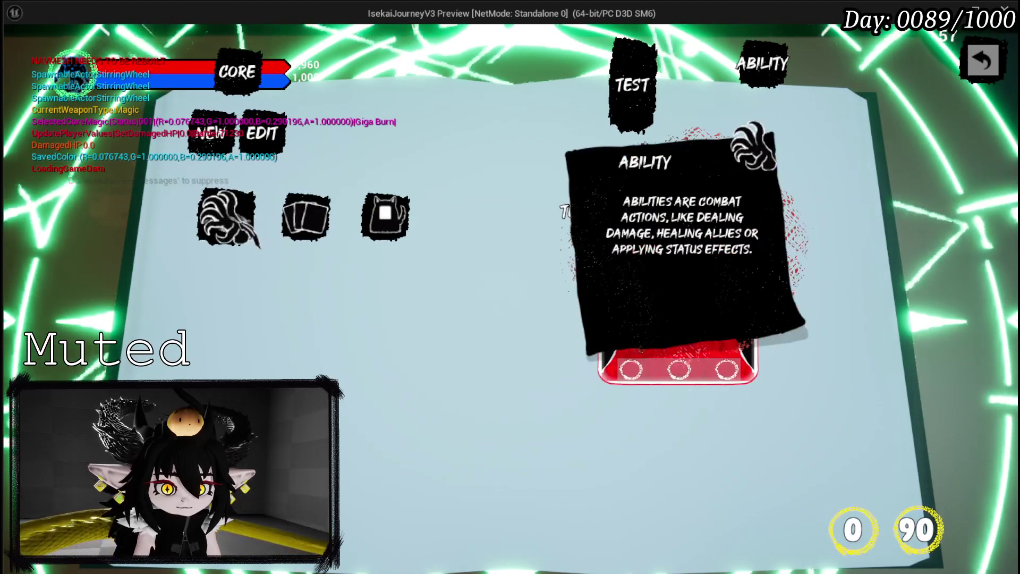
click(249, 238)
mouse_move(328, 201)
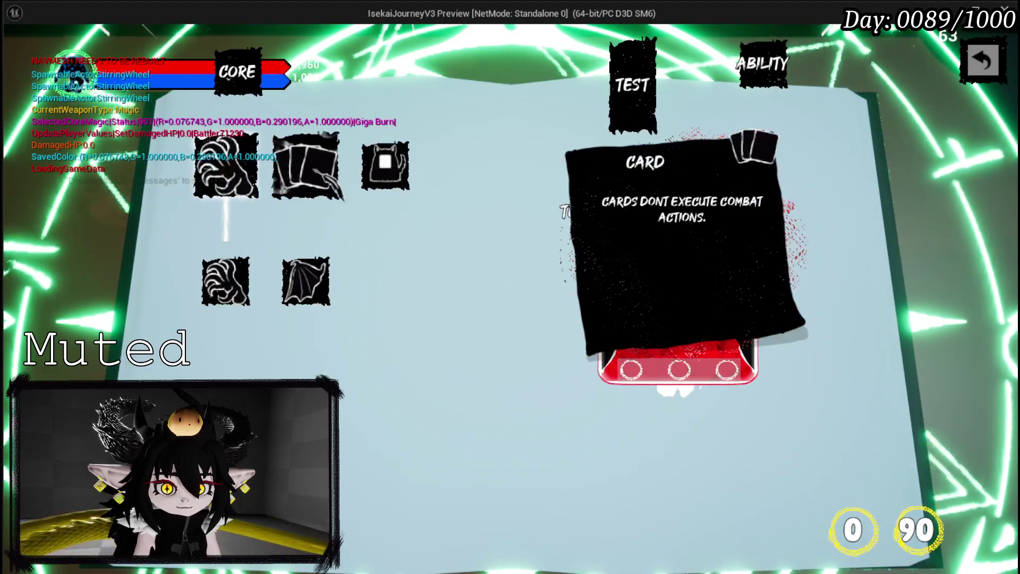
key(Escape)
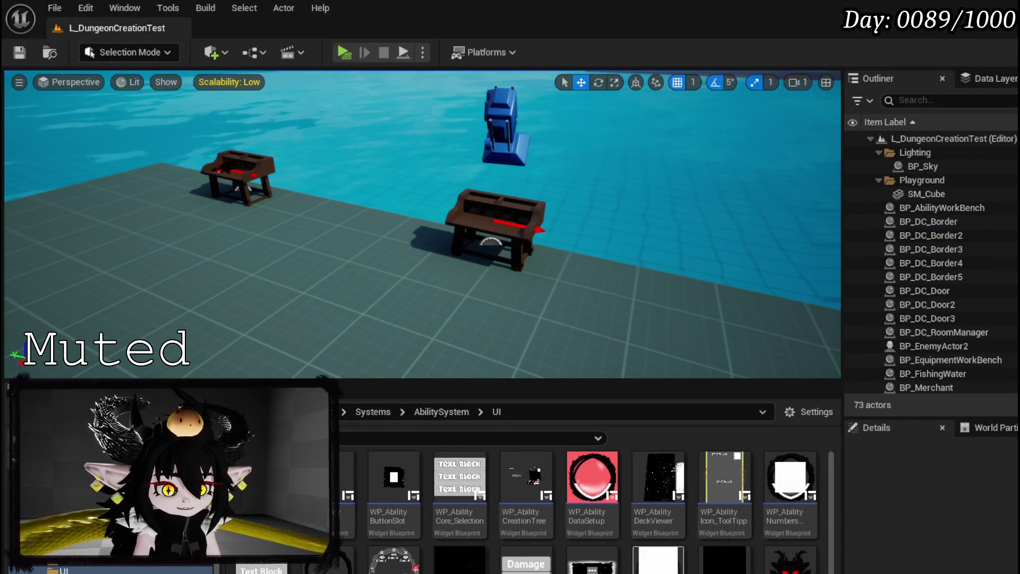
key(alt+Tab)
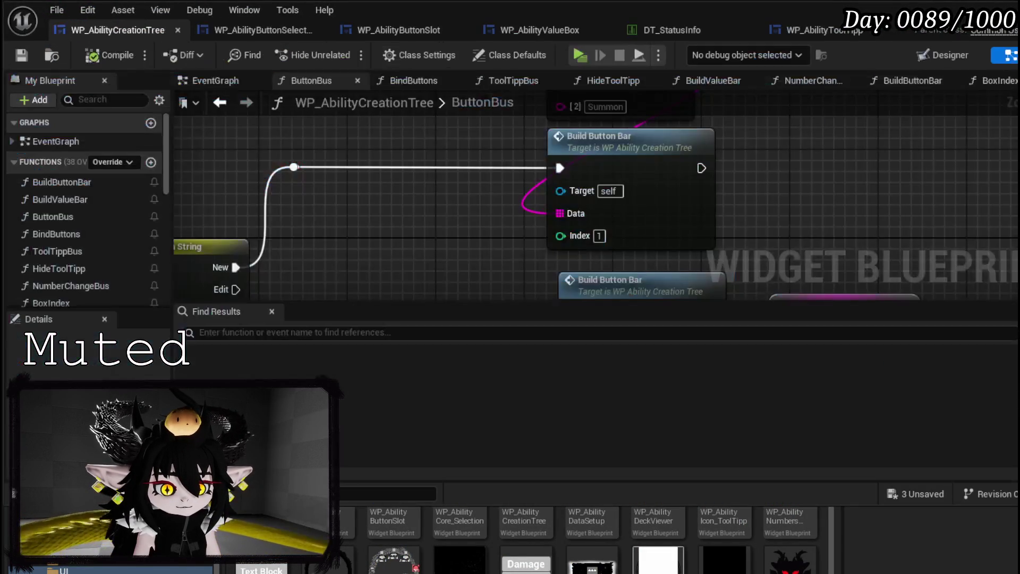
Enter Index 2 and 3 on the Build Button Bar calls and 4 on Build Value Bar
mouse_move(325, 298)
mouse_down()
mouse_move(325, 188)
mouse_move(416, 170)
mouse_move(458, 180)
mouse_up()
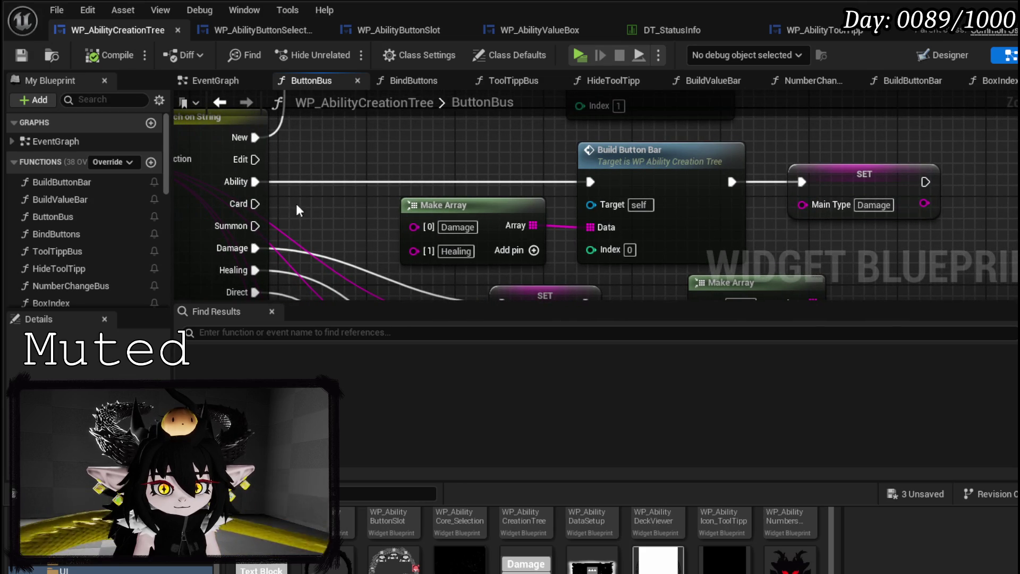
drag(638, 257, 630, 220)
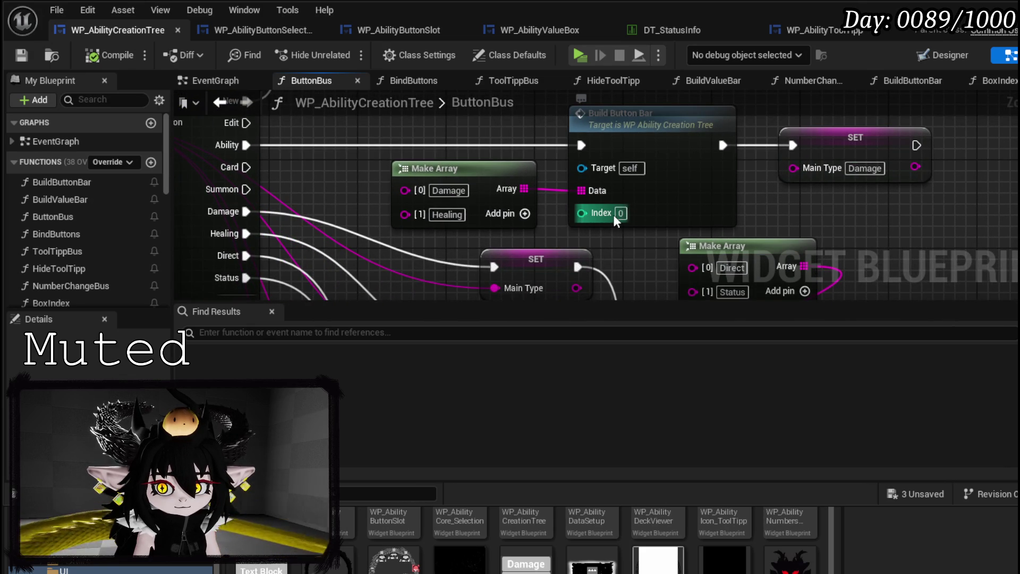
text(2)
scroll(633, 250, down, 3)
mouse_move(634, 249)
mouse_down()
mouse_move(471, 140)
mouse_move(527, 185)
mouse_up()
mouse_move(537, 222)
mouse_down()
mouse_move(512, 177)
mouse_move(548, 203)
mouse_up()
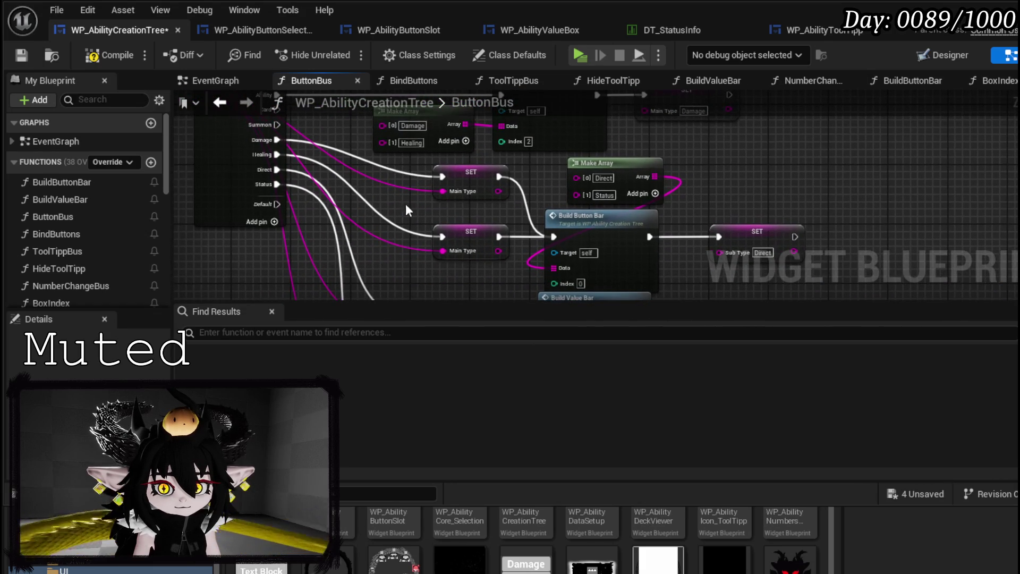
click(580, 284)
text(3)
mouse_move(690, 272)
mouse_down()
mouse_move(675, 257)
mouse_move(659, 153)
mouse_move(731, 263)
mouse_up()
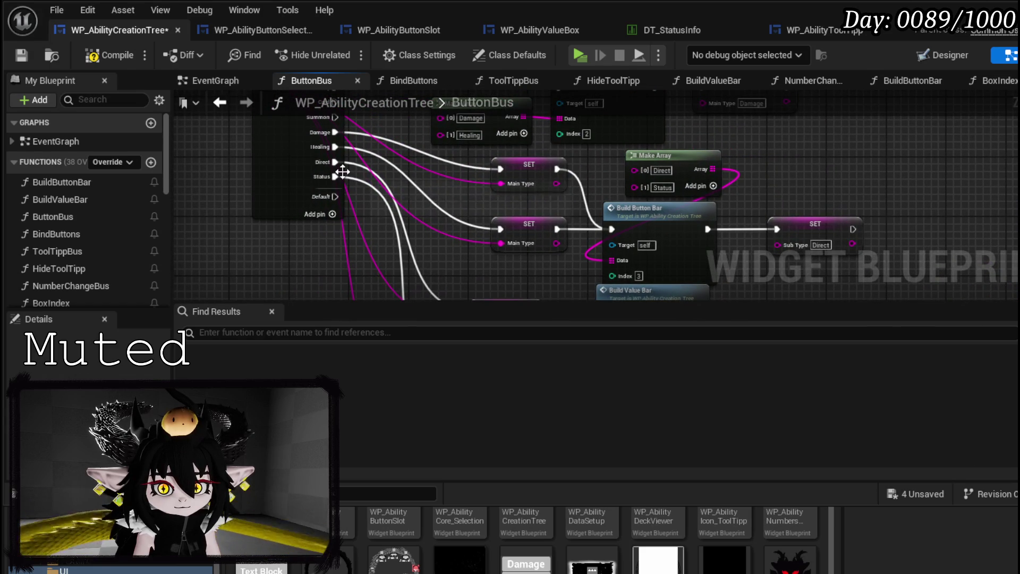
mouse_move(357, 167)
mouse_down()
mouse_move(431, 226)
mouse_move(344, 198)
mouse_up()
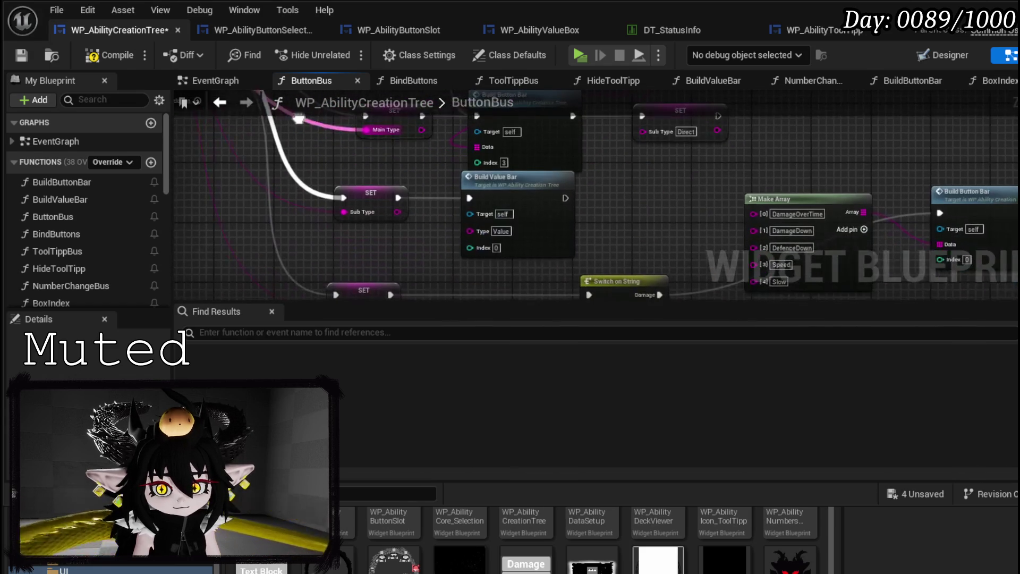
text(4)
Review the remaining Make Array nodes, compile and save, then start a play test
mouse_move(563, 267)
mouse_down()
mouse_move(480, 201)
mouse_move(407, 194)
mouse_up()
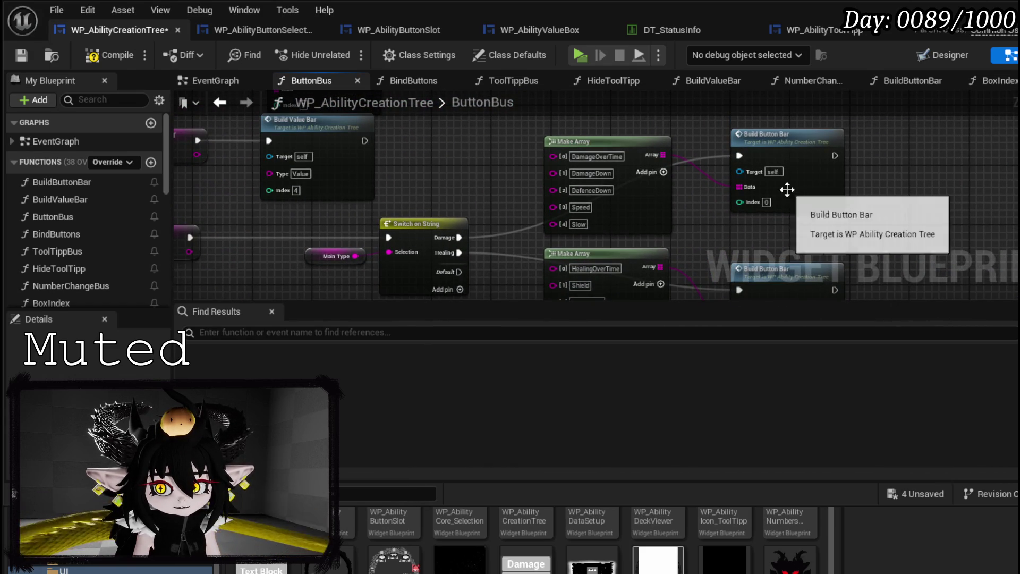
drag(776, 311, 773, 232)
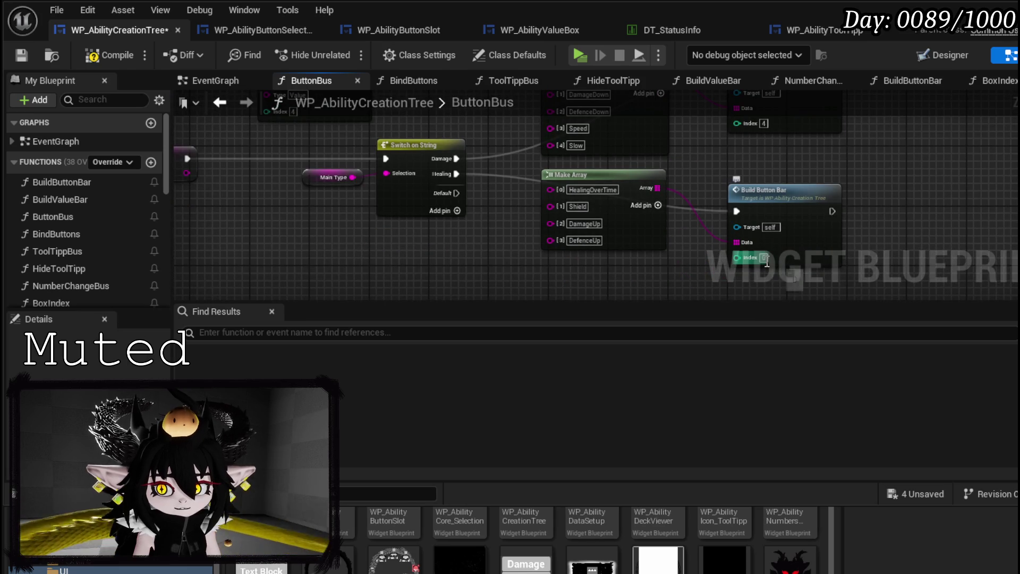
scroll(507, 251, down, 2)
scroll(631, 209, up, 5)
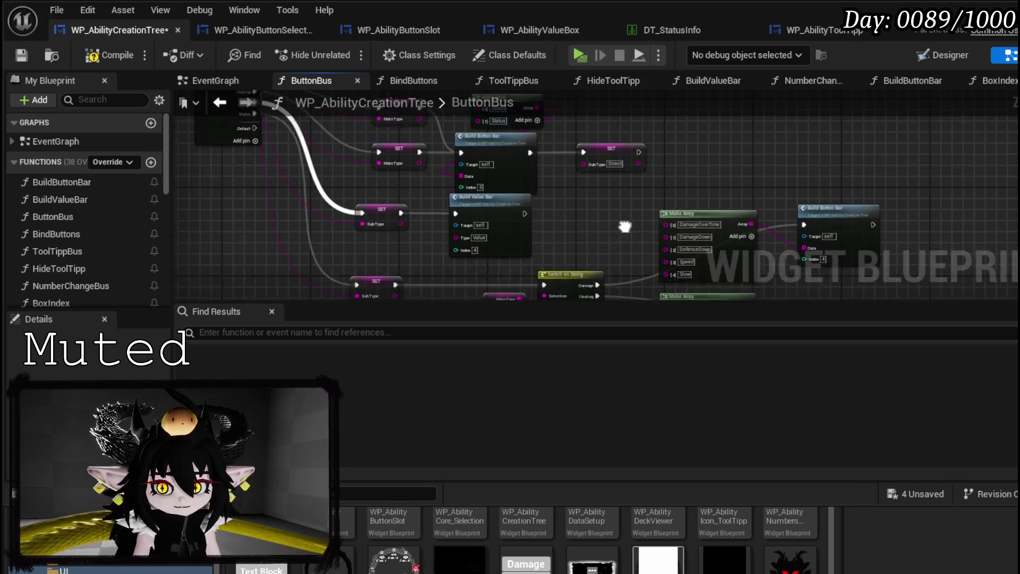
mouse_move(627, 212)
mouse_down()
mouse_move(621, 53)
mouse_move(611, 117)
mouse_move(598, 106)
mouse_up()
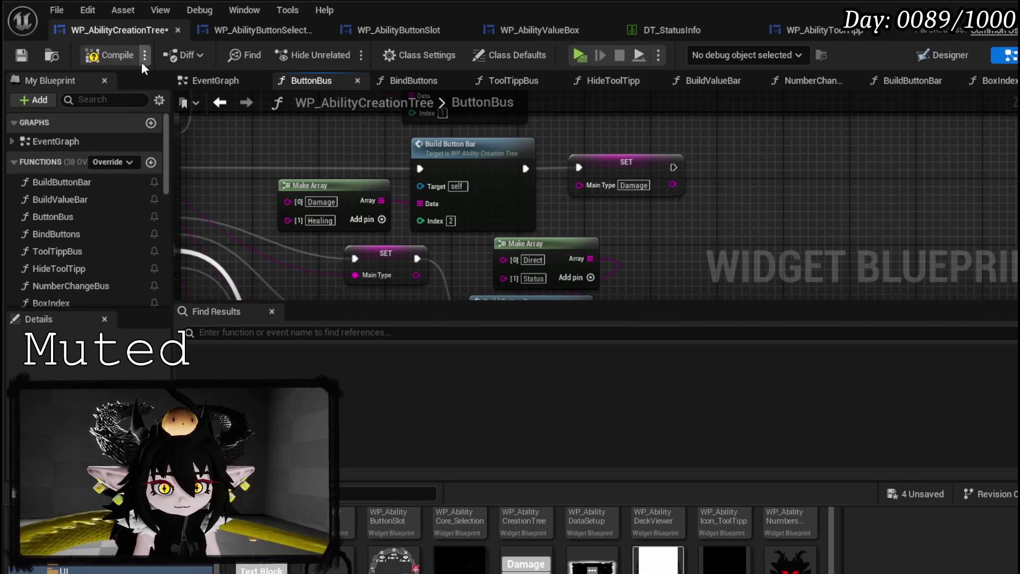
click(102, 55)
click(21, 54)
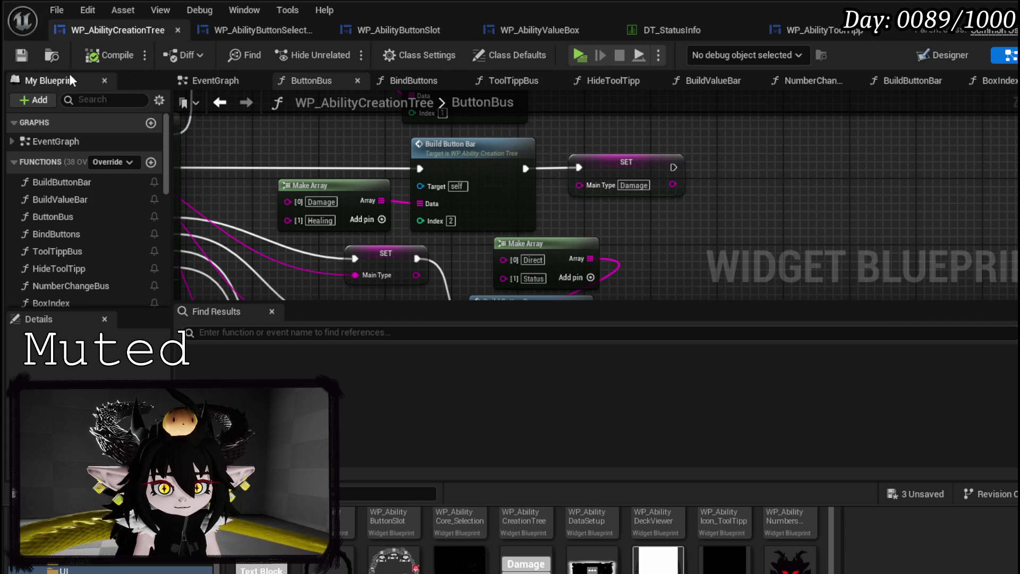
key(alt+Tab)
click(343, 52)
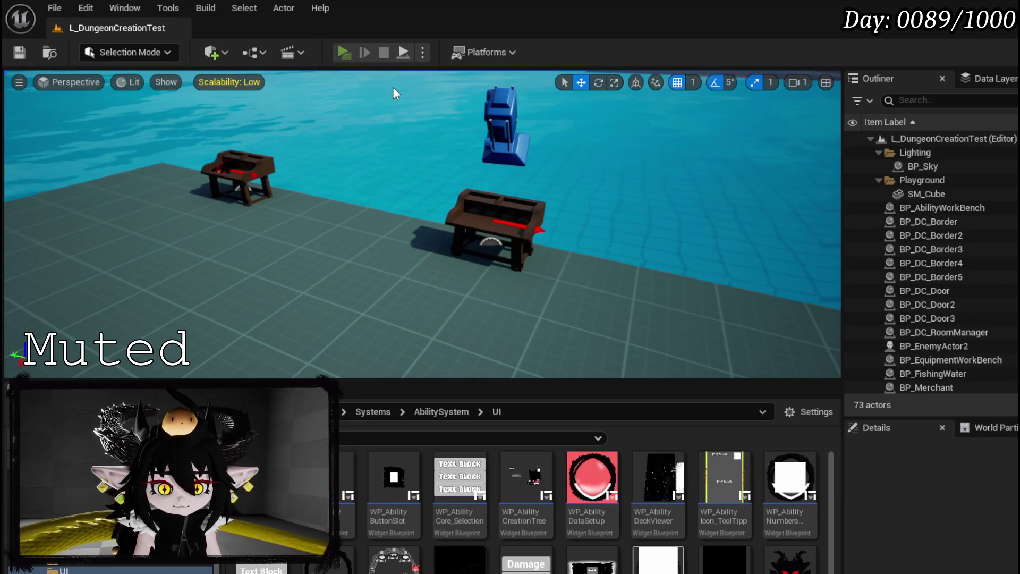
key(w)
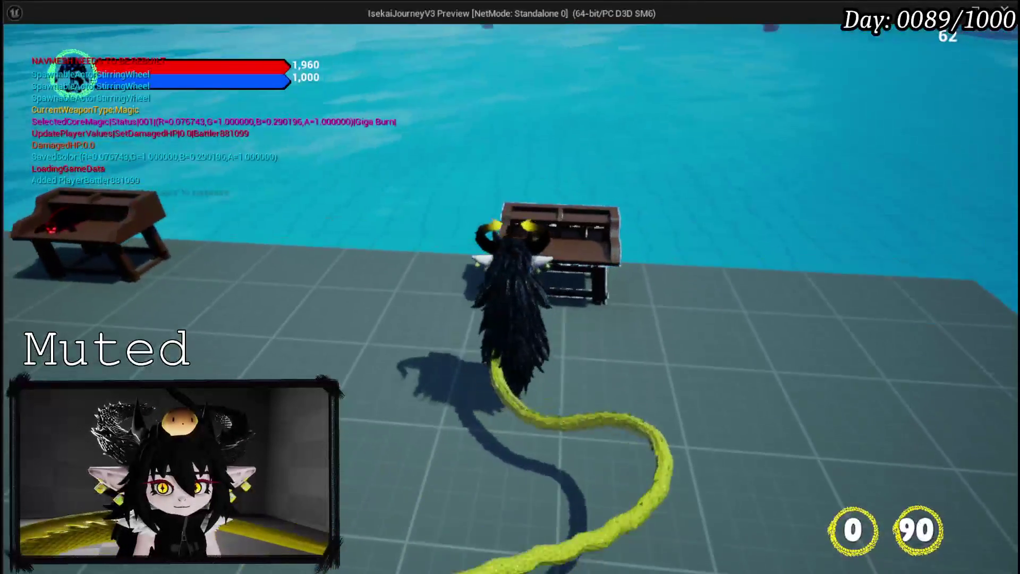
key(e)
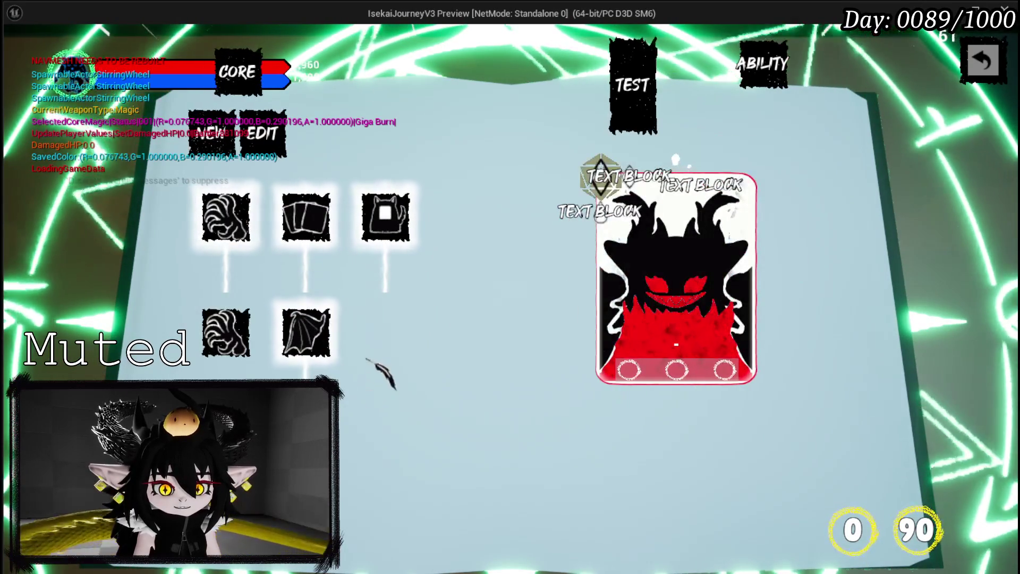
mouse_move(307, 365)
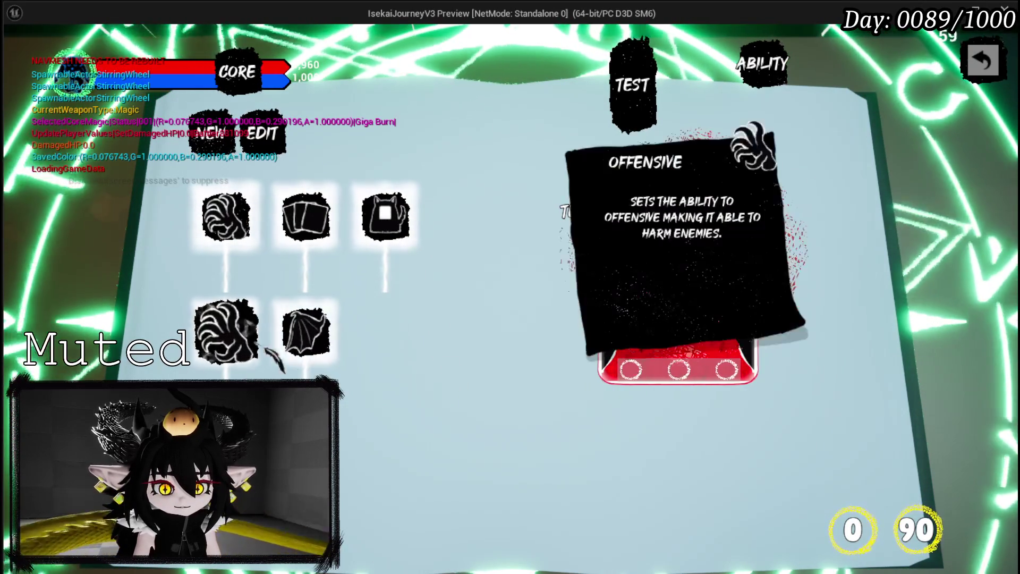
mouse_move(255, 350)
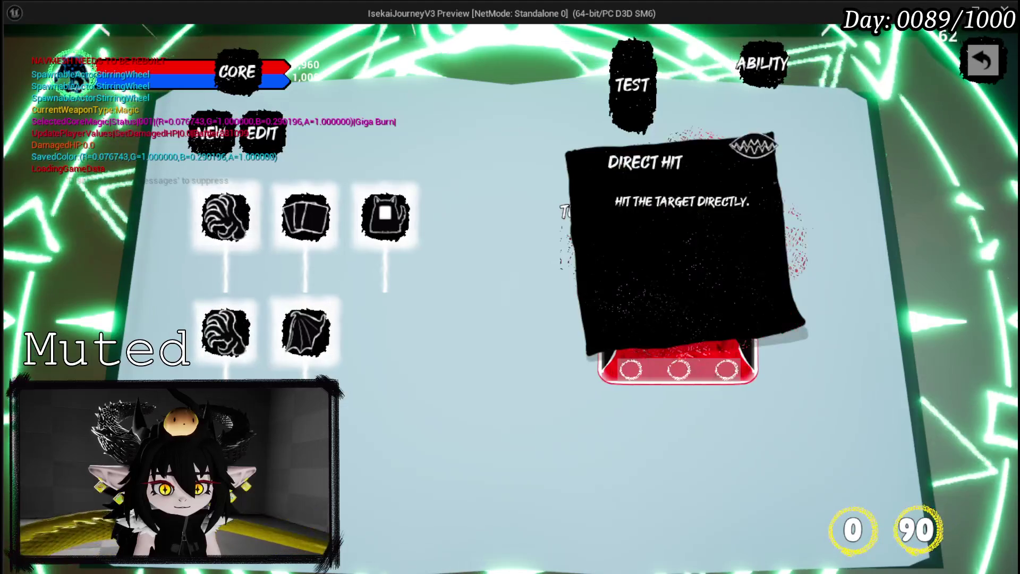
scroll(318, 340, down, 3)
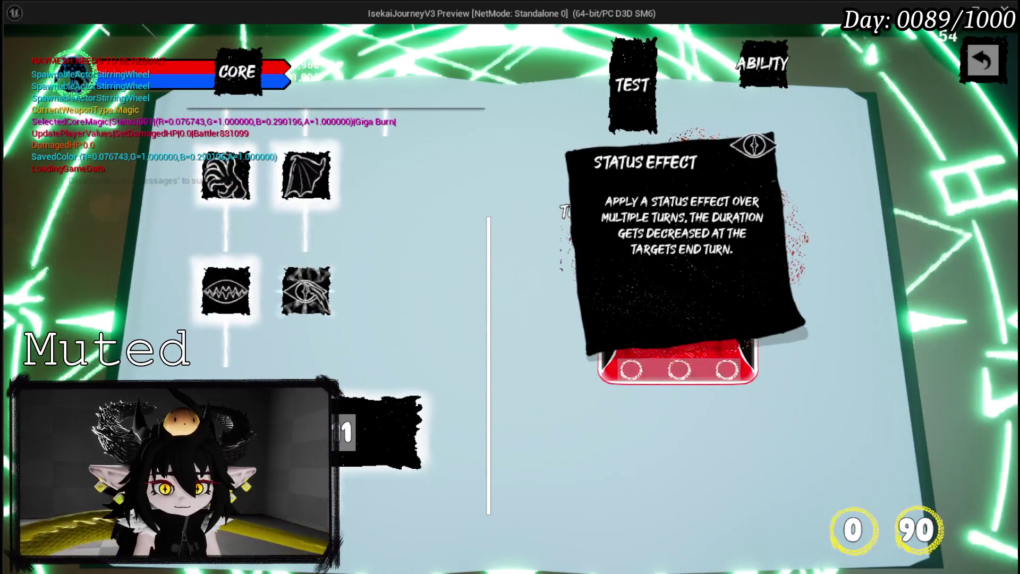
scroll(310, 318, up, 1)
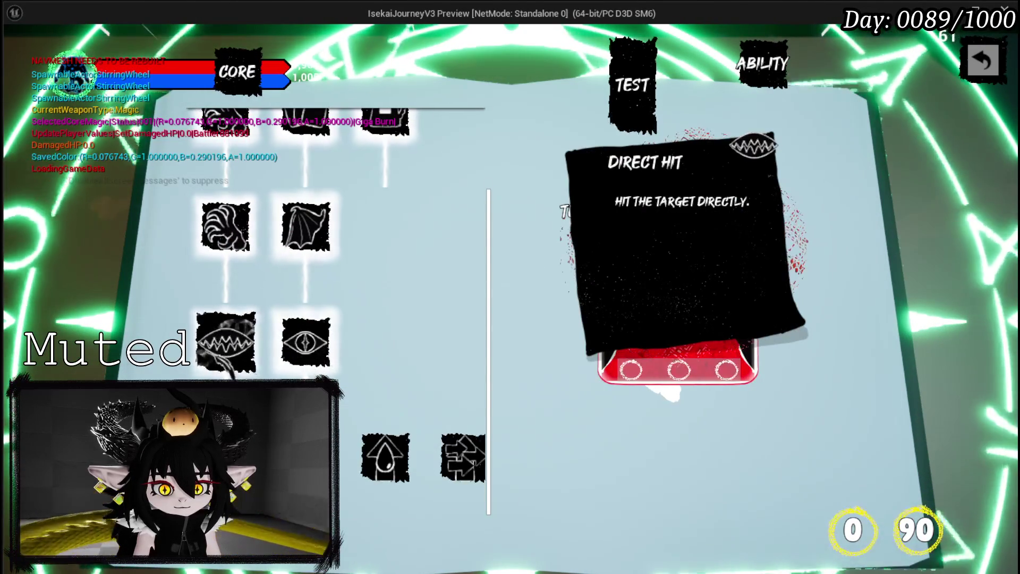
key(Escape)
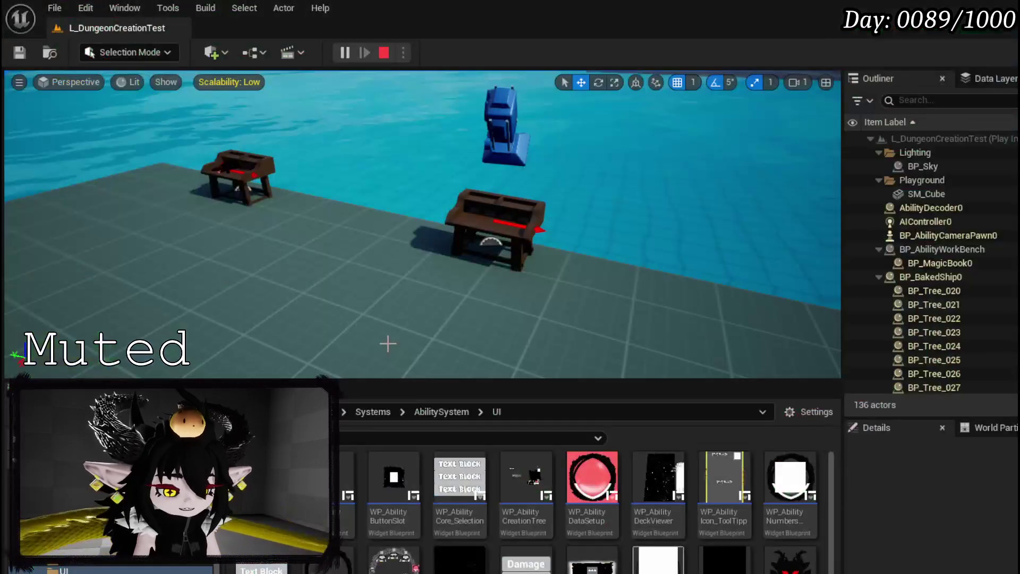
key(ctrl+s)
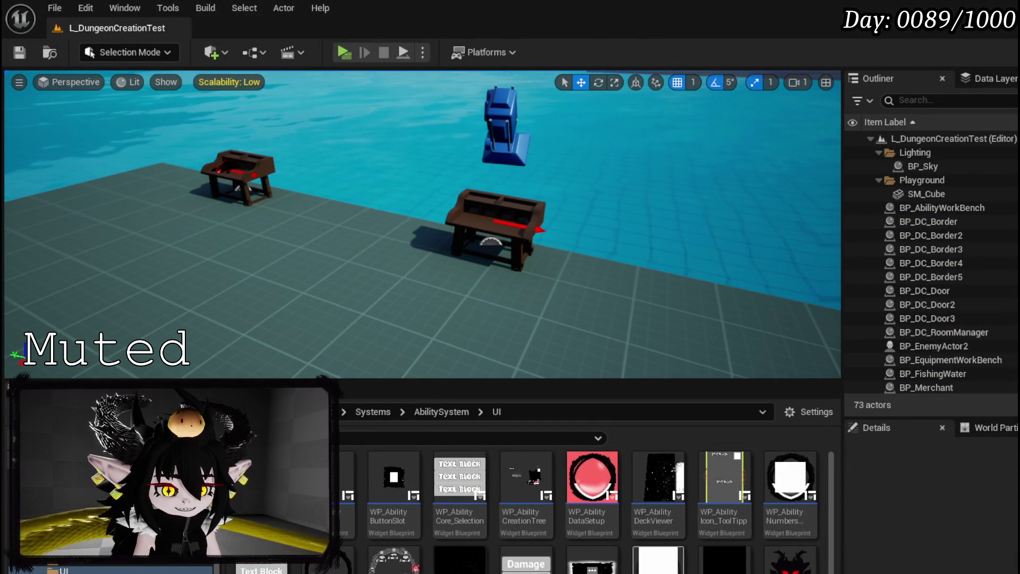
key(alt+Tab)
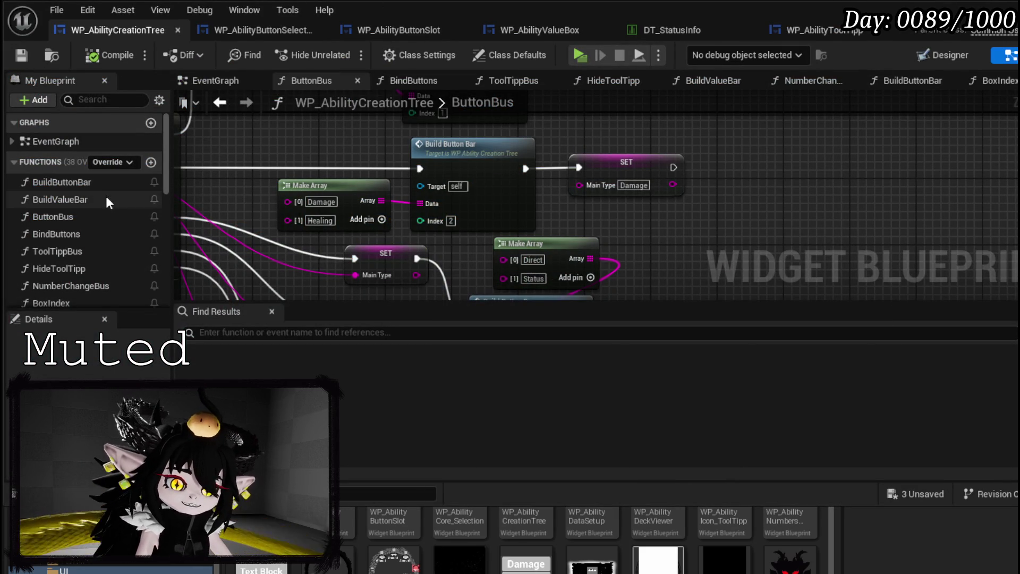
Review BuildButtonBar's graph and its Build Options node, then switch to WP_AbilityButtonSelectionBar
scroll(484, 207, down, 1)
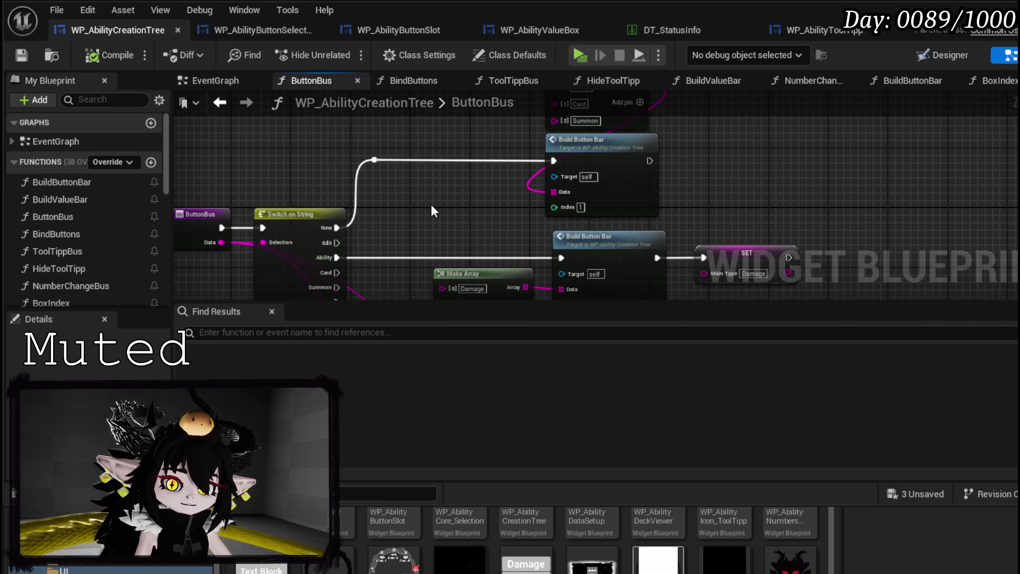
double_click(86, 182)
mouse_move(488, 226)
mouse_down()
mouse_move(403, 215)
mouse_move(310, 240)
mouse_up()
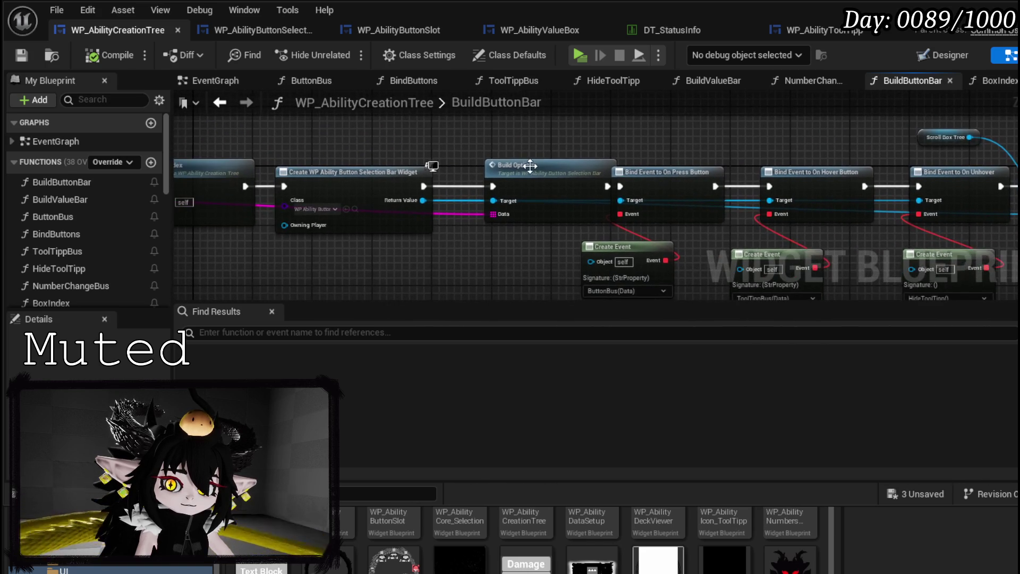
click(495, 162)
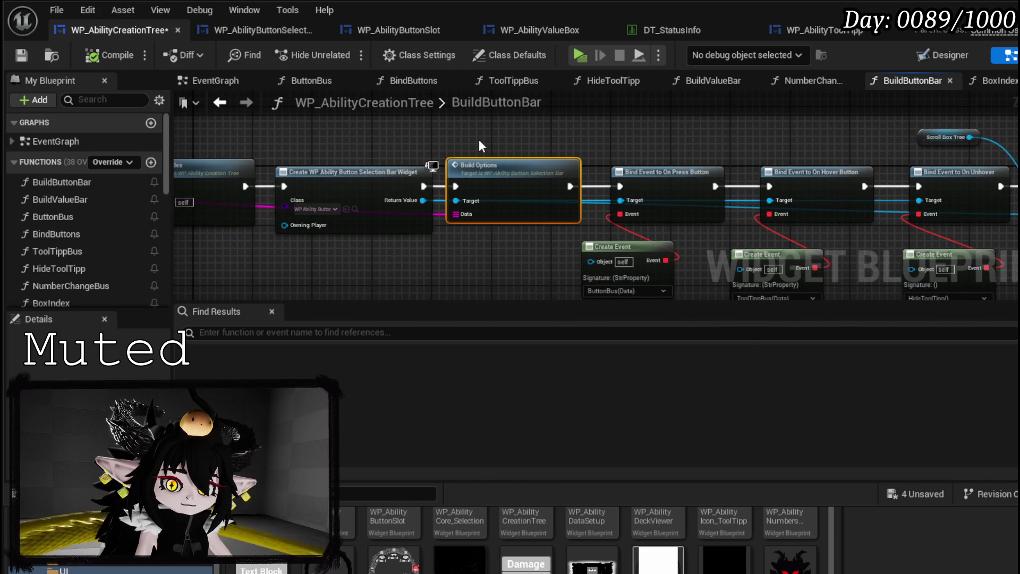
click(288, 29)
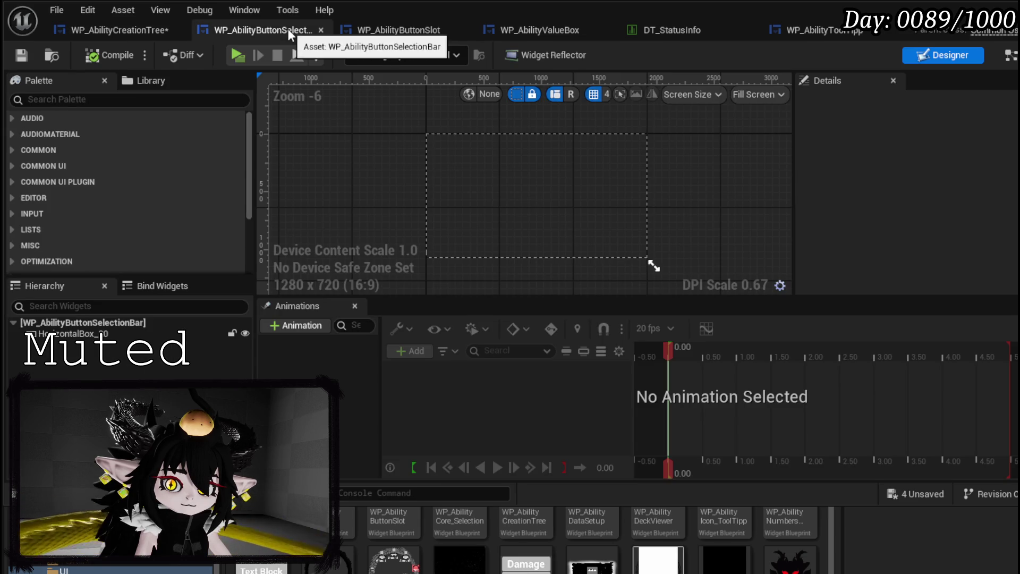
Switch WP_AbilityButtonSelectionBar to the Graph view and open its PressButton function
click(1011, 54)
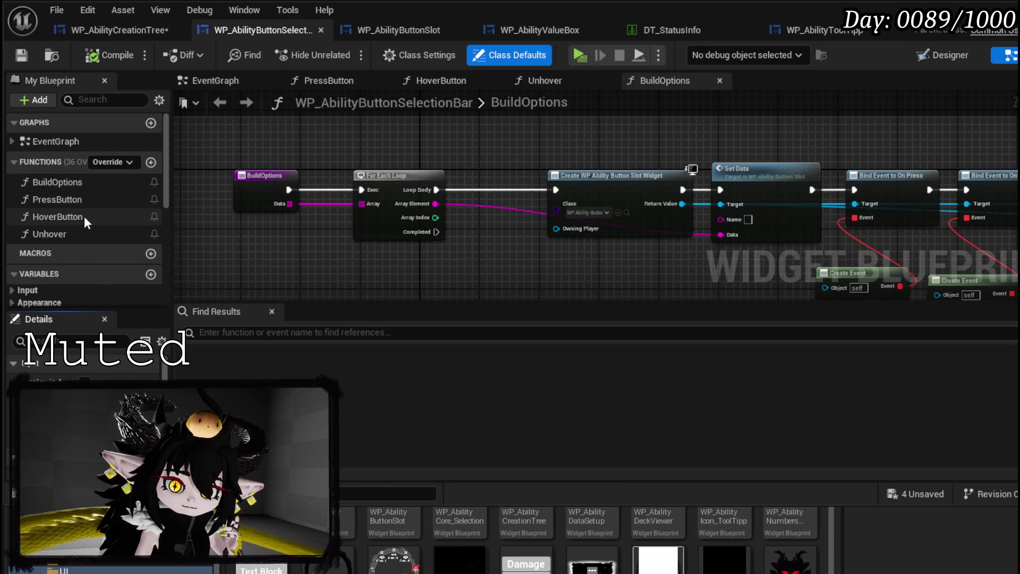
double_click(83, 201)
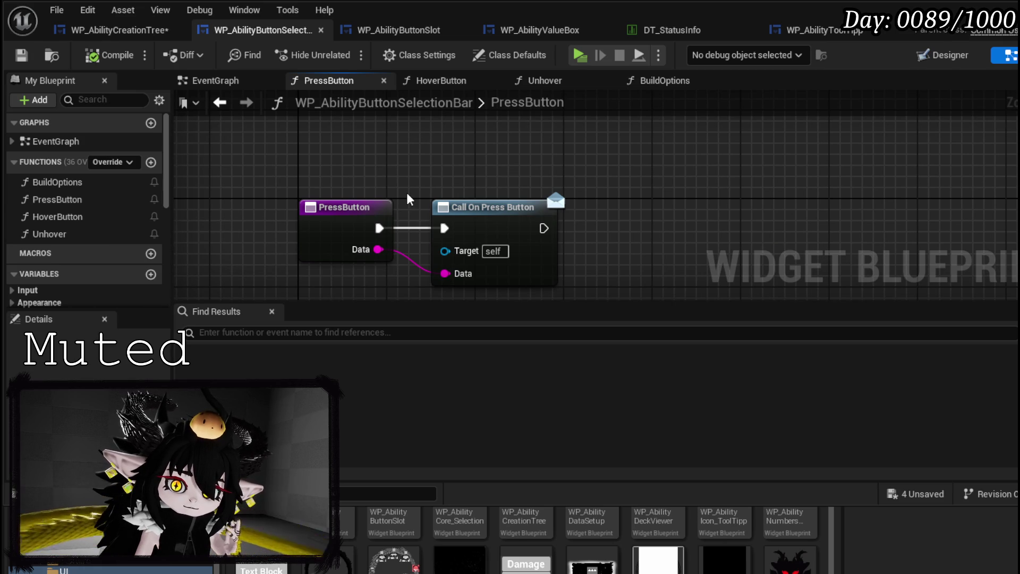
scroll(125, 205, down, 5)
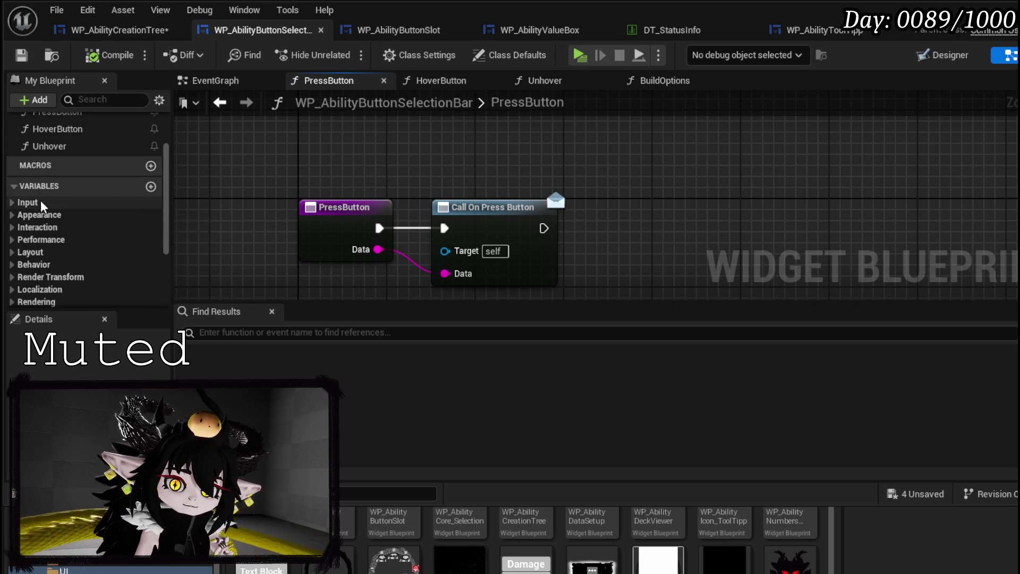
scroll(125, 204, up, 5)
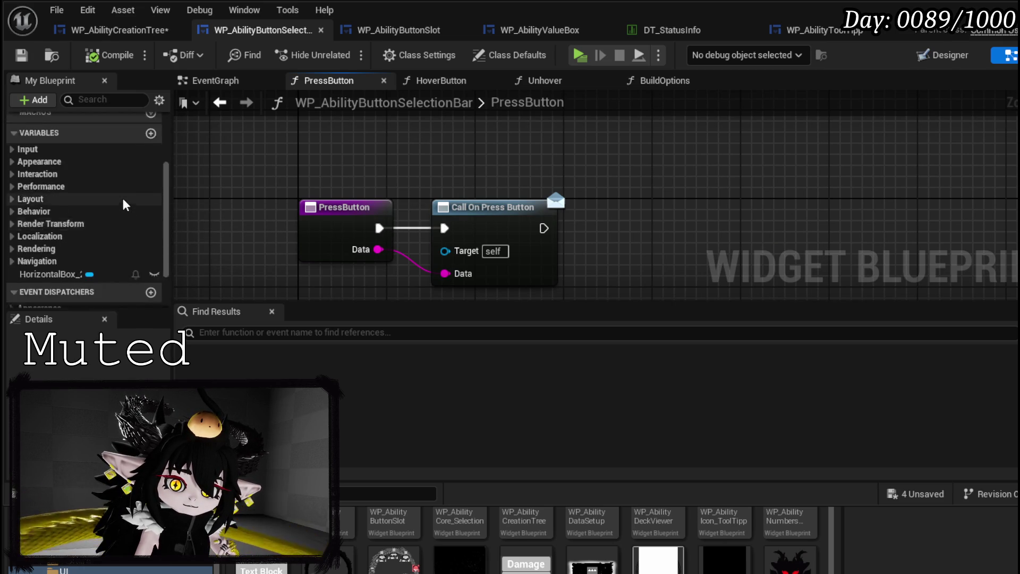
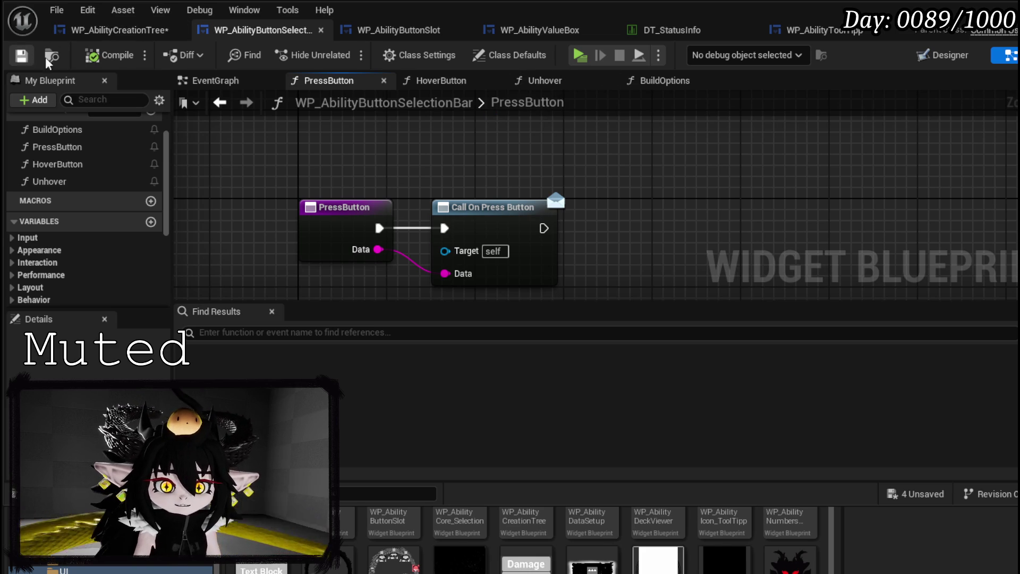
Review WP_AbilityButtonSlot's Select and Unselect graphs, then return to the selection bar's PressButton graph
click(398, 29)
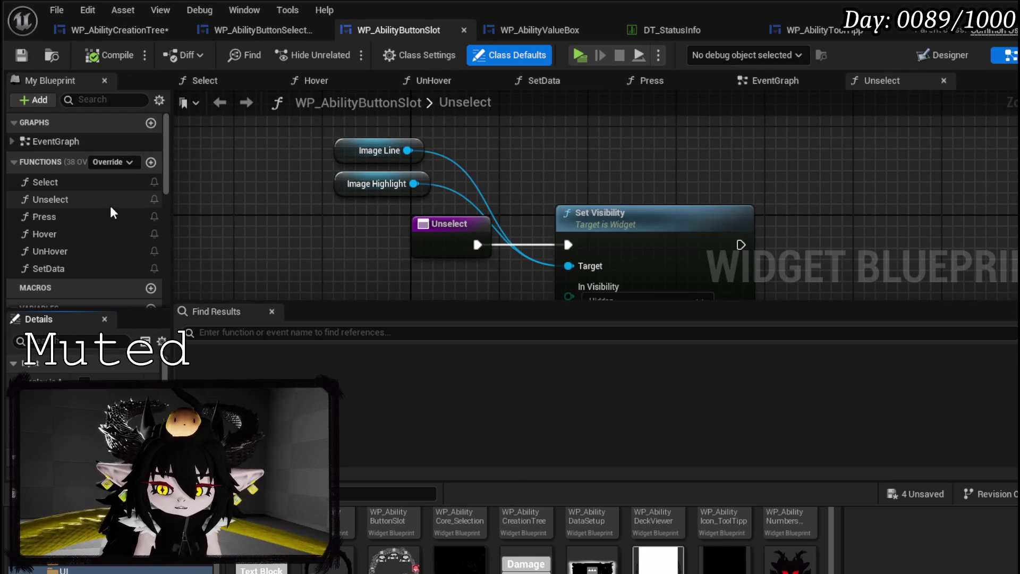
double_click(68, 182)
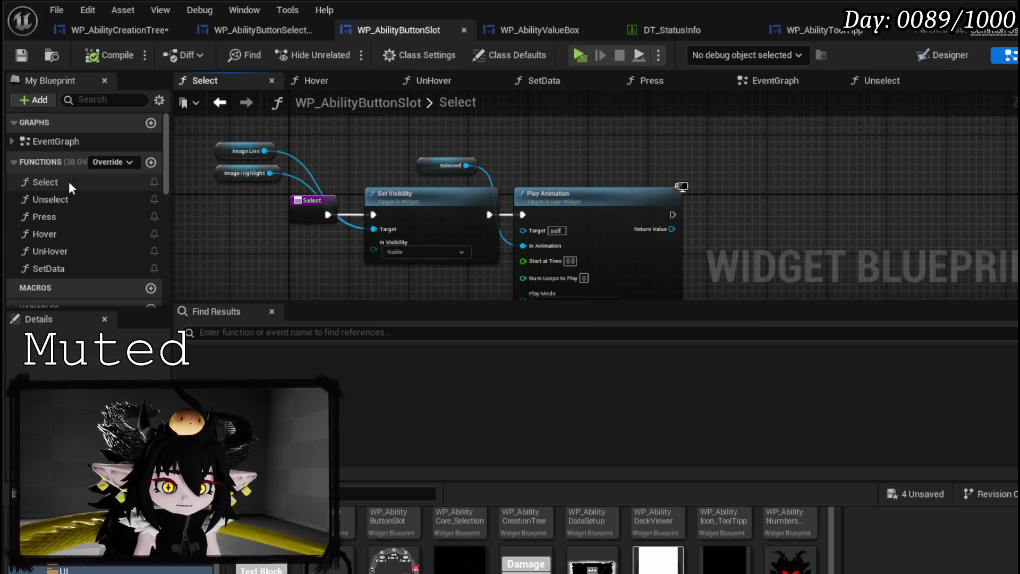
mouse_move(551, 208)
mouse_down()
mouse_move(518, 152)
mouse_move(491, 142)
mouse_up()
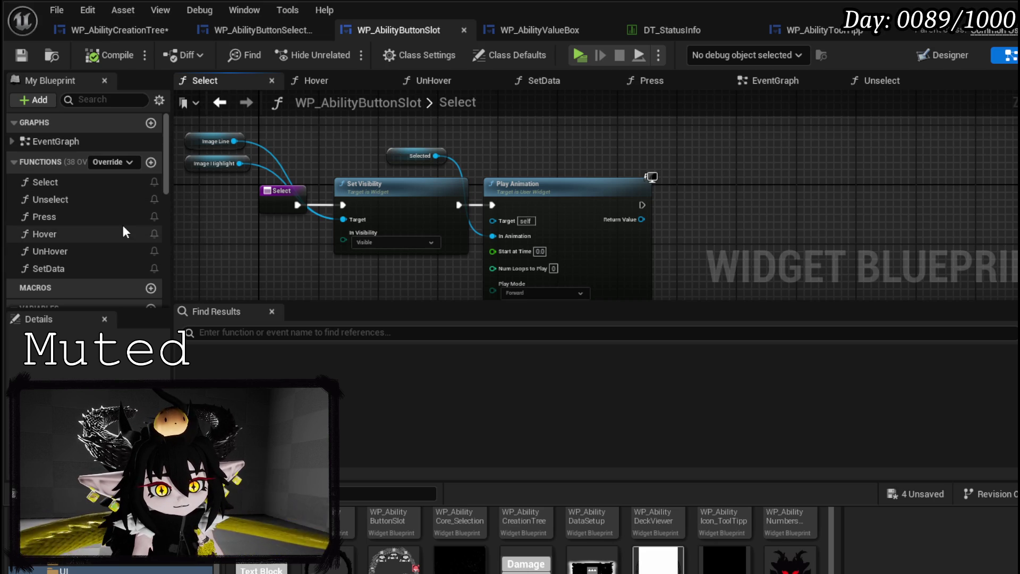
double_click(57, 197)
click(57, 184)
double_click(57, 183)
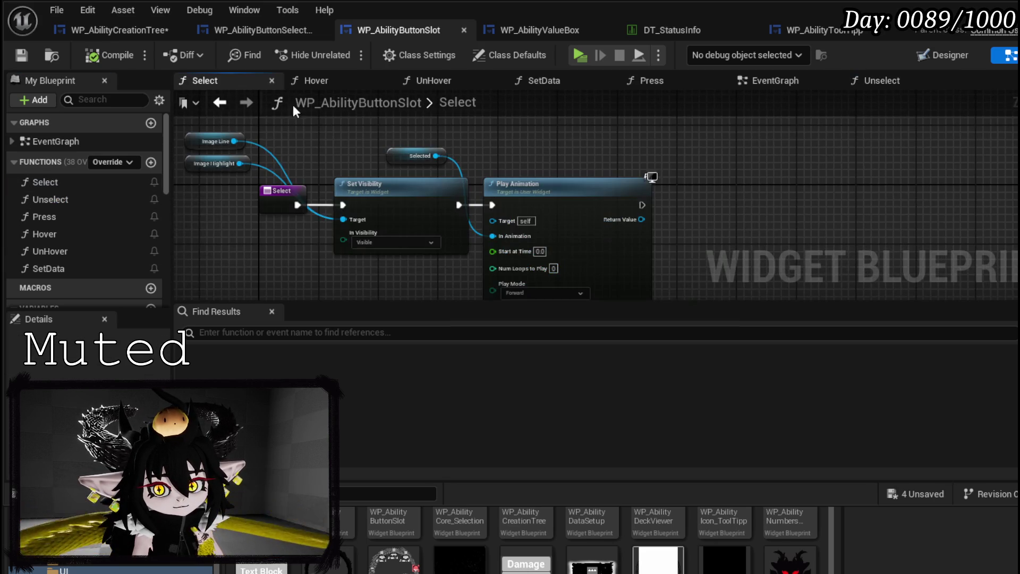
click(250, 30)
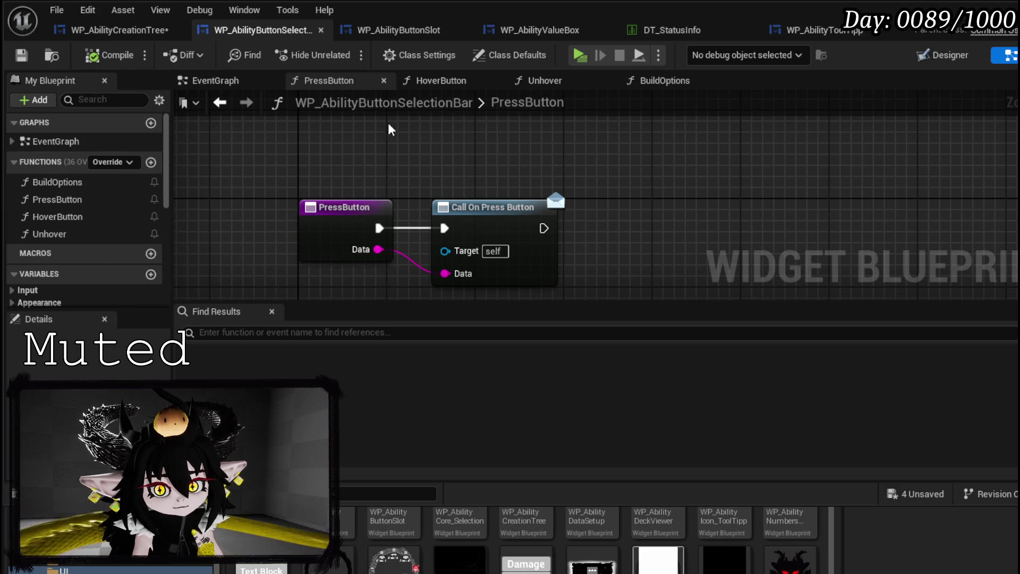
Add a Cast To WP_AbilityButtonSlot node to the PressButton graph
right_click(505, 165)
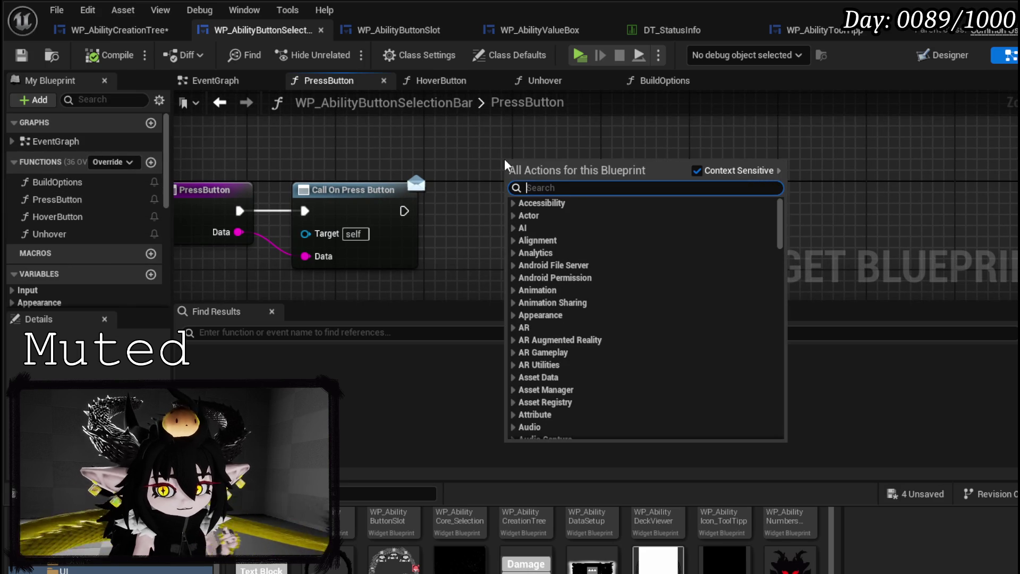
text(cast to )
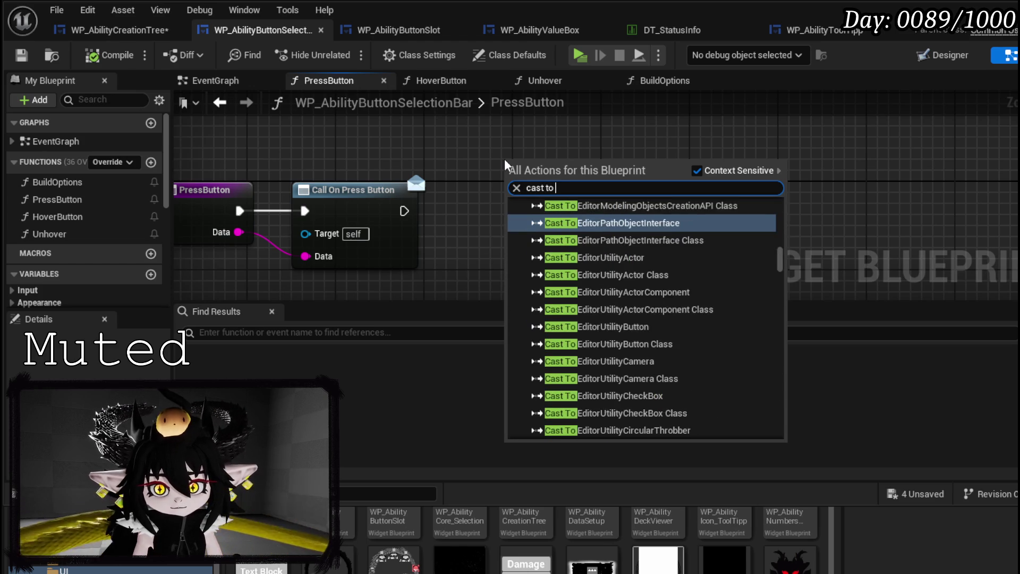
text(abilitys)
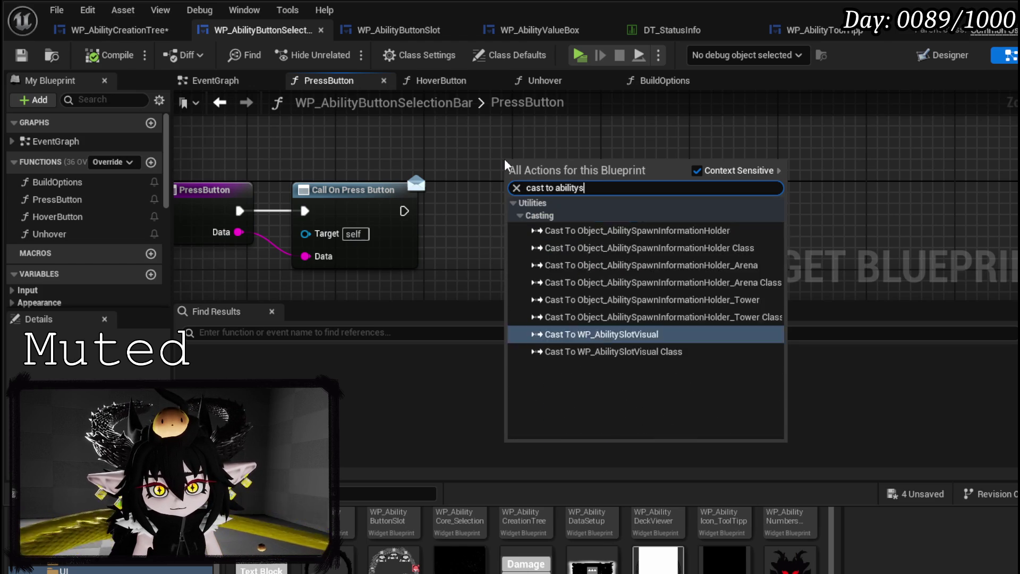
text(lot)
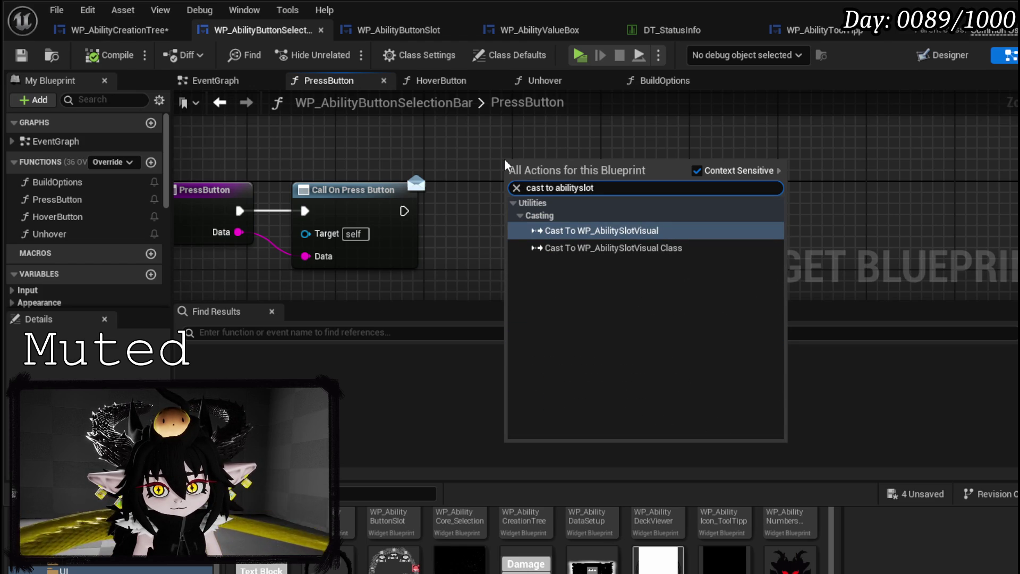
key(BackSpace)
key(BackSpace)
key(BackSpace)
text(butto)
key(Return)
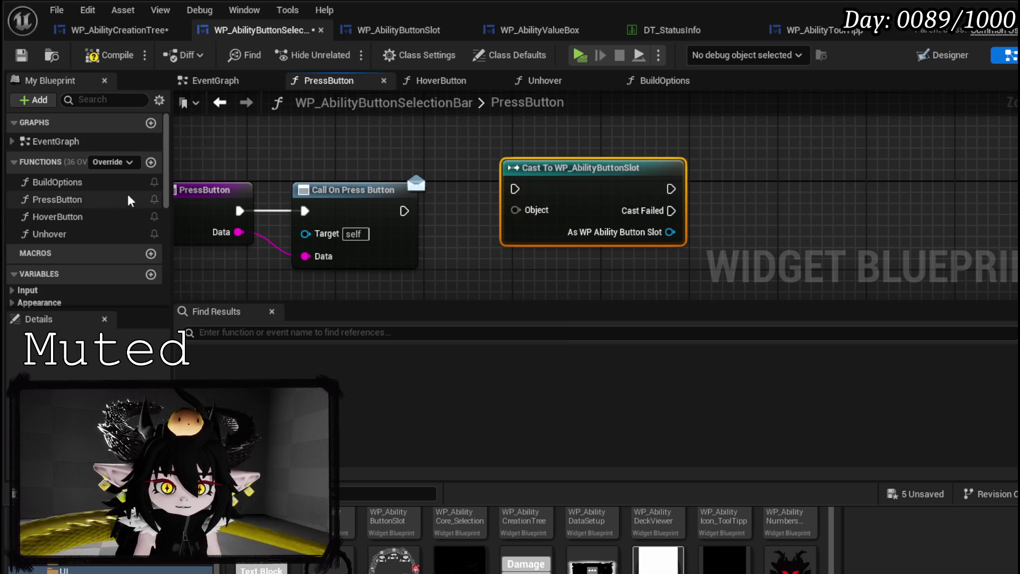
Add a HorizontalBox_20 getter feeding a Get All Children node, and make room beside the cast
scroll(102, 252, down, 3)
scroll(102, 252, down, 4)
click(50, 216)
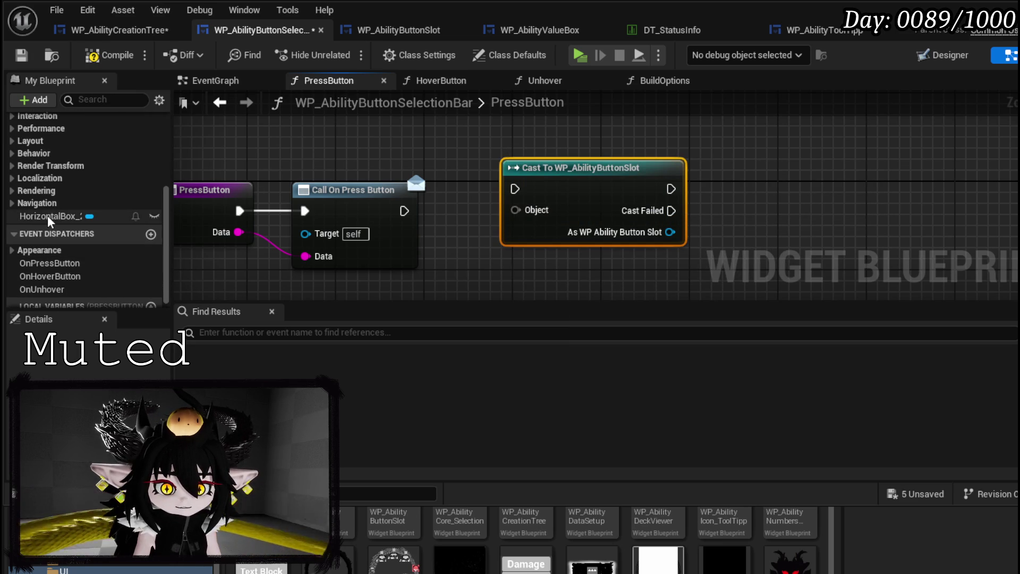
mouse_move(50, 216)
mouse_down()
mouse_move(209, 191)
mouse_move(226, 142)
mouse_up()
click(282, 168)
drag(308, 154, 318, 176)
text(get )
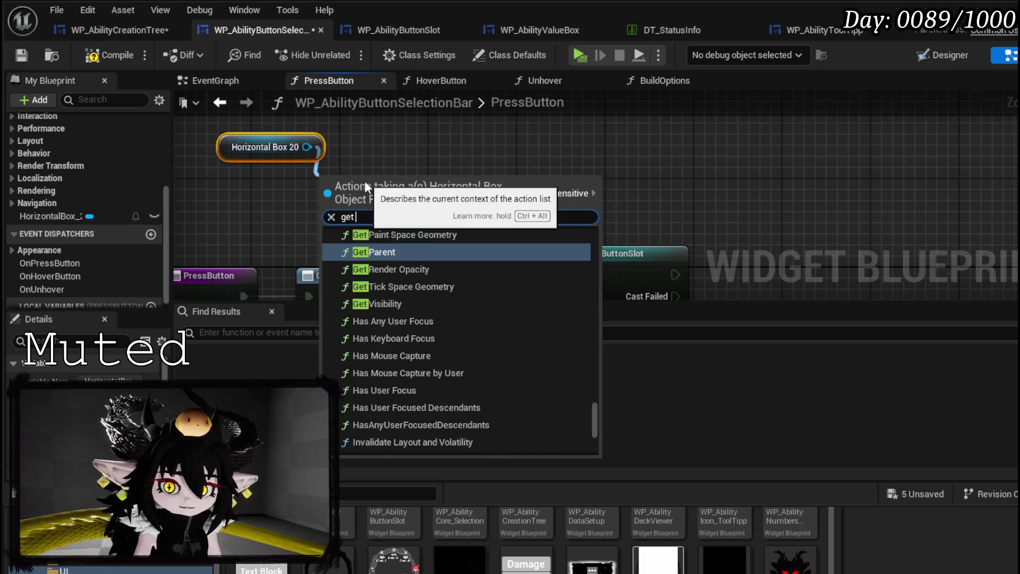
text(all ch)
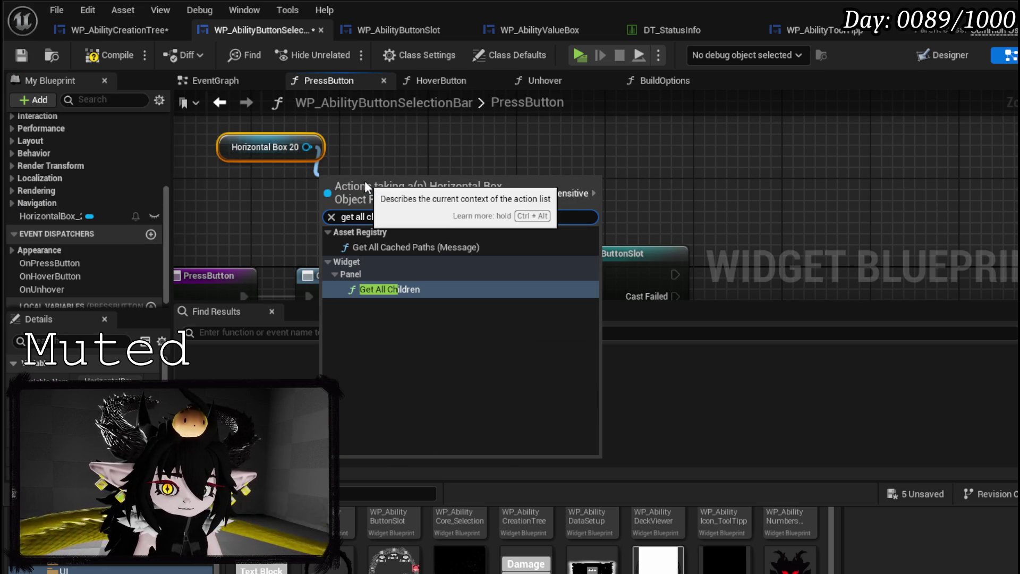
click(373, 292)
drag(462, 196, 380, 142)
drag(494, 192, 600, 192)
drag(359, 151, 403, 198)
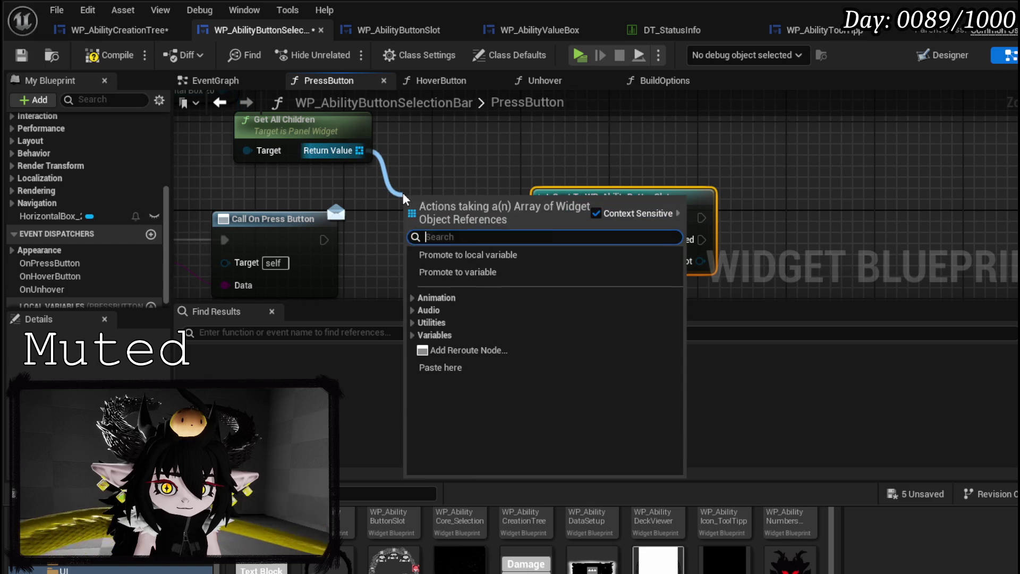
Add a For Each Loop over the Get All Children array
text(Loop)
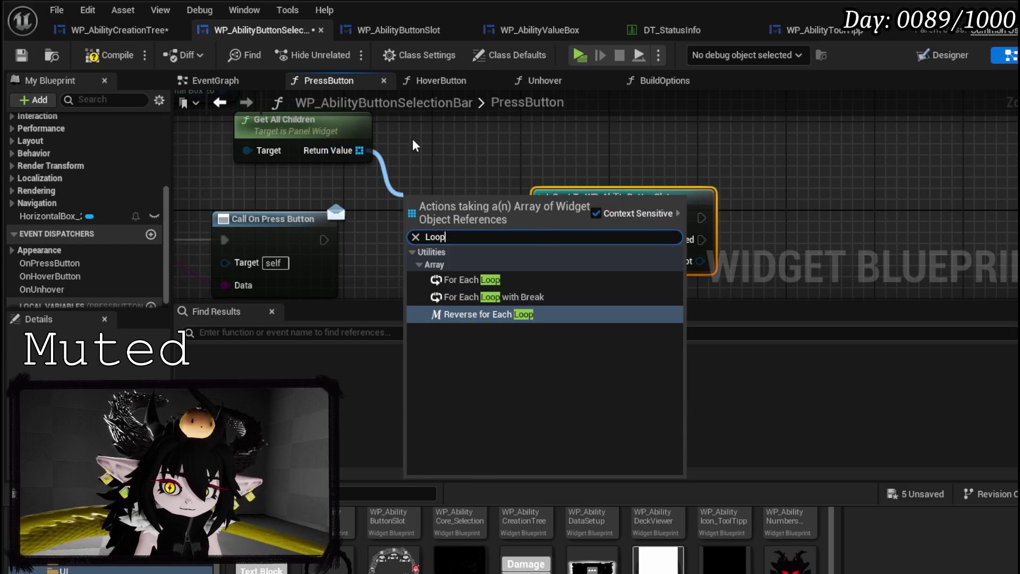
click(457, 280)
drag(494, 215, 458, 144)
mouse_move(287, 169)
mouse_down()
mouse_move(377, 146)
mouse_move(394, 169)
mouse_up()
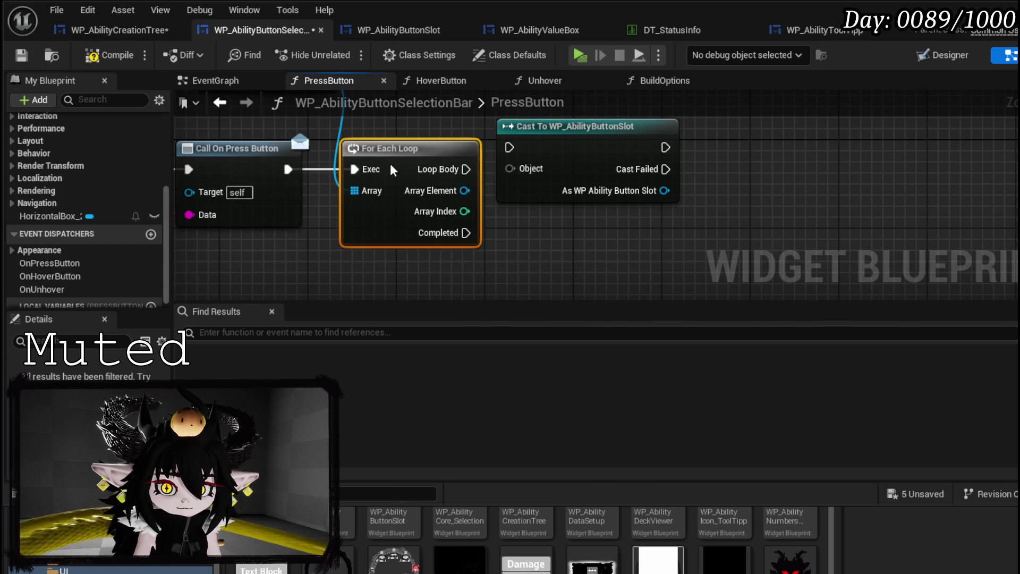
mouse_move(468, 169)
mouse_down()
mouse_move(390, 211)
mouse_move(457, 212)
mouse_up()
mouse_move(526, 168)
mouse_down()
mouse_move(510, 145)
mouse_move(545, 169)
mouse_up()
mouse_move(396, 181)
mouse_down()
mouse_move(671, 194)
mouse_move(470, 184)
mouse_move(535, 189)
mouse_up()
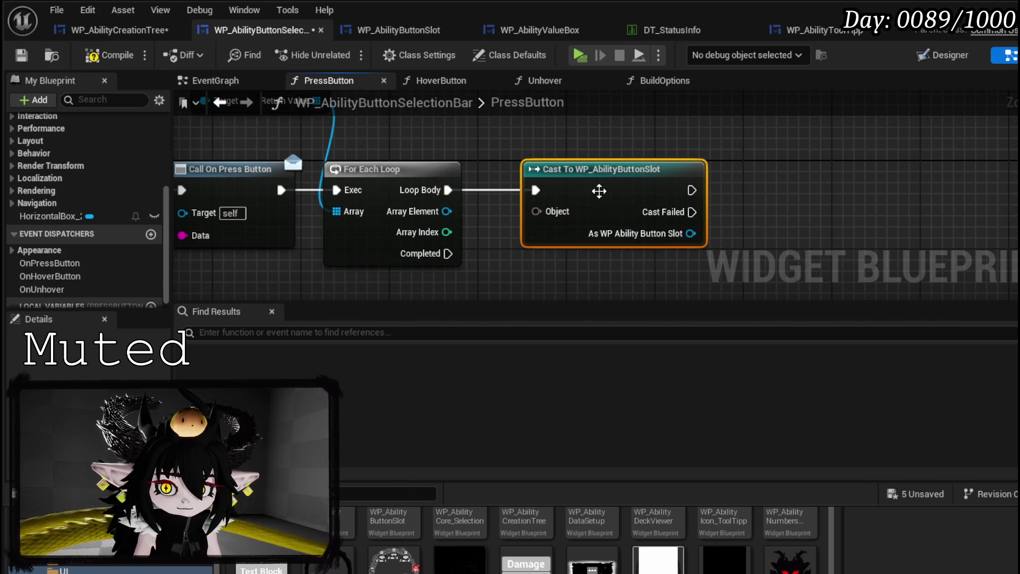
Cast each Array Element to WP_AbilityButtonSlot and call Unselect on the result
drag(447, 211, 541, 218)
mouse_move(511, 226)
mouse_down()
mouse_move(644, 234)
mouse_move(636, 233)
mouse_up()
text(unselect)
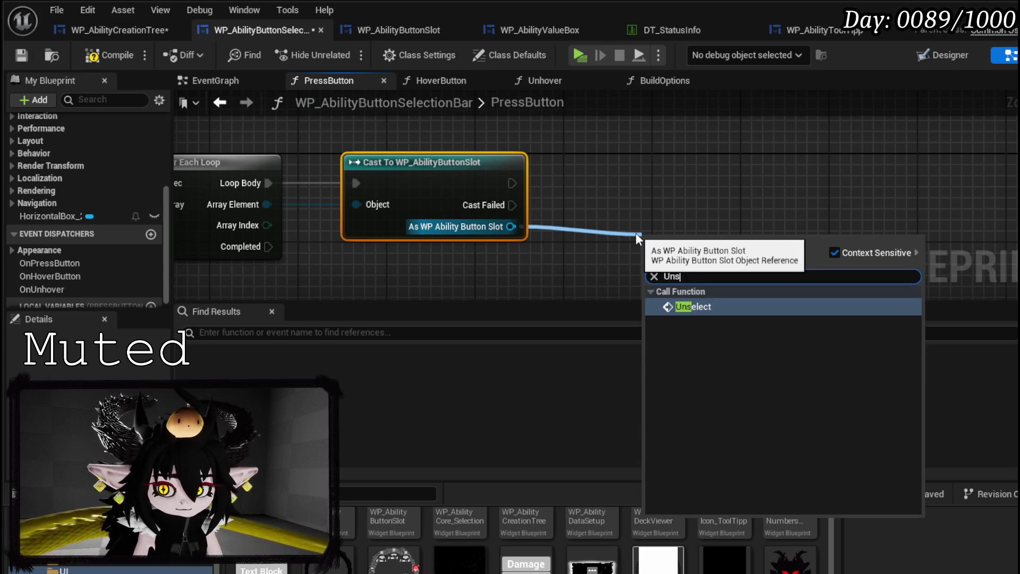
key(Return)
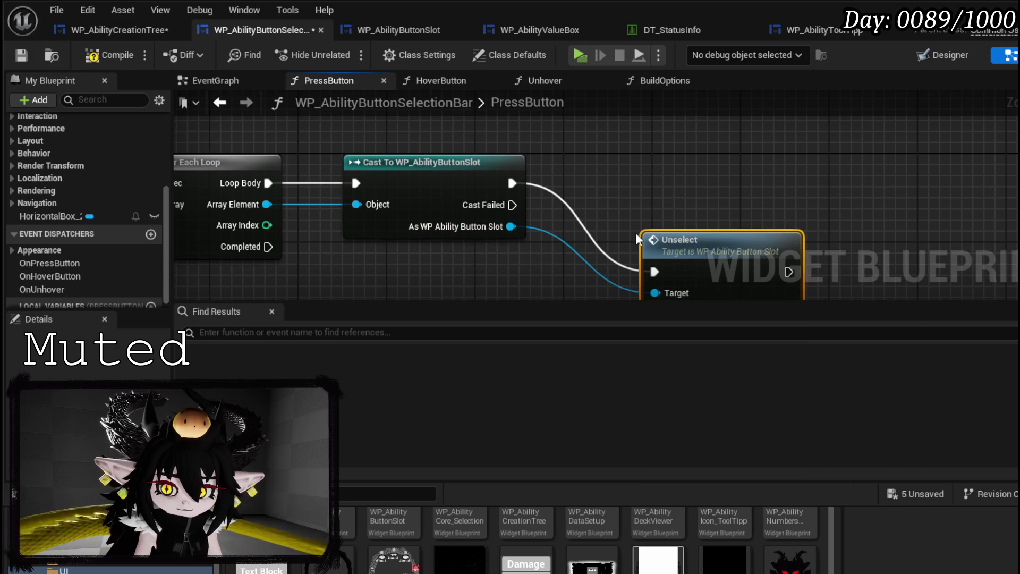
drag(705, 246, 604, 160)
drag(385, 154, 659, 170)
click(386, 155)
Run the loop from PressButton, call On Press Button on Completed, tidy the nodes and compile
drag(210, 197, 430, 197)
mouse_move(374, 164)
mouse_down()
mouse_move(374, 174)
mouse_move(674, 264)
mouse_up()
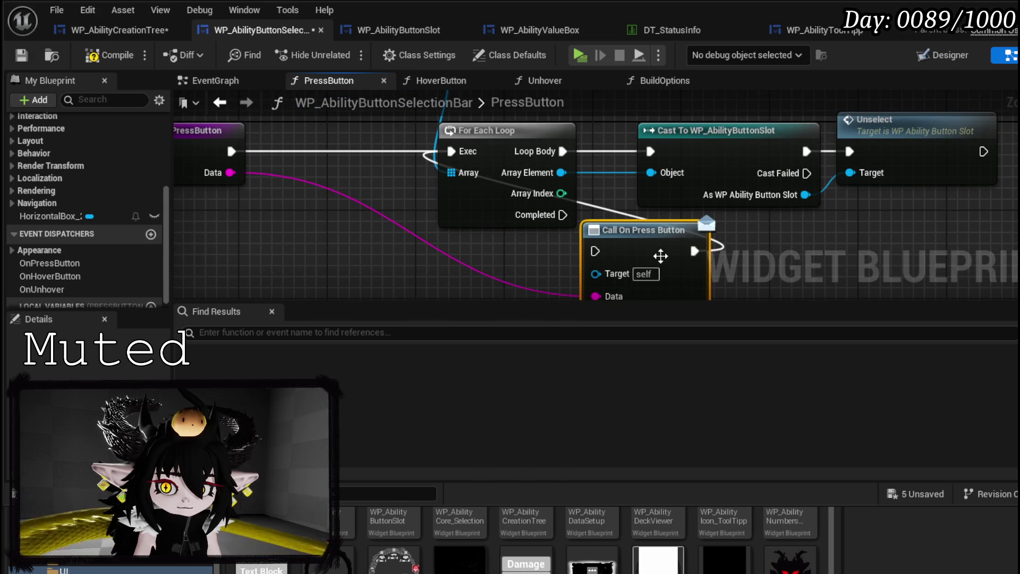
click(558, 223)
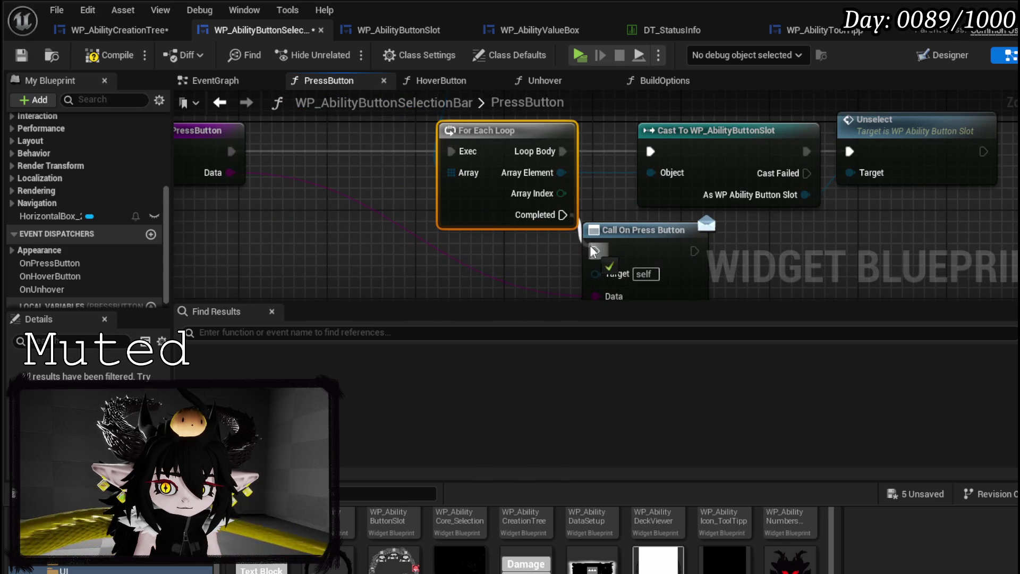
scroll(576, 231, down, 2)
mouse_move(518, 155)
mouse_down()
mouse_move(628, 194)
mouse_move(546, 195)
mouse_up()
click(602, 153)
click(95, 56)
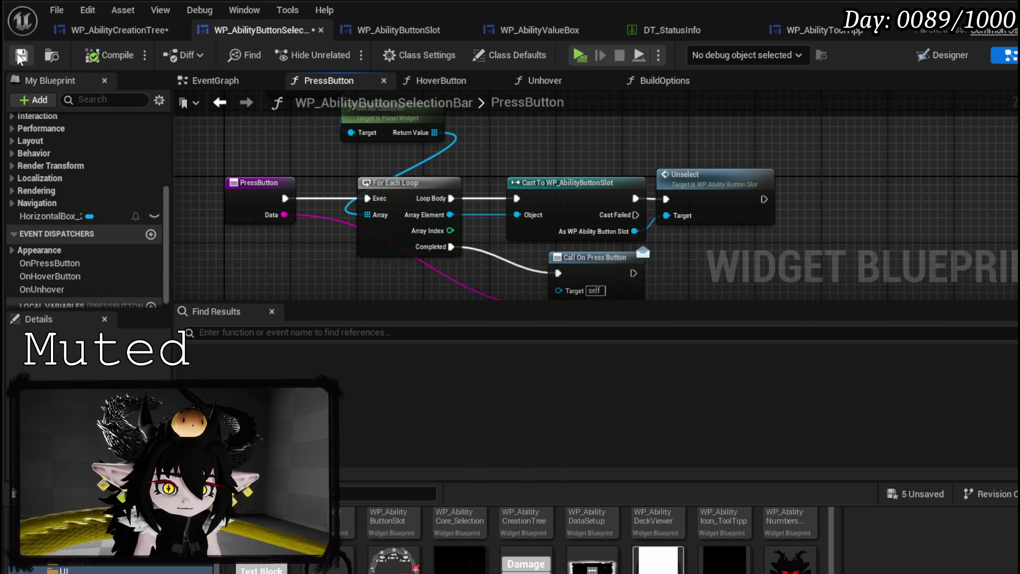
Play-test the card book by clicking the card, first, wing and eye ability buttons, then stop and save
key(alt+Tab)
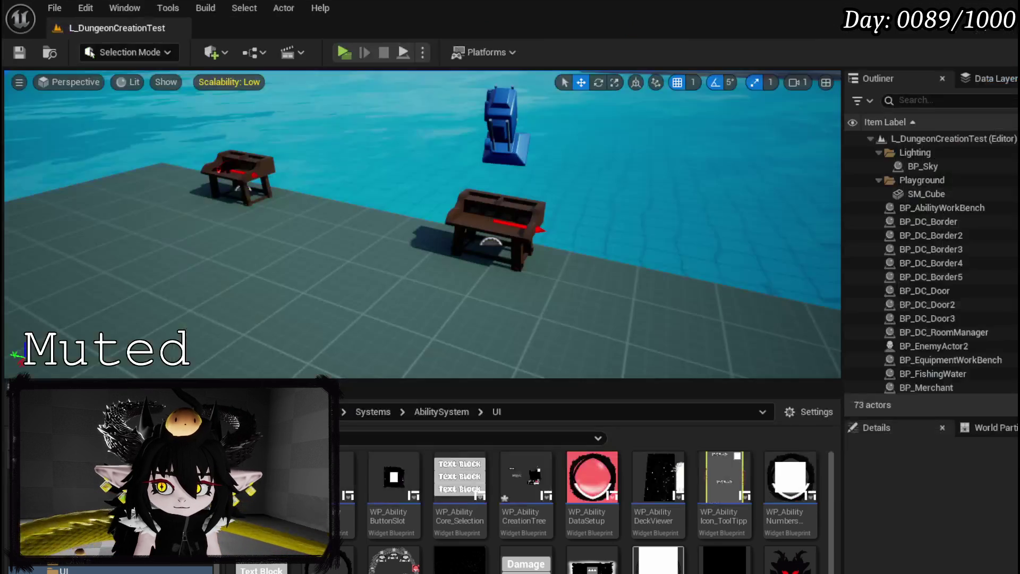
click(343, 52)
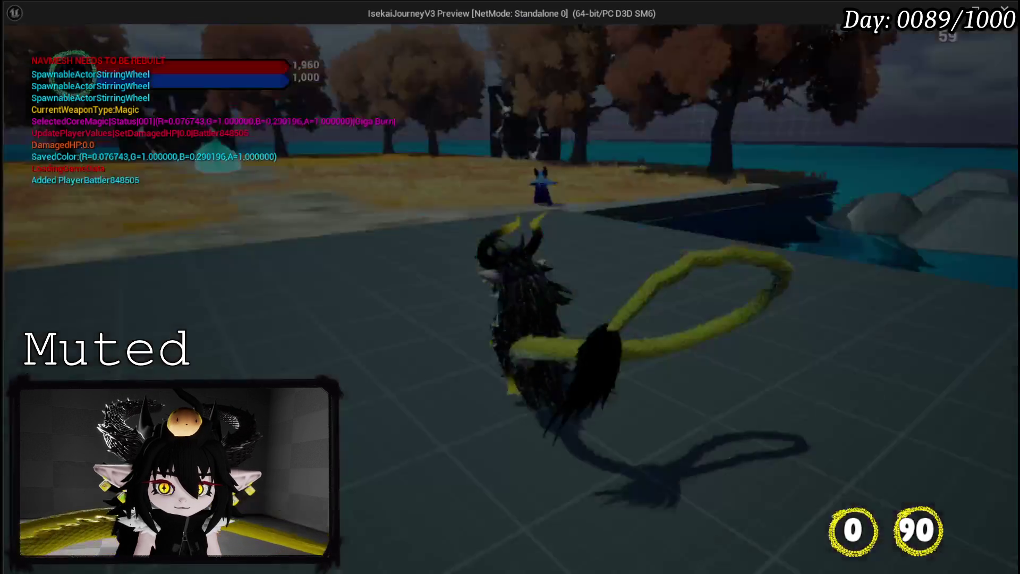
key(e)
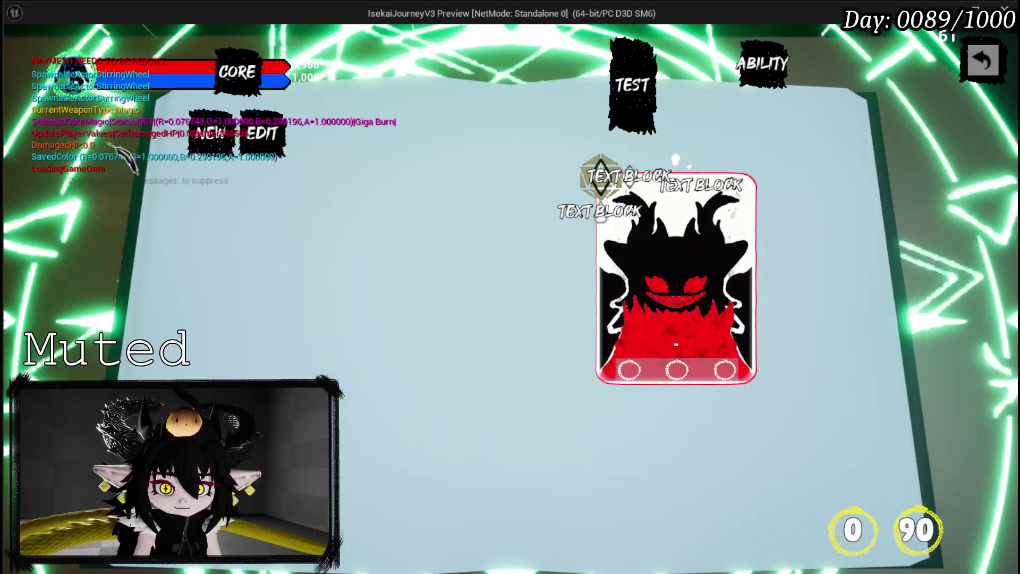
click(306, 217)
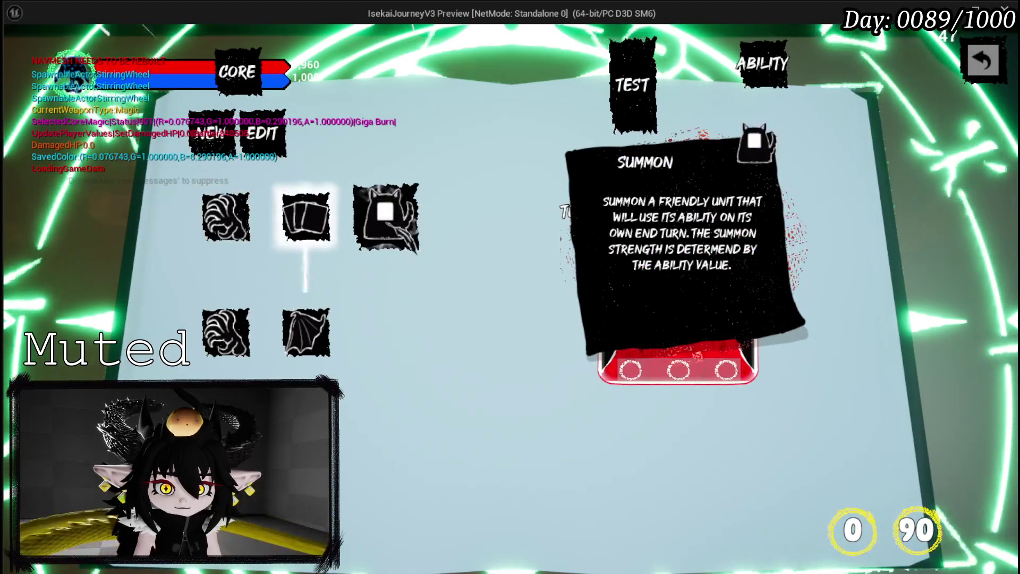
click(226, 217)
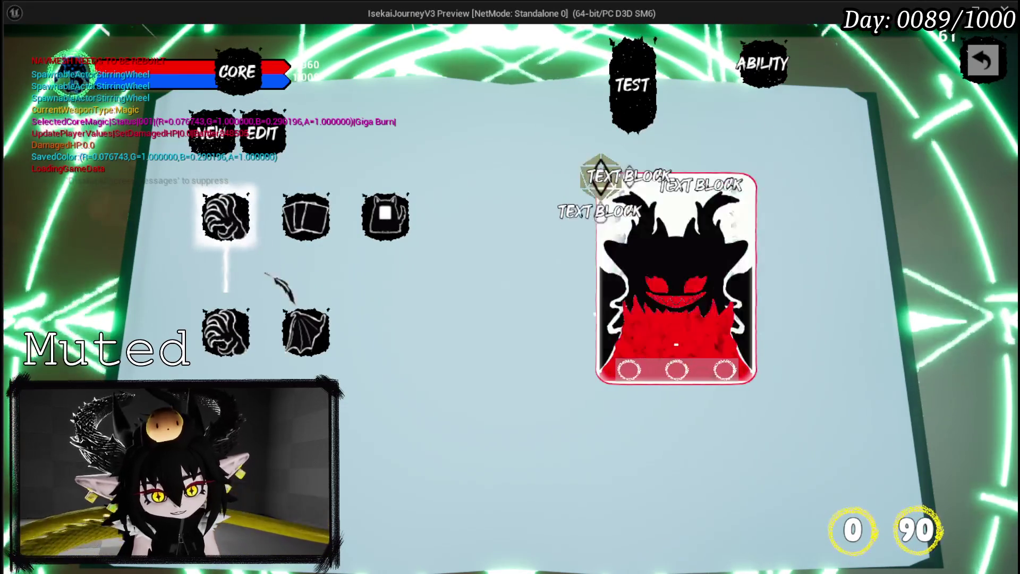
click(305, 332)
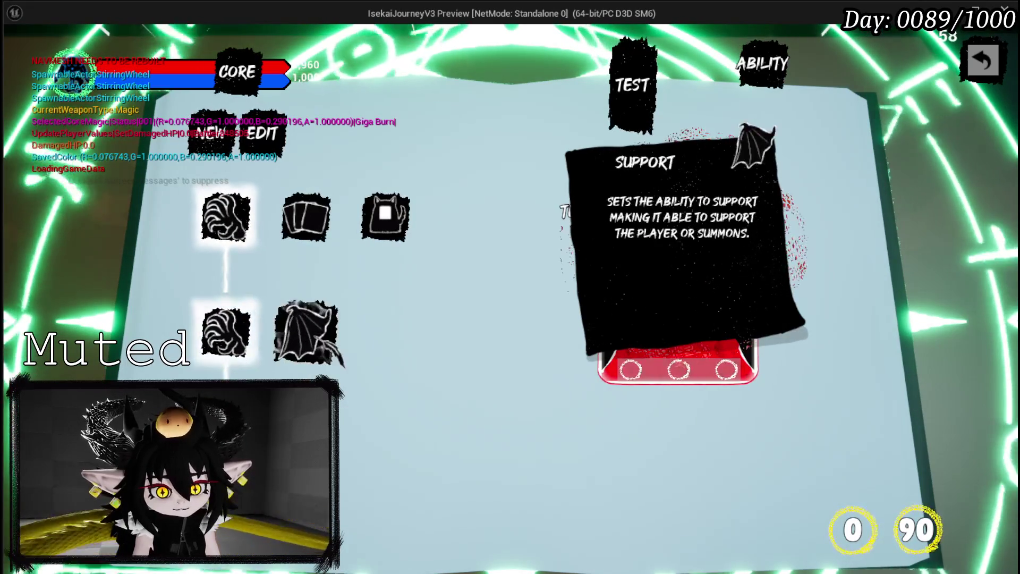
click(305, 447)
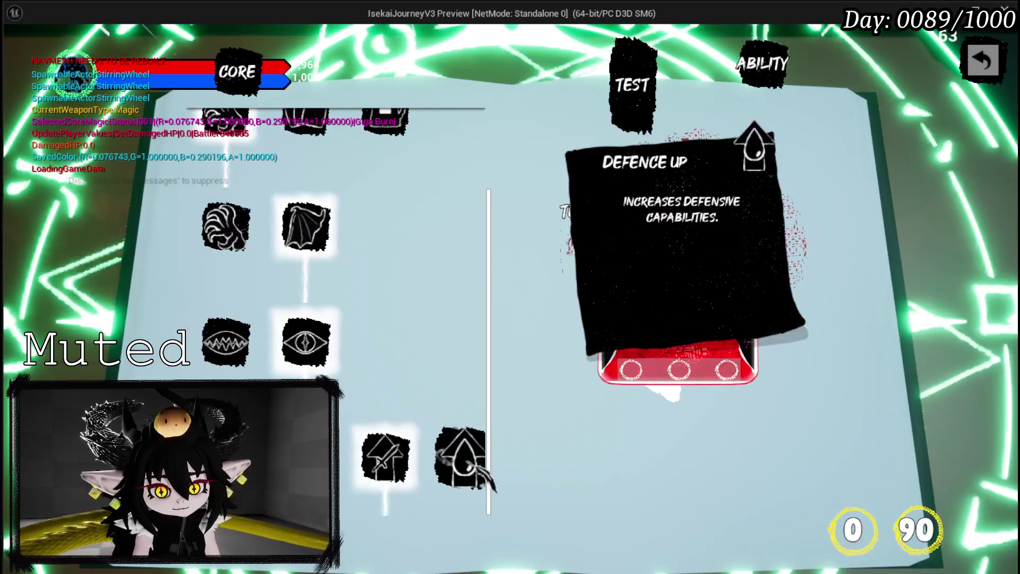
scroll(443, 372, up, 2)
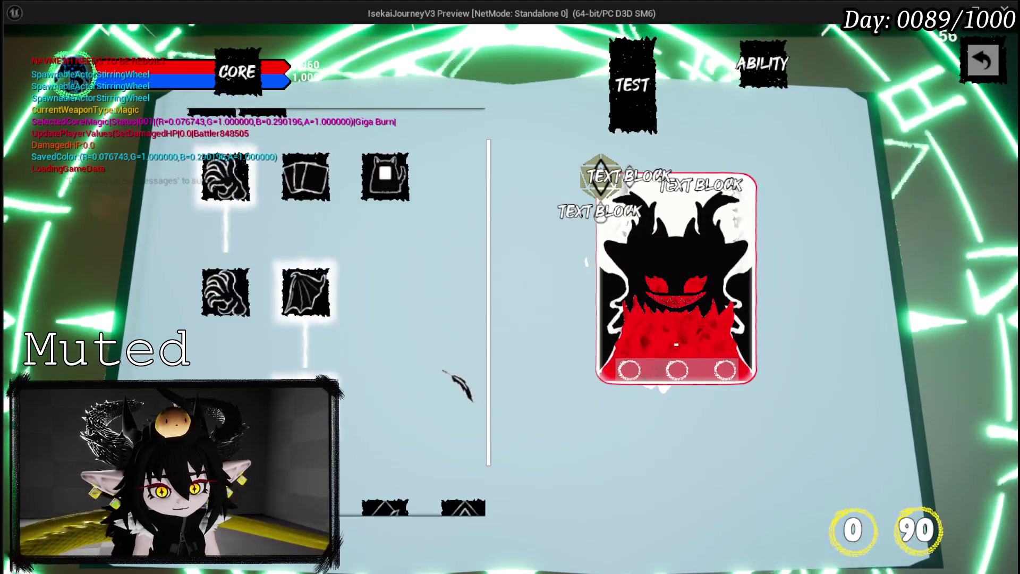
scroll(443, 371, down, 2)
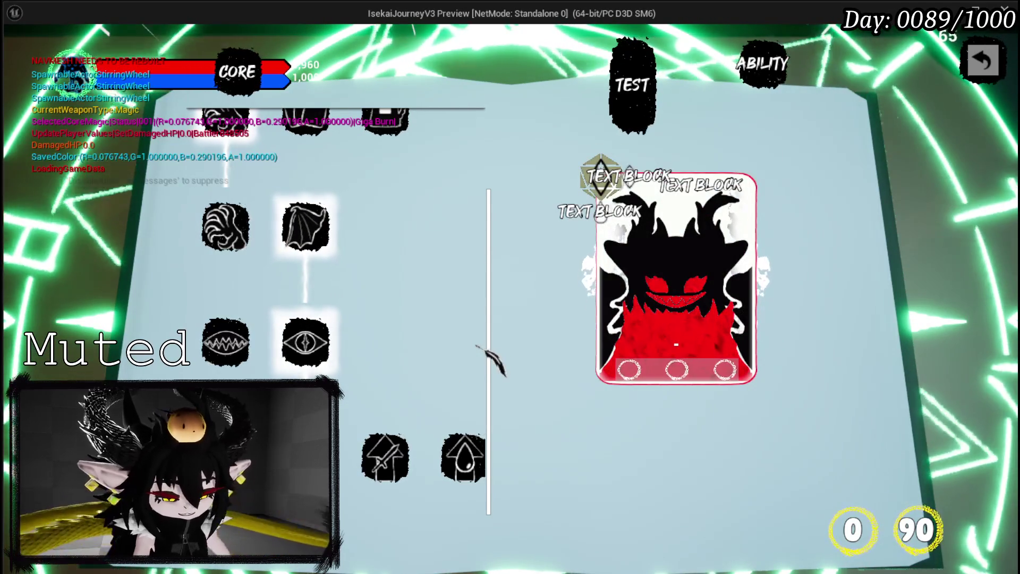
key(Escape)
key(ctrl+s)
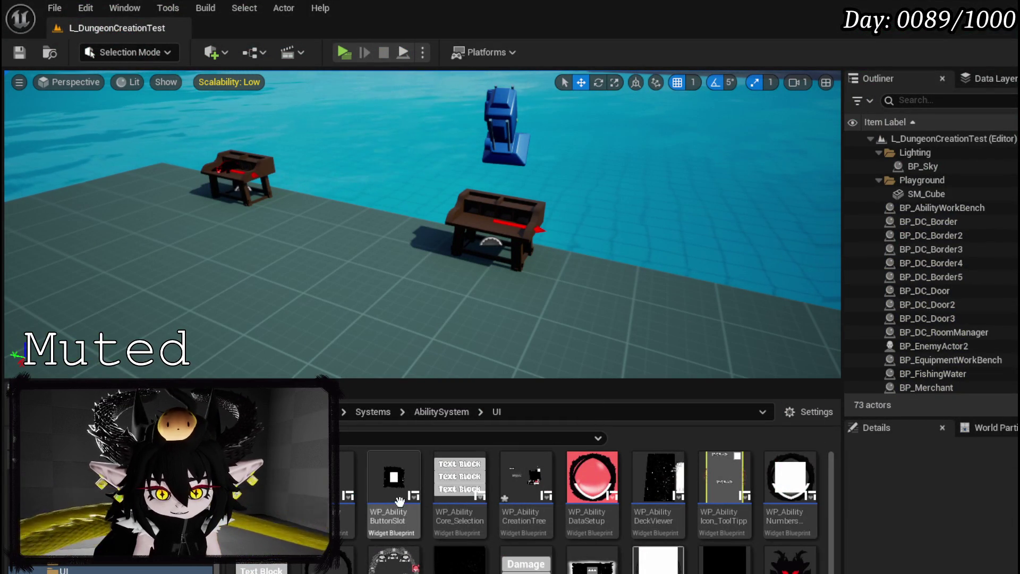
In WP_AbilityButtonSlot's Designer, select Image_Line and reduce its image height
double_click(392, 481)
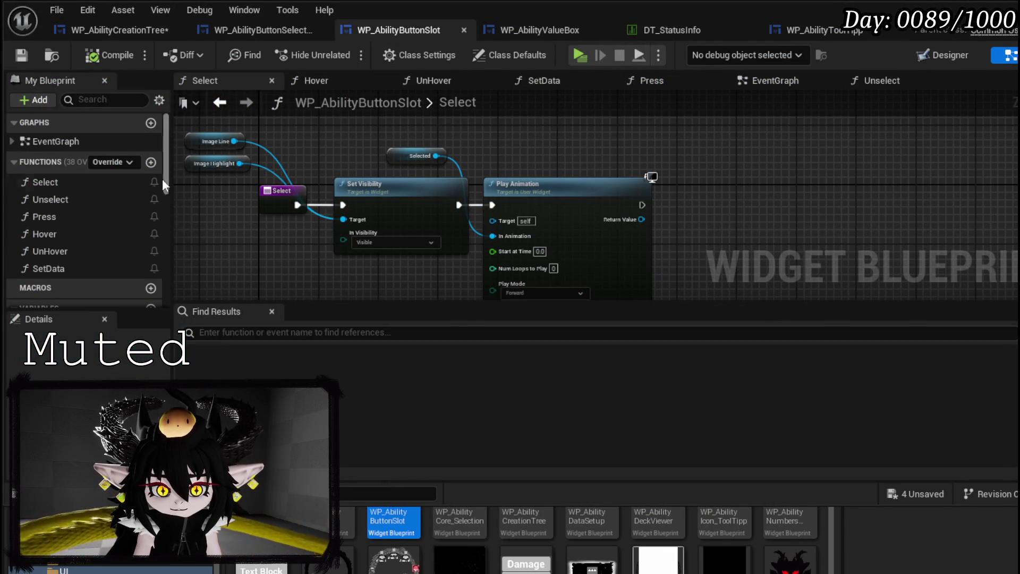
click(944, 56)
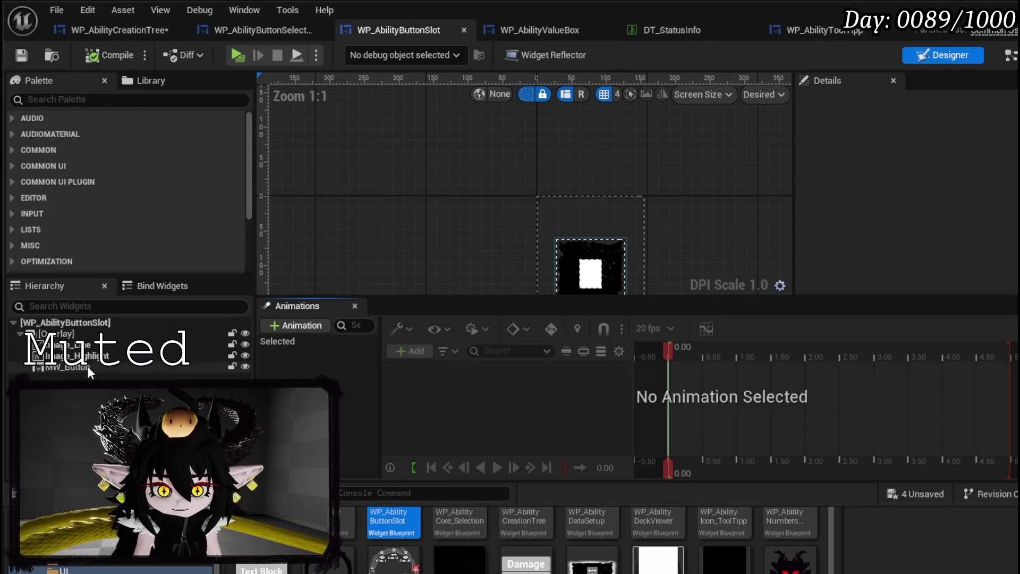
click(86, 346)
scroll(915, 176, down, 3)
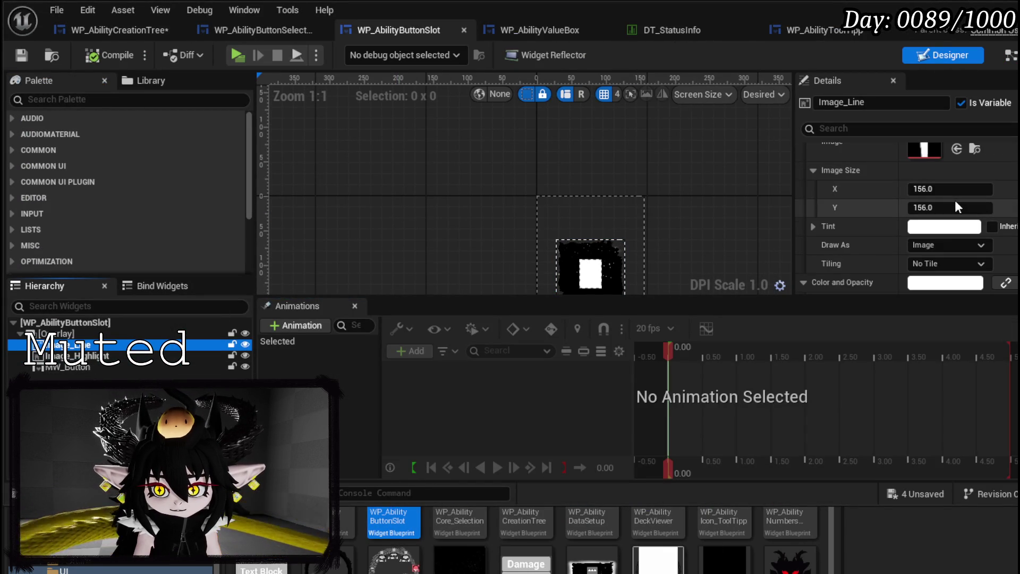
key(Home)
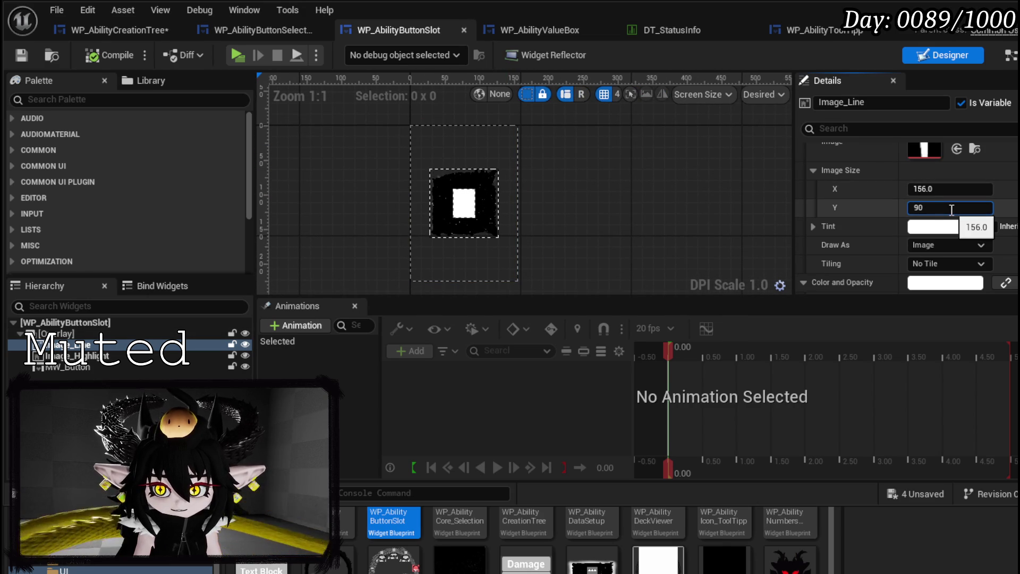
key(Return)
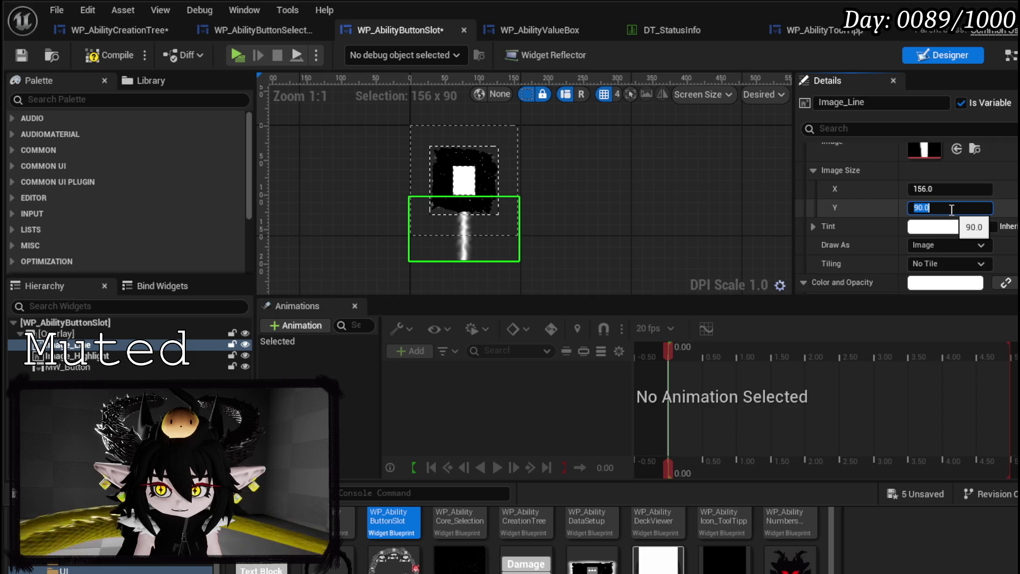
key(Return)
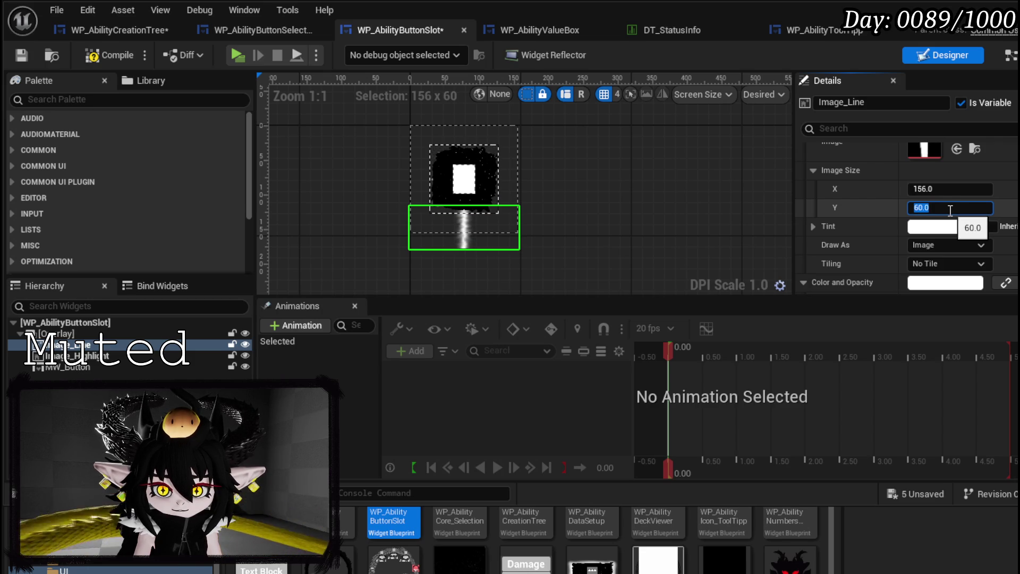
Draw Image_Line as a Box and expand its margin into four sides
click(929, 248)
click(933, 273)
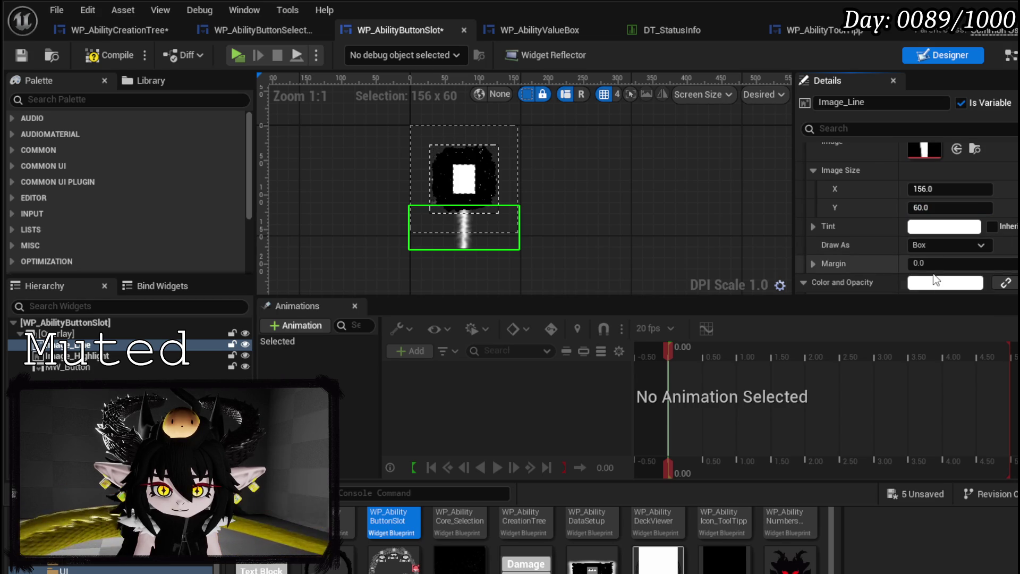
click(925, 264)
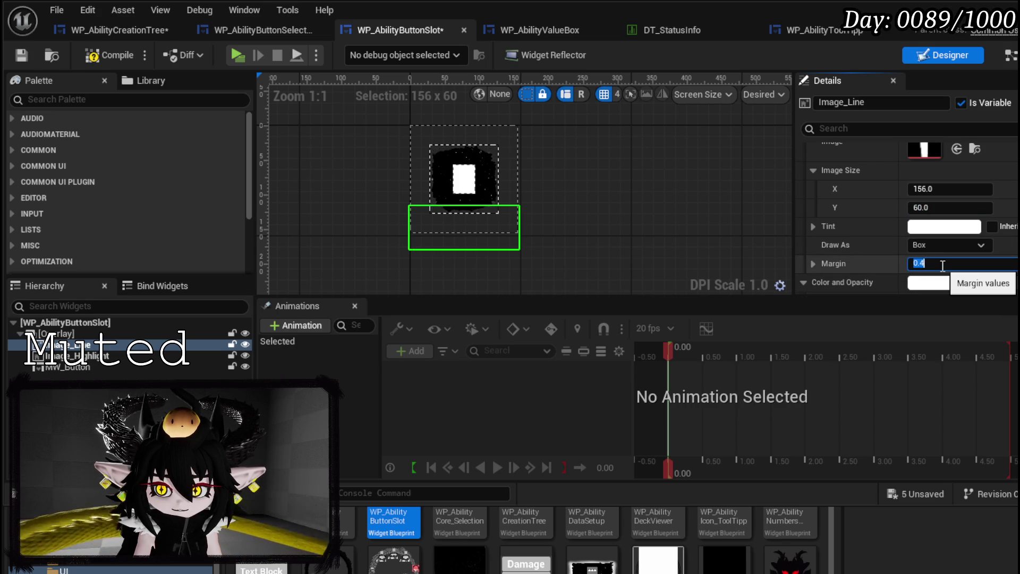
key(Return)
click(813, 263)
scroll(934, 262, down, 1)
scroll(934, 262, down, 2)
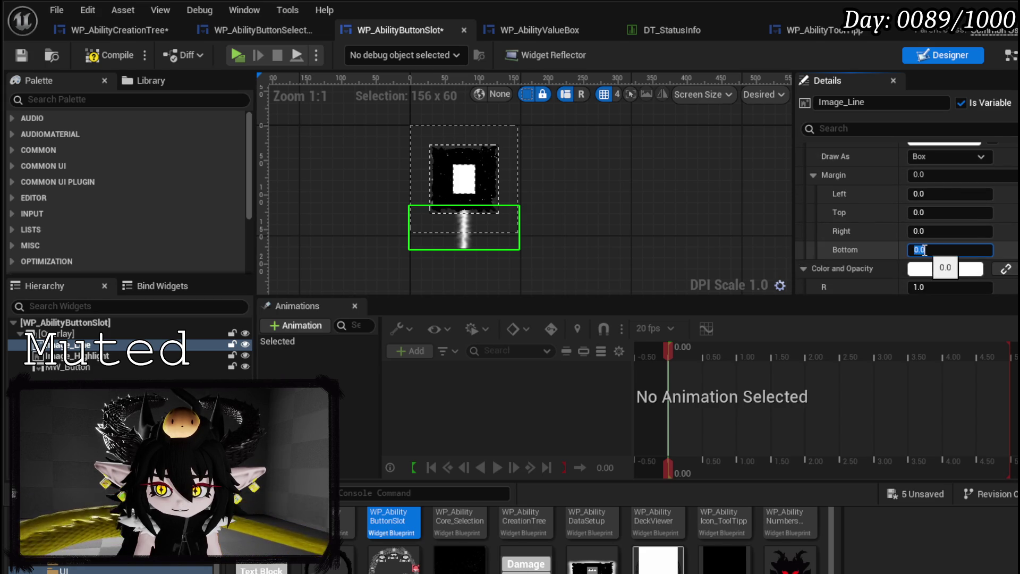
text(0.2)
click(925, 195)
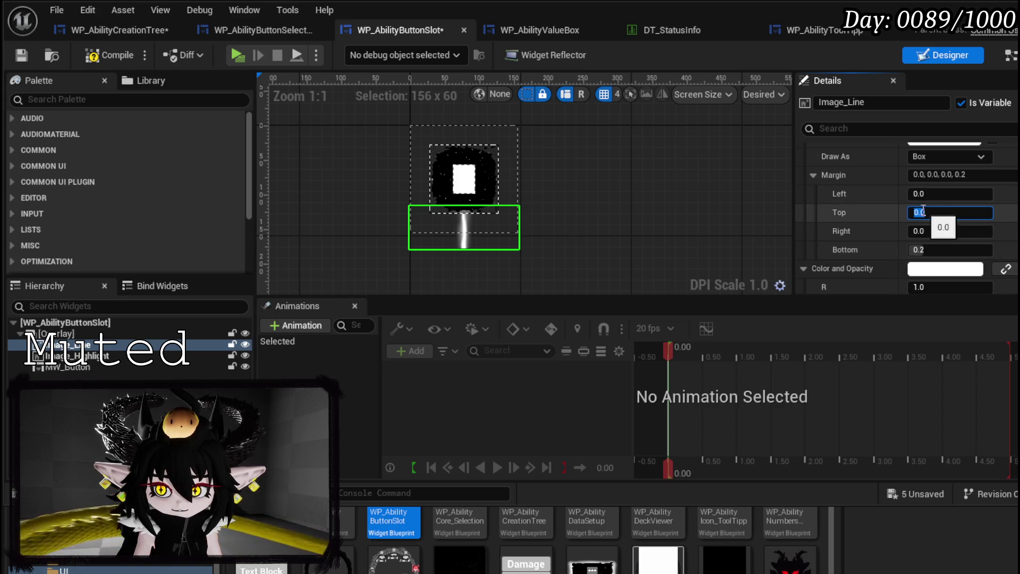
scroll(534, 202, up, 8)
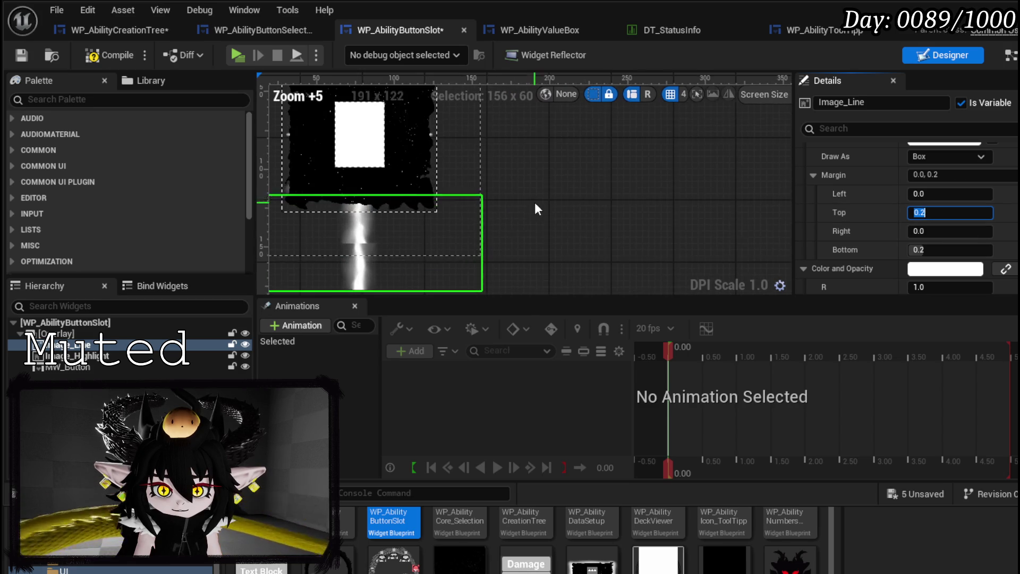
scroll(537, 199, up, 1)
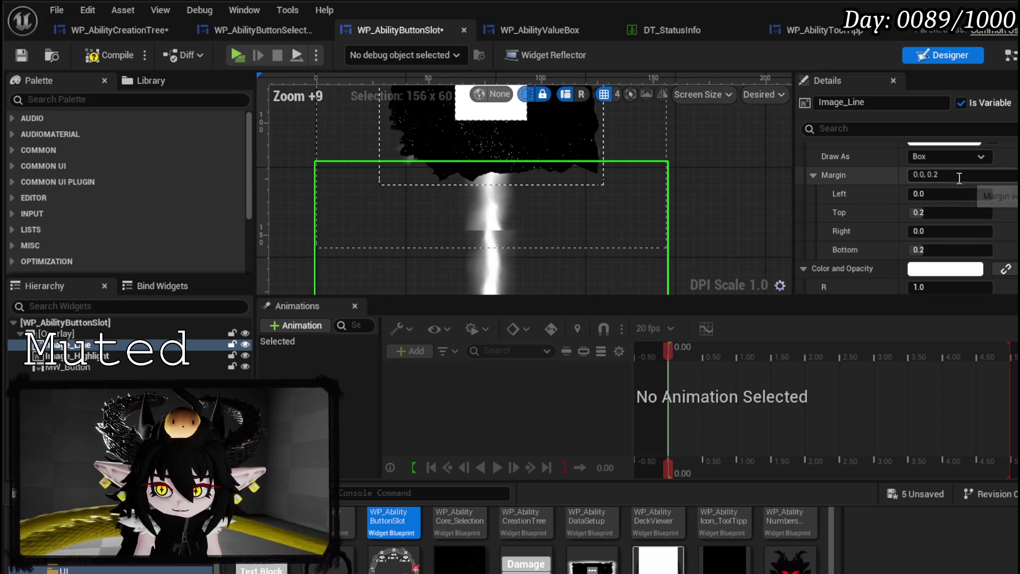
drag(667, 216, 668, 198)
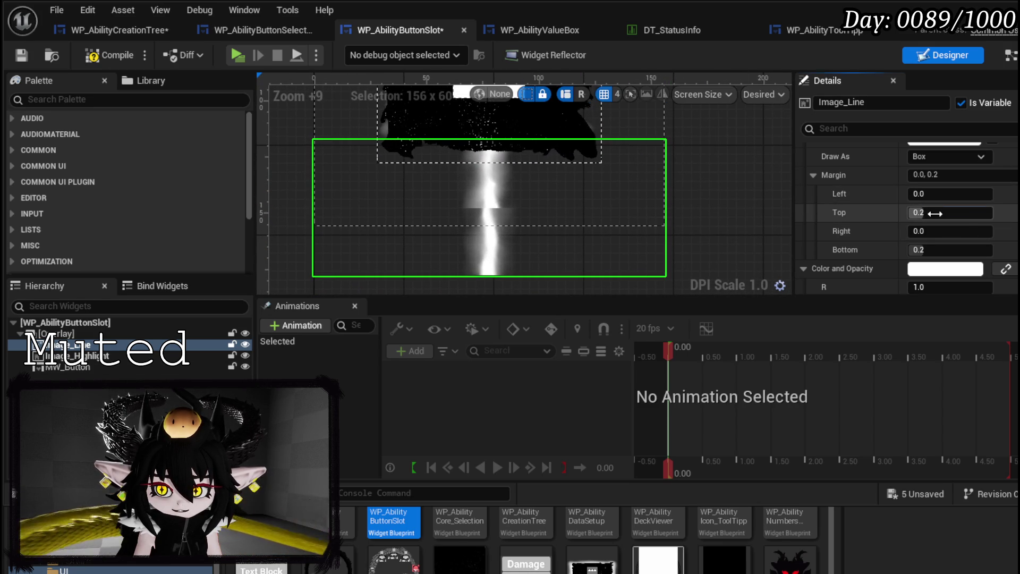
Set the box margins to 0.5 top and bottom, 0.1 left and right
text(5)
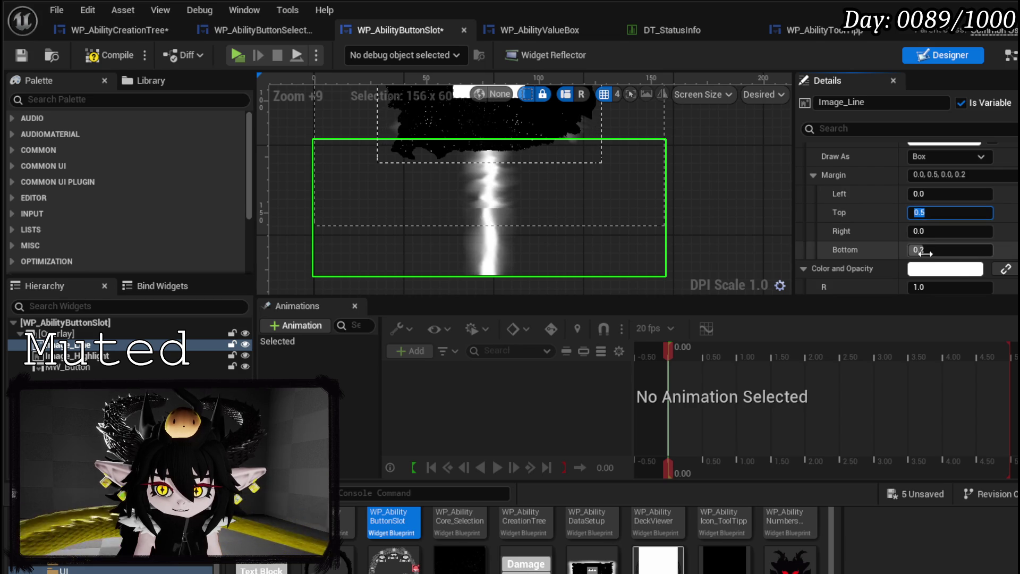
click(930, 248)
text(0.5)
key(Return)
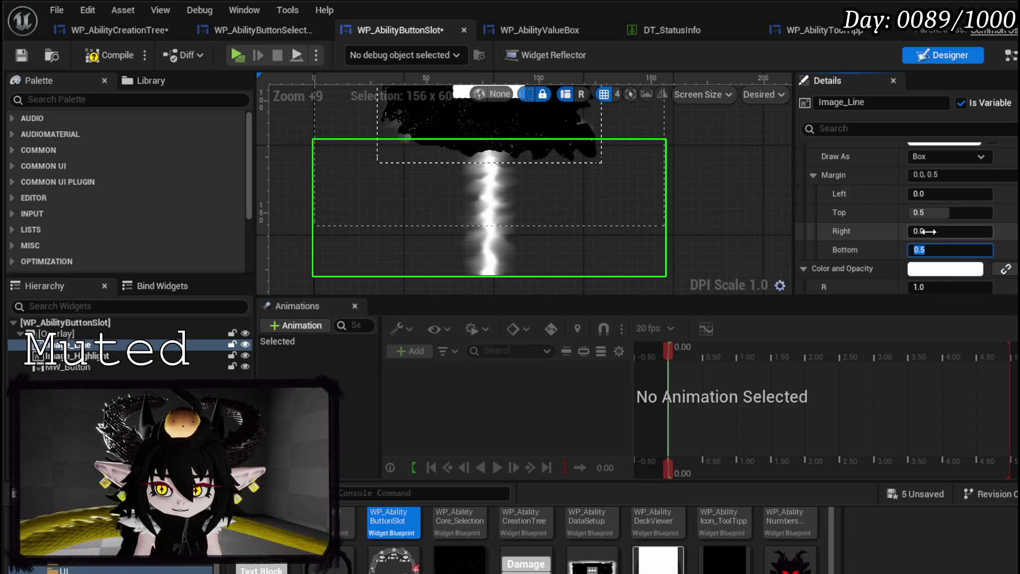
text(0.1)
key(Return)
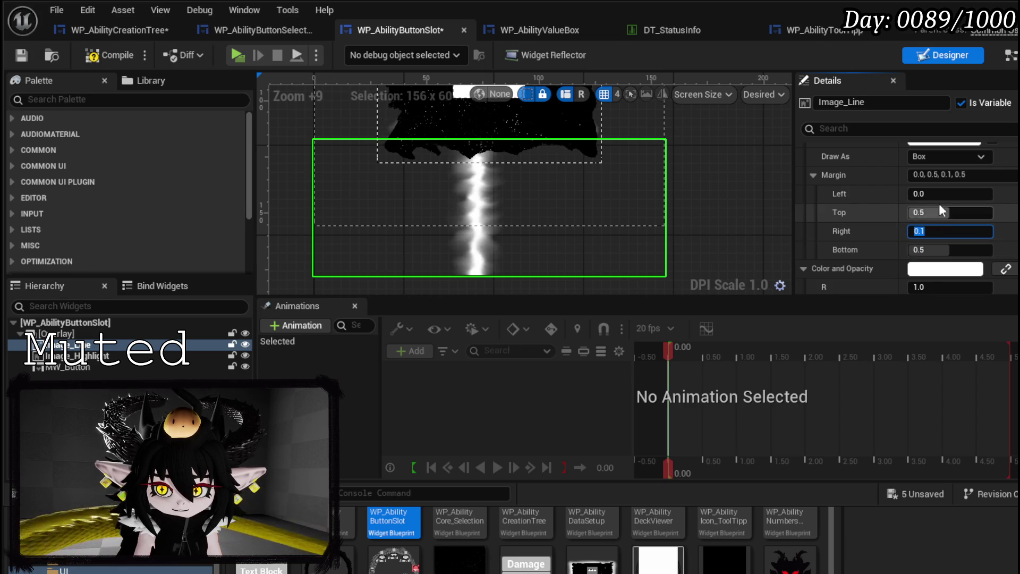
click(919, 192)
text(0.1)
key(Return)
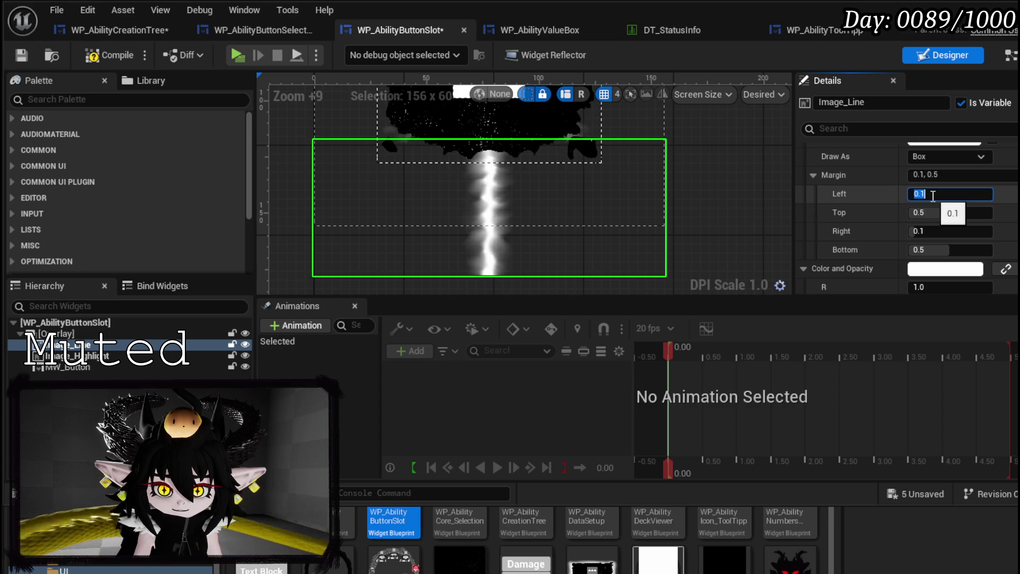
Set Image_Line's height to 50, giving 156 x 50, and save the widget
scroll(591, 199, down, 3)
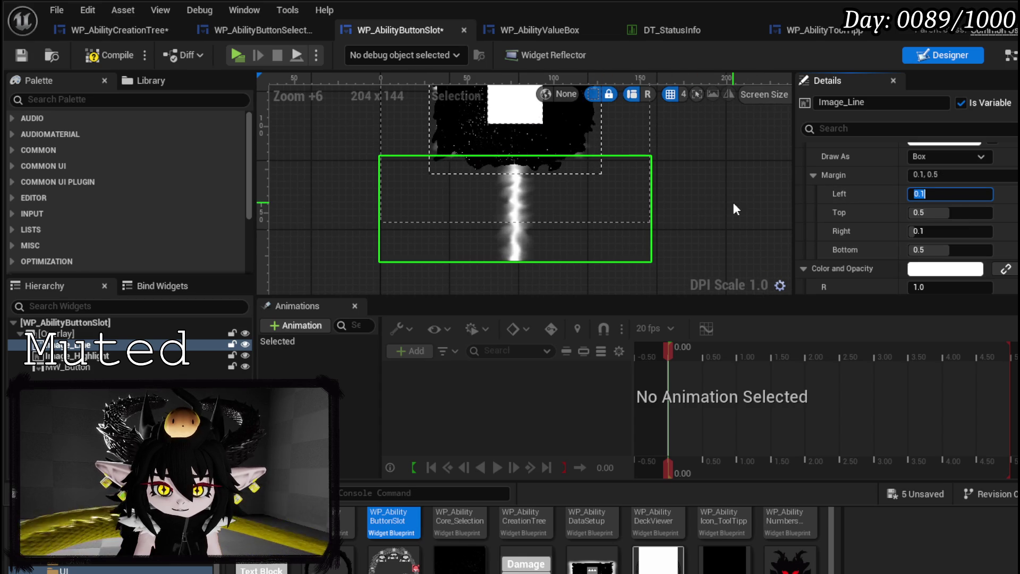
drag(732, 199, 726, 251)
scroll(858, 226, up, 3)
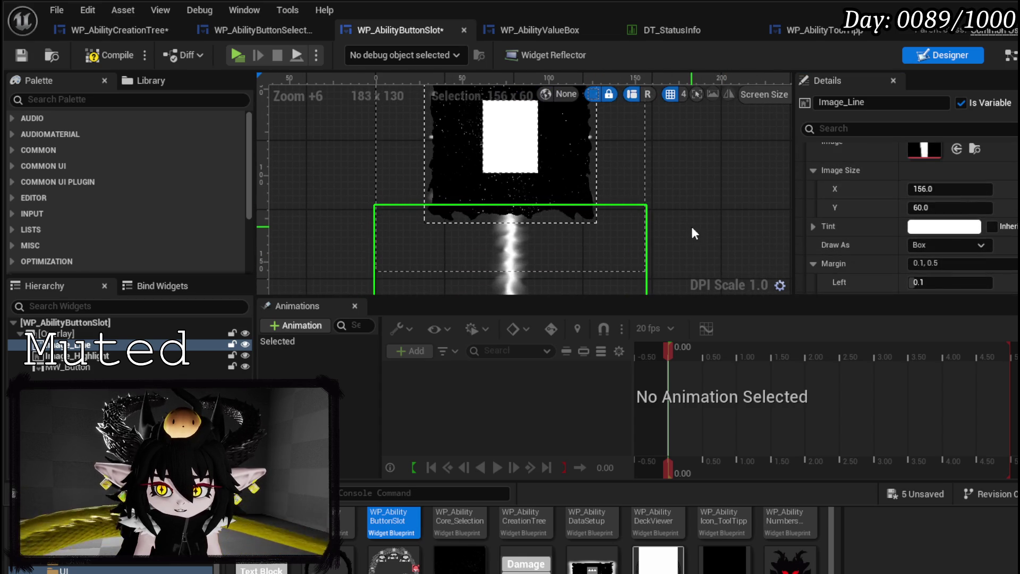
scroll(712, 223, down, 1)
scroll(700, 196, down, 3)
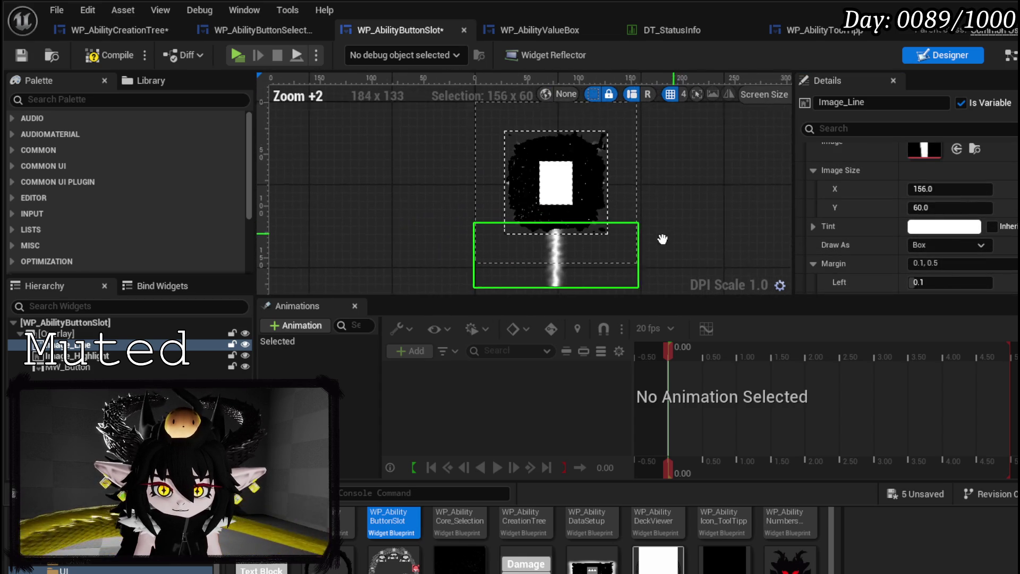
text(40)
key(Return)
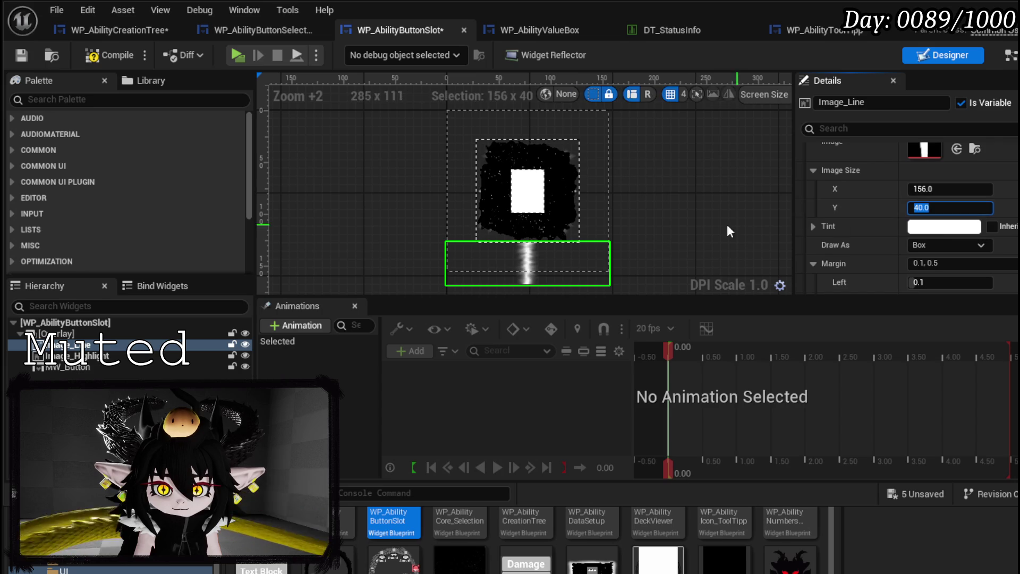
key(Return)
scroll(736, 219, up, 4)
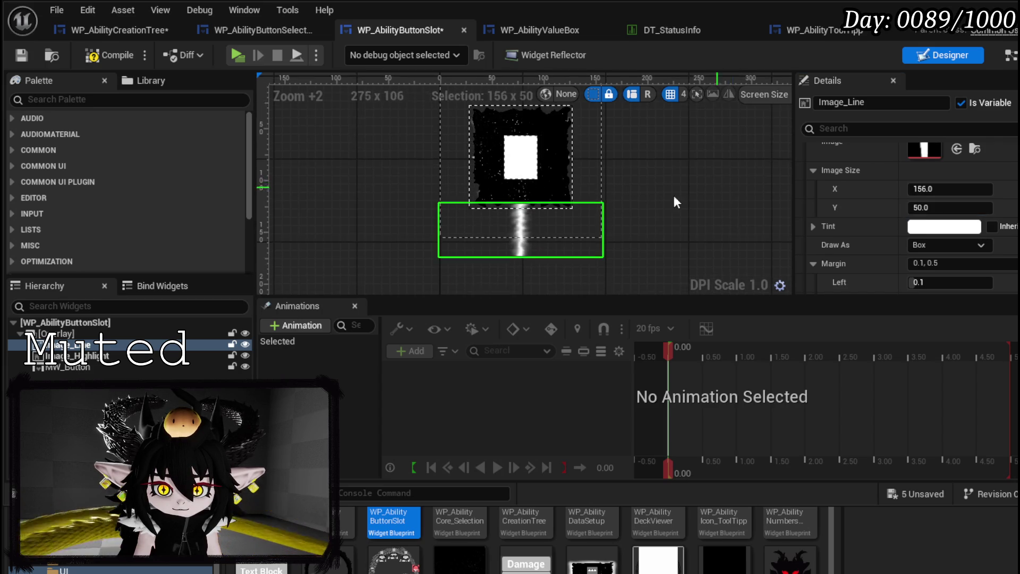
click(21, 57)
scroll(674, 141, down, 2)
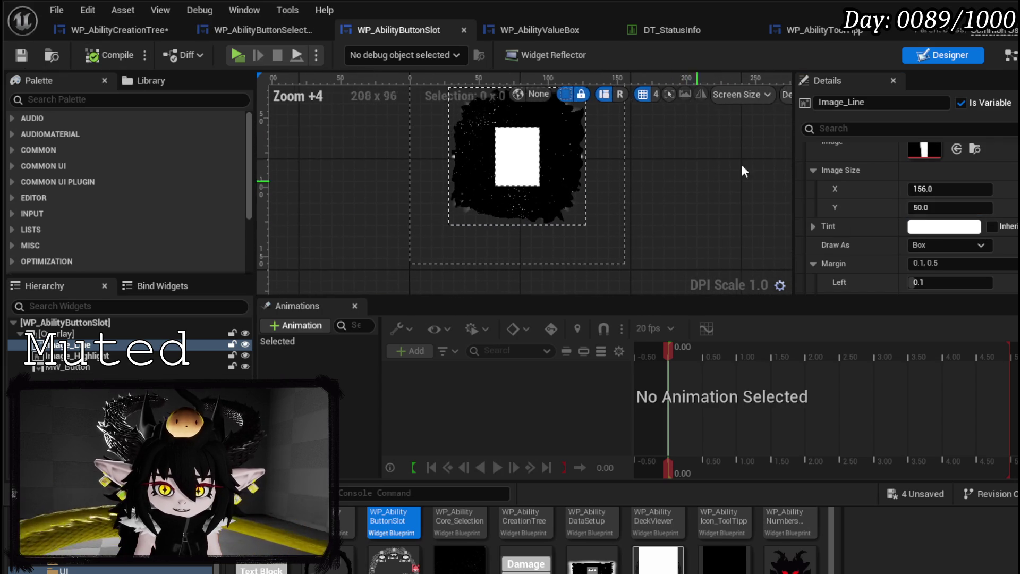
key(alt+Tab)
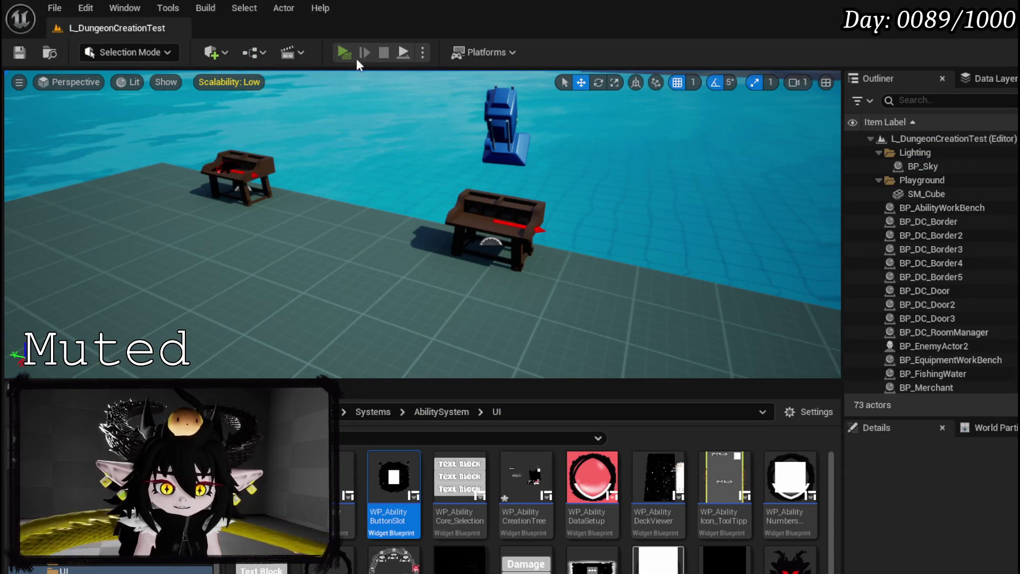
Play-test the ability card screen, save the level, then return to the WP_AbilityCreationTree blueprint
click(348, 53)
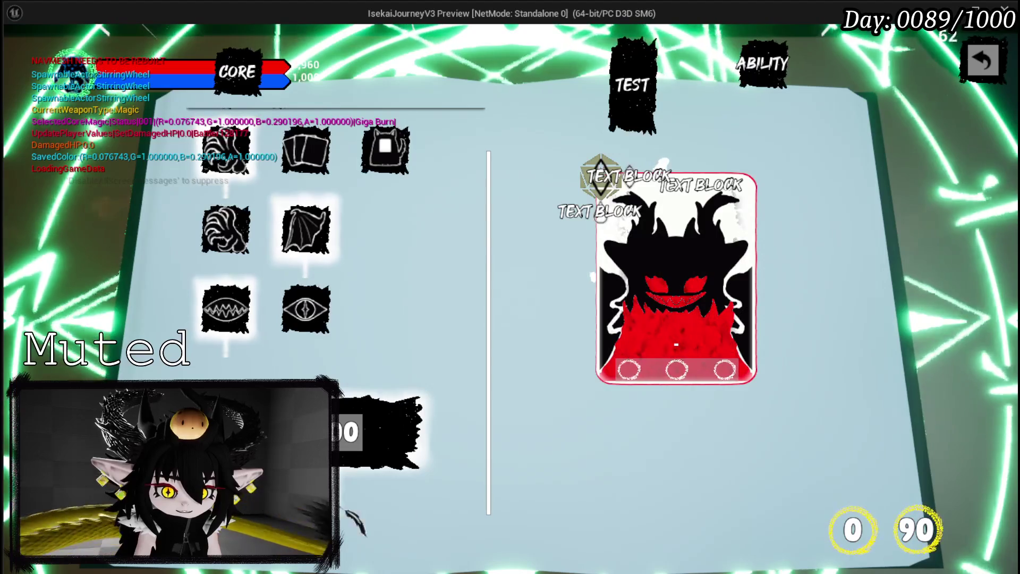
key(Escape)
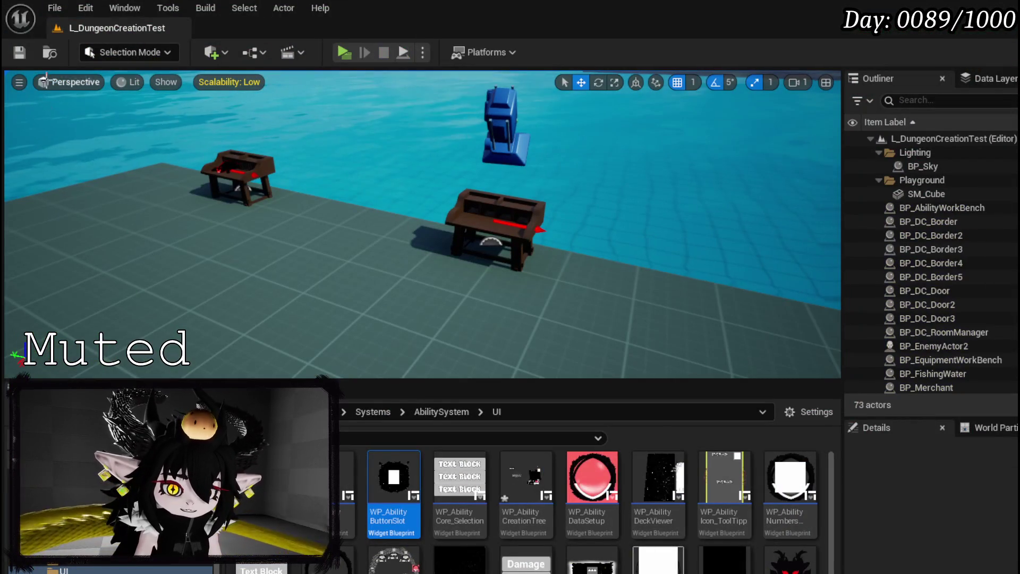
click(20, 53)
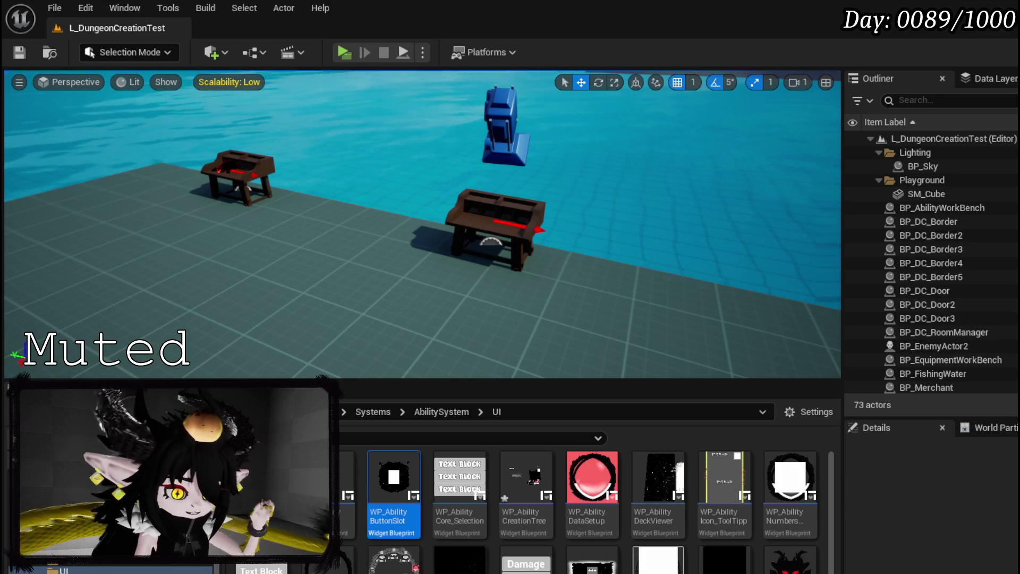
key(Return)
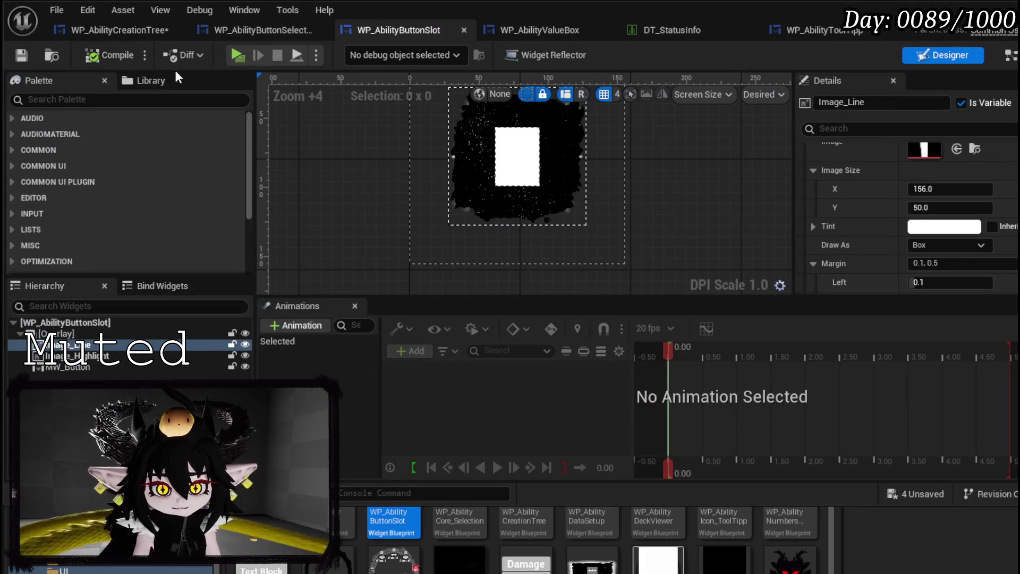
click(96, 30)
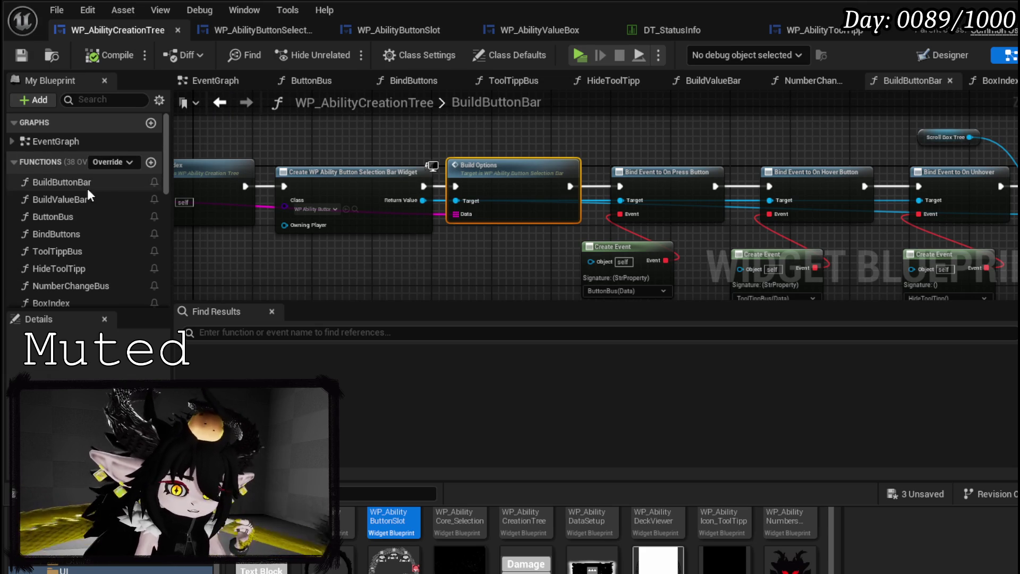
Open the ButtonBus graph and move the Make Array, SET and Build Value Bar nodes lower
key(Home)
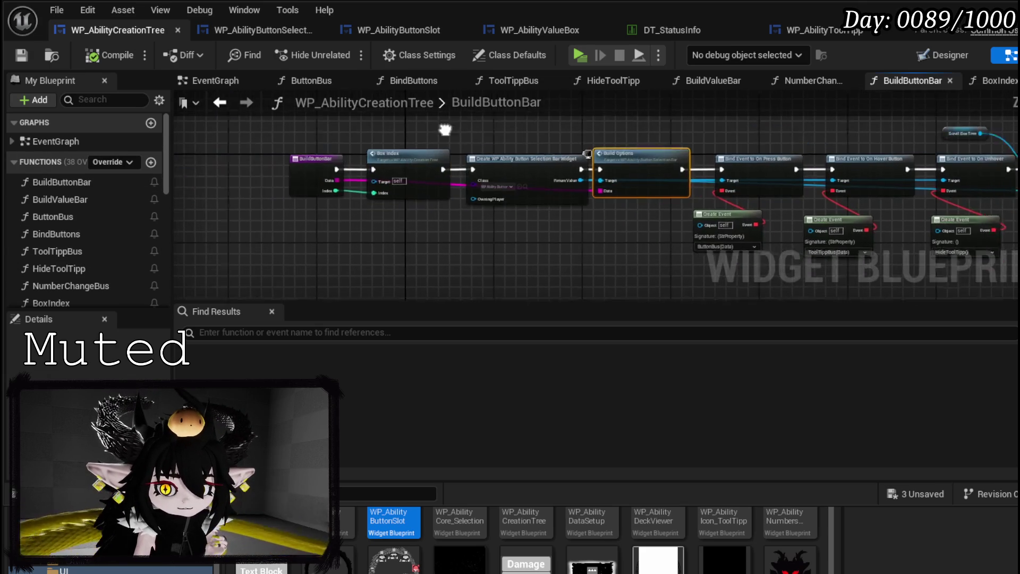
double_click(63, 220)
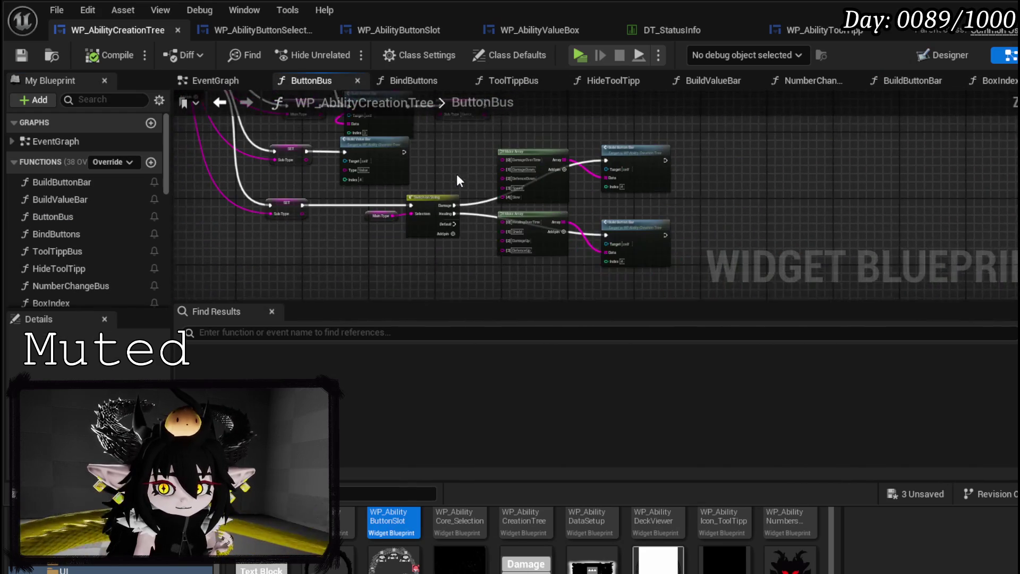
drag(521, 194, 587, 201)
mouse_move(670, 197)
mouse_down()
mouse_move(670, 177)
mouse_move(665, 233)
mouse_up()
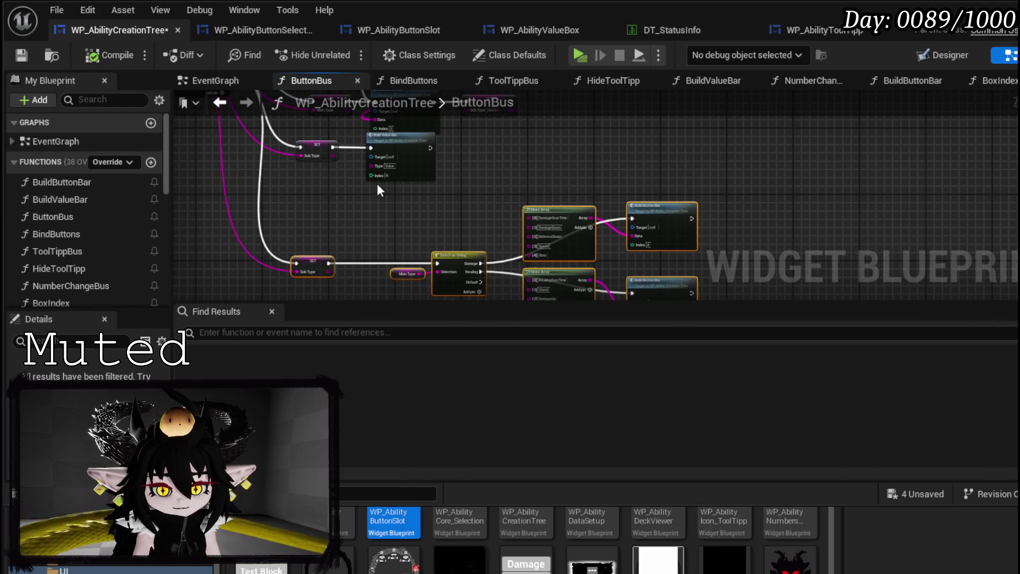
scroll(278, 212, up, 4)
mouse_move(314, 257)
mouse_down()
mouse_move(496, 150)
mouse_move(504, 197)
mouse_up()
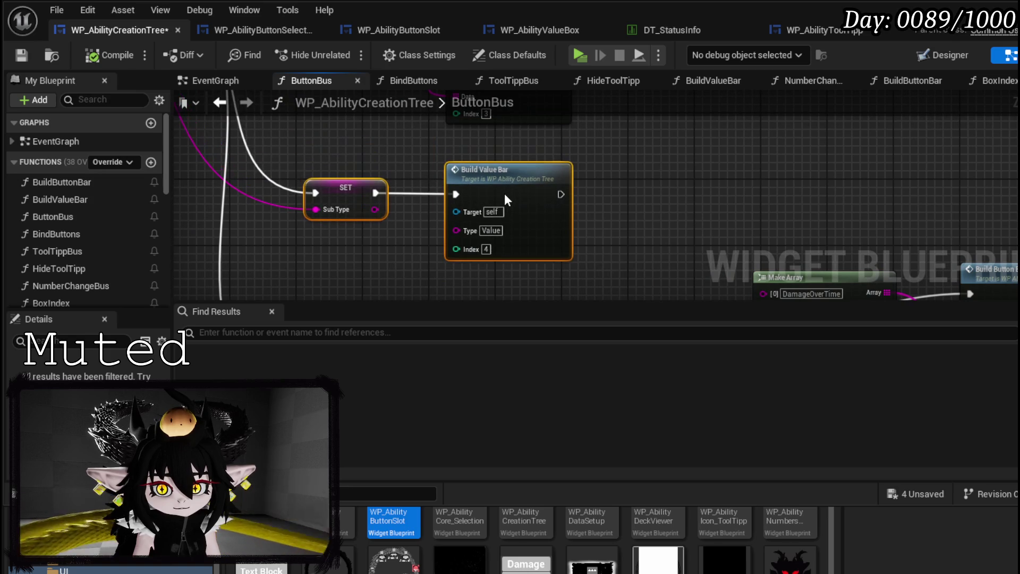
scroll(631, 186, down, 3)
scroll(429, 258, up, 2)
Place Build Button Bar beside Build Value Bar and wire it to run right after
mouse_move(370, 274)
mouse_down()
mouse_move(751, 139)
mouse_move(715, 139)
mouse_up()
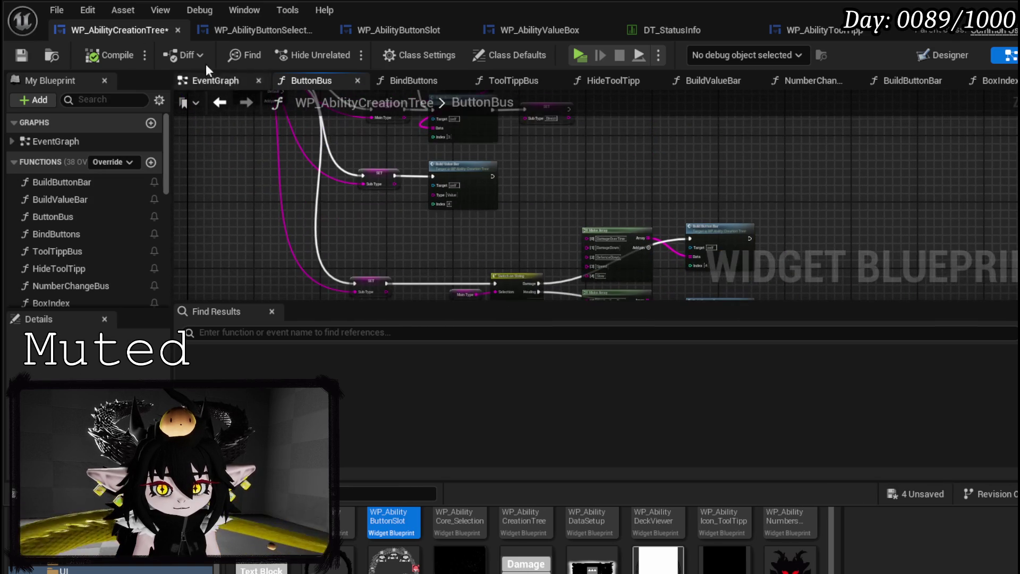
scroll(570, 181, up, 4)
drag(537, 173, 632, 195)
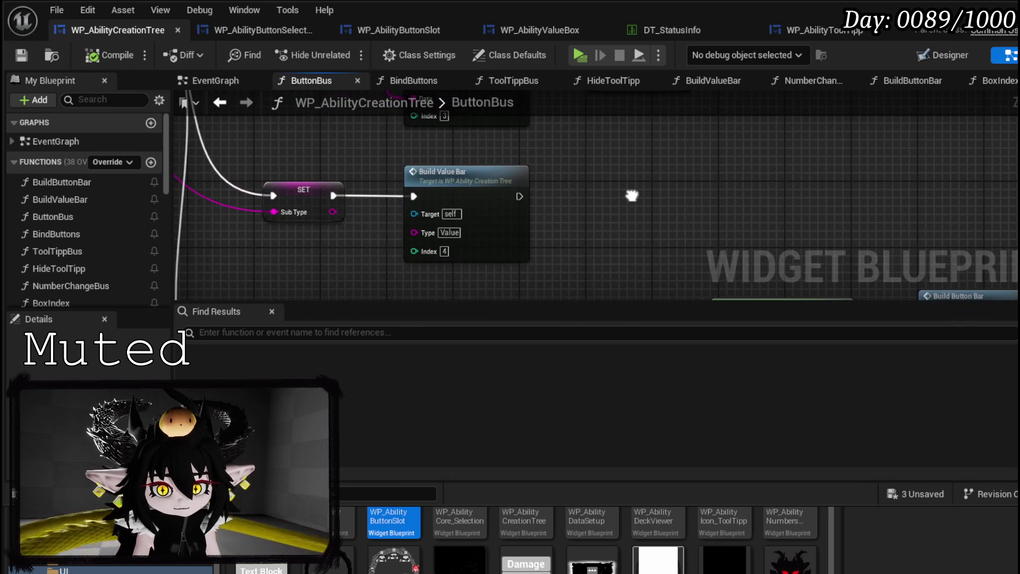
mouse_move(579, 171)
mouse_down()
mouse_move(567, 212)
mouse_move(562, 201)
mouse_up()
mouse_move(470, 215)
mouse_down()
mouse_move(587, 194)
mouse_move(549, 192)
mouse_up()
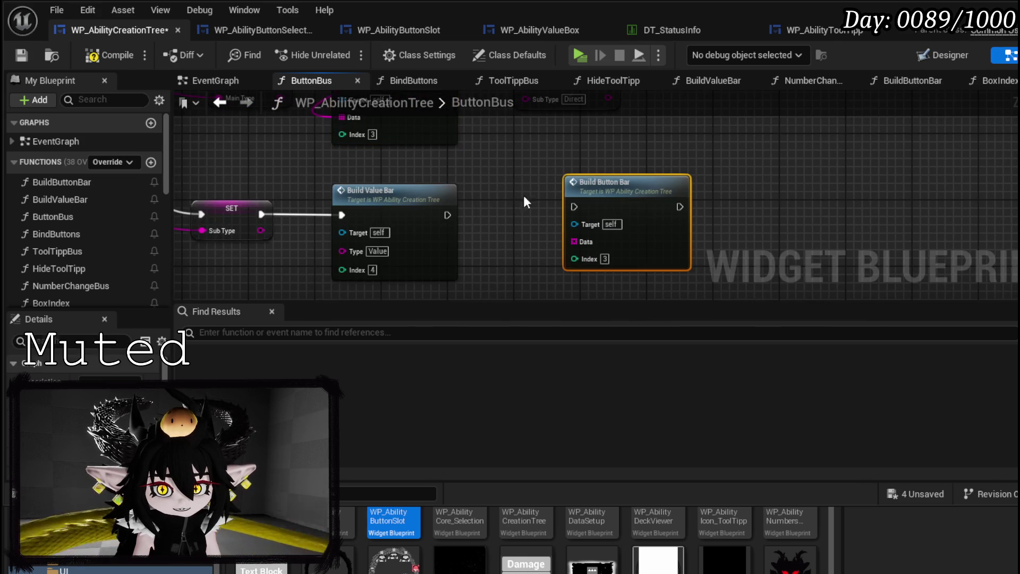
drag(443, 216, 576, 210)
drag(614, 207, 609, 167)
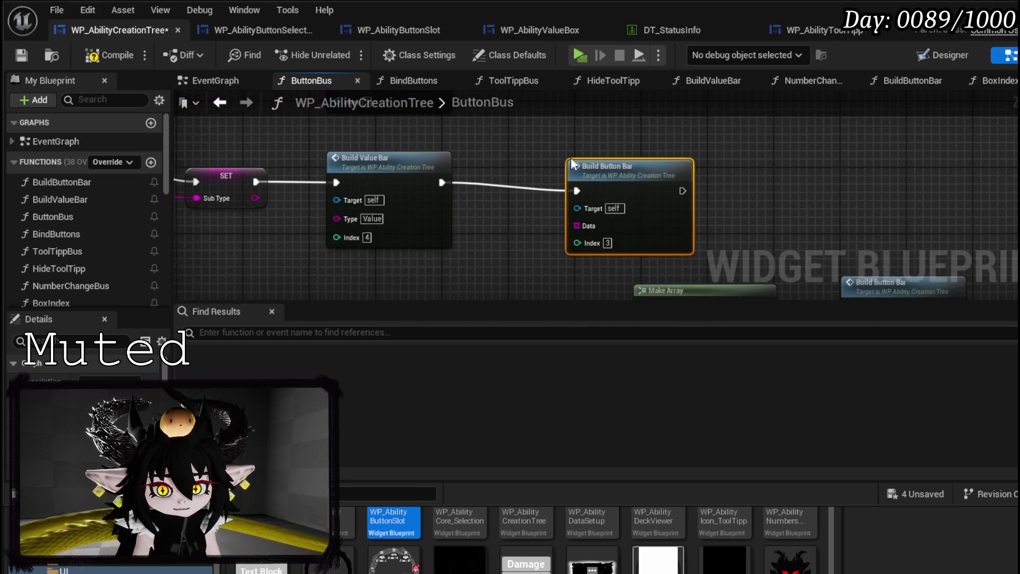
drag(607, 235, 612, 236)
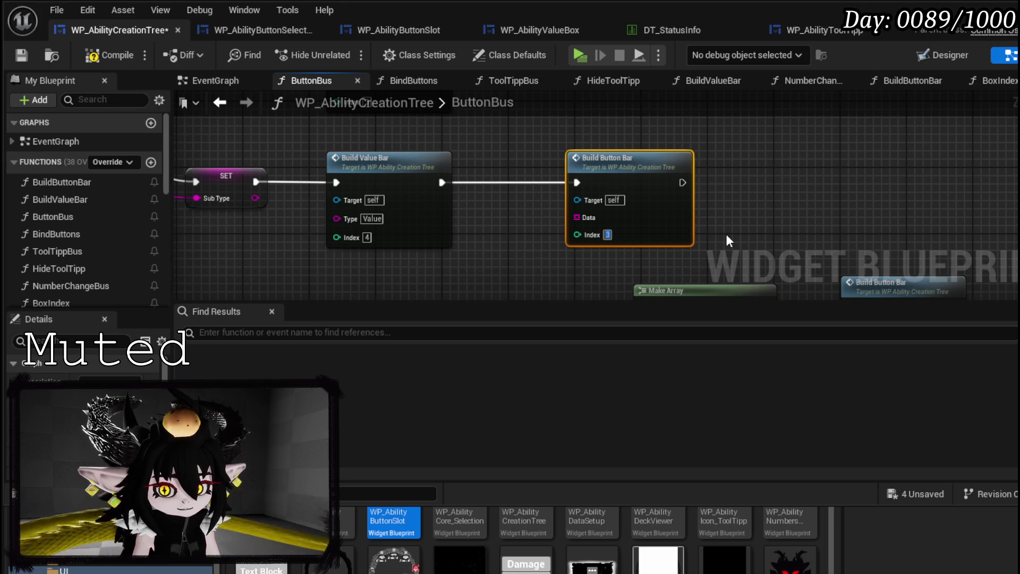
scroll(728, 240, down, 3)
Paste a Make Array node by the other Build Button Bar call and wire it into Data
drag(728, 240, 473, 268)
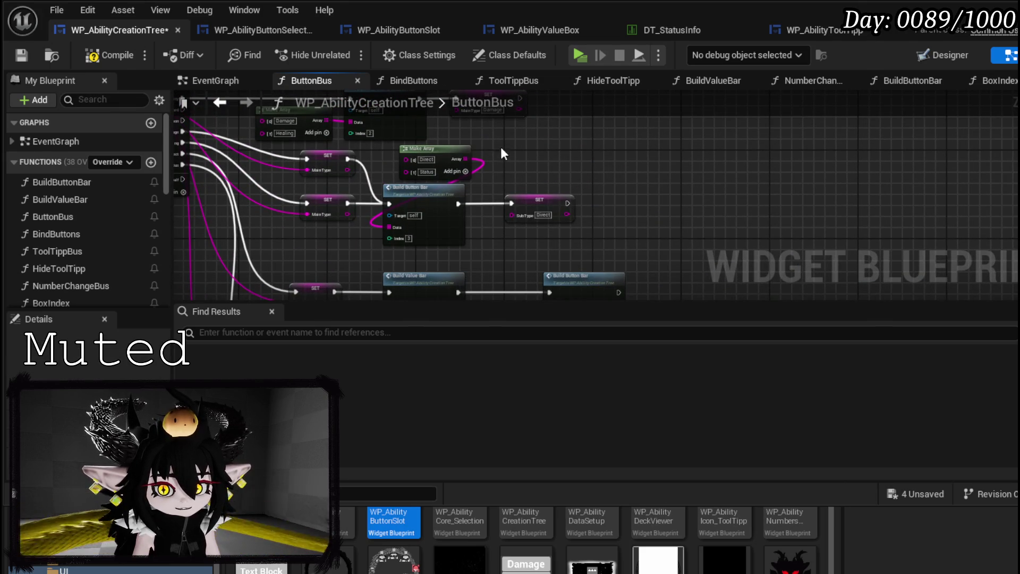
scroll(583, 241, up, 4)
key(ctrl+v)
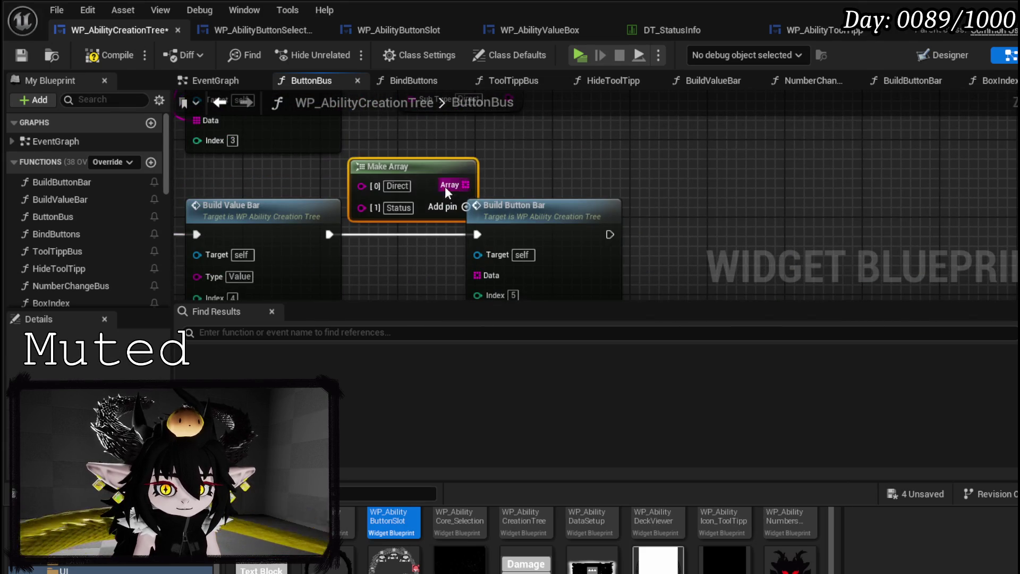
click(559, 183)
mouse_move(371, 151)
mouse_down()
mouse_move(463, 201)
mouse_move(481, 235)
mouse_up()
drag(321, 139, 350, 139)
Add array pins and fill the first entries with Single, AOE and Bounce
click(348, 147)
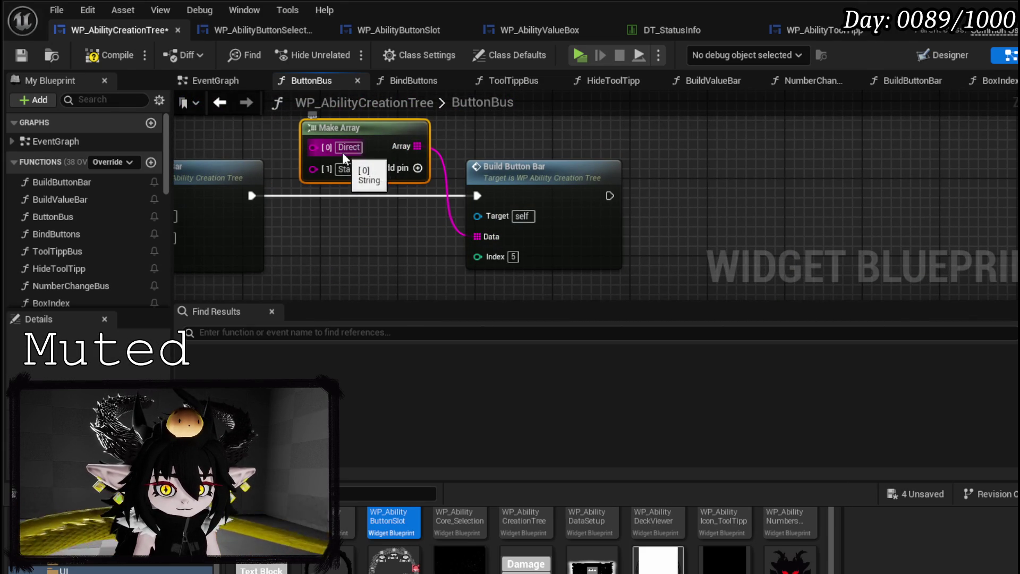
text(Single)
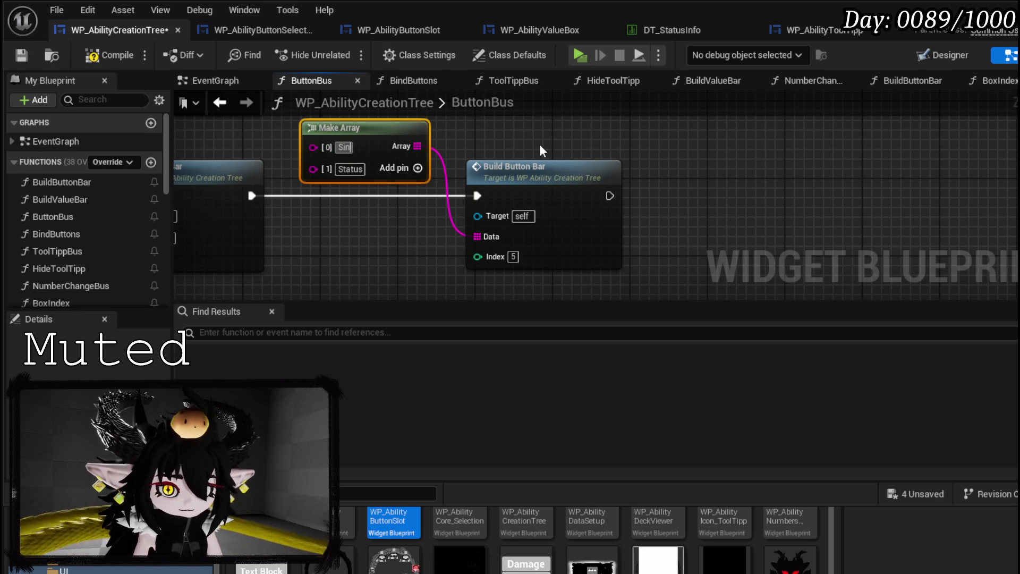
key(Return)
click(346, 169)
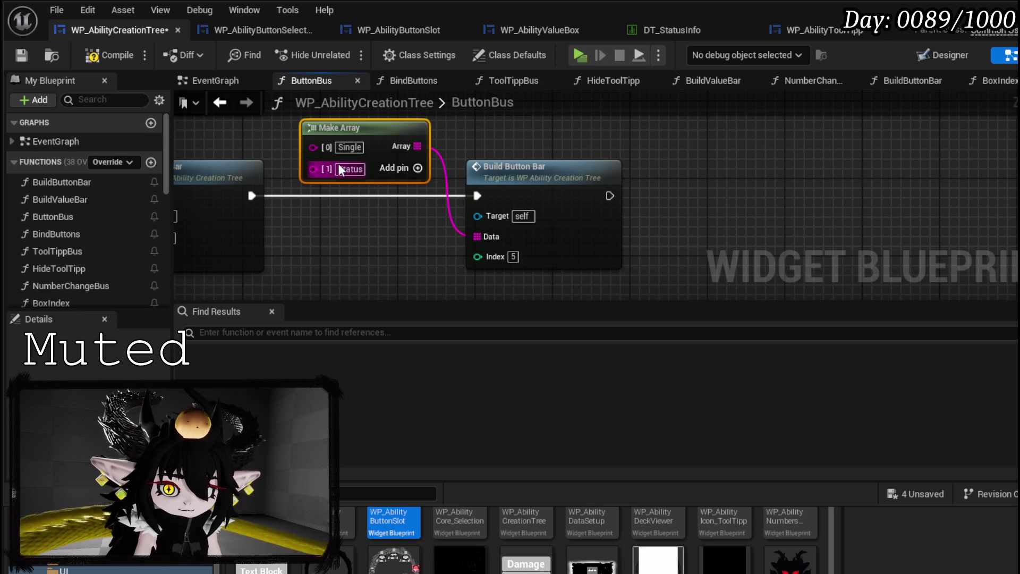
text(AOE)
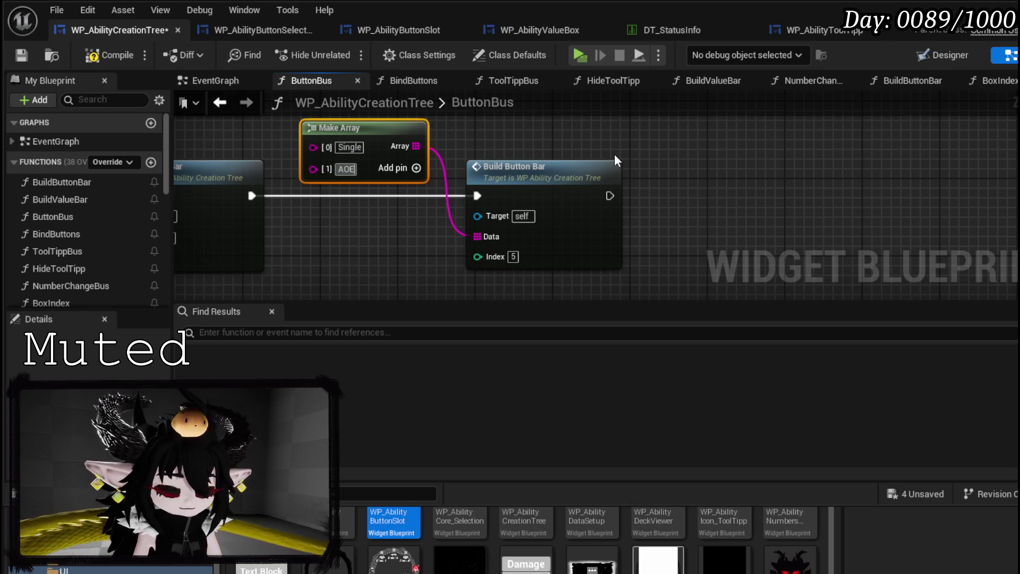
click(416, 168)
click(417, 168)
click(417, 168)
text(Bounce)
key(Return)
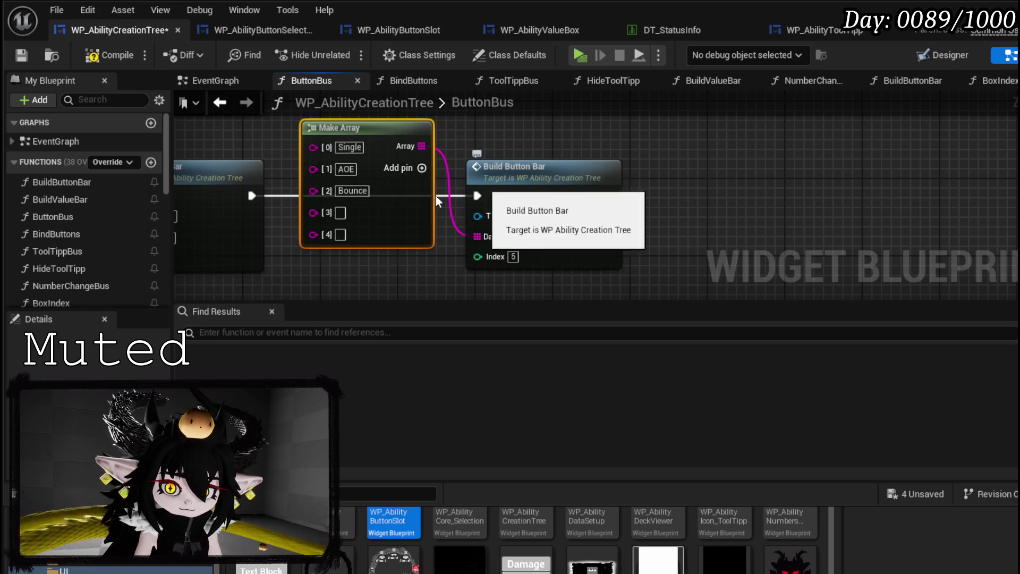
Set the remaining array entries to Movement, Range and Melee
click(340, 213)
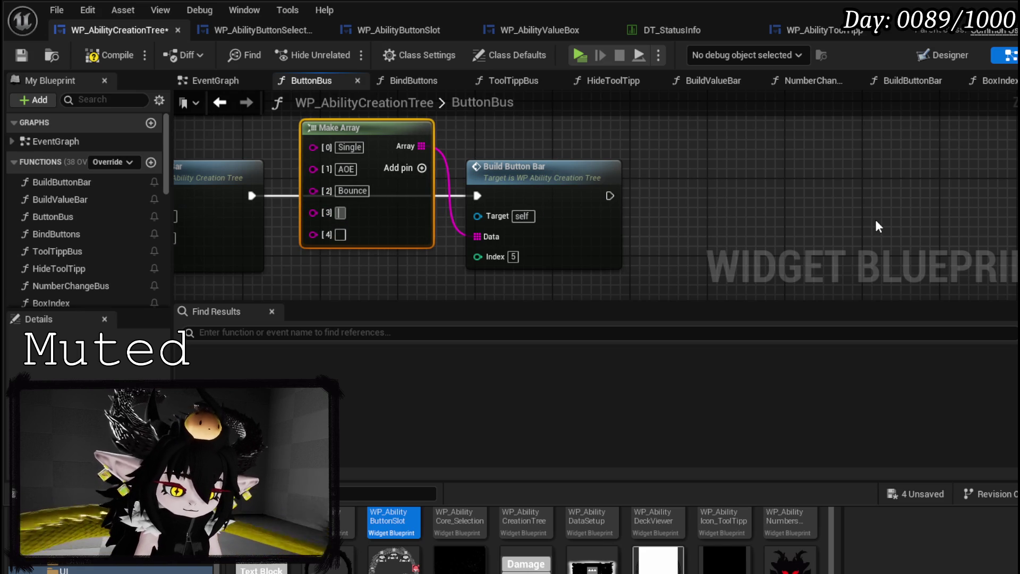
text(M)
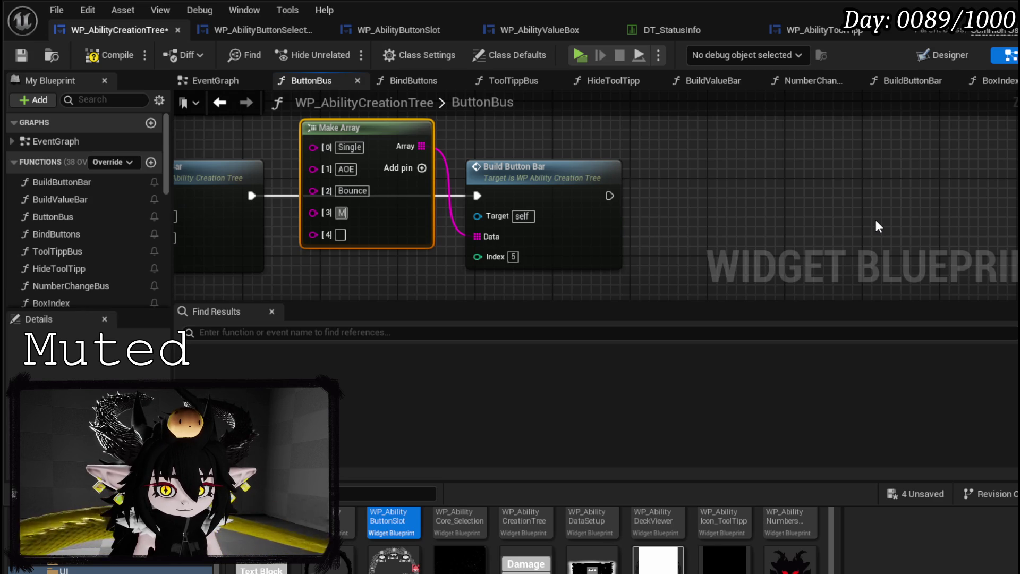
text(ovement)
key(Return)
click(341, 235)
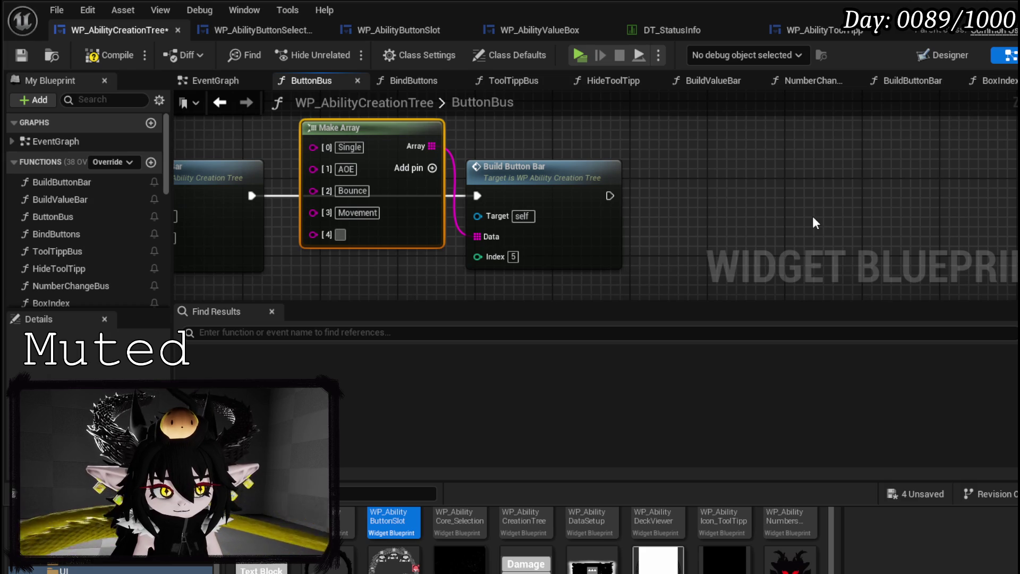
text(Range)
key(Return)
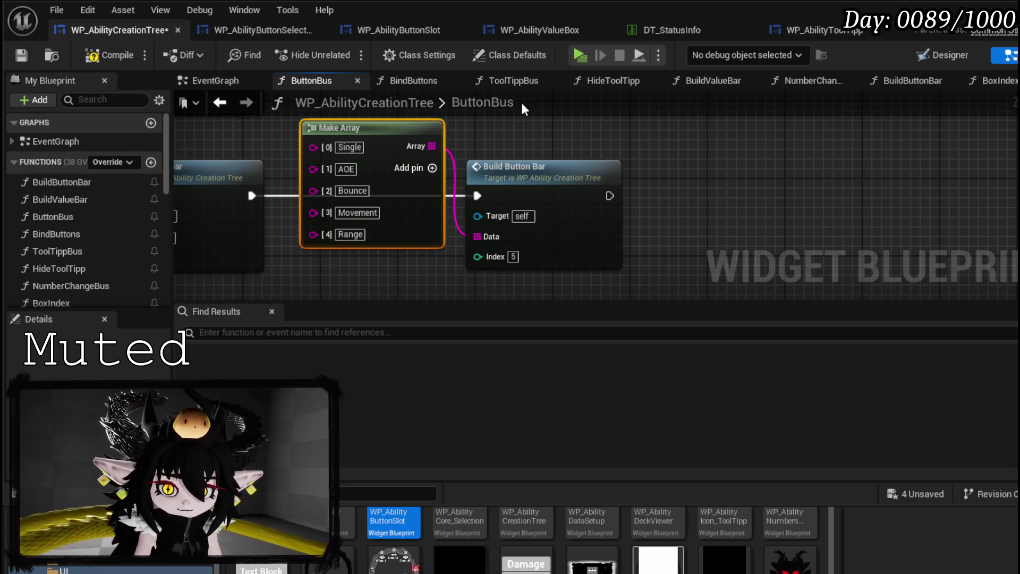
click(432, 168)
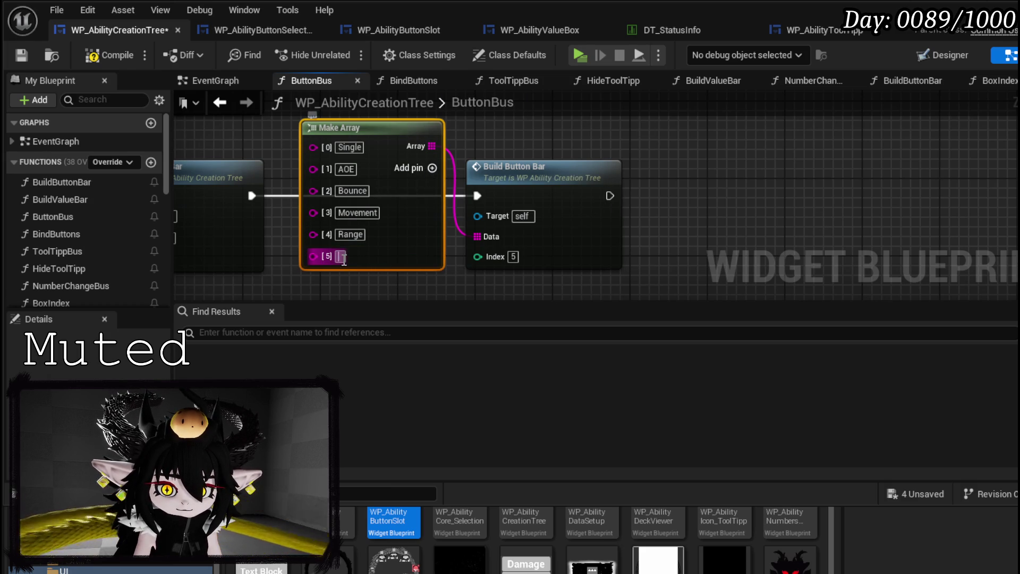
text(Melee)
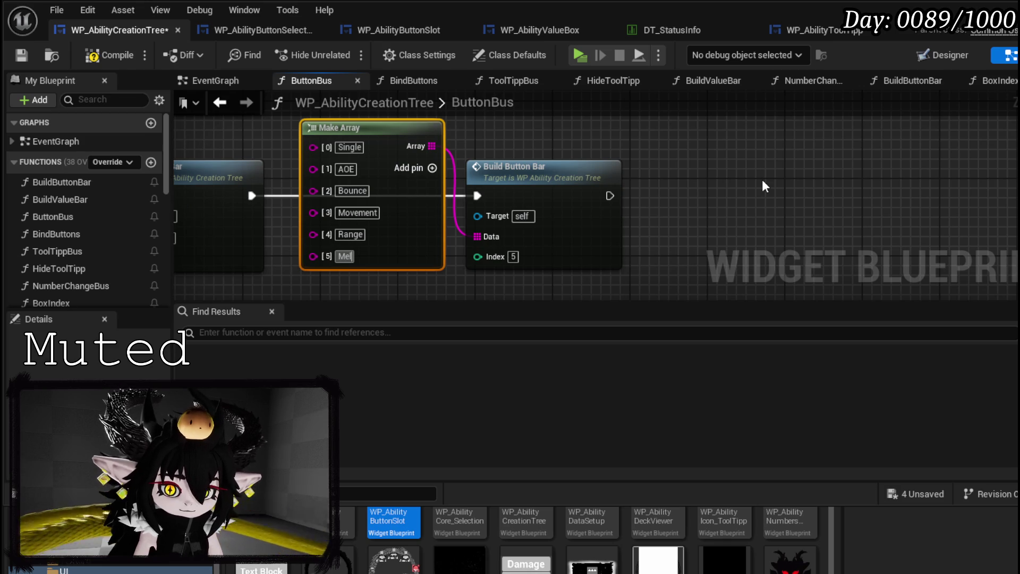
key(Return)
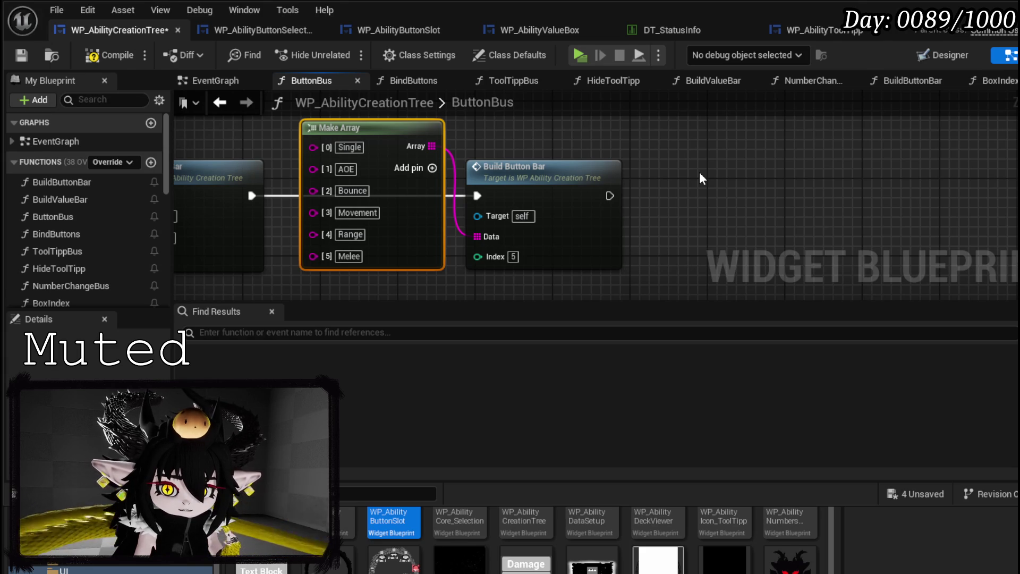
Nudge Build Button Bar right, save the widget blueprint and launch a standalone preview
drag(570, 170, 599, 170)
click(524, 131)
click(22, 59)
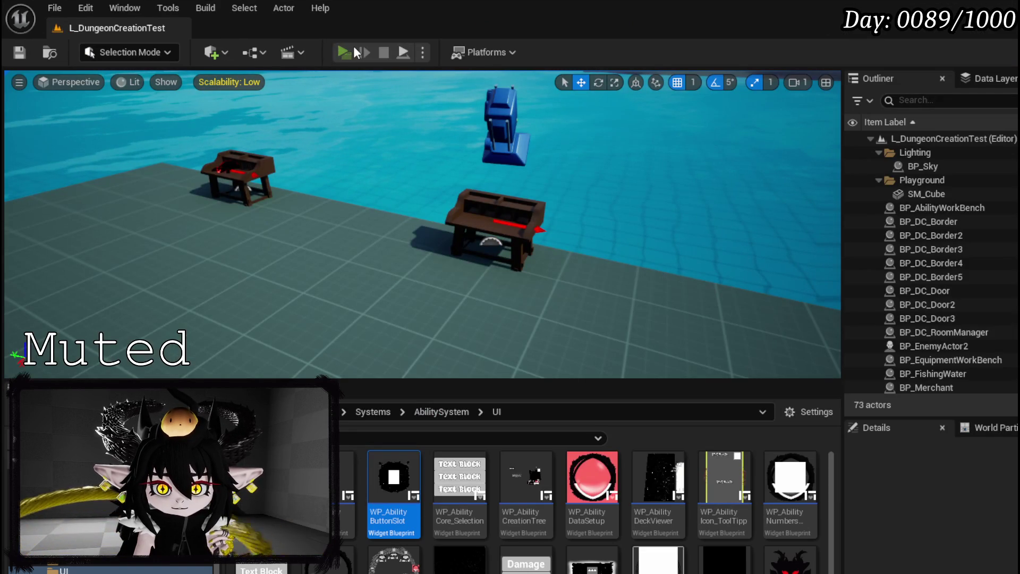
click(353, 46)
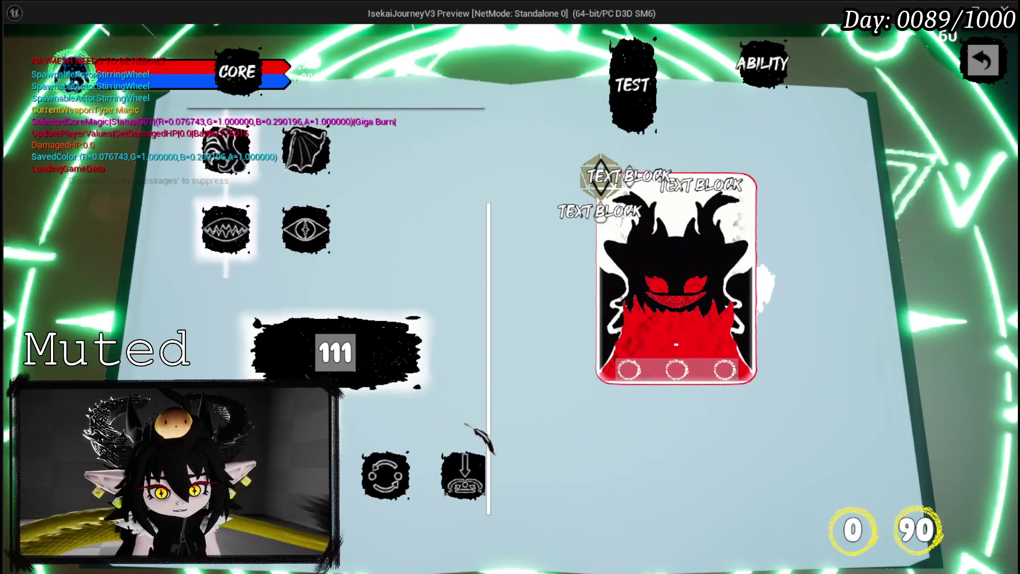
Check the AOE and Movement ability tooltips and scroll the page list, then stop the preview
mouse_move(679, 374)
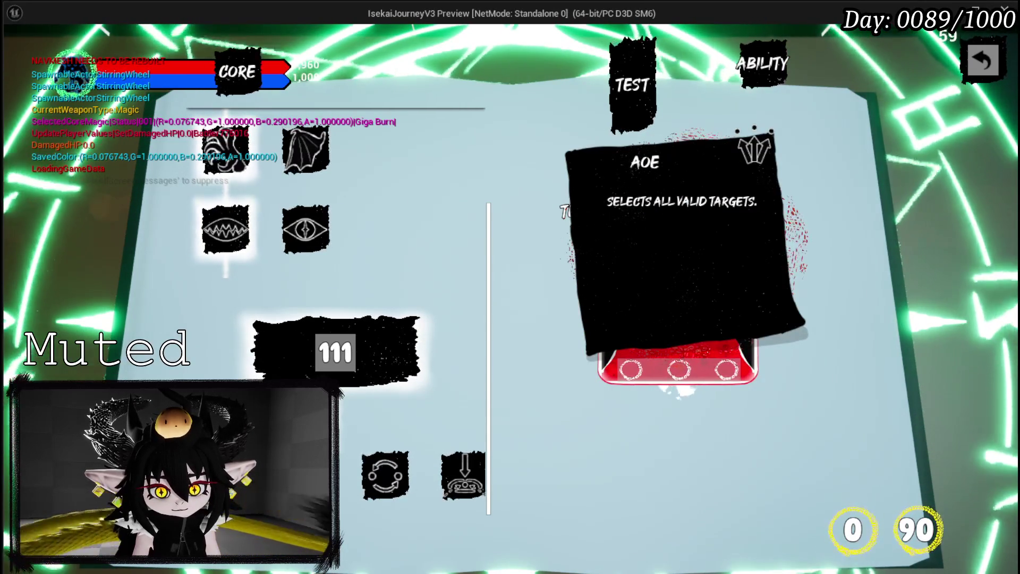
mouse_move(486, 481)
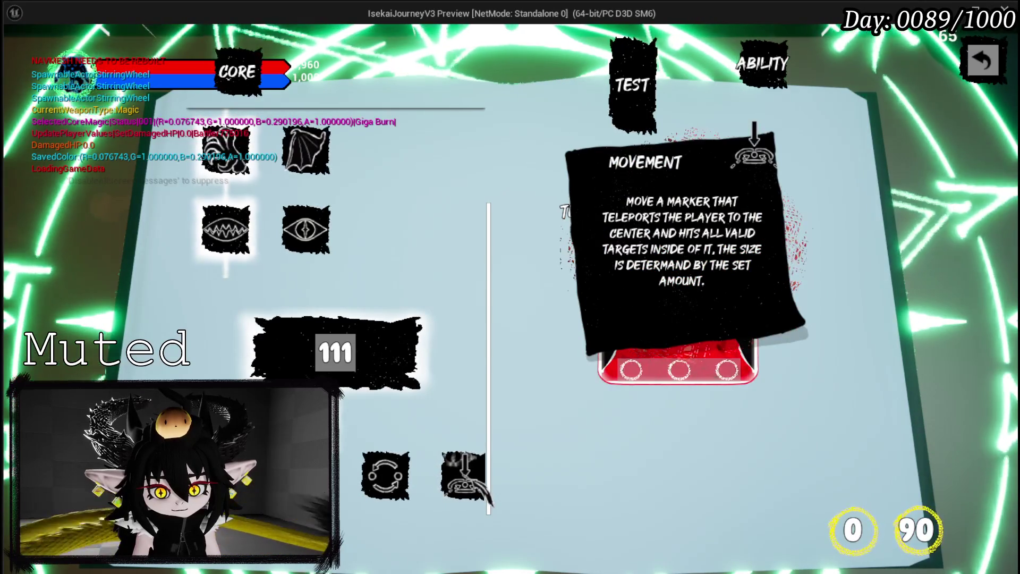
scroll(481, 438, up, 2)
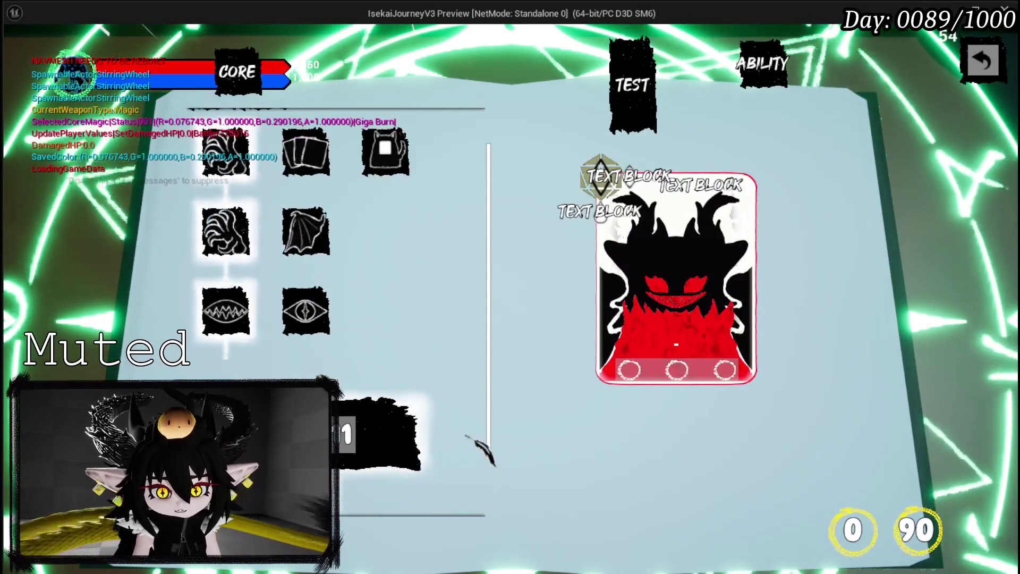
scroll(481, 451, down, 3)
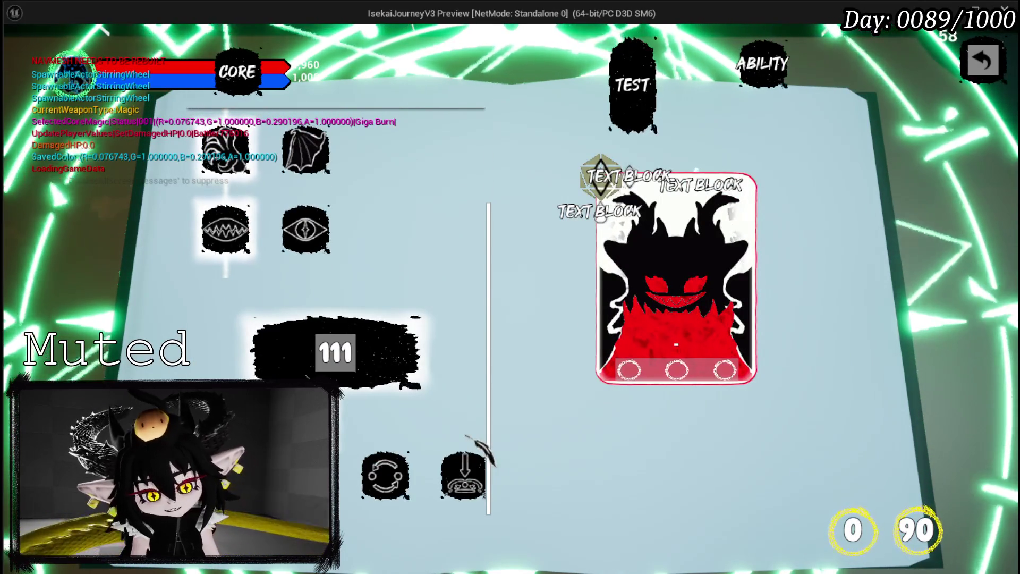
key(Escape)
click(19, 52)
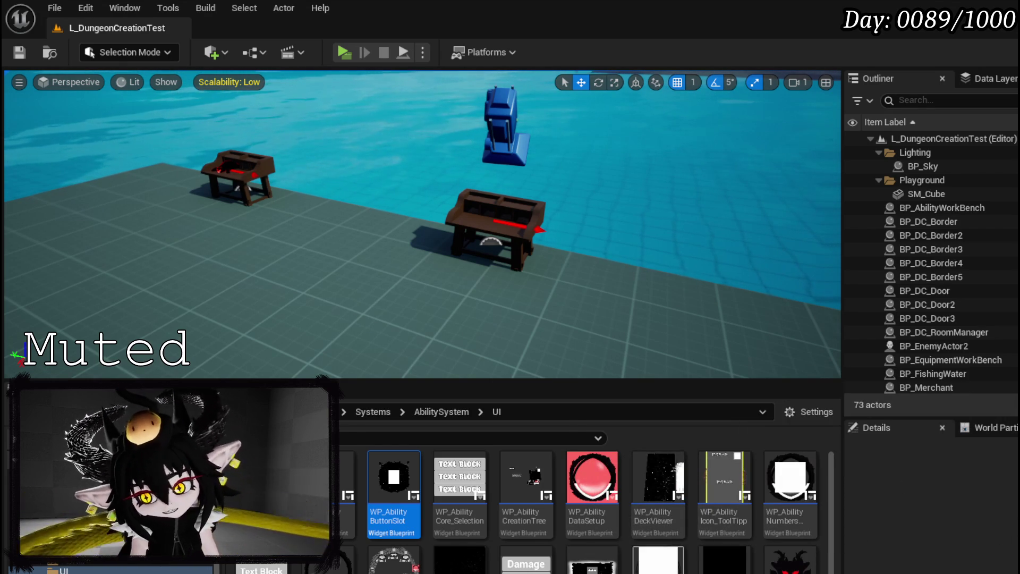
Save the three remaining unsaved assets with Save Selected
key(ctrl+shift+s)
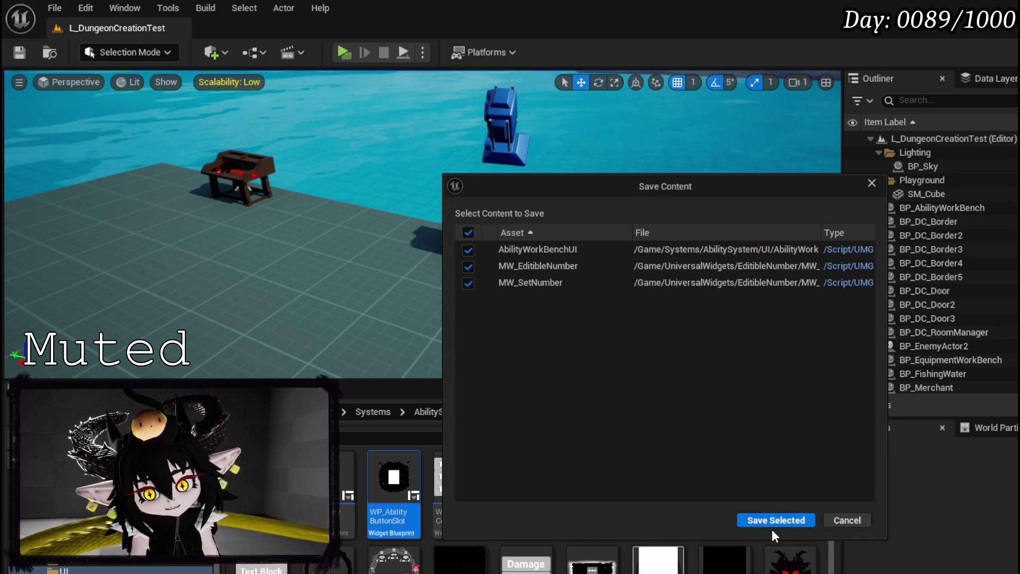
click(774, 525)
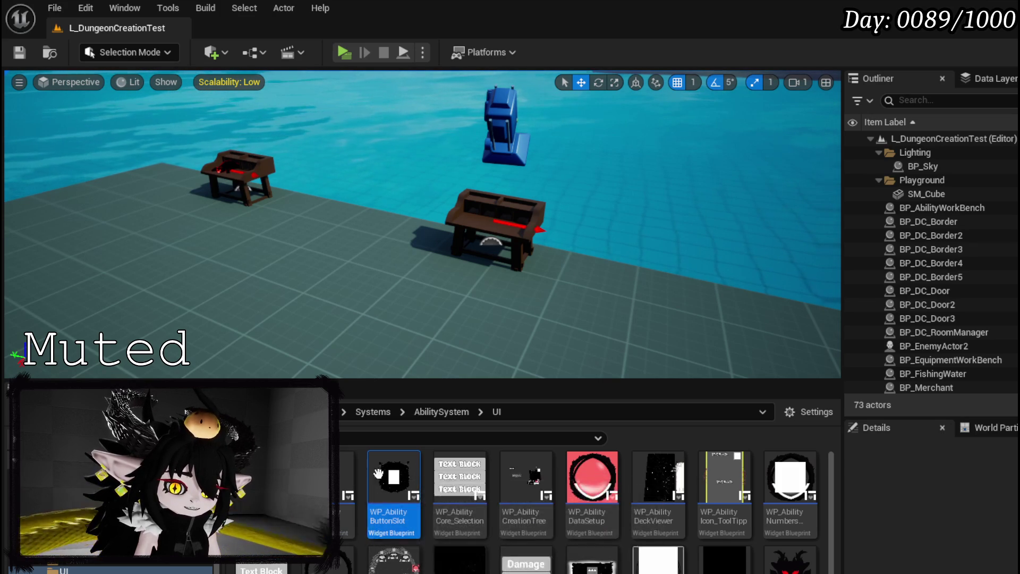
right_click(427, 475)
Create a widget blueprint with CommonUserWidget as parent in the UI folder and save it
mouse_move(481, 499)
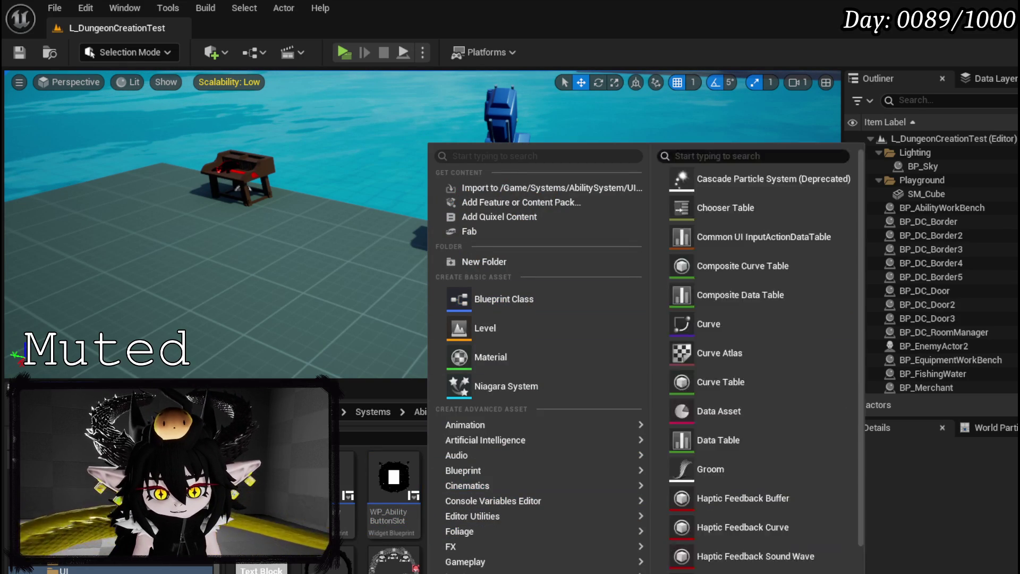
scroll(478, 558, down, 2)
mouse_move(467, 571)
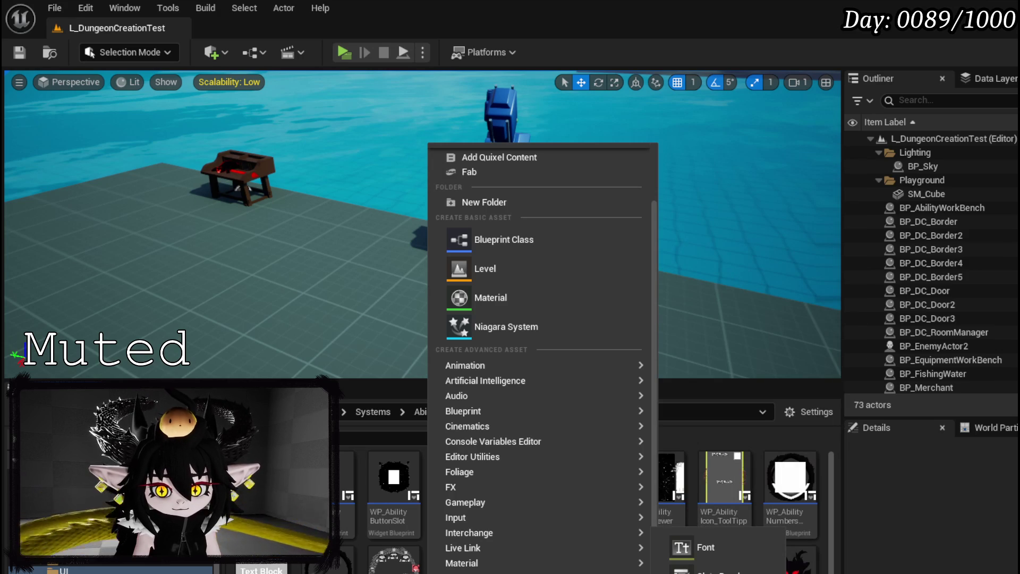
click(707, 571)
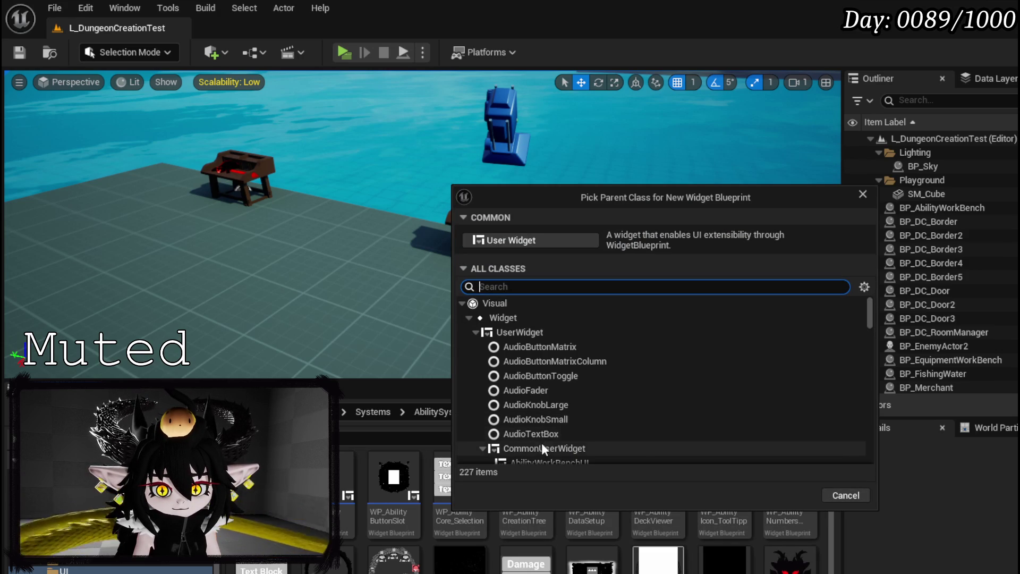
click(551, 451)
scroll(552, 454, down, 2)
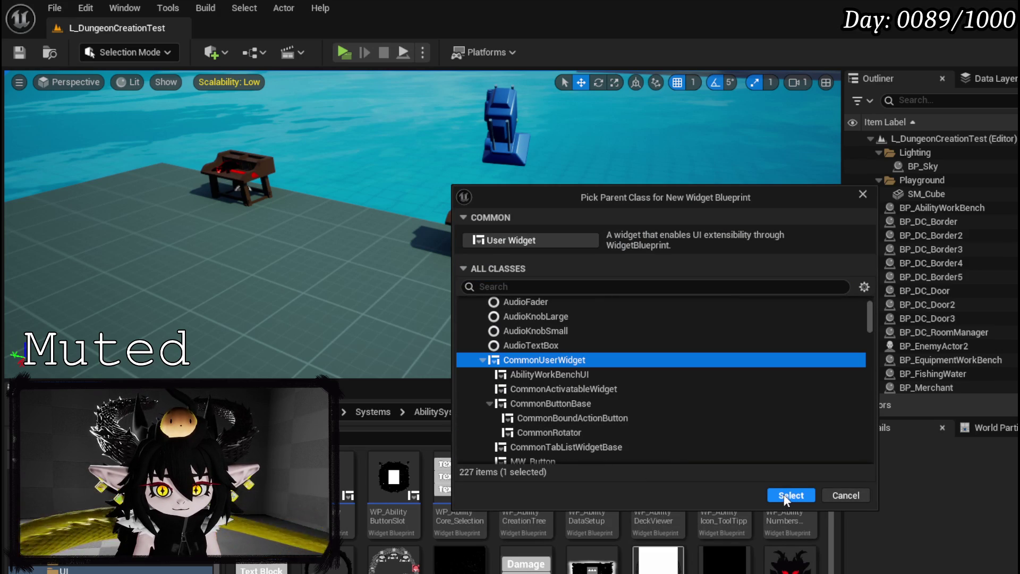
click(785, 497)
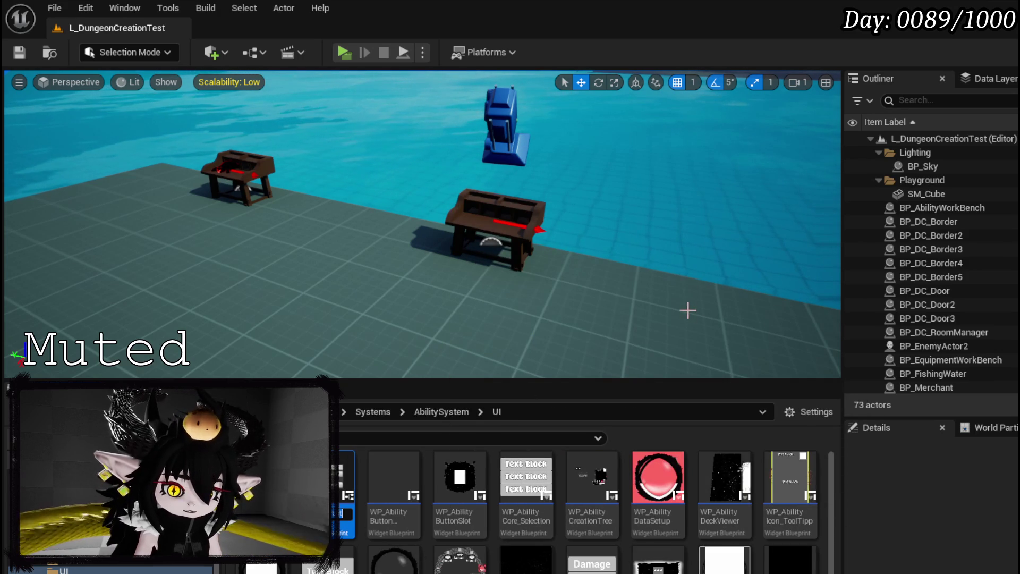
text(WP_AbilityInfo)
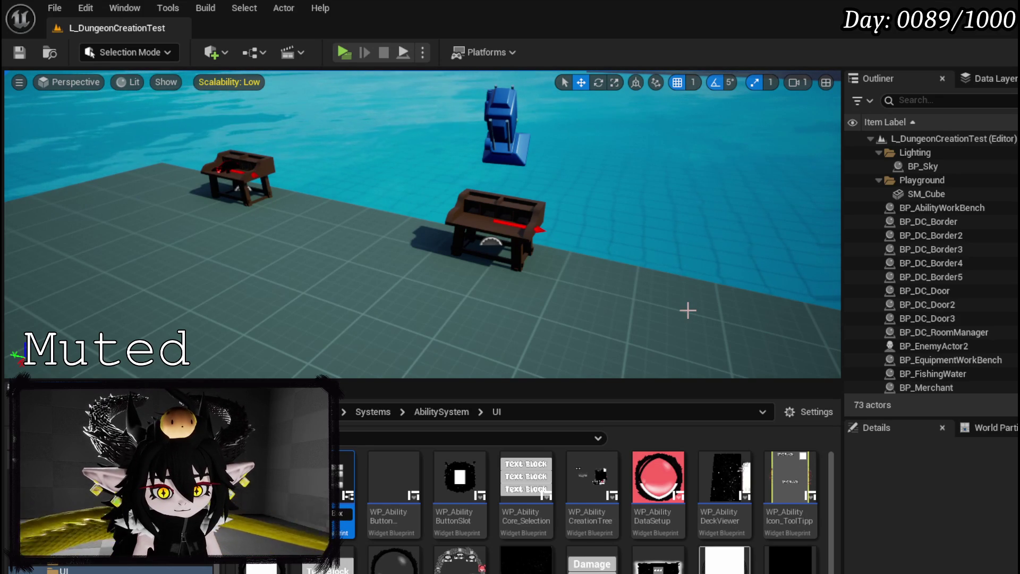
text(Btn)
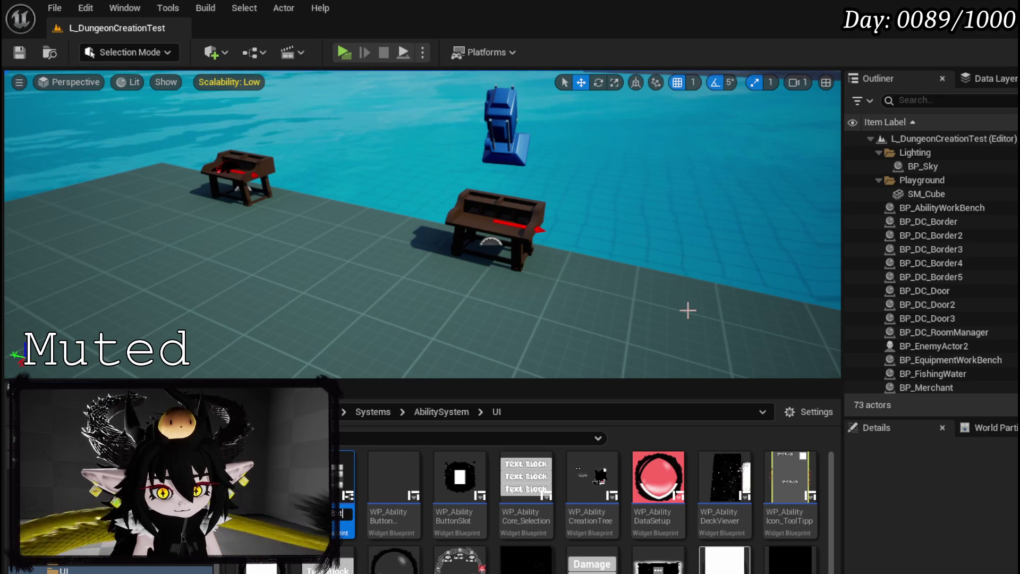
key(Return)
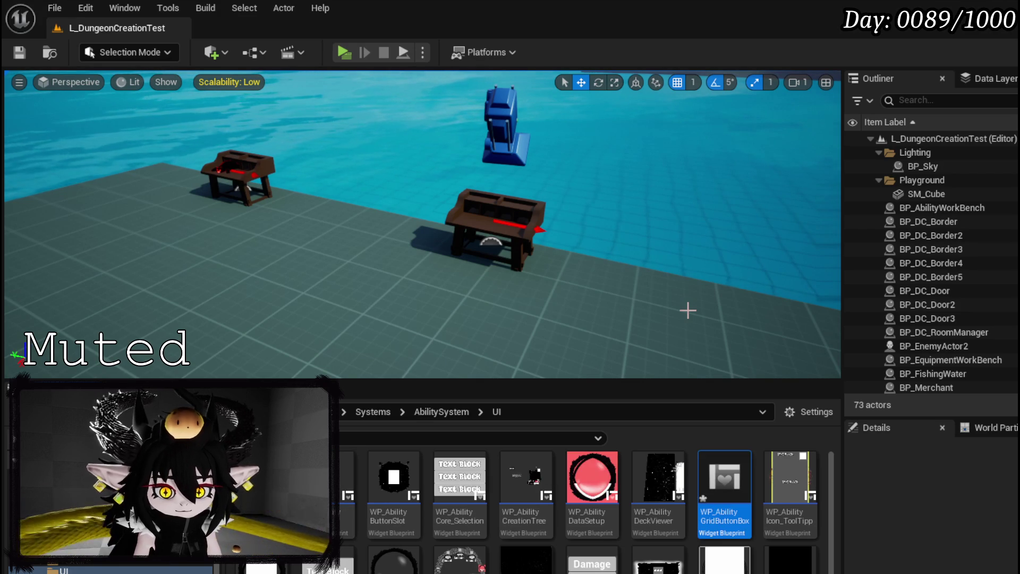
key(ctrl+shift+s)
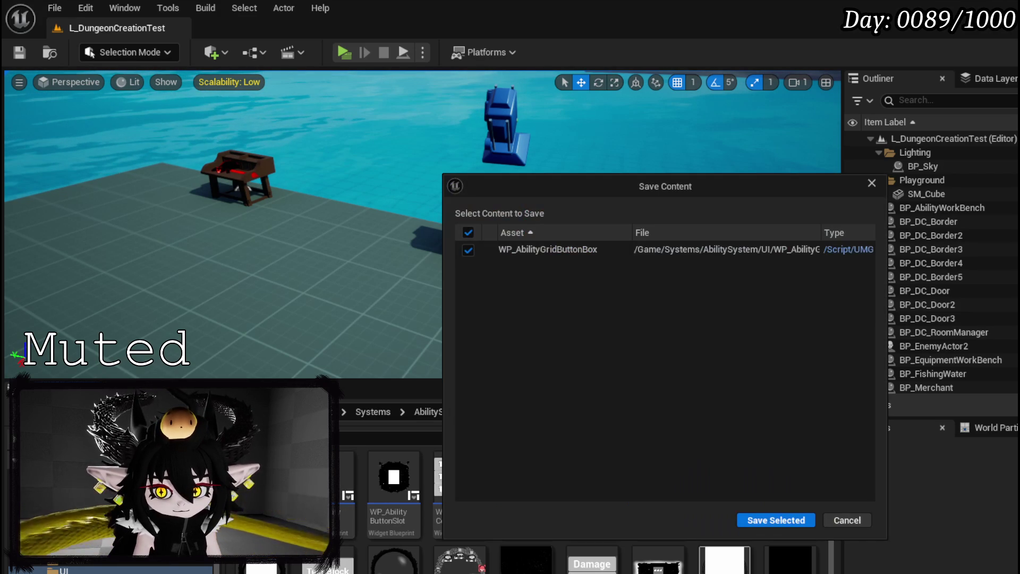
click(786, 522)
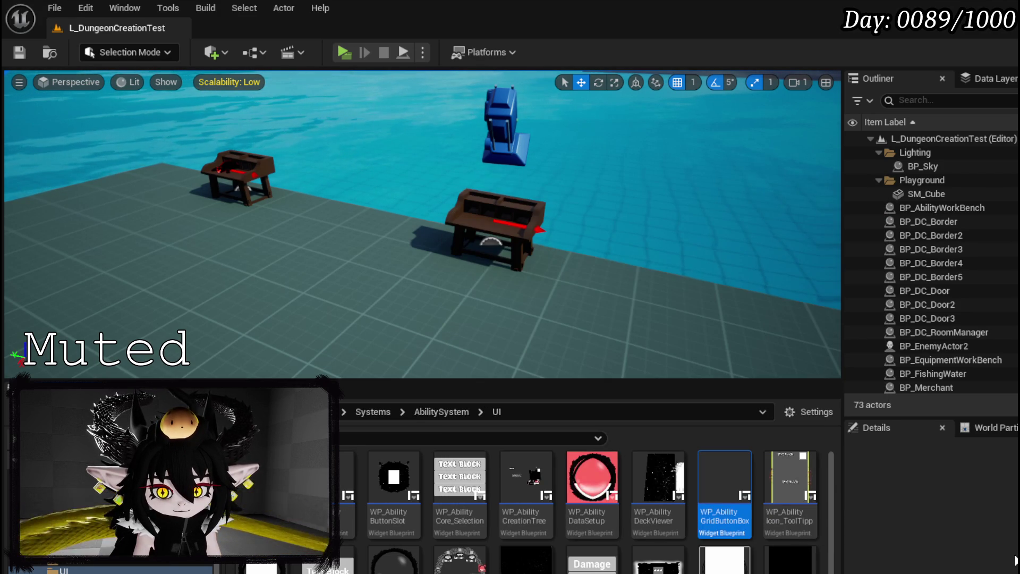
Rename the new asset to WP_AbilityButtonGridBox and open it for editing
right_click(728, 520)
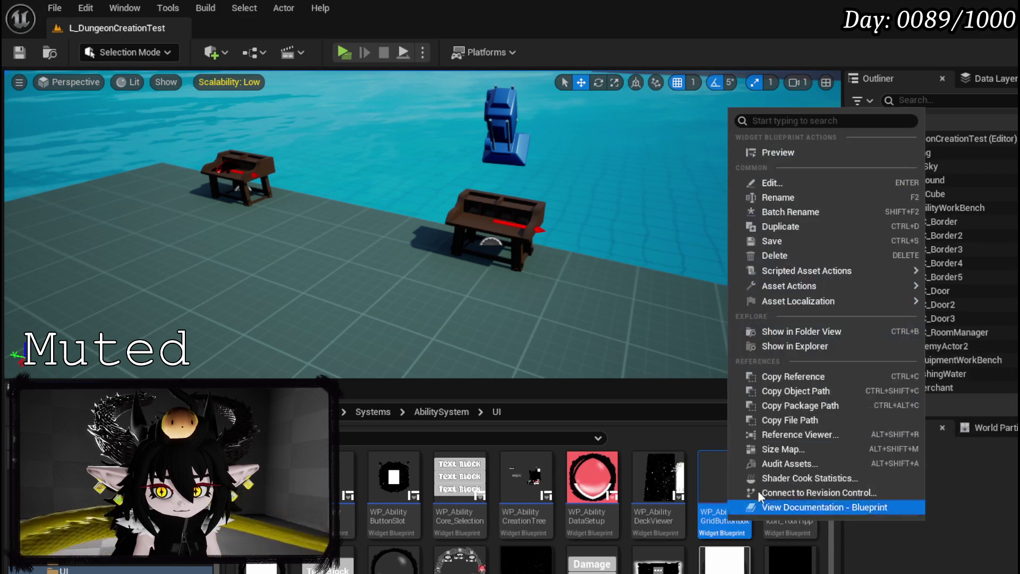
click(786, 206)
click(738, 513)
text(WP_Ability)
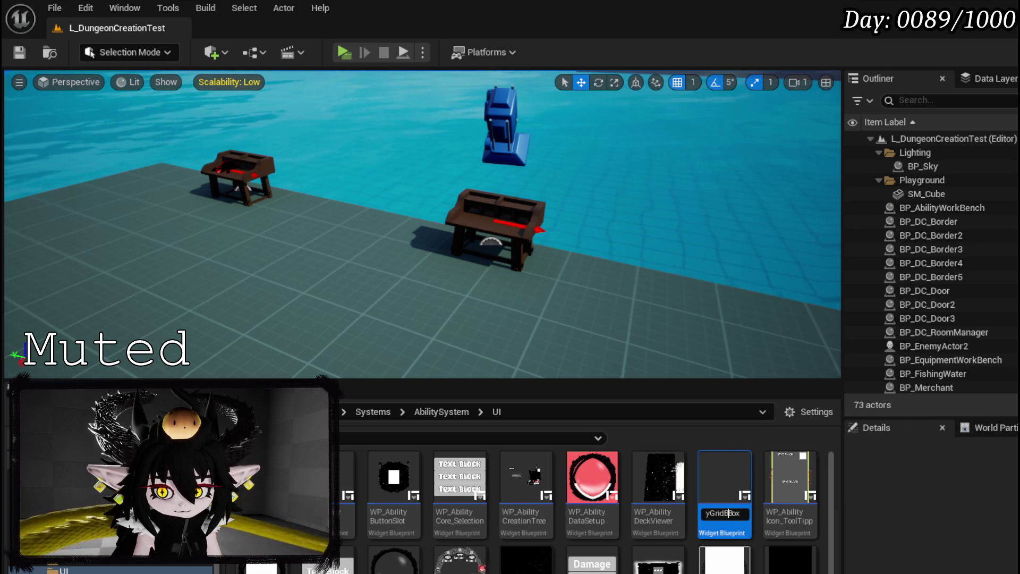
key(BackSpace)
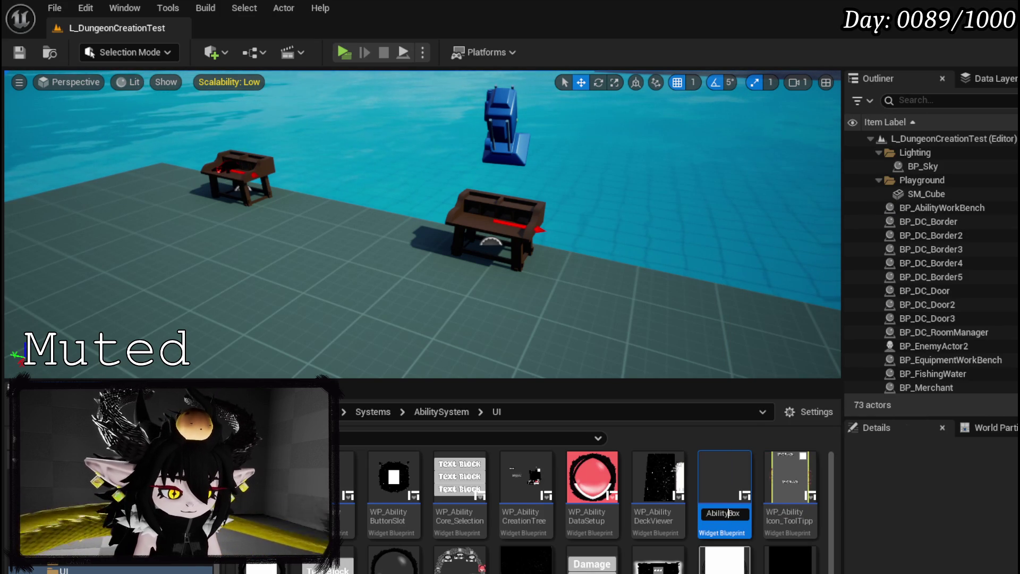
text(uttonGrid)
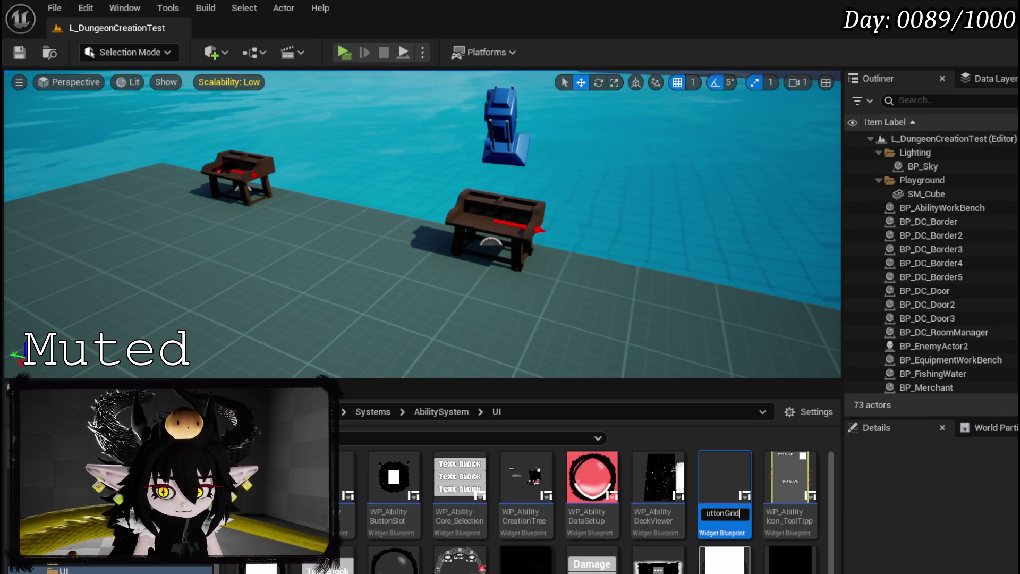
key(Return)
double_click(346, 494)
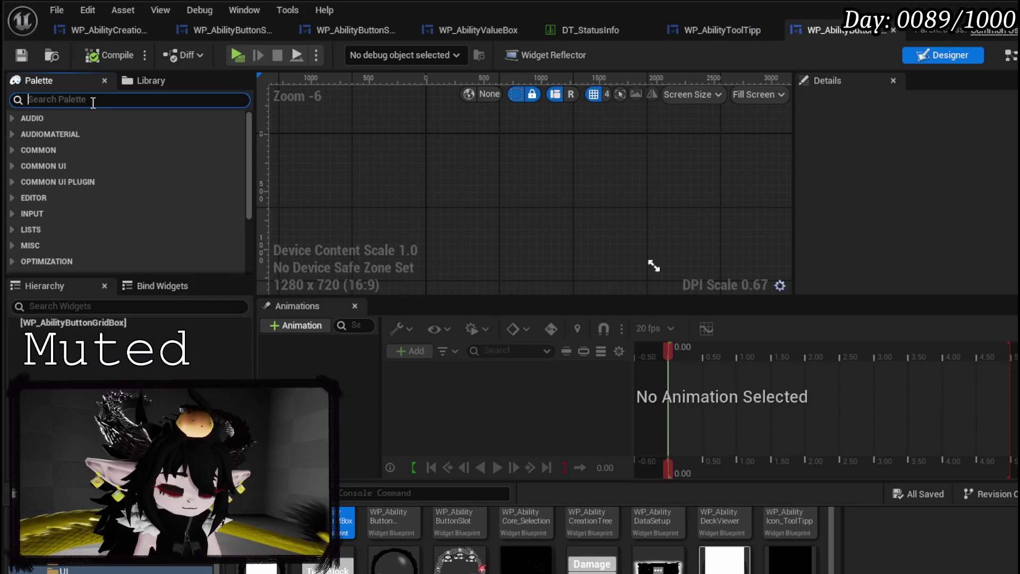
Add an Overlay to the hierarchy with two Image widgets nested inside, then compile
text(Overlay)
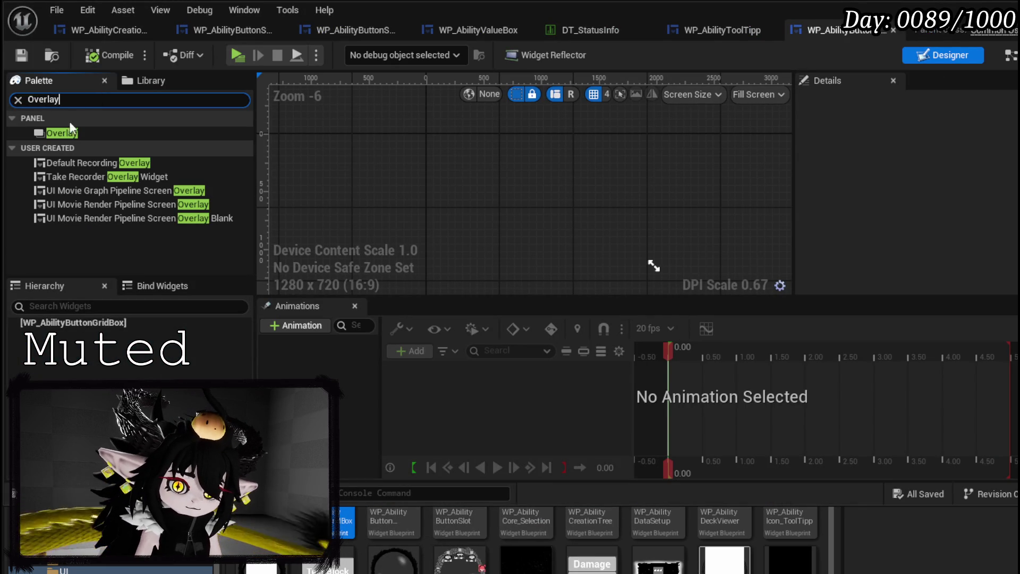
drag(66, 130, 63, 321)
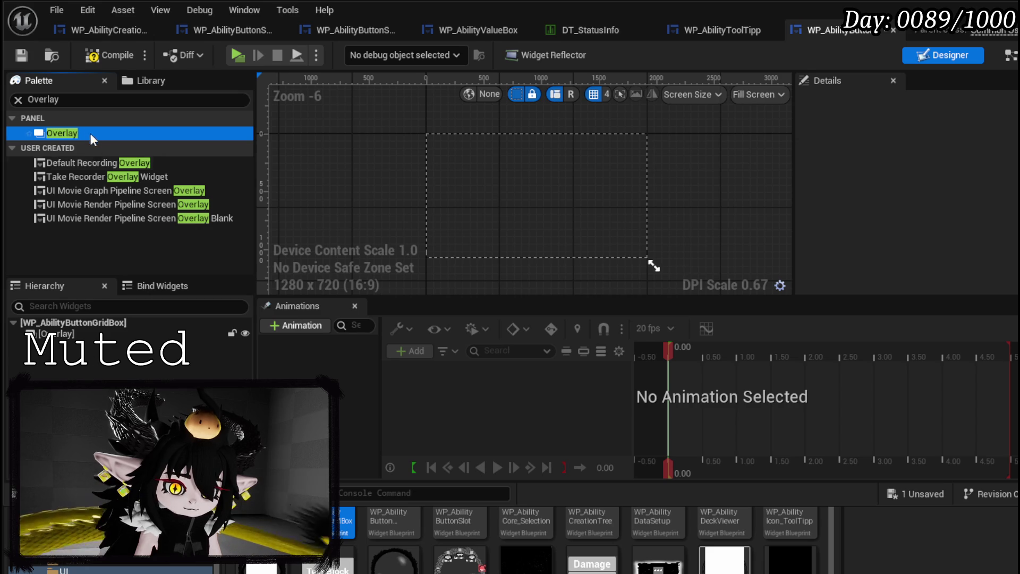
click(17, 94)
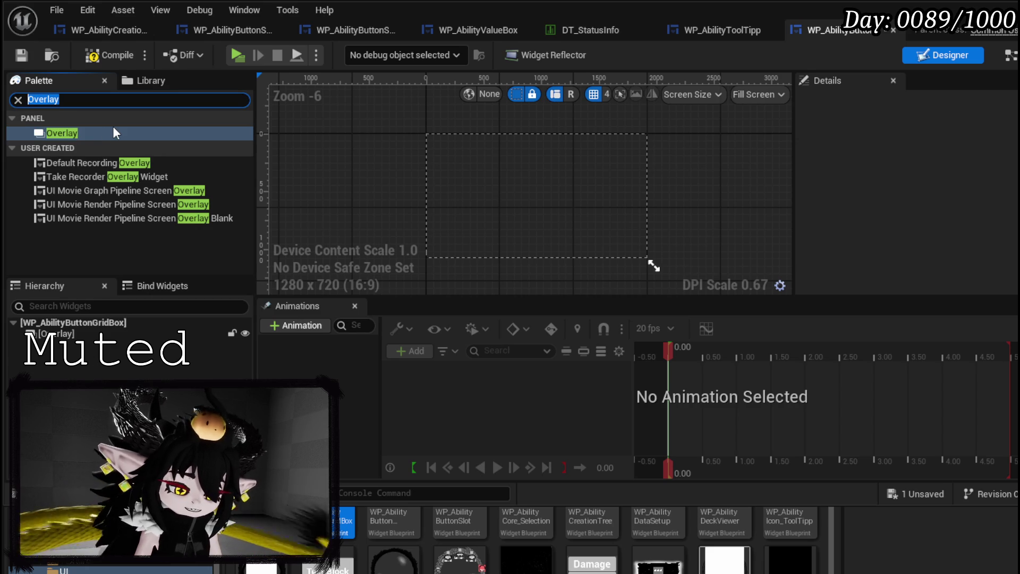
text(Image)
drag(68, 132, 53, 334)
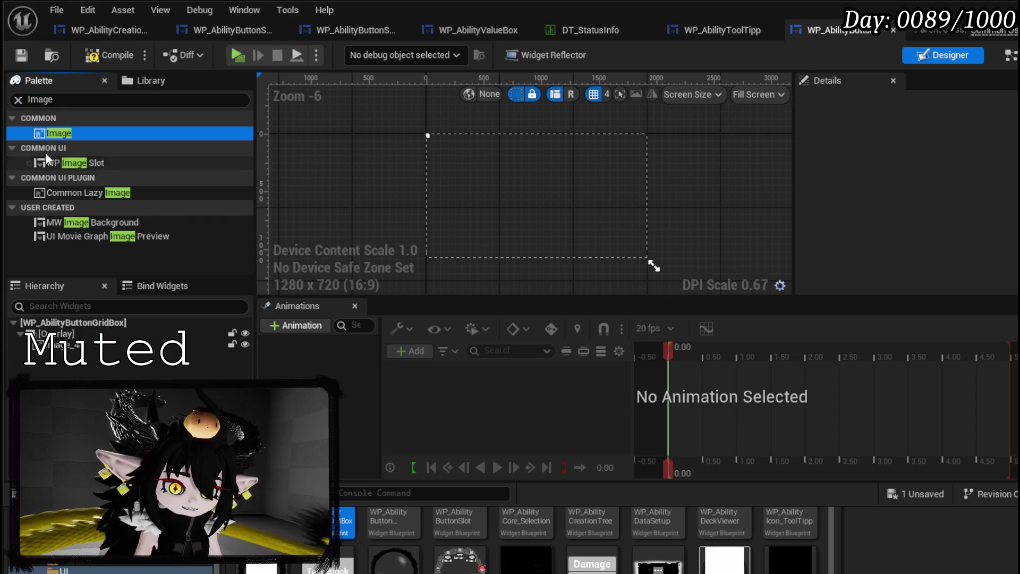
drag(57, 323, 42, 333)
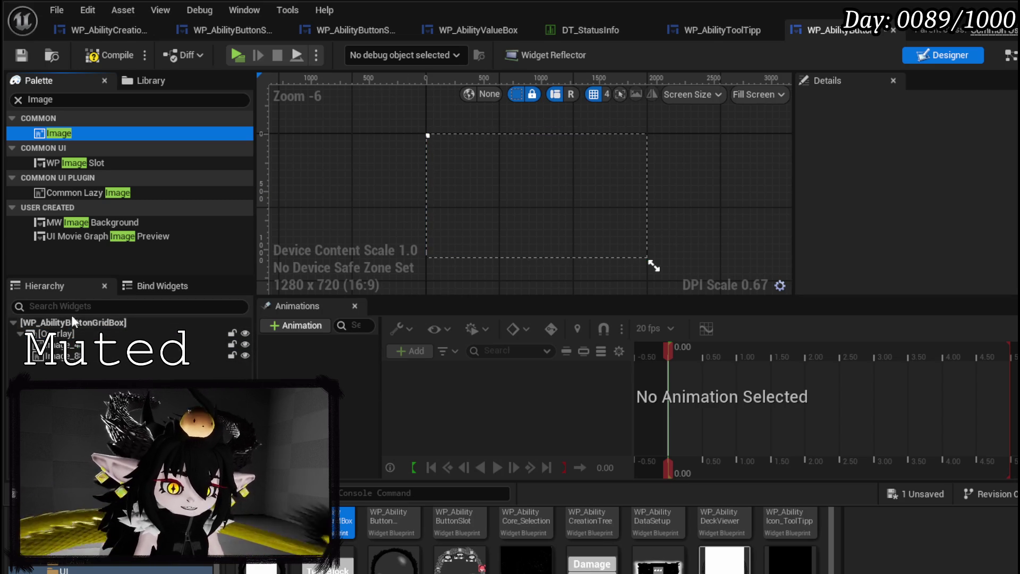
click(64, 344)
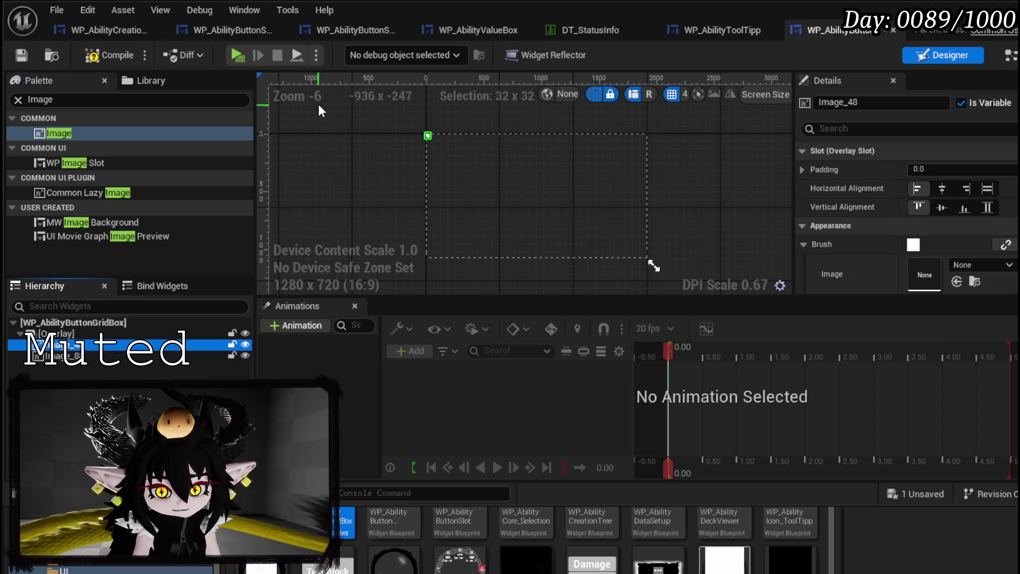
click(109, 55)
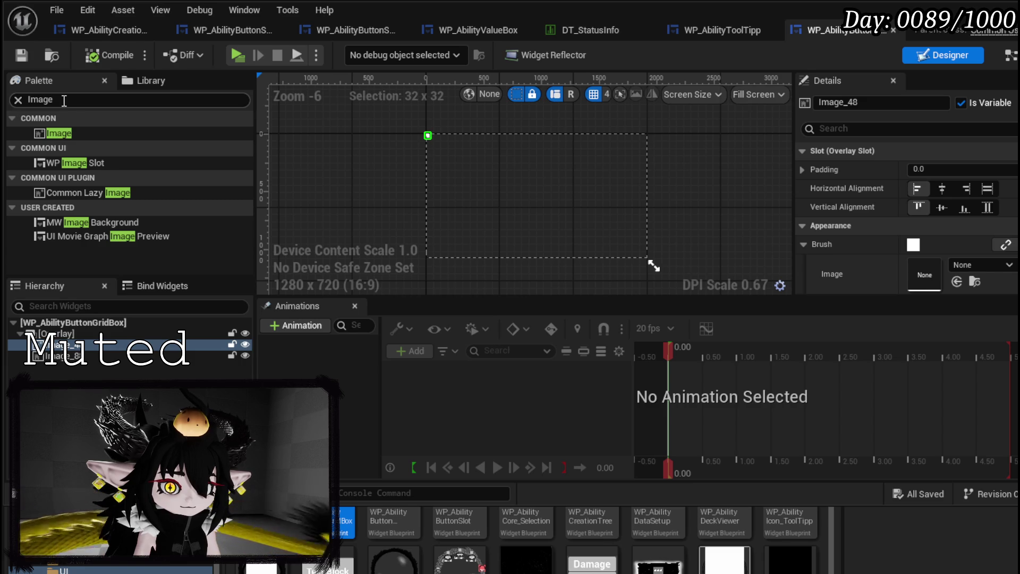
Set both images to fill, texture them with Line_Highlight and Button_Highlight, and save
click(987, 188)
click(987, 206)
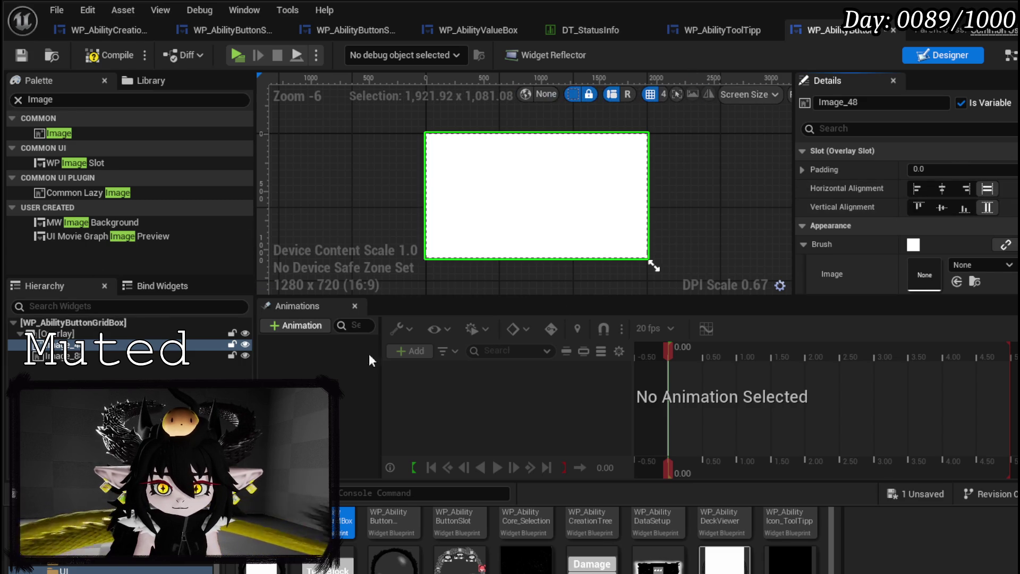
click(58, 355)
click(987, 188)
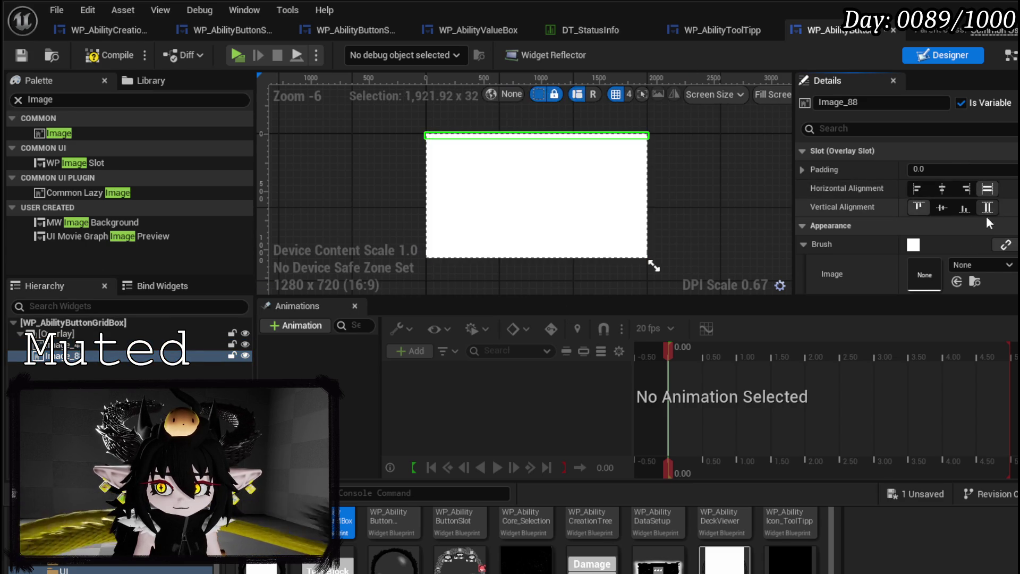
click(987, 207)
click(83, 565)
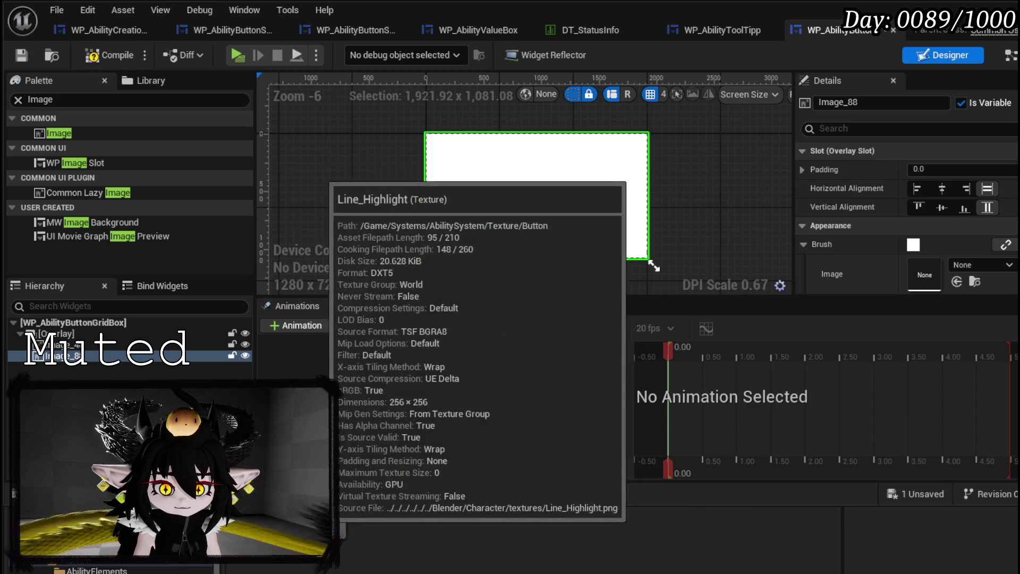
drag(318, 531, 947, 264)
click(58, 345)
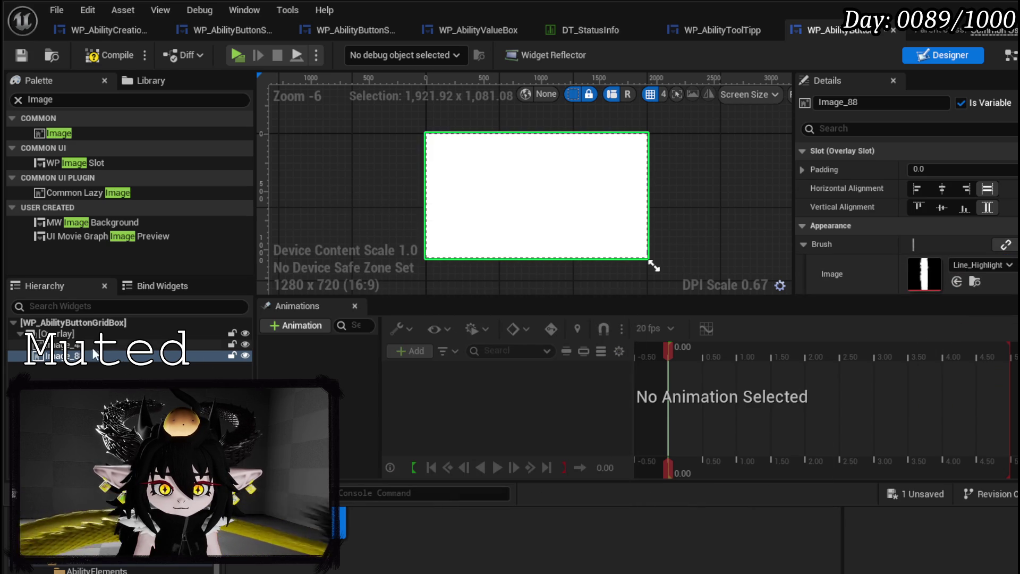
drag(319, 526, 924, 274)
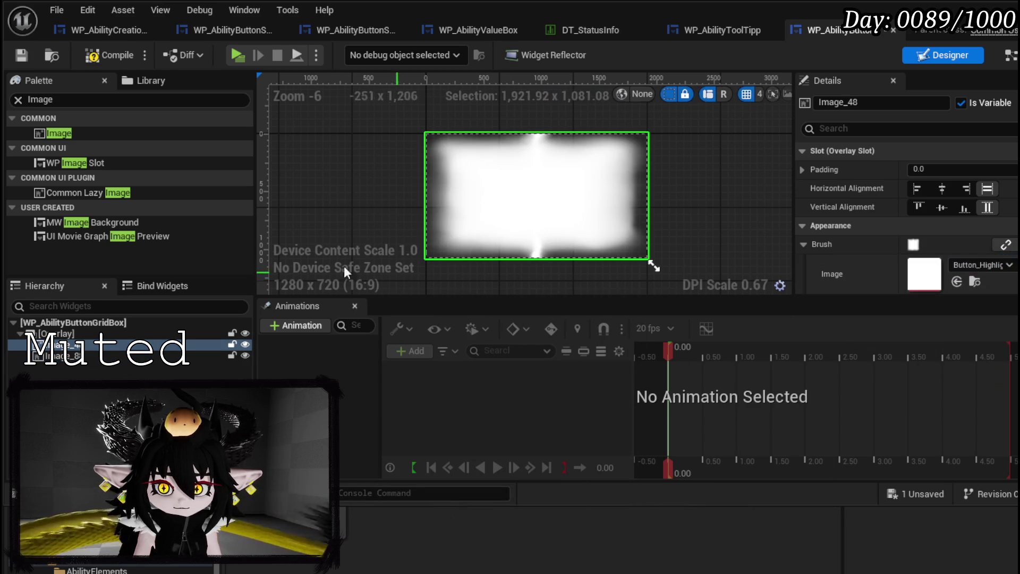
click(13, 56)
Centre both images and give Image_88 a top padding of 70
click(133, 355)
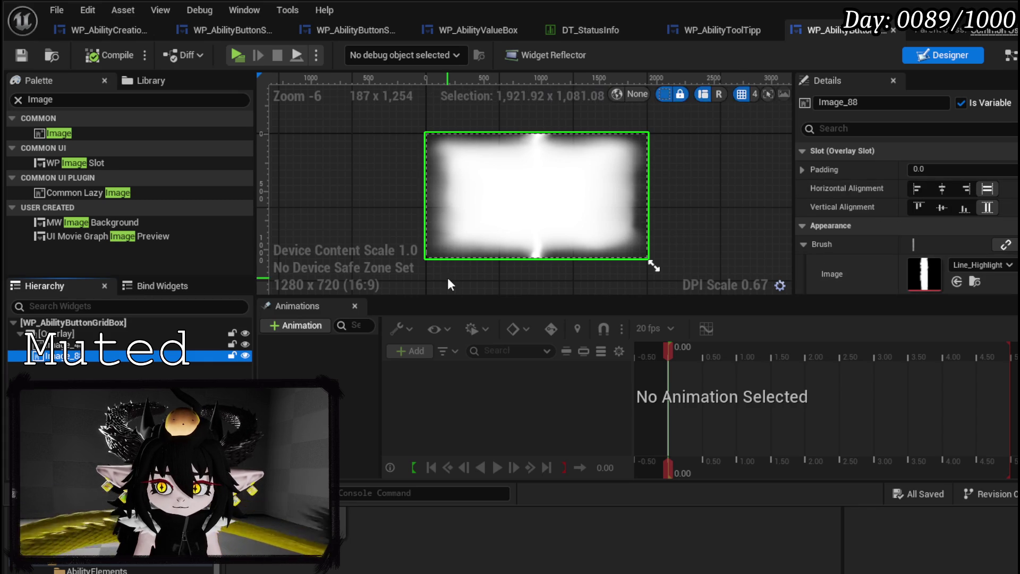
click(74, 345)
click(942, 188)
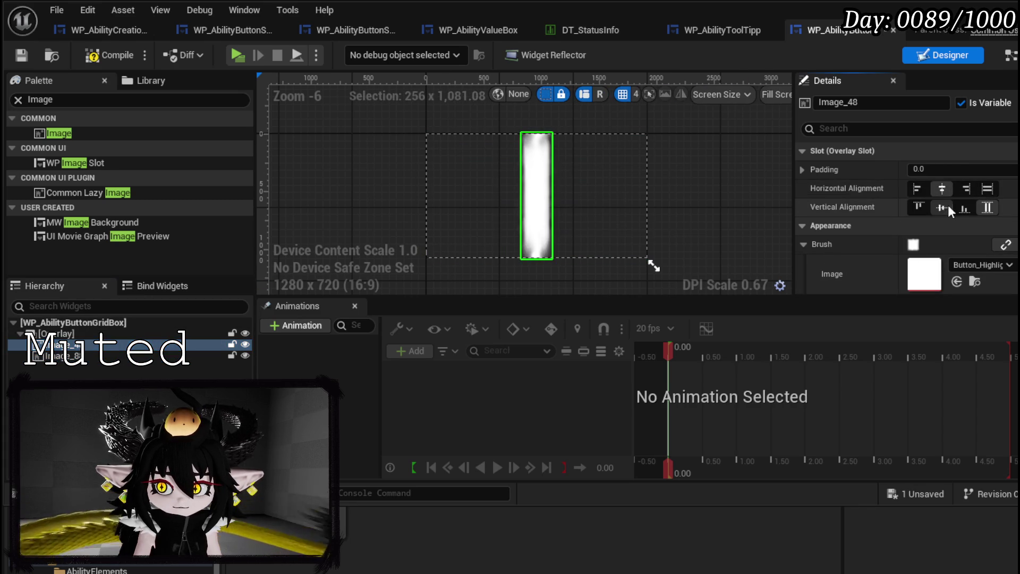
click(942, 208)
scroll(906, 239, down, 3)
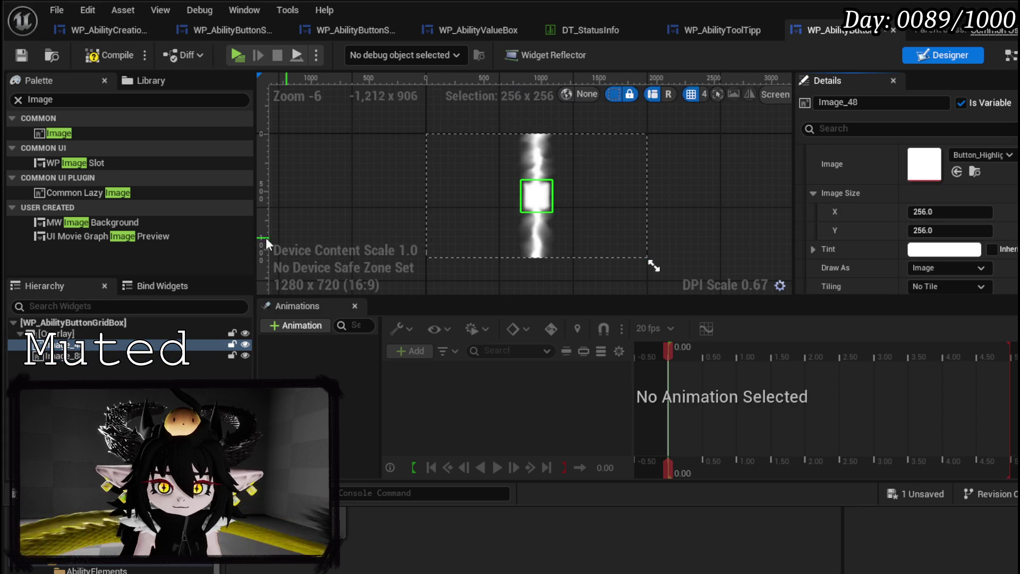
click(74, 355)
scroll(940, 186, up, 2)
click(942, 188)
click(941, 207)
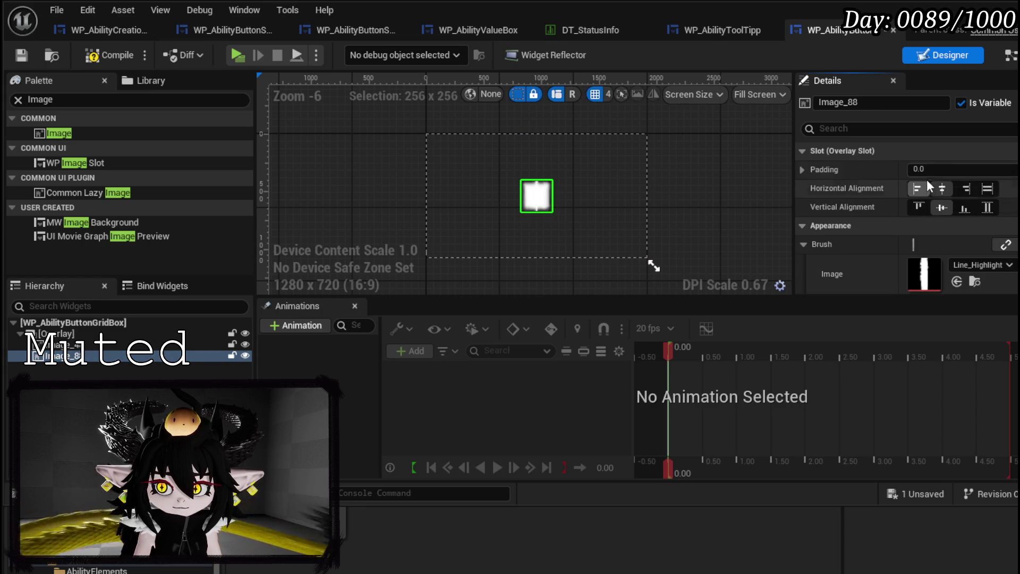
click(802, 169)
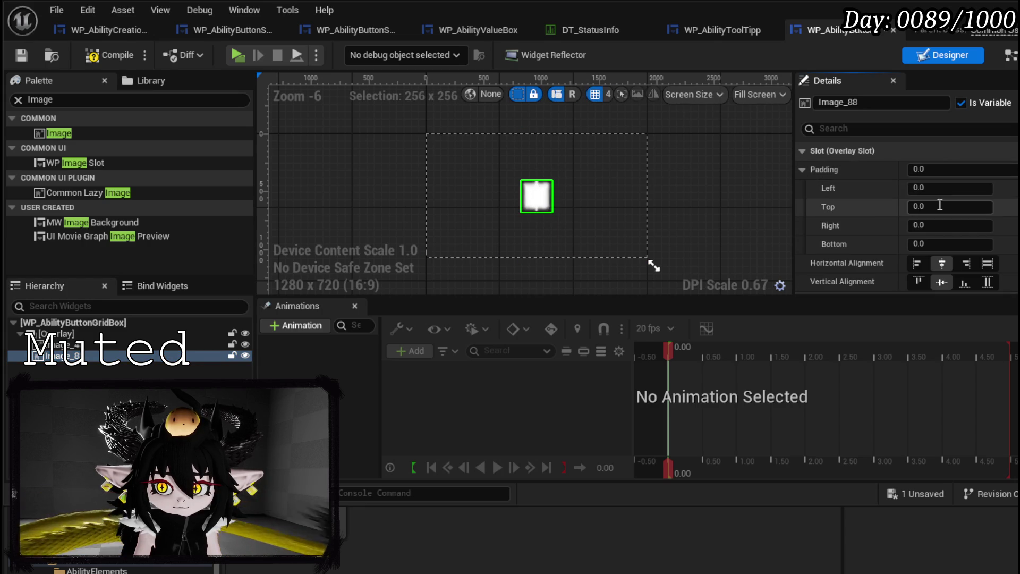
text(70)
key(Return)
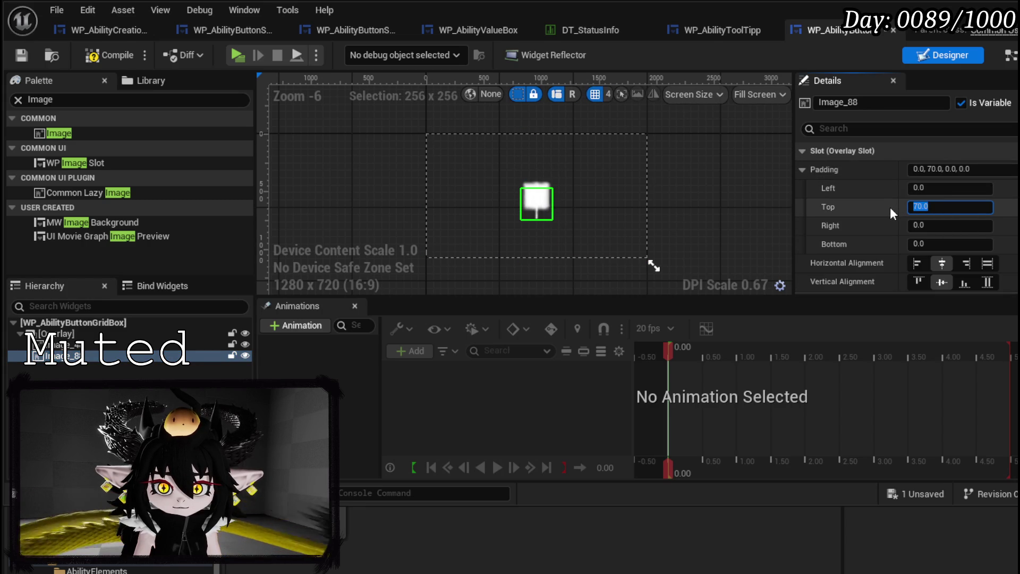
Change Image_88's top padding to 80, then compile and save
text(80)
key(Return)
click(93, 59)
click(22, 54)
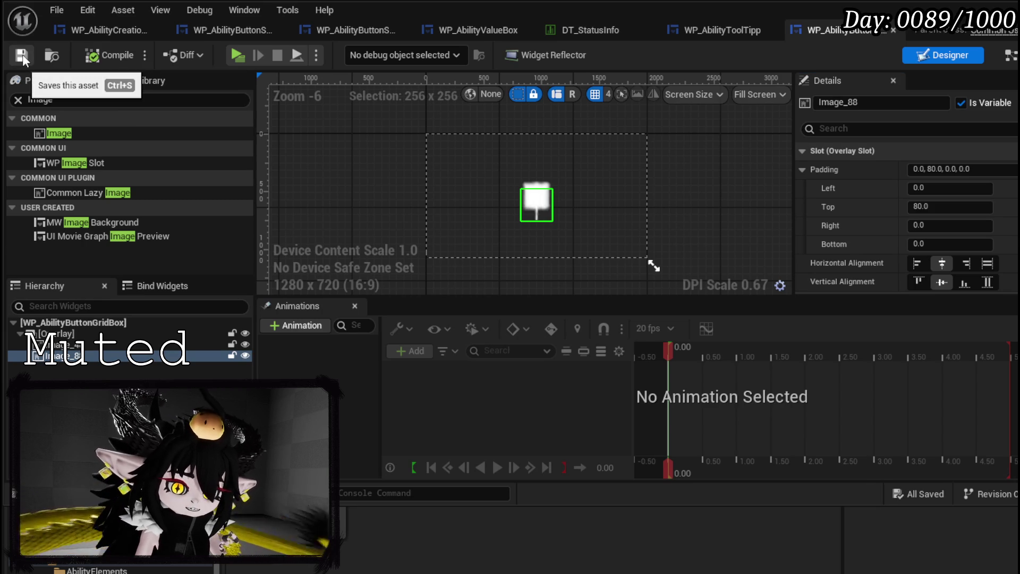
Add a Uniform Grid Panel inside the Overlay, compile, and go to the event graph
click(10, 99)
text(r)
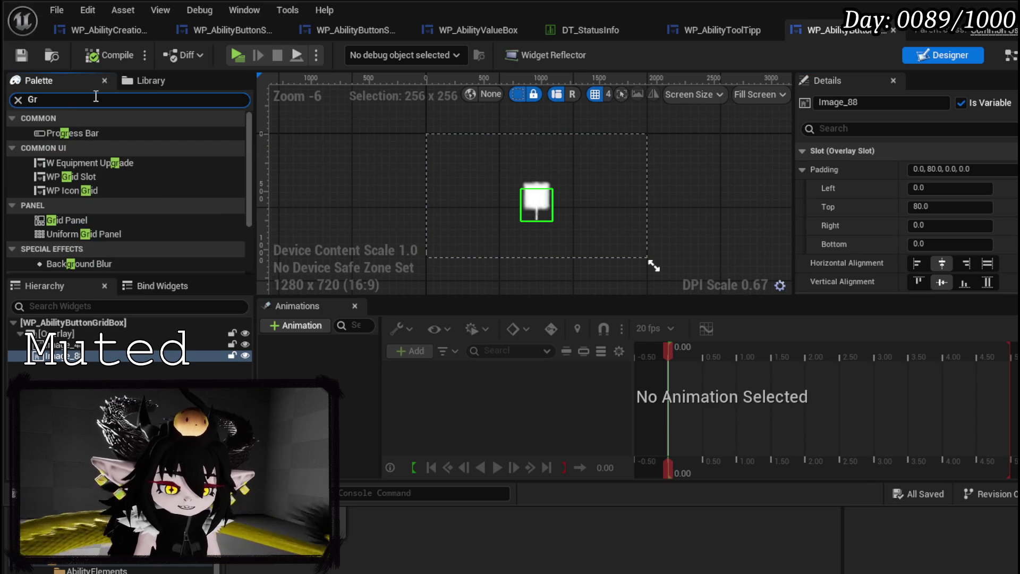
text(id)
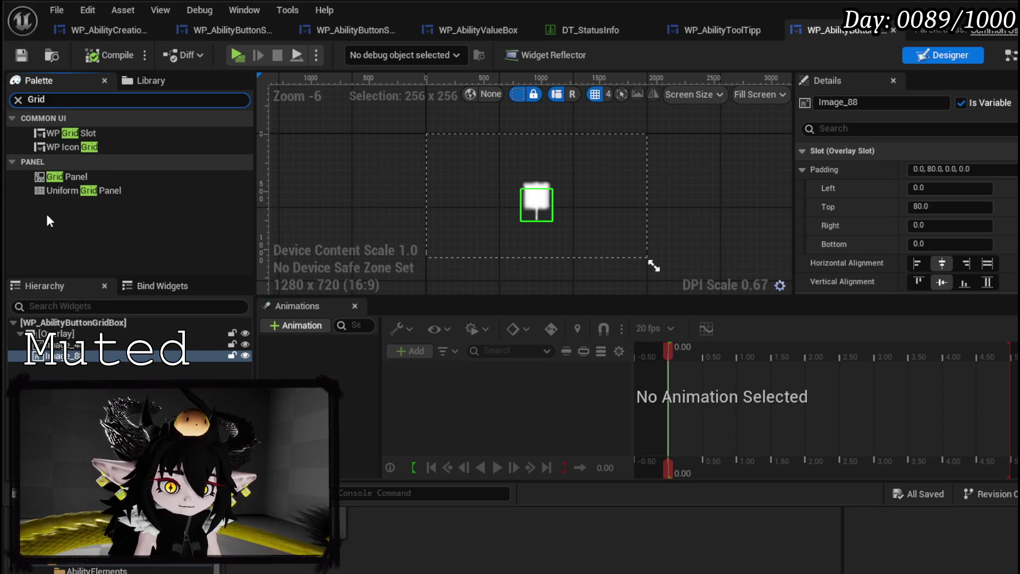
drag(66, 191, 64, 371)
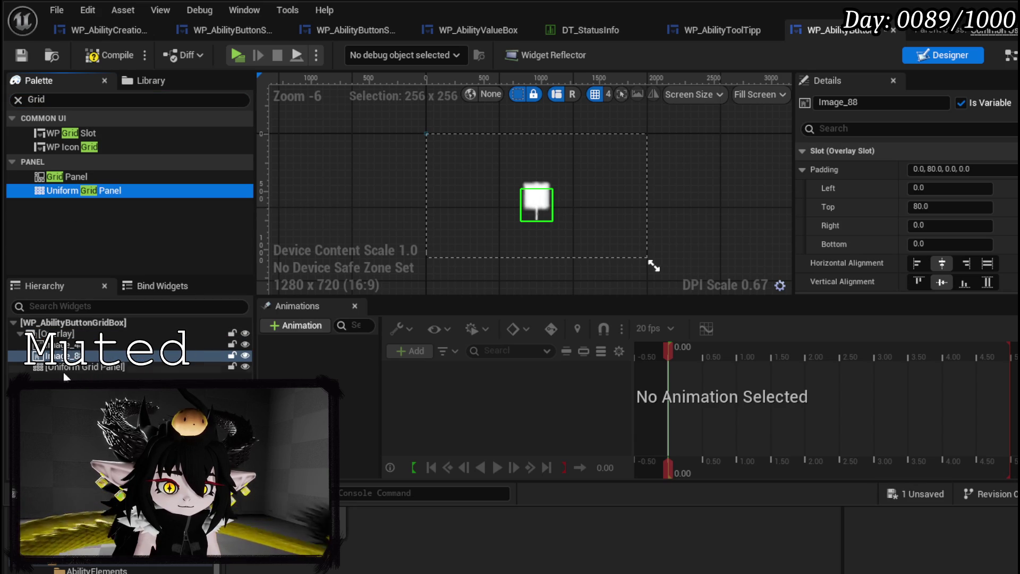
click(64, 373)
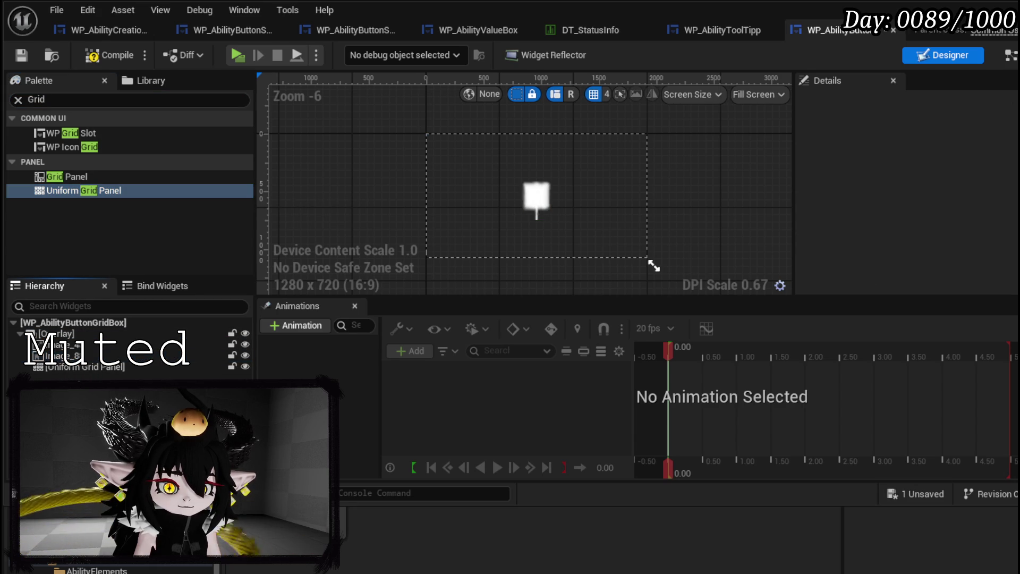
click(109, 55)
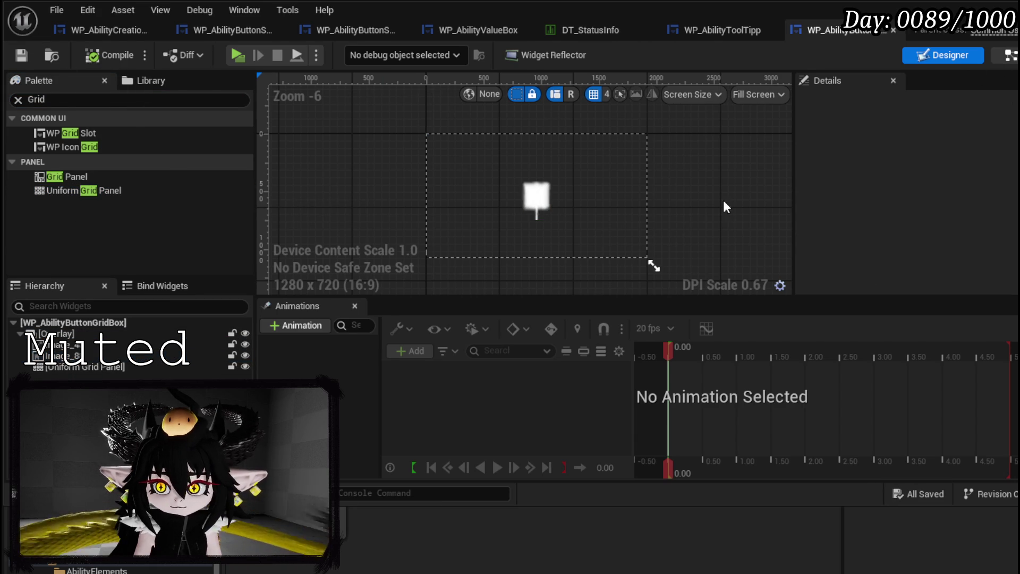
click(1009, 55)
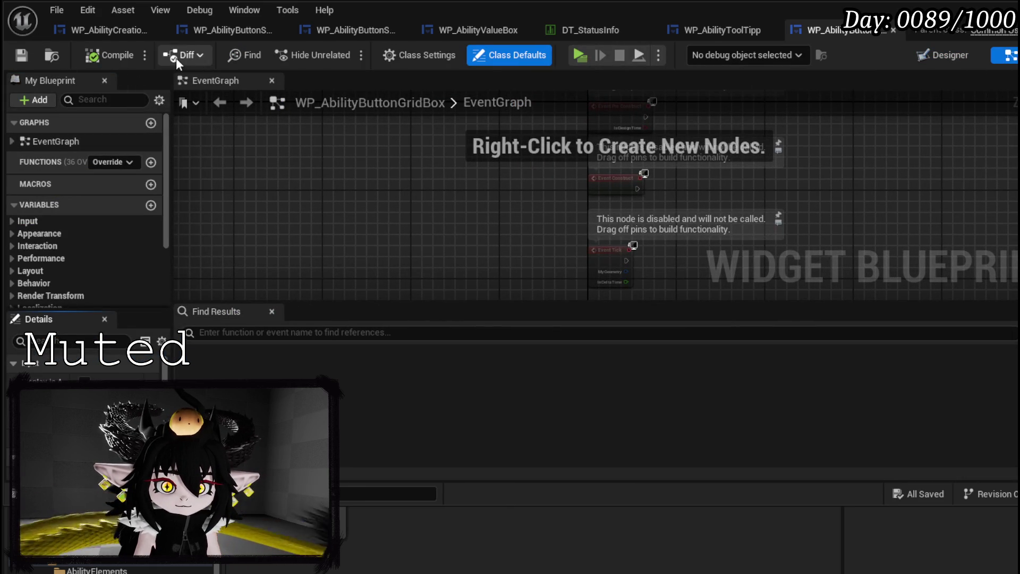
Review the ButtonBus graph and its BuildButtonBar function for reference
click(206, 36)
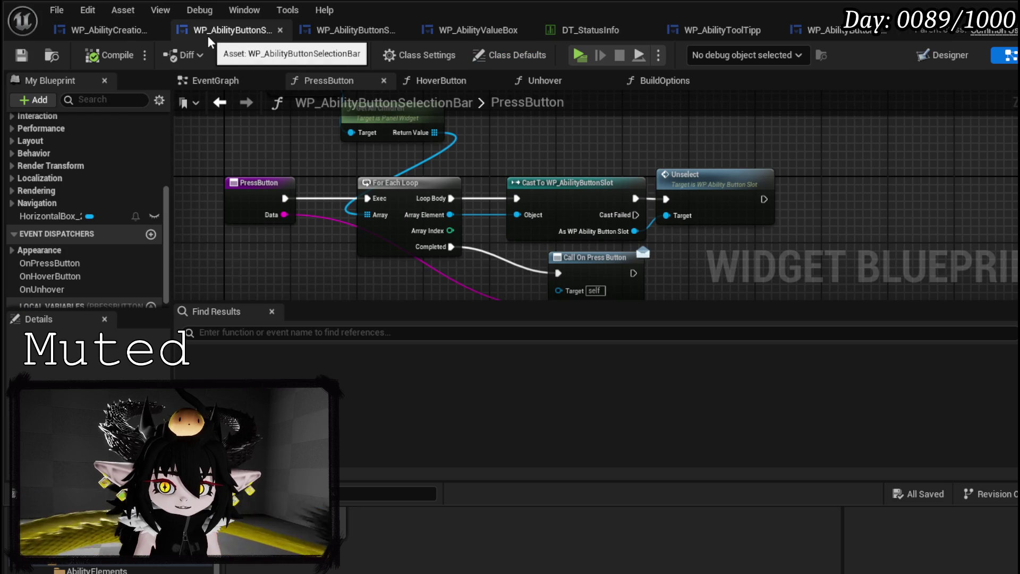
click(96, 30)
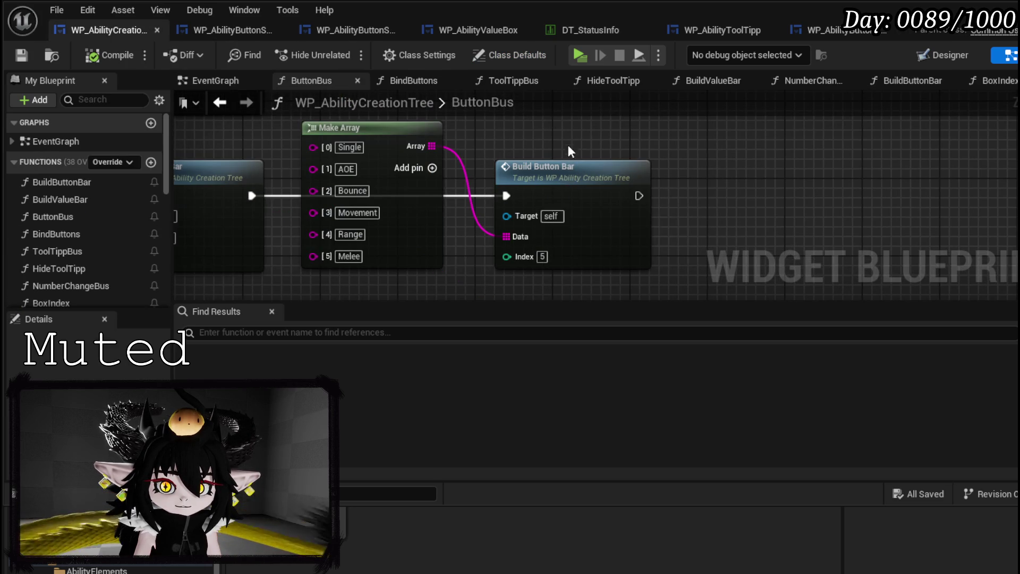
drag(569, 144, 744, 179)
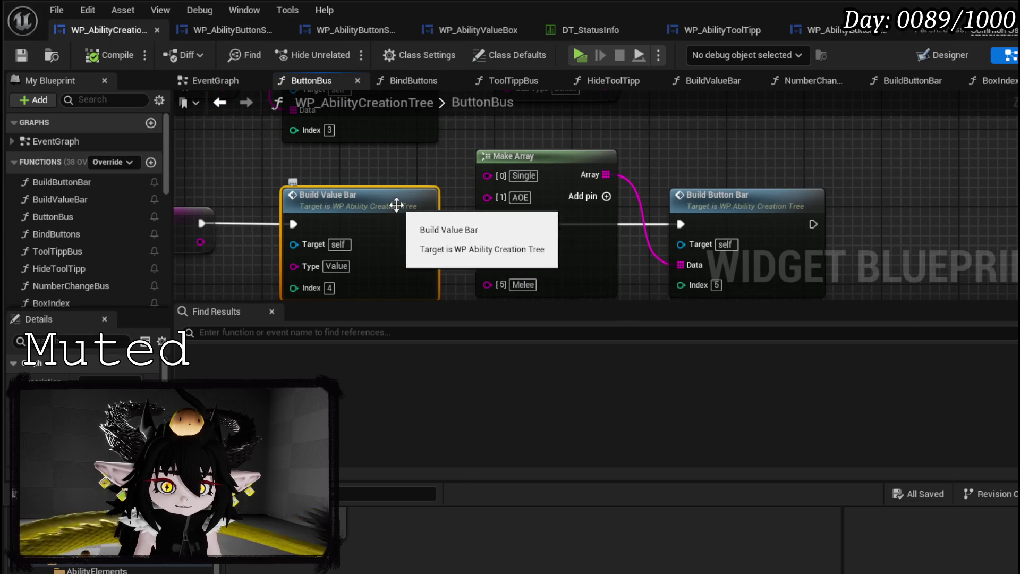
double_click(734, 223)
scroll(526, 223, up, 4)
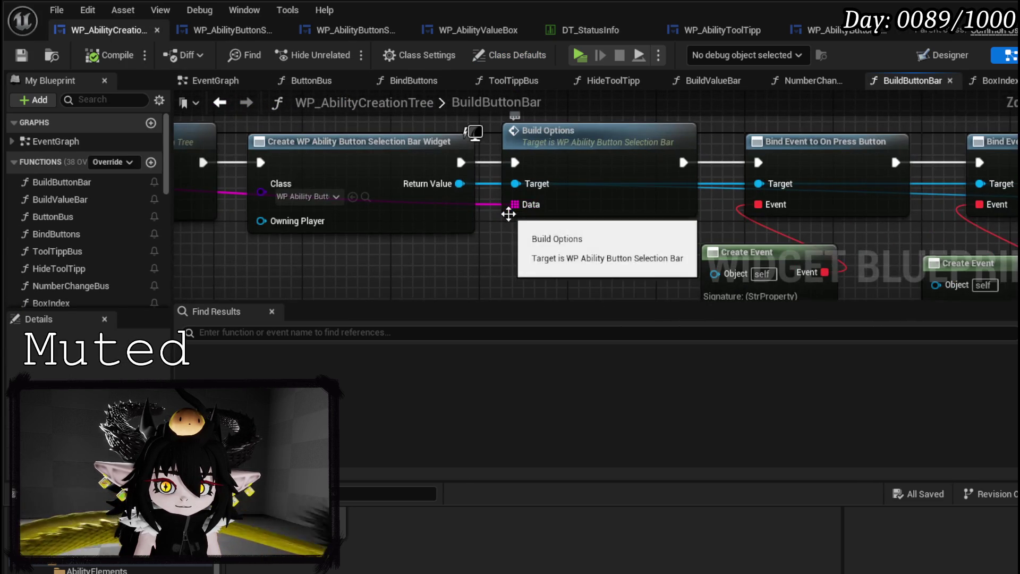
Add a BuildOptions function to the grid box blueprint and compile it
click(822, 35)
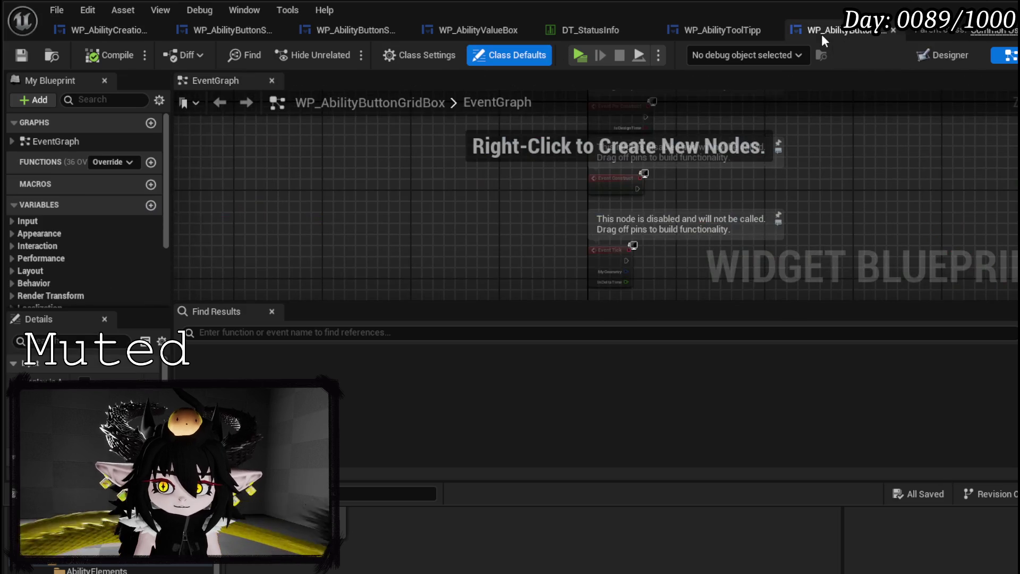
click(151, 162)
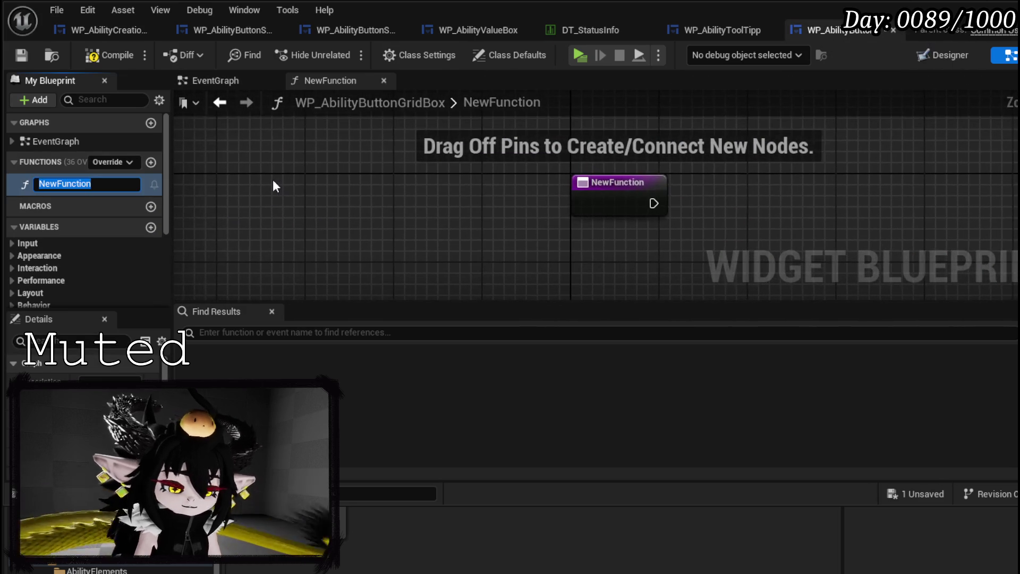
text(BuildO)
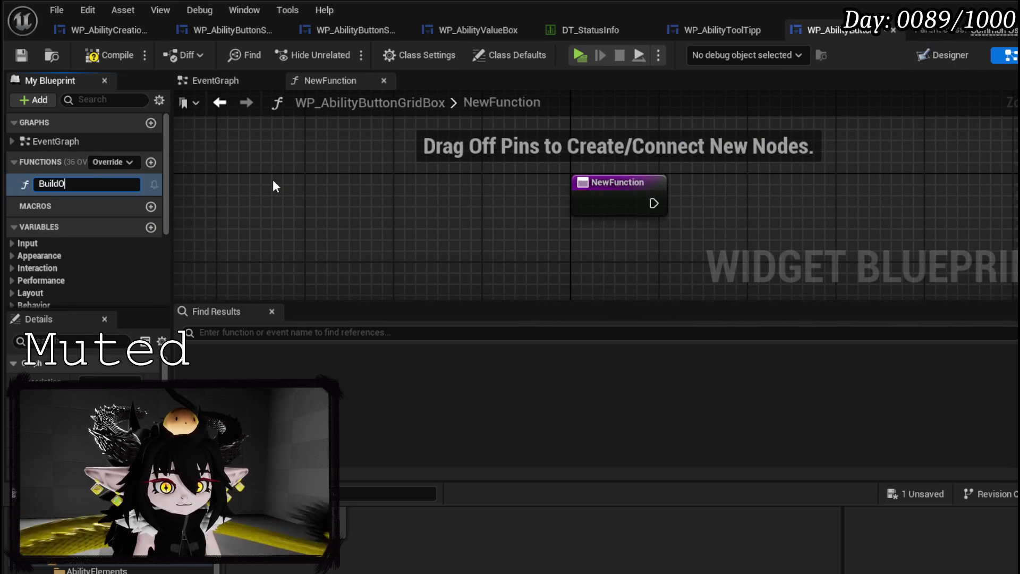
text(ptions)
key(Return)
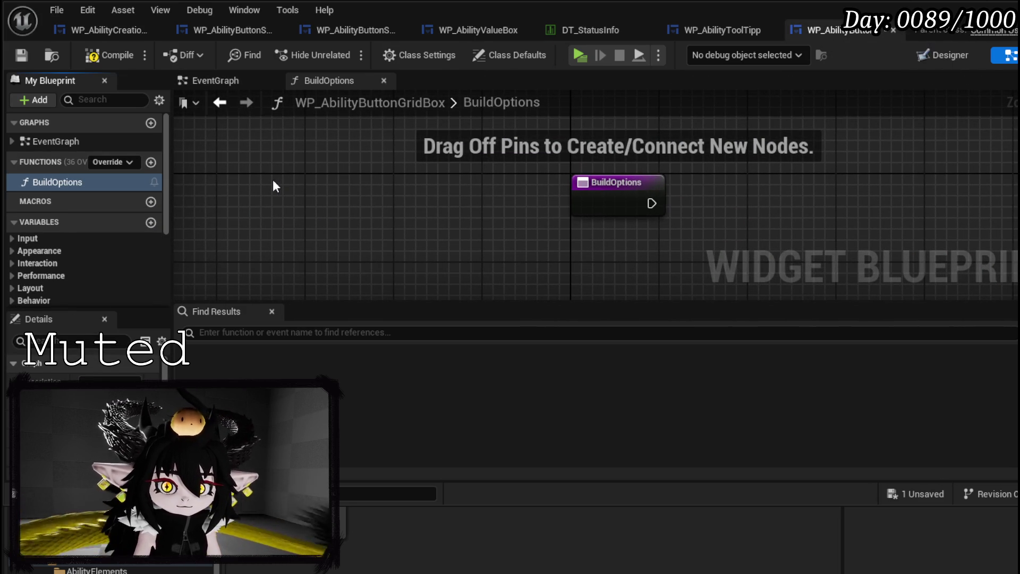
click(115, 53)
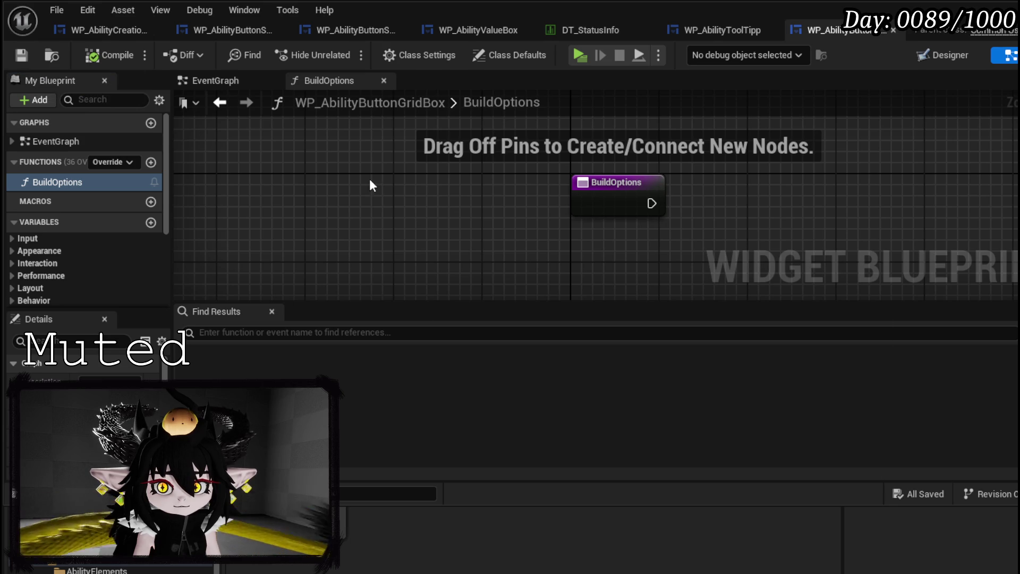
Open the selection bar widget's BuildOptions graph
click(228, 31)
scroll(26, 156, up, 5)
scroll(50, 153, up, 1)
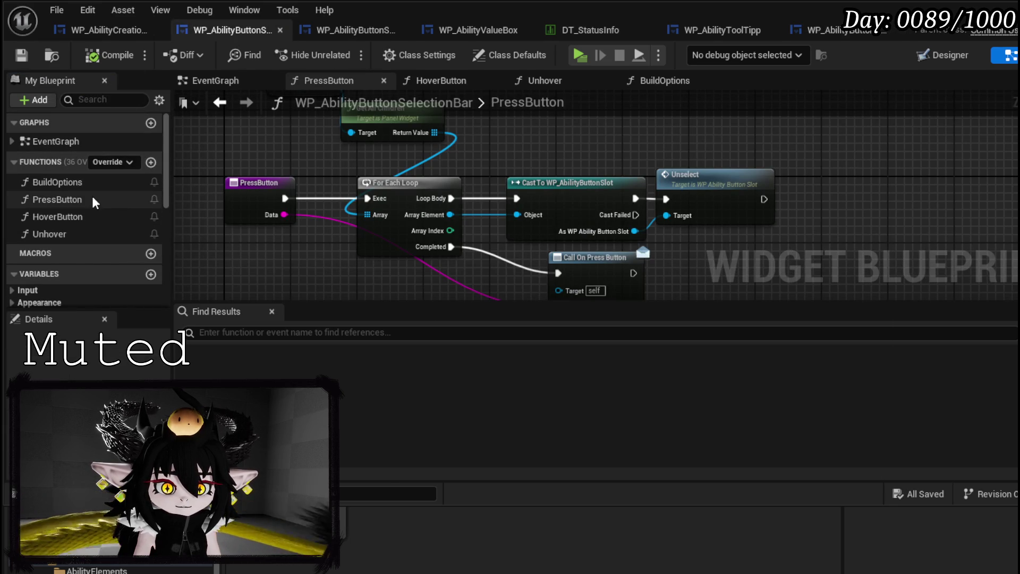
double_click(58, 183)
Copy the slot-creation and bind nodes into the grid box's BuildOptions, deleting Horizontal Box 20 and Add Child
scroll(470, 168, down, 3)
drag(326, 142, 404, 188)
mouse_move(486, 224)
mouse_down()
mouse_move(662, 291)
mouse_move(696, 215)
mouse_up()
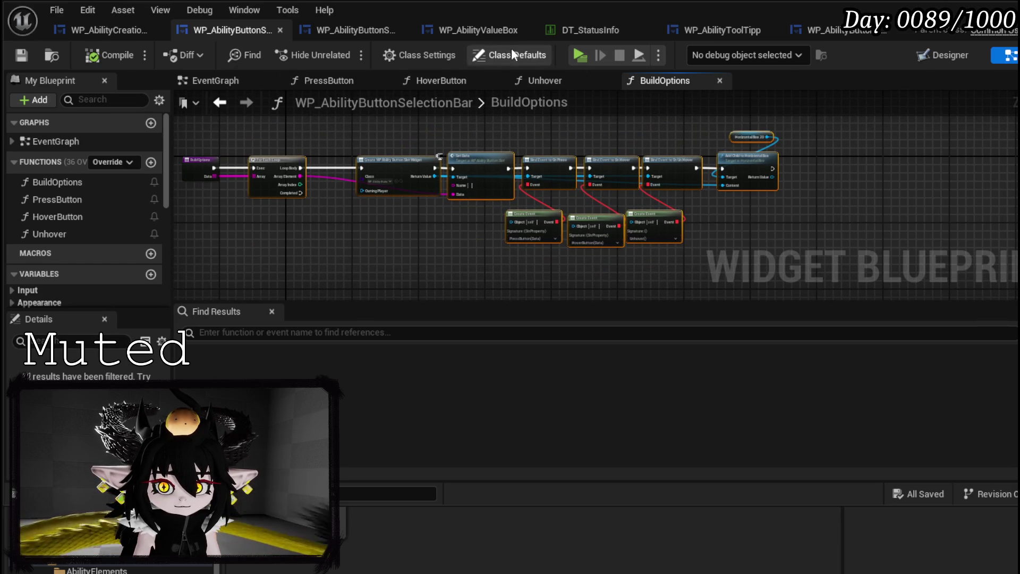
click(375, 29)
mouse_move(834, 31)
mouse_down()
mouse_move(503, 31)
mouse_move(412, 42)
mouse_move(351, 31)
mouse_up()
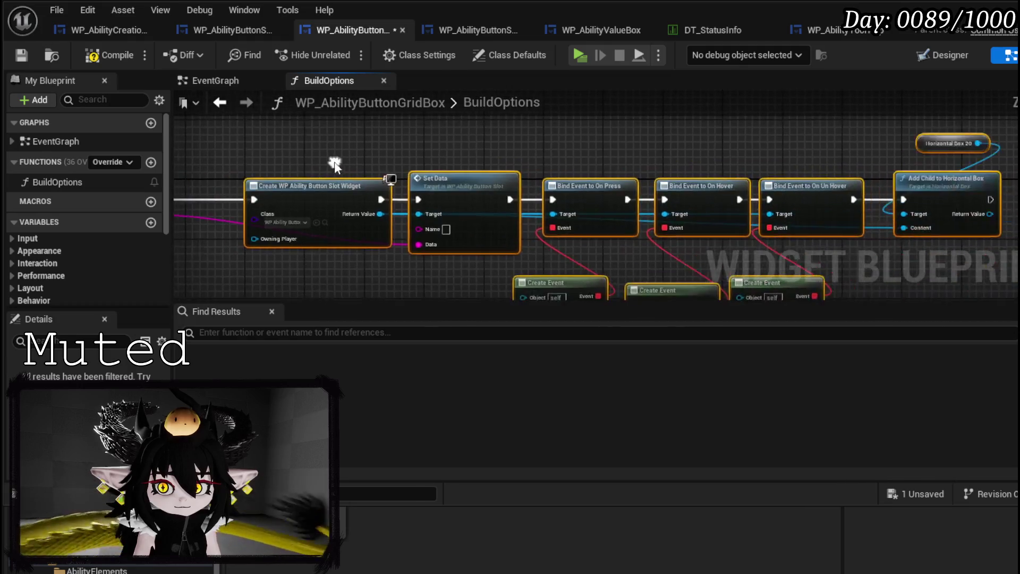
click(617, 155)
drag(617, 155, 273, 177)
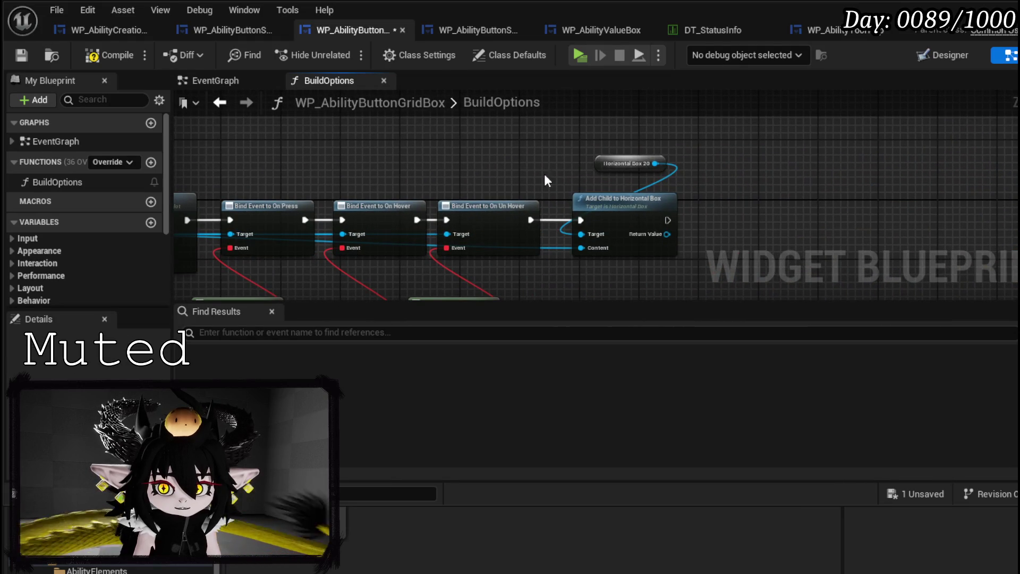
key(Delete)
Return to the Designer and select the Uniform Grid Panel
scroll(72, 164, down, 5)
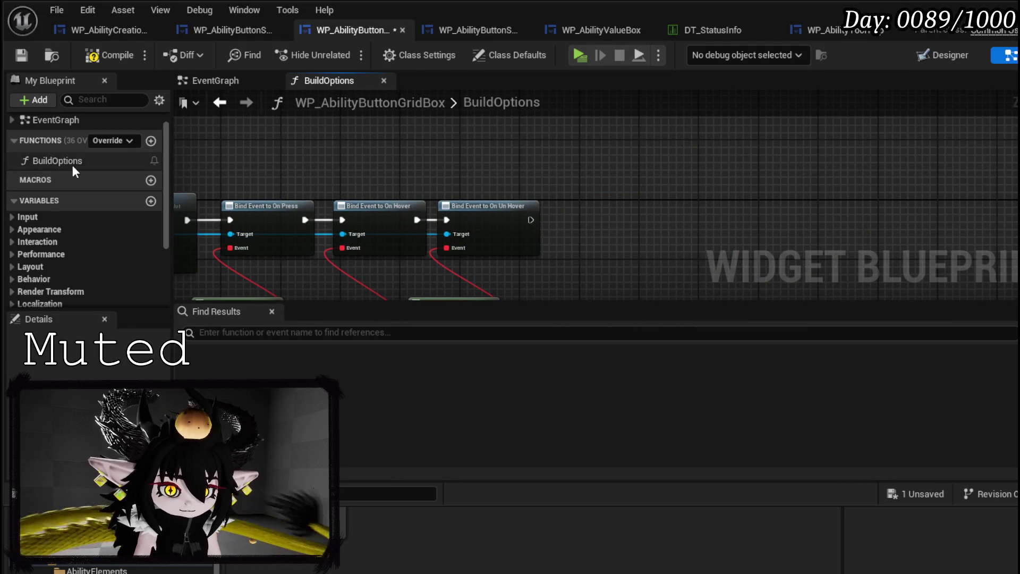
click(956, 53)
click(106, 366)
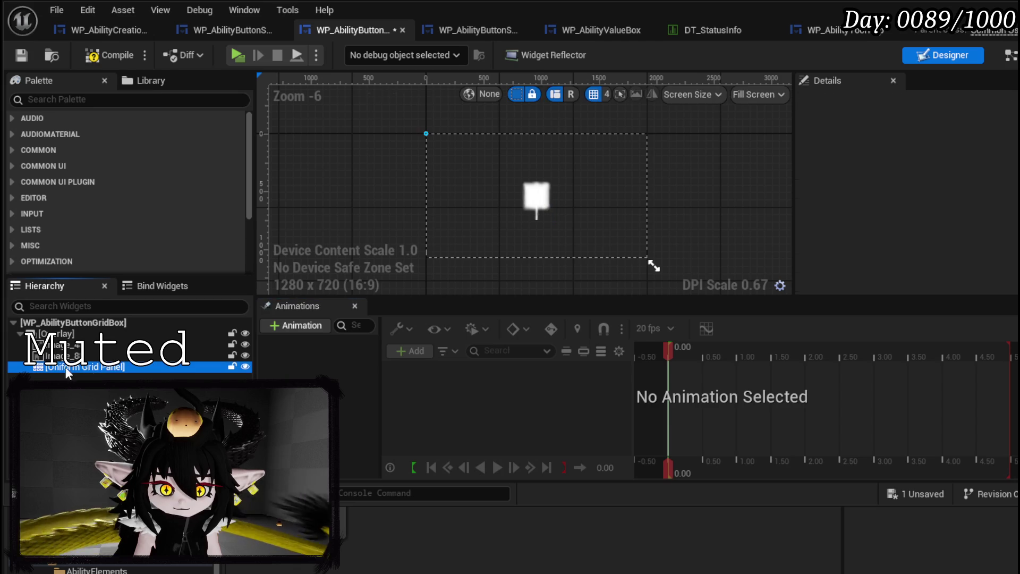
Make the Uniform Grid Panel a variable, compile, and locate the erroring PressButton Create Event node
click(961, 103)
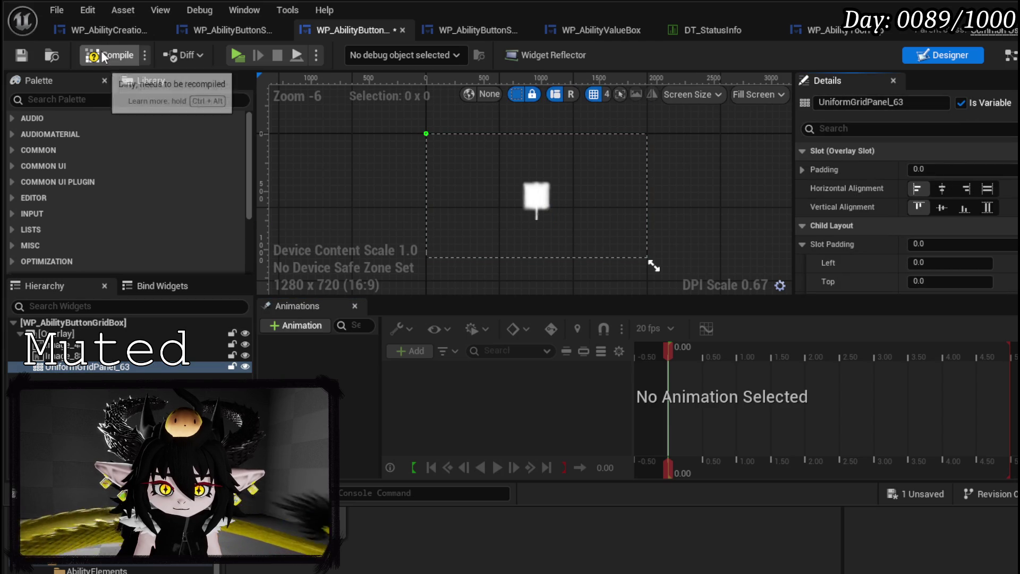
click(28, 58)
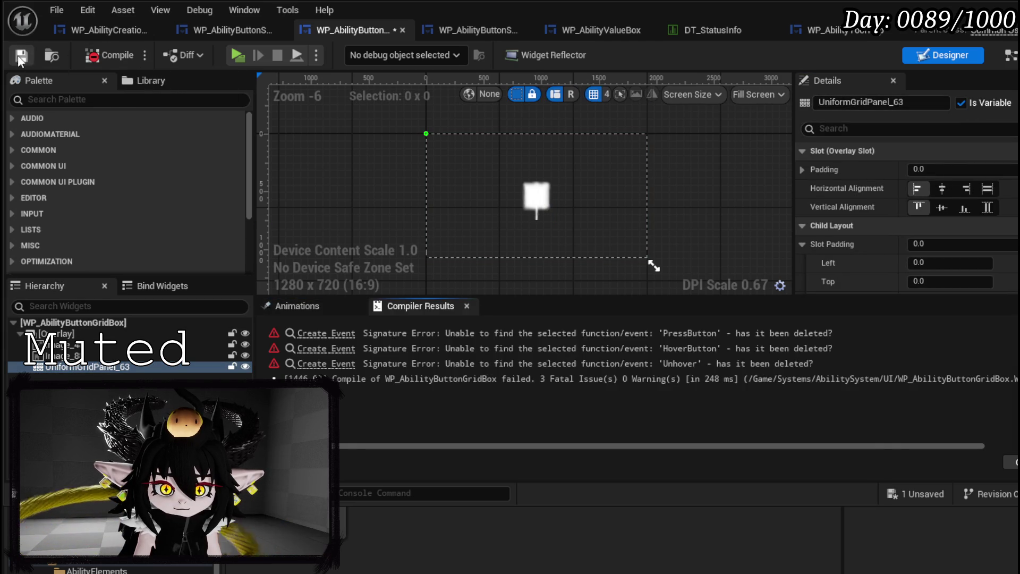
click(348, 336)
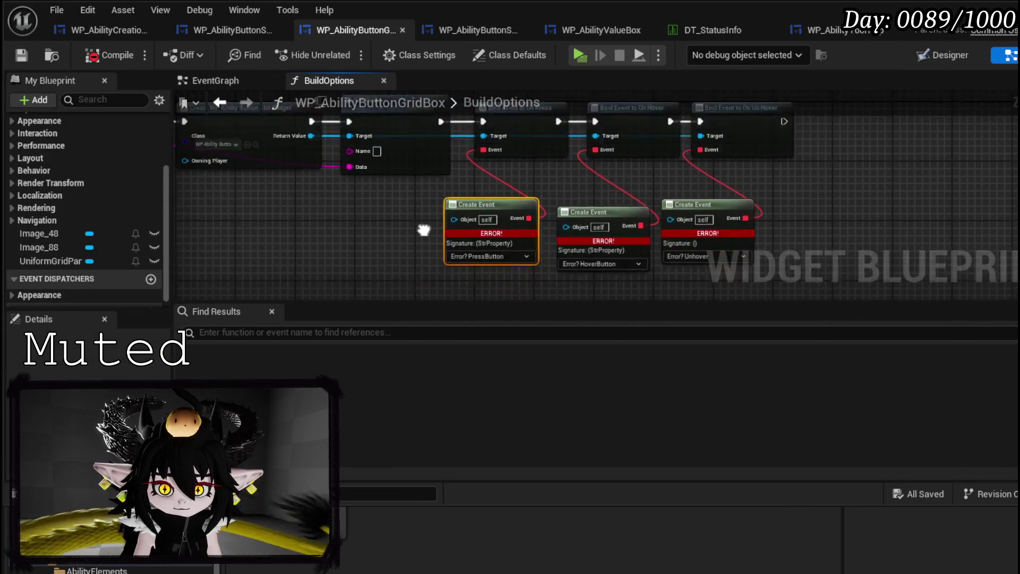
mouse_move(424, 199)
mouse_down()
mouse_move(594, 252)
mouse_move(548, 270)
mouse_up()
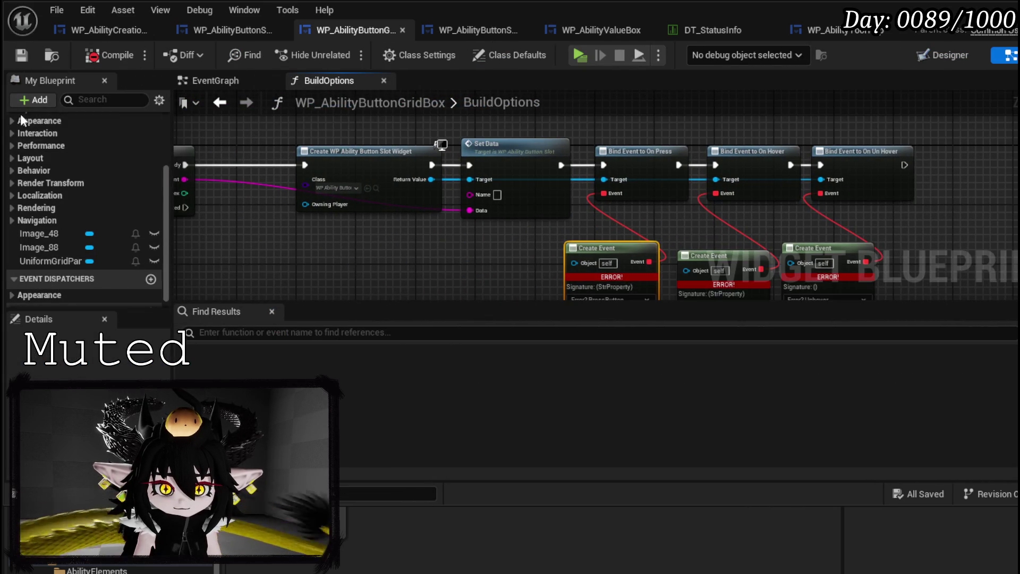
scroll(20, 114, up, 3)
Create a matching function from the Create Event node and rename it PressButton
click(439, 214)
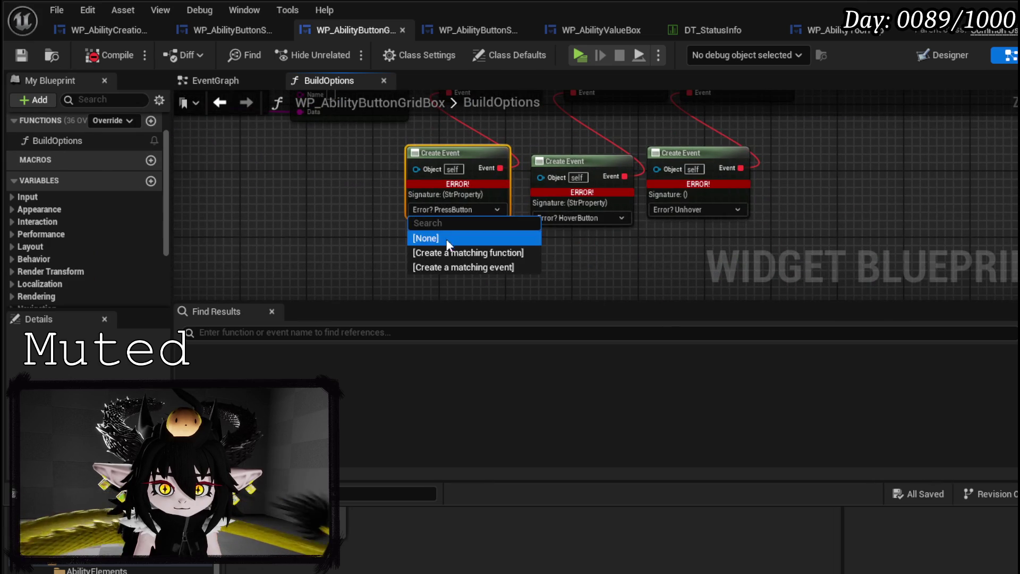
click(445, 252)
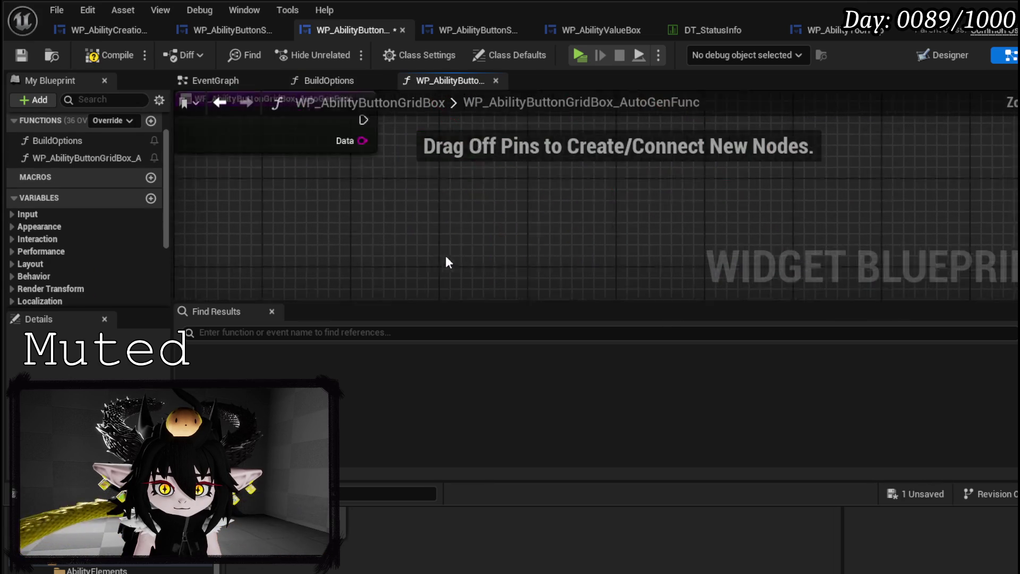
right_click(67, 156)
click(112, 212)
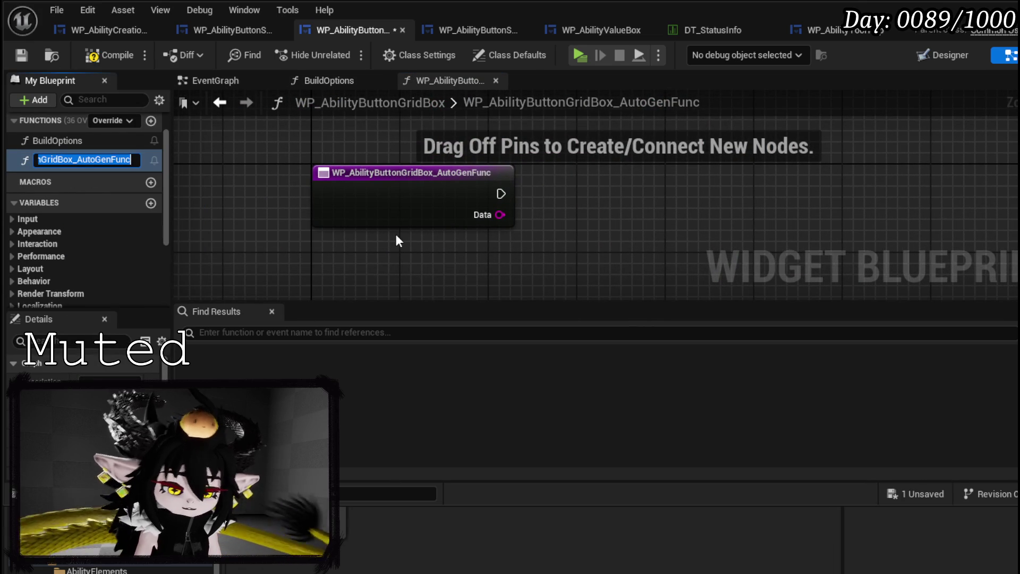
text(PressButton)
key(Return)
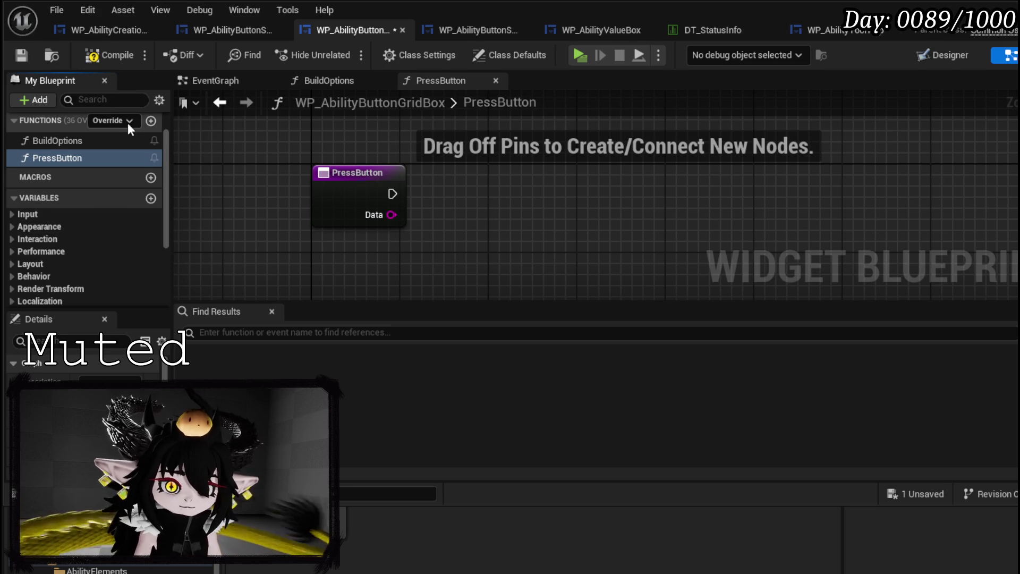
Add HoverButton and UnHover functions, compile, and open the BuildOptions graph
click(150, 121)
text(HoverButto)
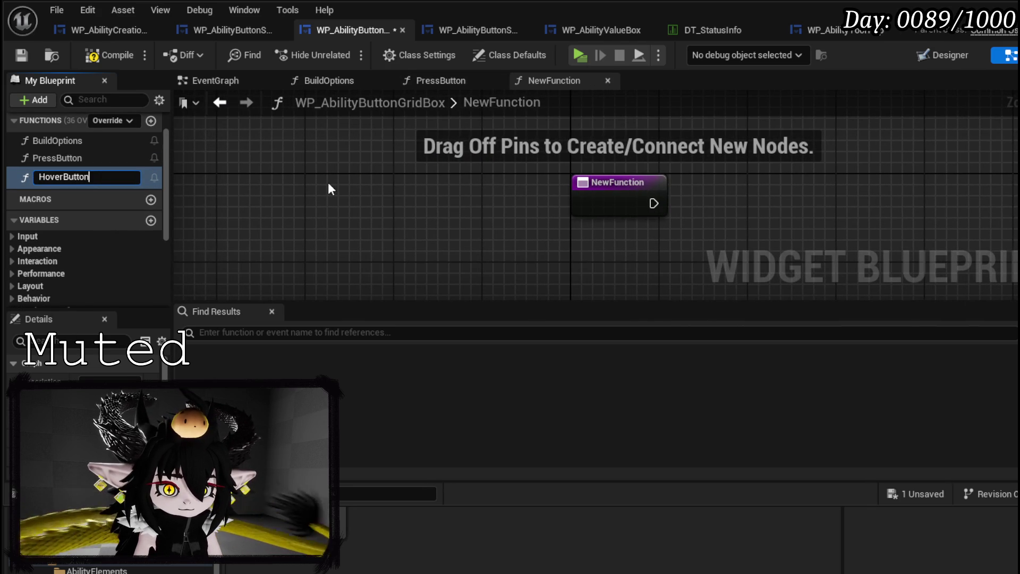
text(n)
key(Return)
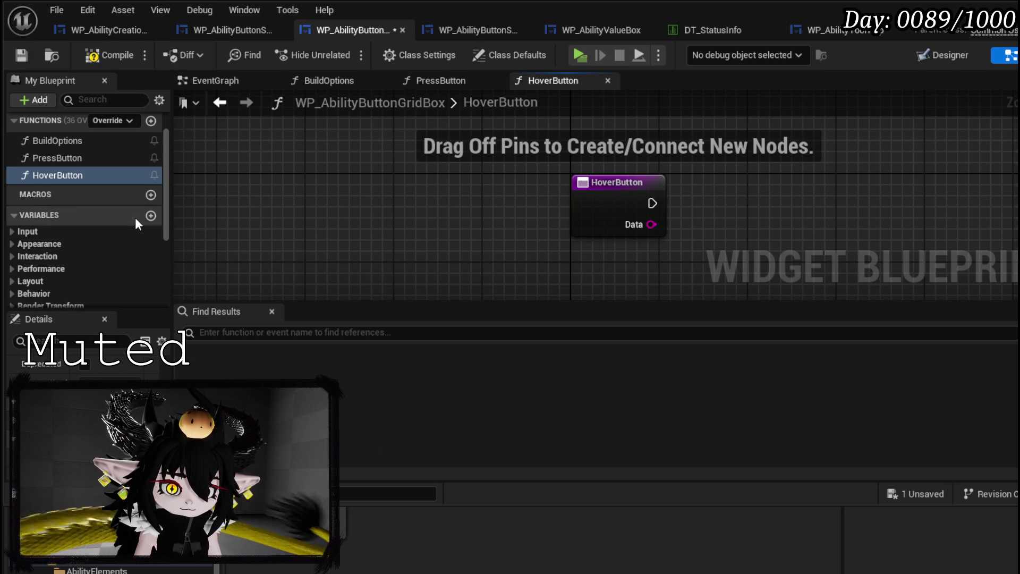
scroll(135, 220, up, 2)
click(151, 162)
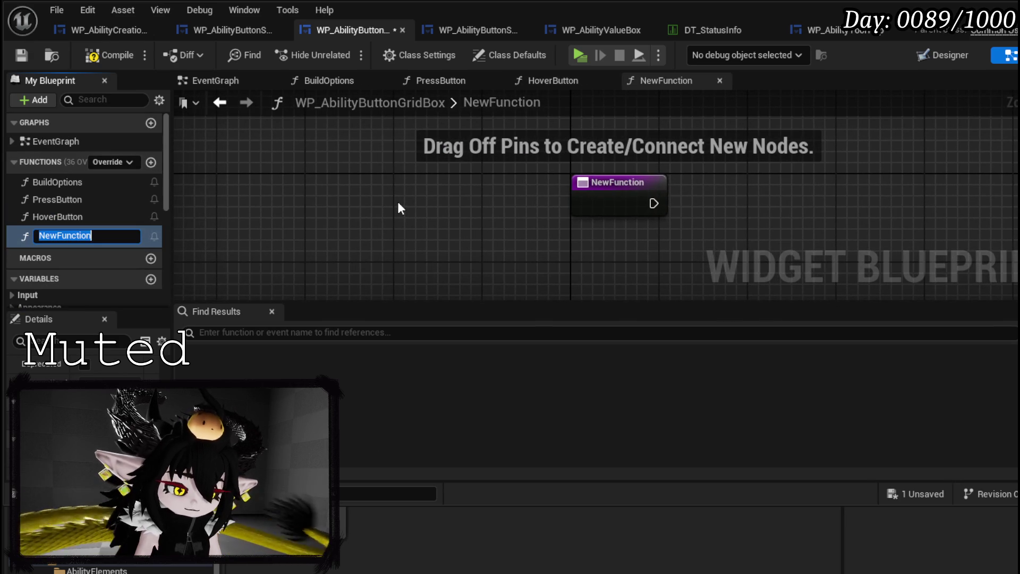
text(UnHover)
key(Return)
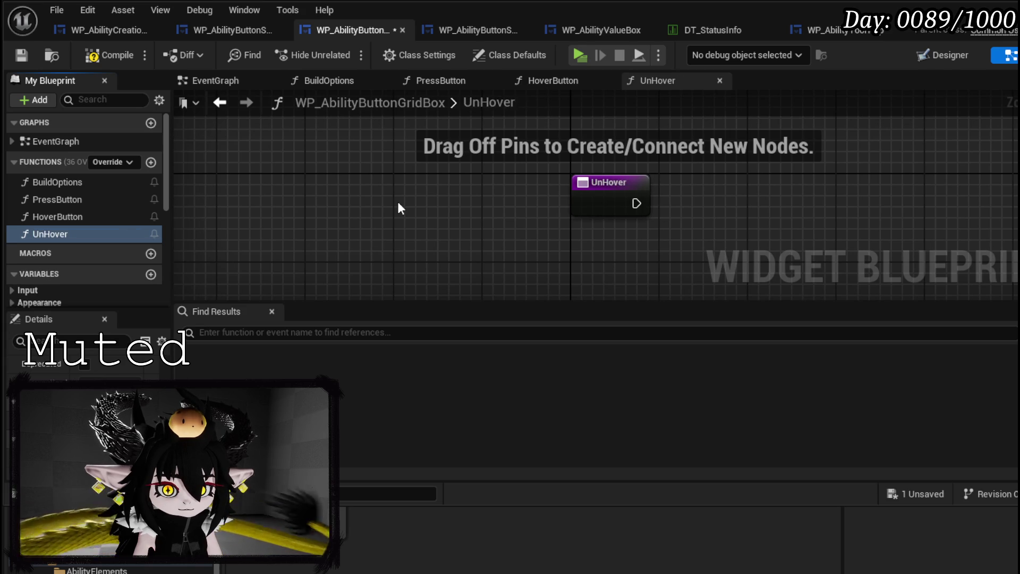
click(109, 55)
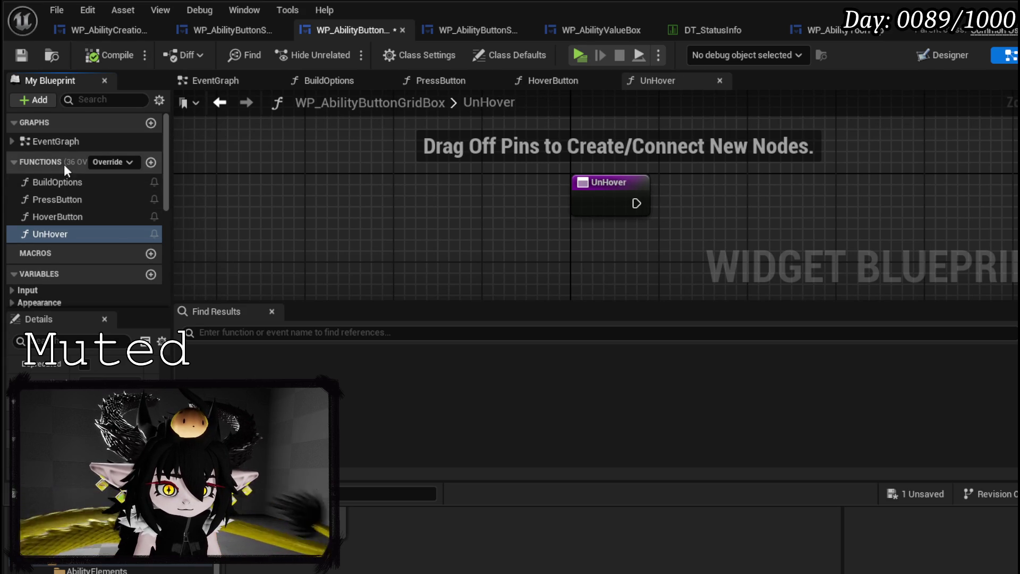
double_click(59, 183)
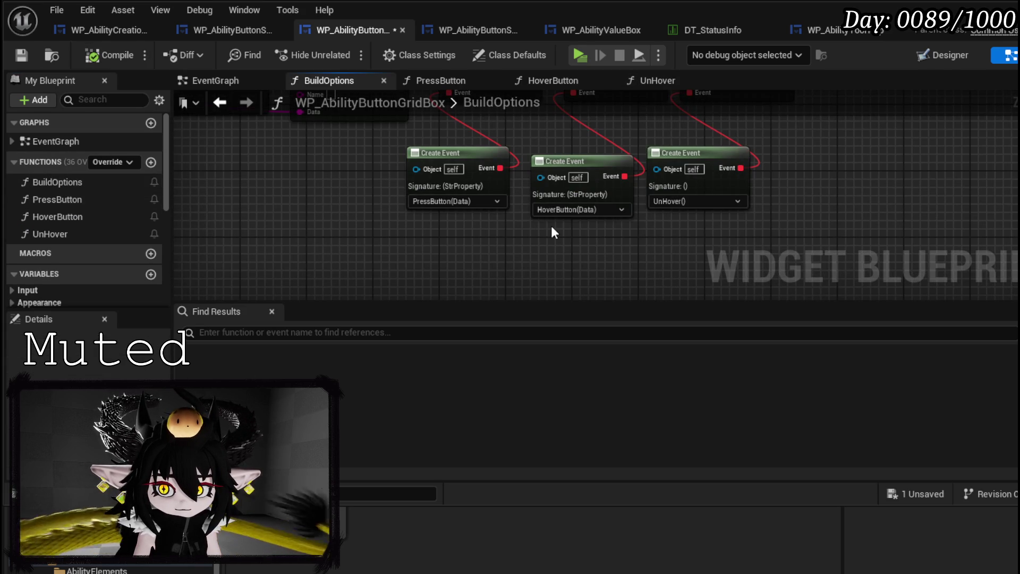
Place a UniformGridPanel reference and an Add Child to Uniform Grid node after the On Un Hover binding
mouse_move(550, 225)
mouse_down()
mouse_move(516, 239)
mouse_move(228, 256)
mouse_up()
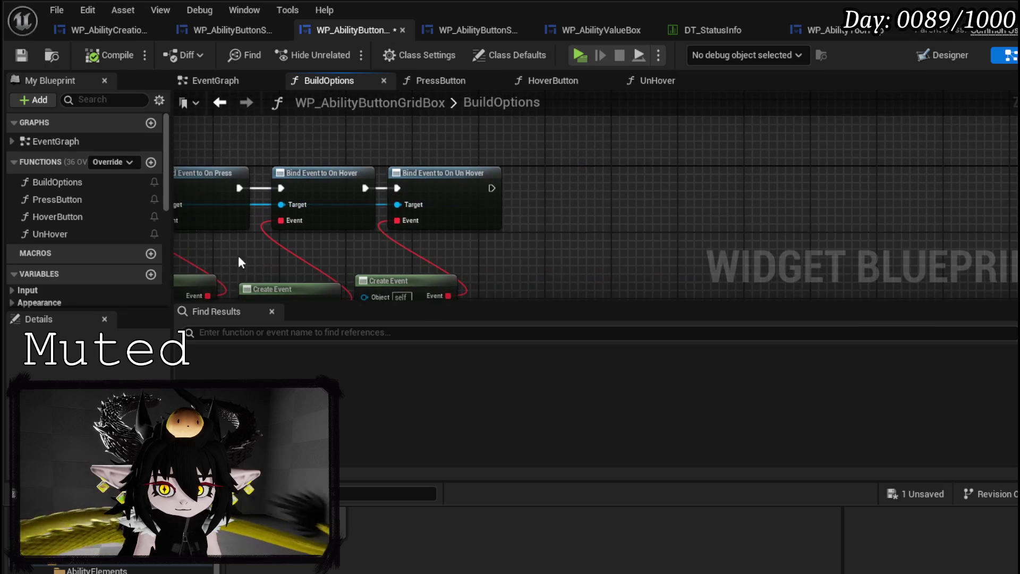
scroll(109, 220, down, 5)
mouse_move(53, 247)
mouse_down()
mouse_move(486, 129)
mouse_move(512, 137)
mouse_move(53, 225)
mouse_move(295, 204)
mouse_move(374, 184)
mouse_move(366, 162)
mouse_move(440, 183)
mouse_up()
text(add)
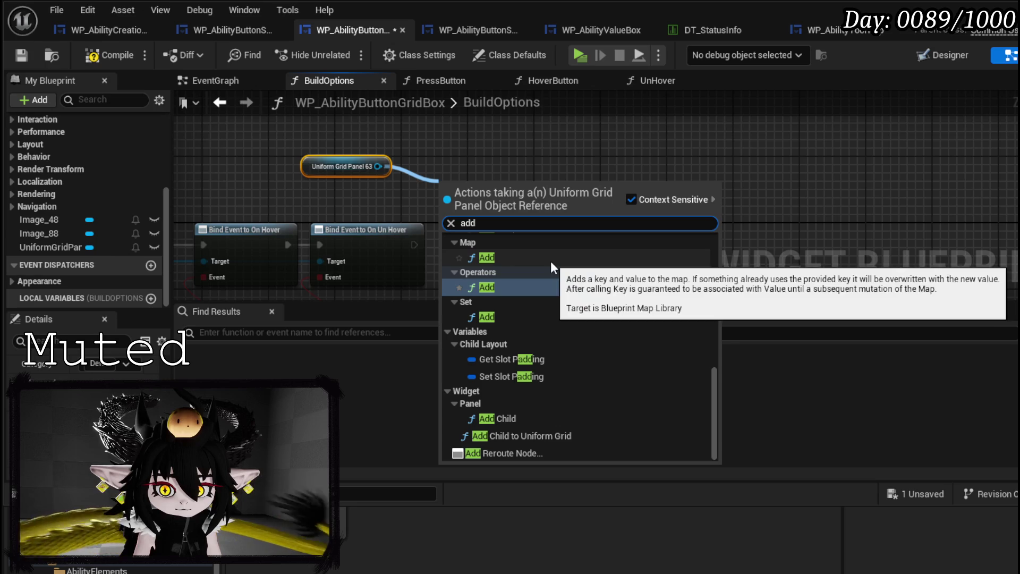
click(530, 433)
drag(494, 221, 553, 264)
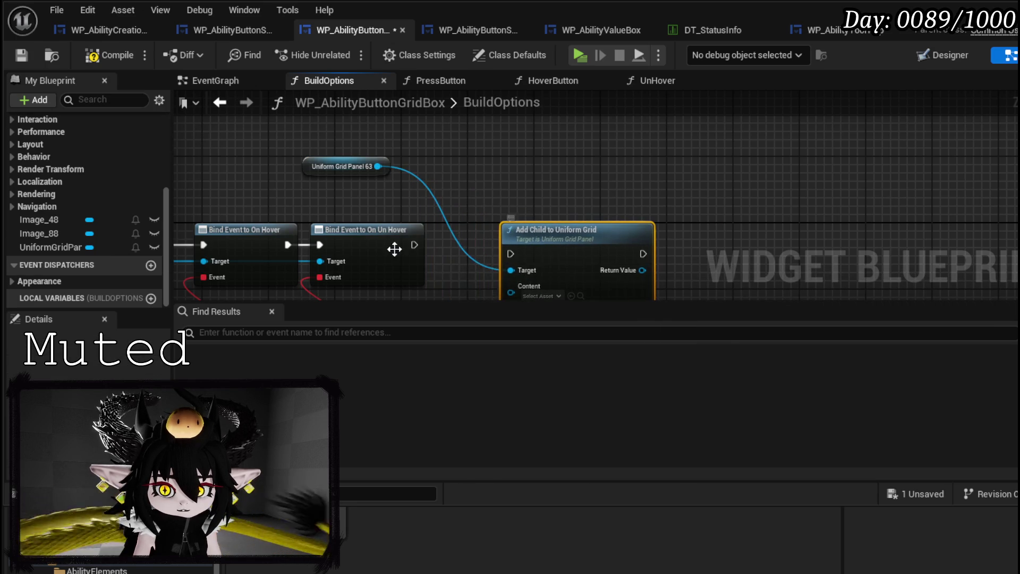
drag(415, 245, 511, 254)
mouse_move(338, 206)
mouse_down()
mouse_move(540, 157)
mouse_move(335, 215)
mouse_move(1010, 246)
mouse_move(493, 177)
mouse_move(544, 182)
mouse_move(491, 186)
mouse_up()
Promote the In Row and In Column inputs to variables and compile
right_click(484, 210)
click(526, 256)
right_click(483, 230)
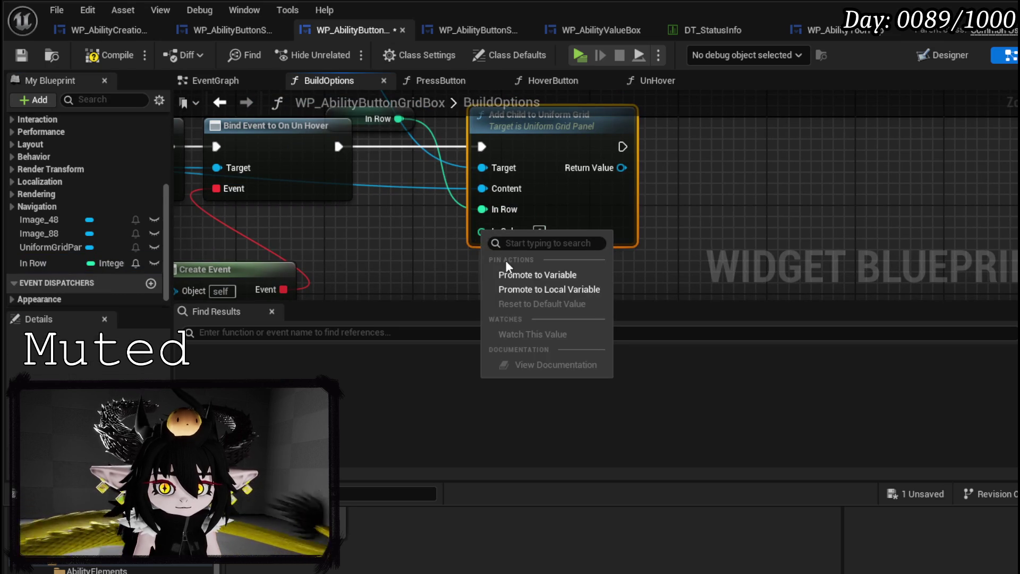
click(523, 277)
key(Return)
mouse_move(366, 154)
mouse_down()
mouse_move(408, 270)
mouse_move(391, 235)
mouse_up()
mouse_move(347, 273)
mouse_down()
mouse_move(357, 258)
mouse_move(338, 132)
mouse_up()
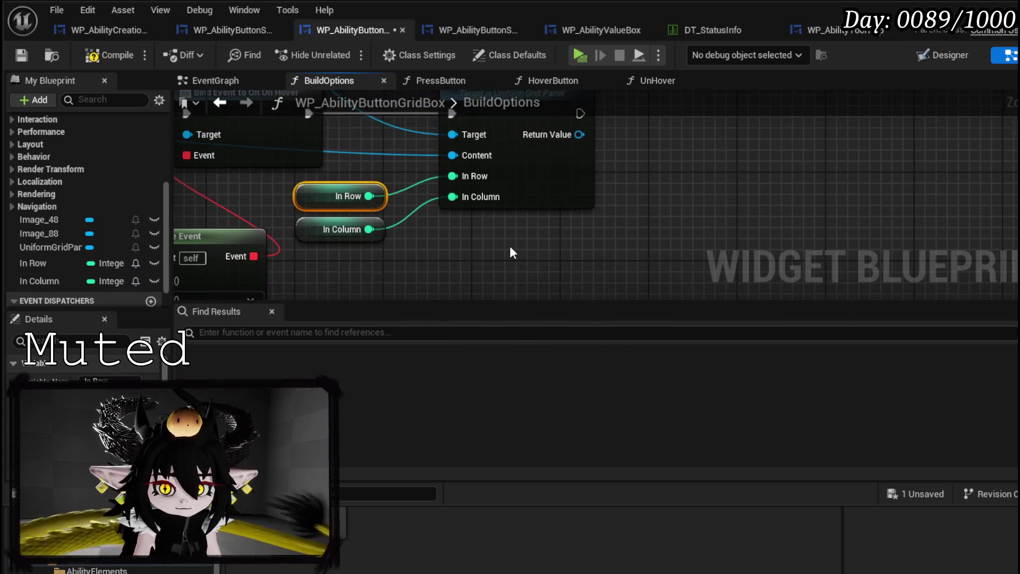
click(21, 53)
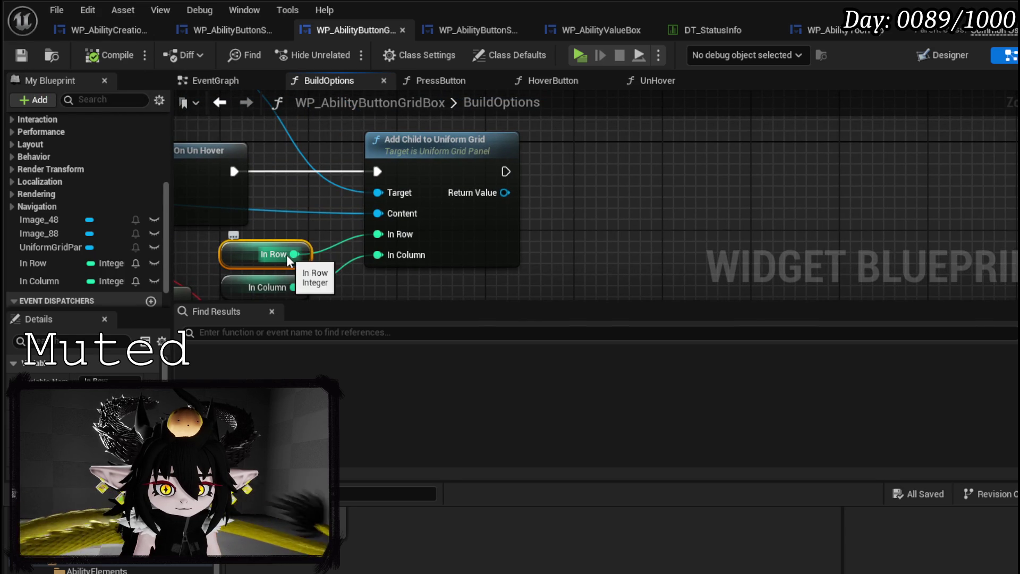
drag(385, 280, 380, 260)
Add an Increment Int on In Column that runs after Add Child
drag(275, 270, 558, 171)
text(increment)
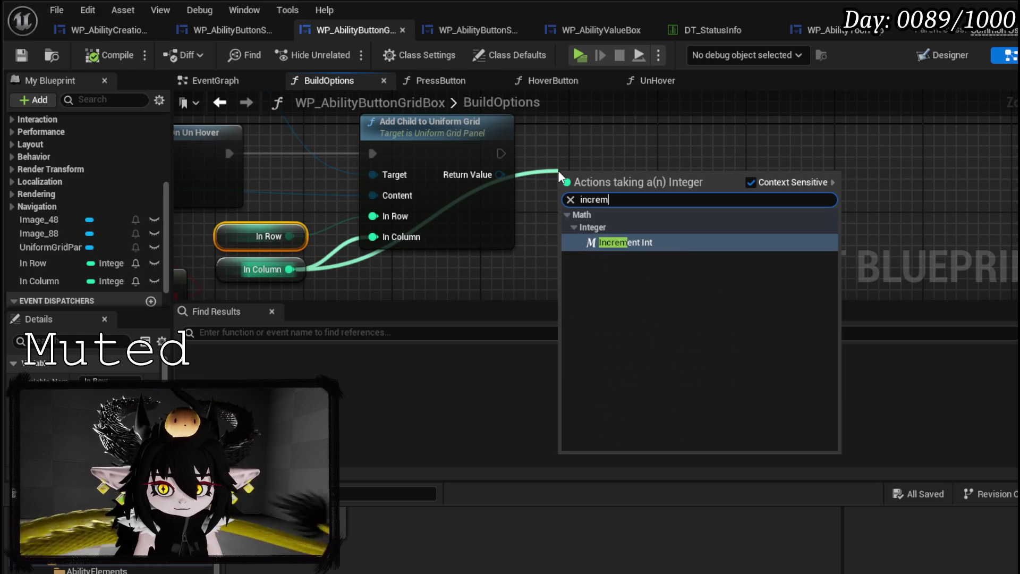
key(Return)
mouse_move(501, 153)
mouse_down()
mouse_move(560, 187)
mouse_move(615, 148)
mouse_move(473, 226)
mouse_move(702, 203)
mouse_move(520, 205)
mouse_move(663, 210)
mouse_up()
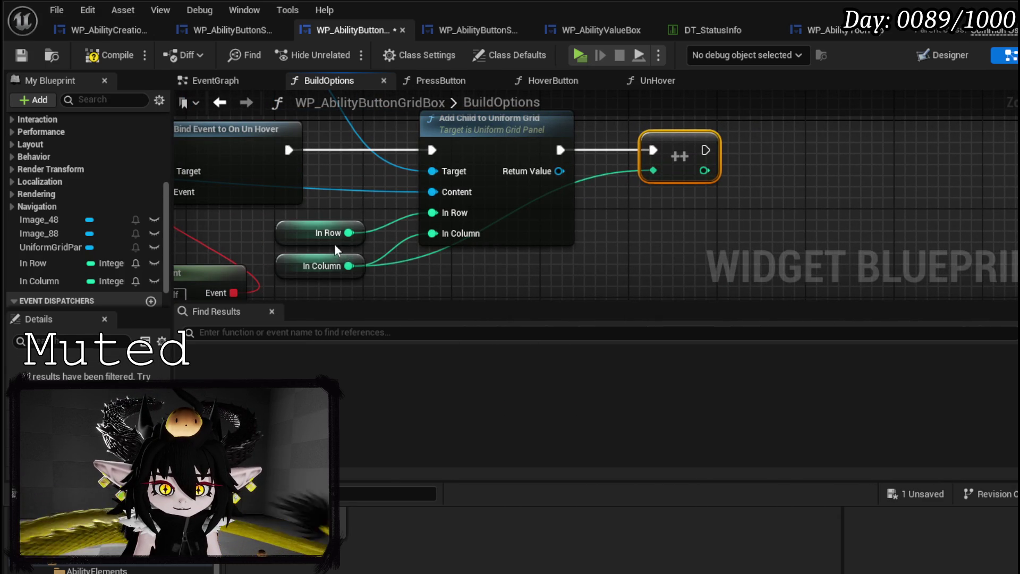
mouse_move(582, 169)
mouse_down()
mouse_move(596, 175)
mouse_move(530, 166)
mouse_move(554, 196)
mouse_move(589, 193)
mouse_up()
mouse_move(299, 280)
mouse_down()
mouse_move(452, 264)
mouse_move(403, 266)
mouse_move(259, 237)
mouse_move(53, 263)
mouse_move(452, 245)
mouse_move(751, 148)
mouse_up()
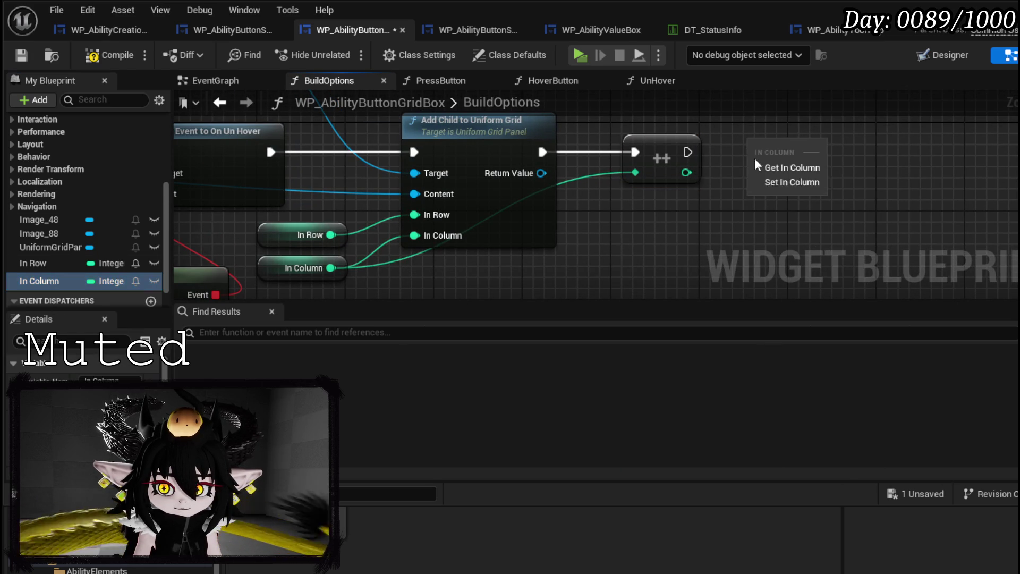
Store the incremented value with SET In Column and follow it with a Branch
click(802, 186)
drag(687, 154, 758, 152)
drag(686, 173, 759, 175)
drag(800, 146, 777, 146)
click(598, 215)
drag(556, 173, 609, 242)
drag(555, 195, 608, 264)
drag(527, 258, 495, 245)
drag(654, 220, 661, 152)
Make the Branch condition In Column >= 4 and delete the unneeded conversion node
drag(555, 194, 559, 249)
text(greater)
click(644, 336)
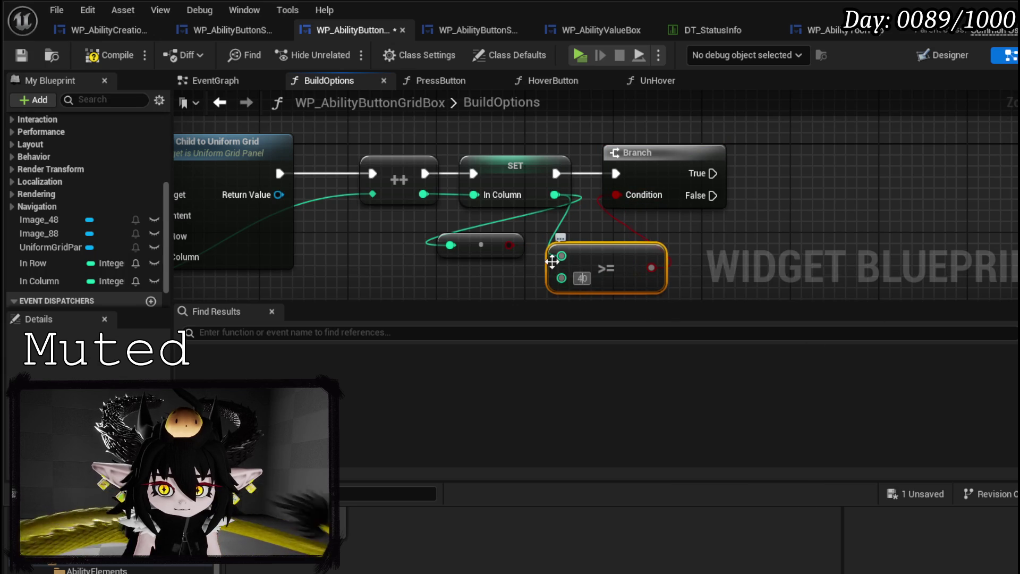
text(4)
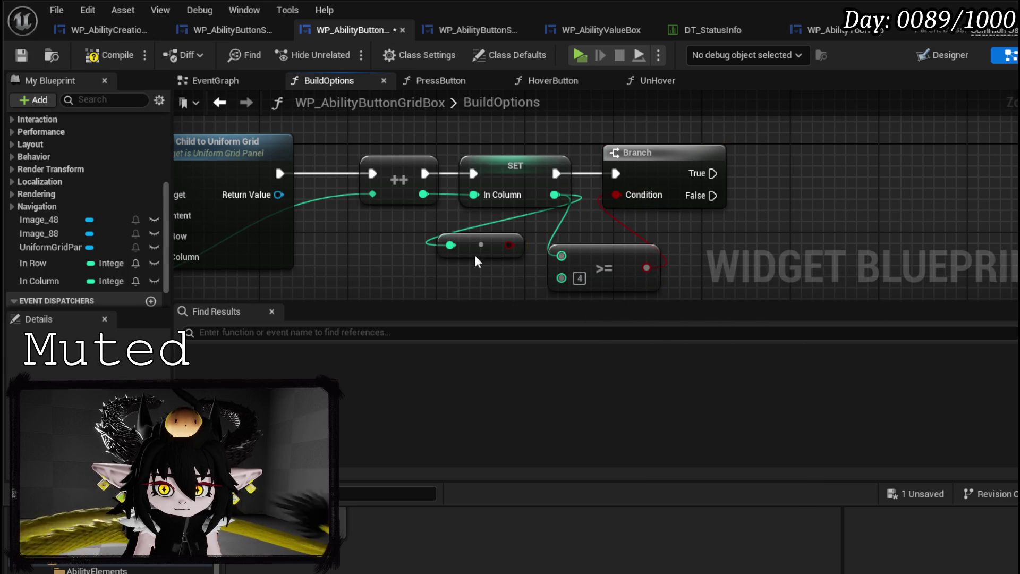
click(467, 247)
key(Delete)
drag(598, 261, 547, 244)
scroll(680, 241, down, 2)
drag(395, 264, 468, 258)
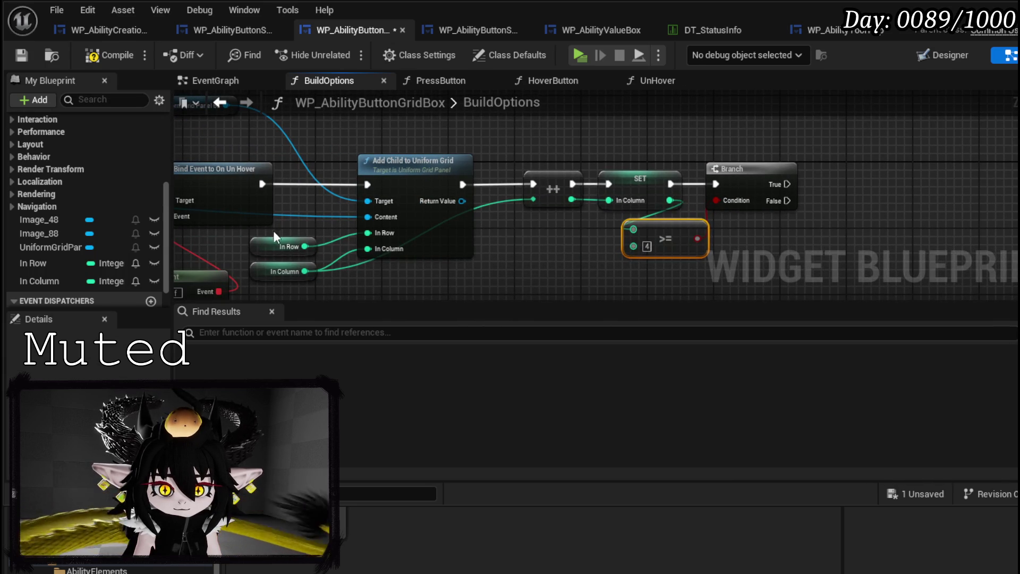
Increment In Row on the Branch's True output using a pasted In Row getter
key(ctrl+c)
drag(712, 264, 492, 290)
key(ctrl+v)
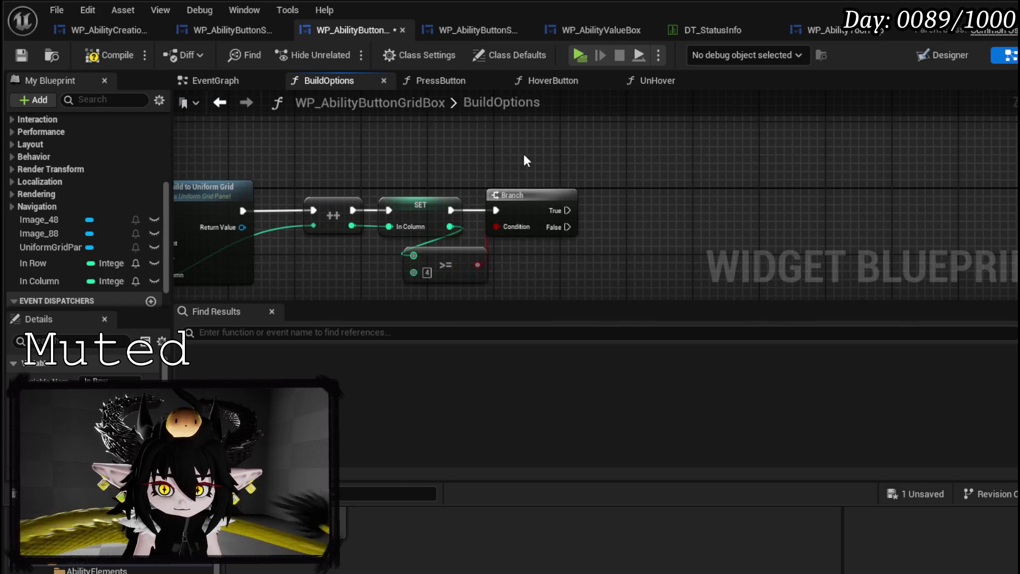
drag(575, 157, 654, 182)
text(incremen)
key(Return)
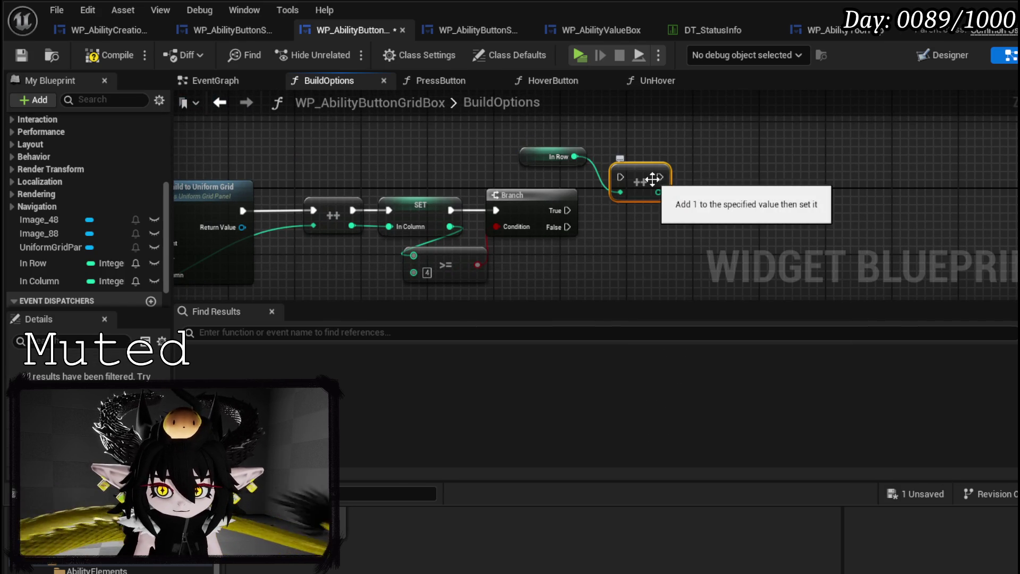
drag(567, 209, 617, 176)
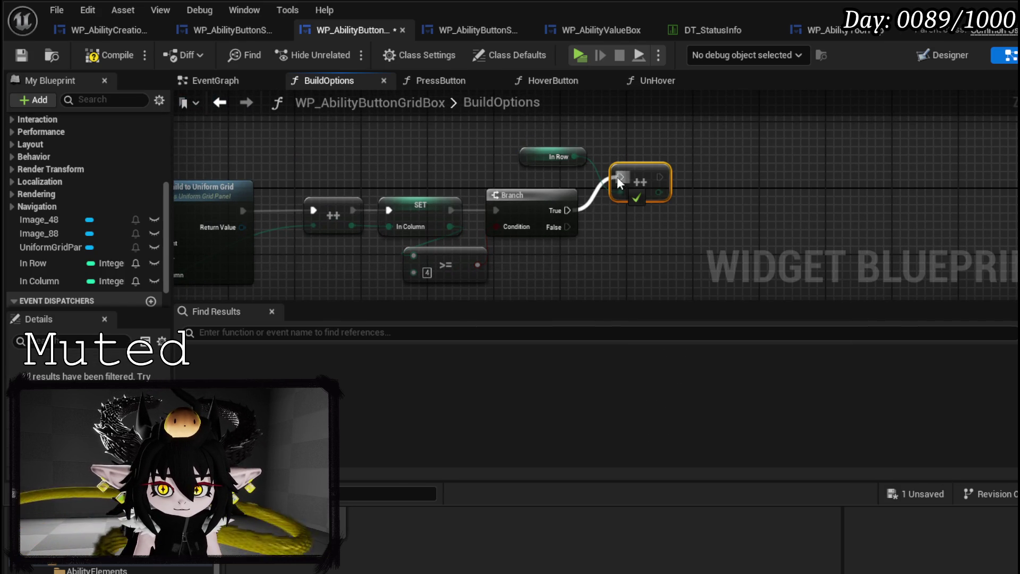
Add SET In Row and SET In Column nodes, chaining In Column after In Row
click(669, 238)
drag(37, 282, 845, 164)
click(875, 208)
mouse_move(80, 263)
mouse_down()
mouse_move(674, 175)
mouse_move(687, 177)
mouse_move(688, 195)
mouse_up()
click(707, 210)
mouse_move(879, 181)
mouse_down()
mouse_move(760, 183)
mouse_move(770, 177)
mouse_up()
Compile and save the blueprint, then switch to WP_AbilityCreationTree
scroll(647, 156, down, 2)
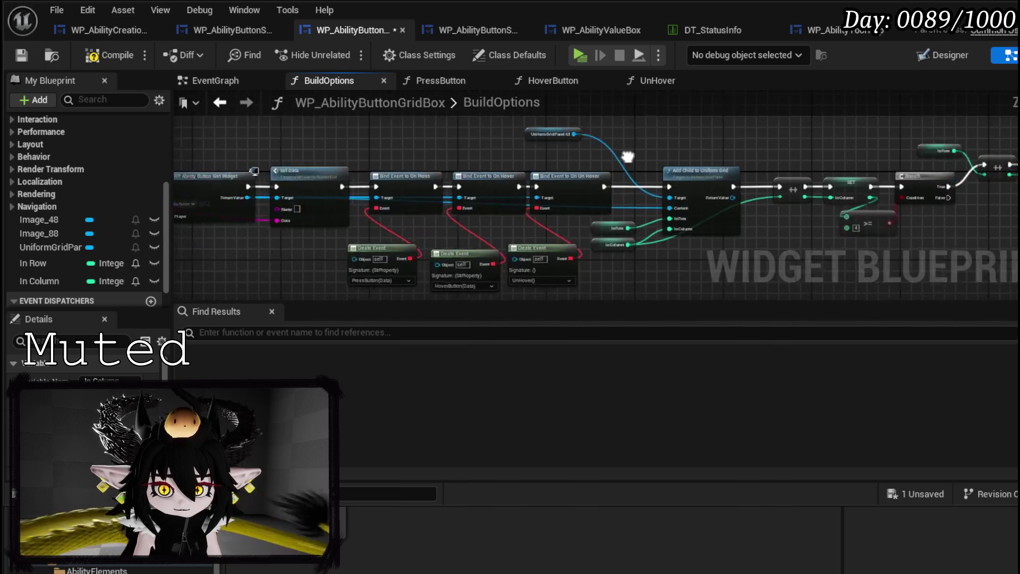
drag(228, 170, 456, 160)
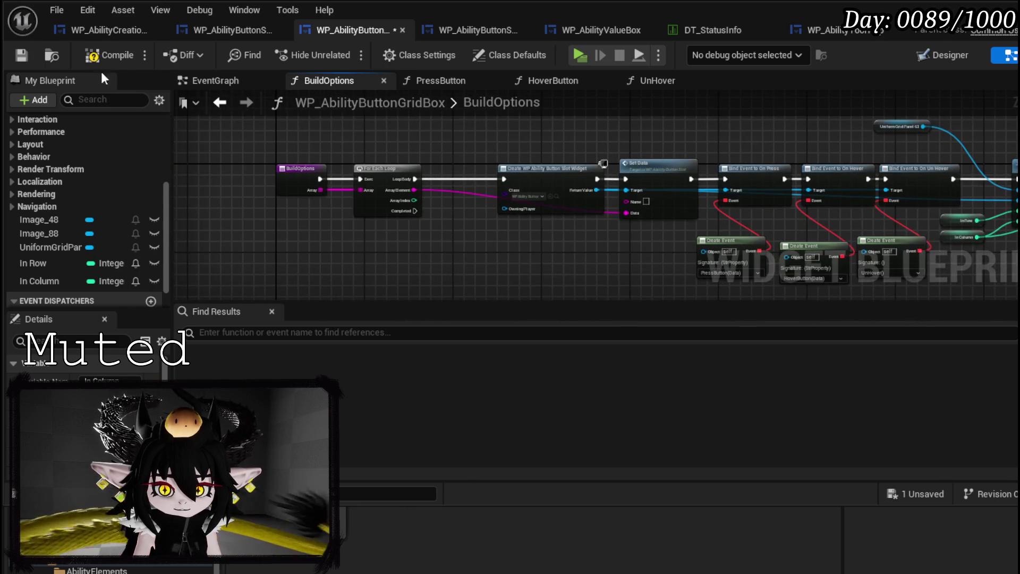
click(14, 57)
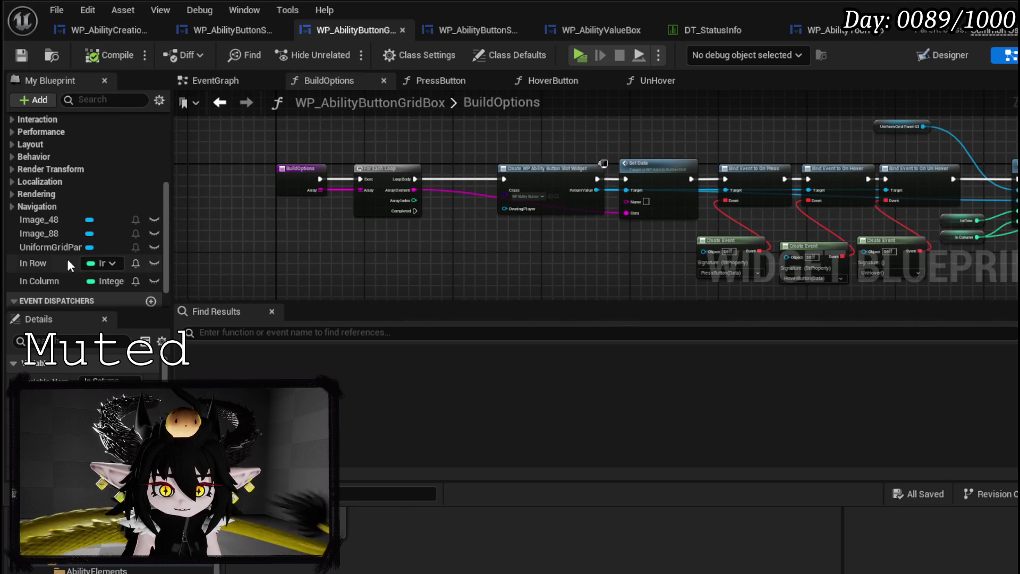
click(70, 264)
scroll(80, 367, down, 5)
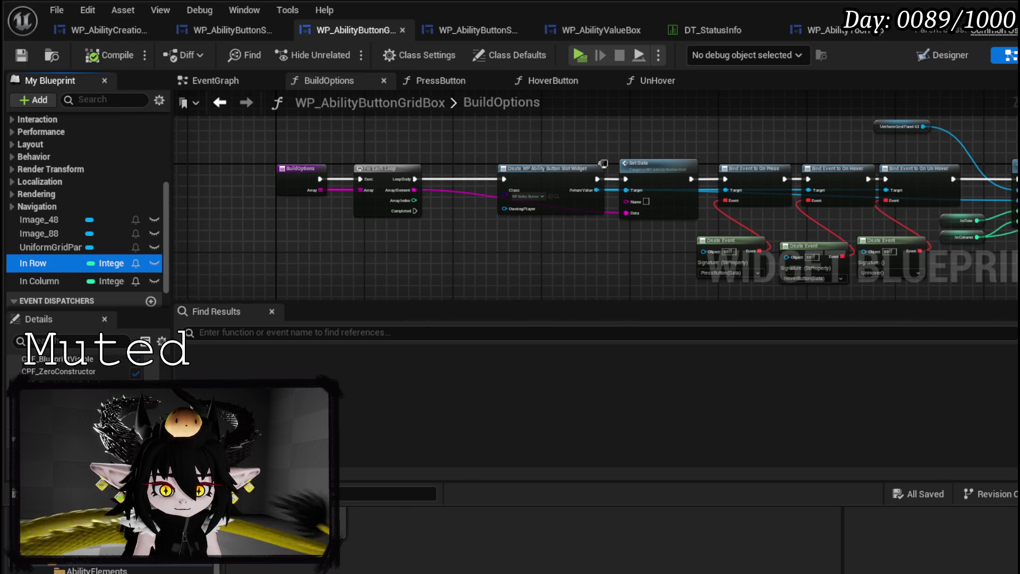
click(129, 28)
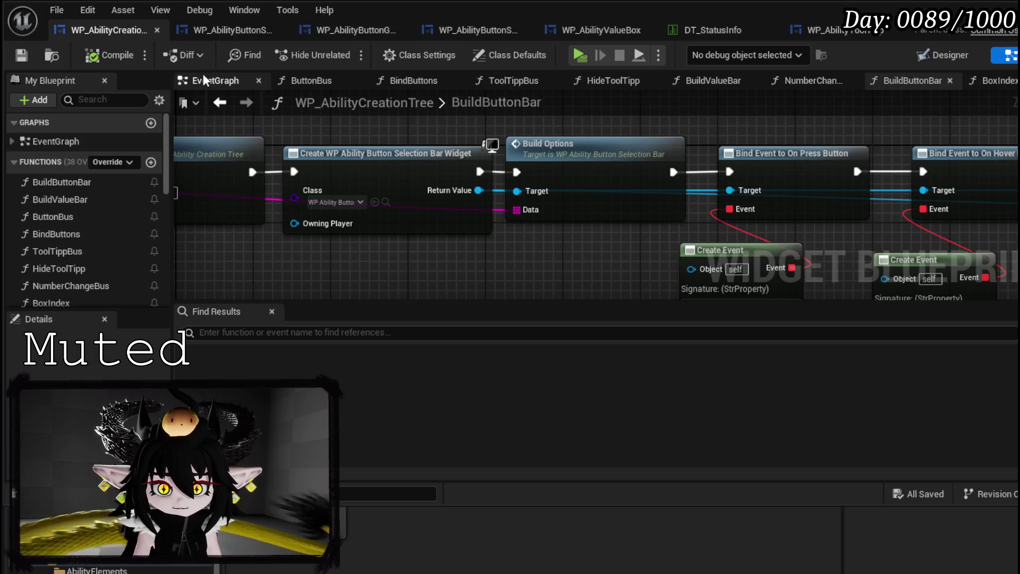
Add a BuildButtonGrid function placed after BuildValueBar and compile
scroll(330, 170, down, 8)
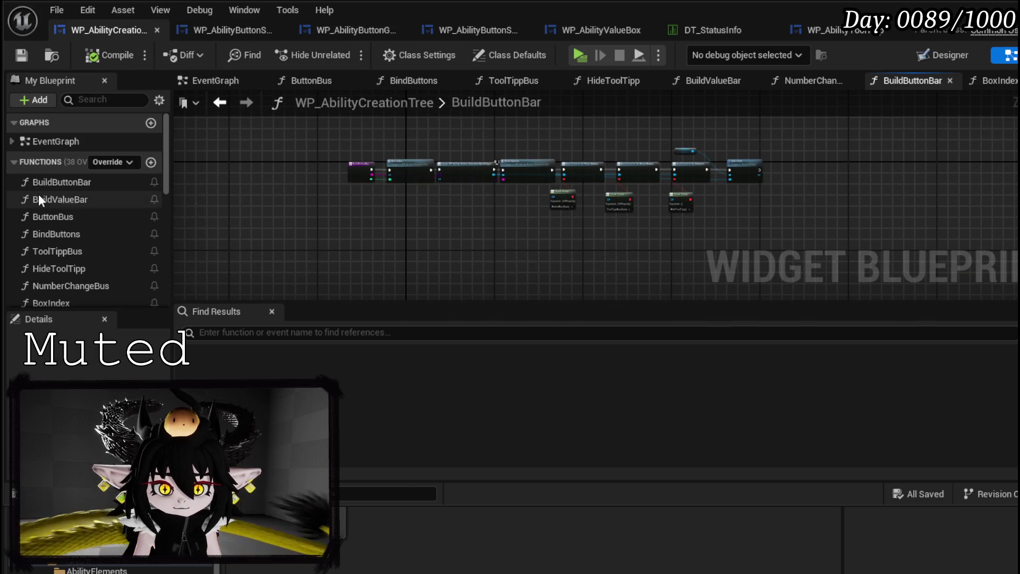
click(151, 162)
text(BuildBut)
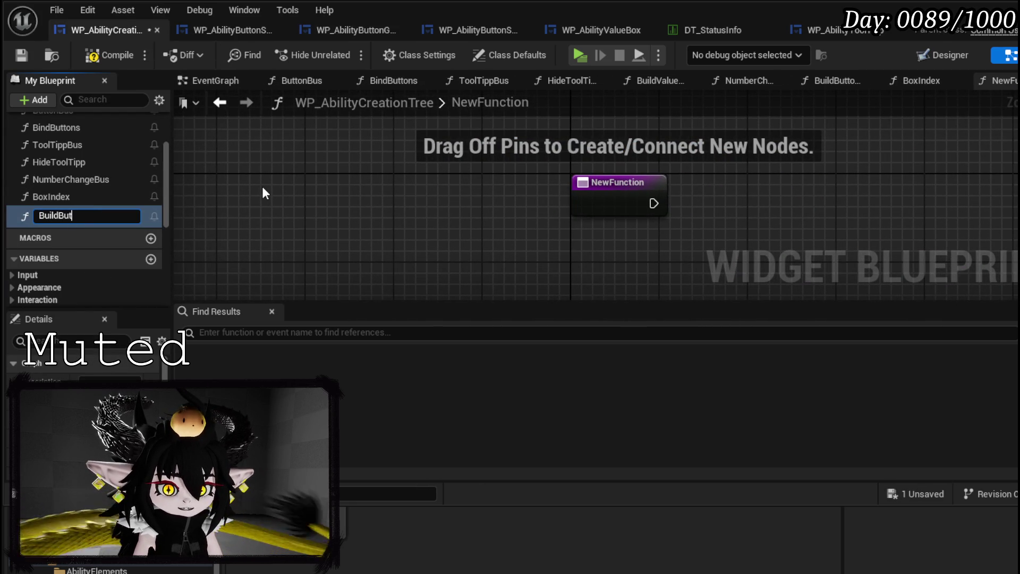
text(tonGrid)
key(Return)
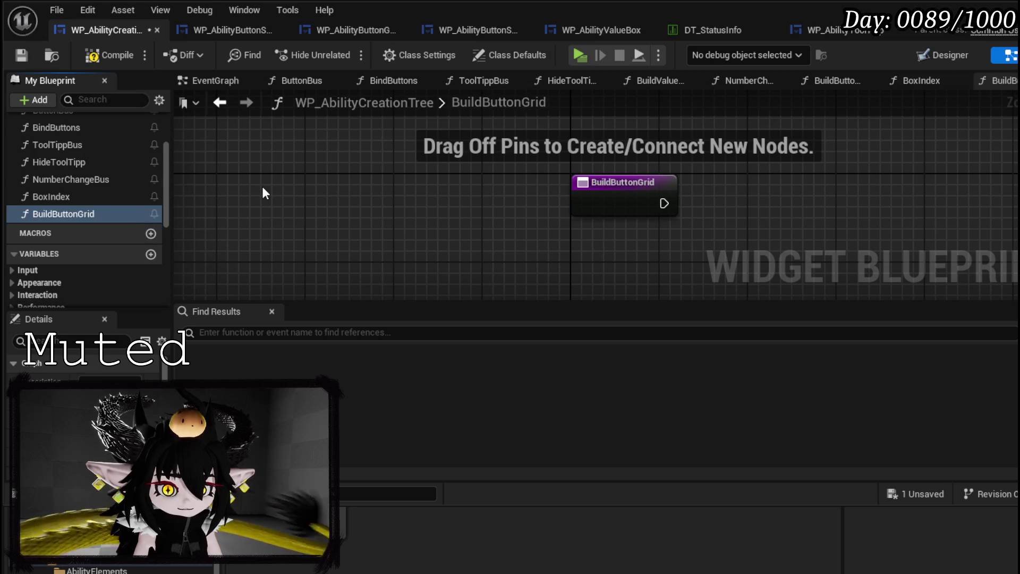
mouse_move(63, 213)
mouse_down()
mouse_move(75, 143)
mouse_move(56, 212)
mouse_move(75, 251)
mouse_up()
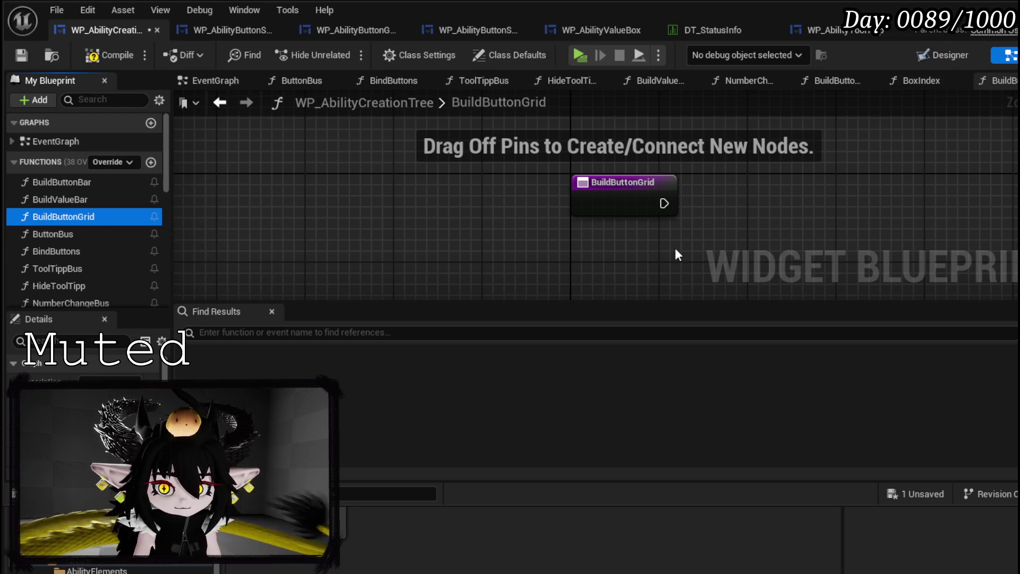
click(110, 55)
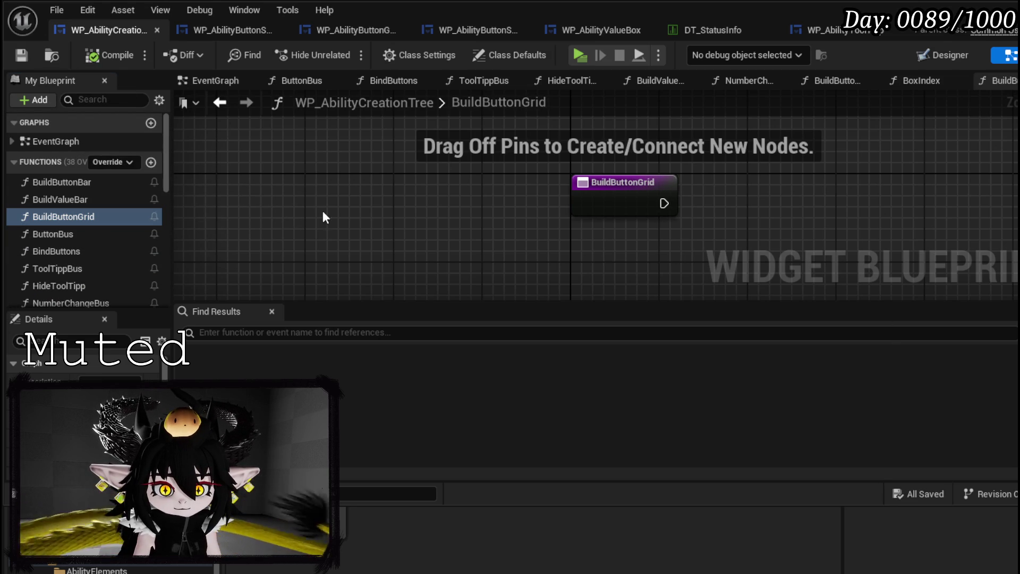
Copy BuildButtonBar's nodes into BuildButtonGrid and wire the entry and Index into Box Index
double_click(88, 181)
drag(422, 227, 803, 109)
double_click(85, 216)
key(ctrl+v)
mouse_move(340, 165)
mouse_down()
mouse_move(694, 177)
mouse_move(419, 175)
mouse_move(536, 185)
mouse_up()
drag(536, 232, 366, 202)
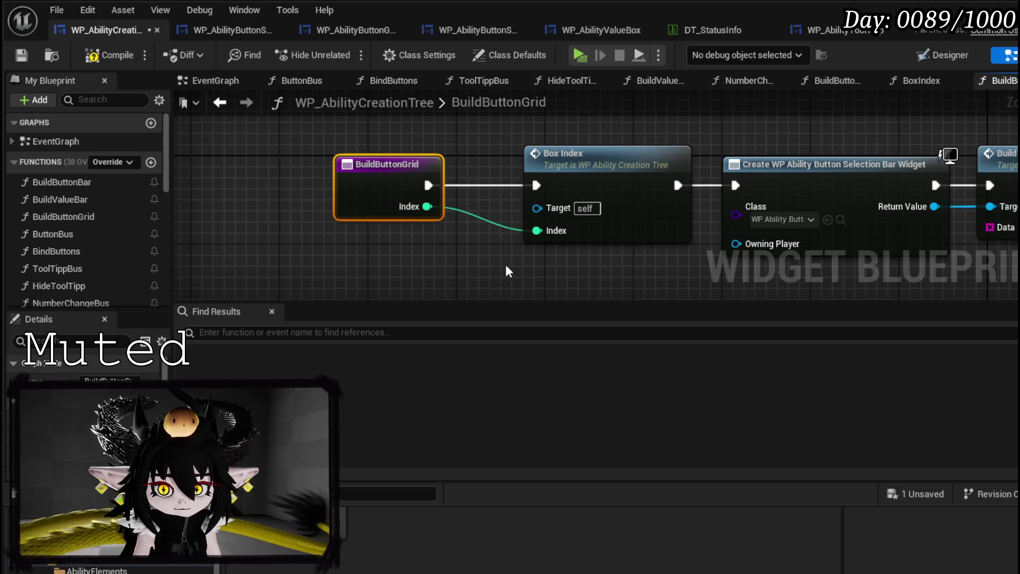
Add a Data input to the BuildButtonGrid entry node and compile
mouse_move(773, 189)
mouse_down()
mouse_move(683, 194)
mouse_move(209, 150)
mouse_move(311, 146)
mouse_move(837, 196)
mouse_move(248, 142)
mouse_move(260, 183)
mouse_up()
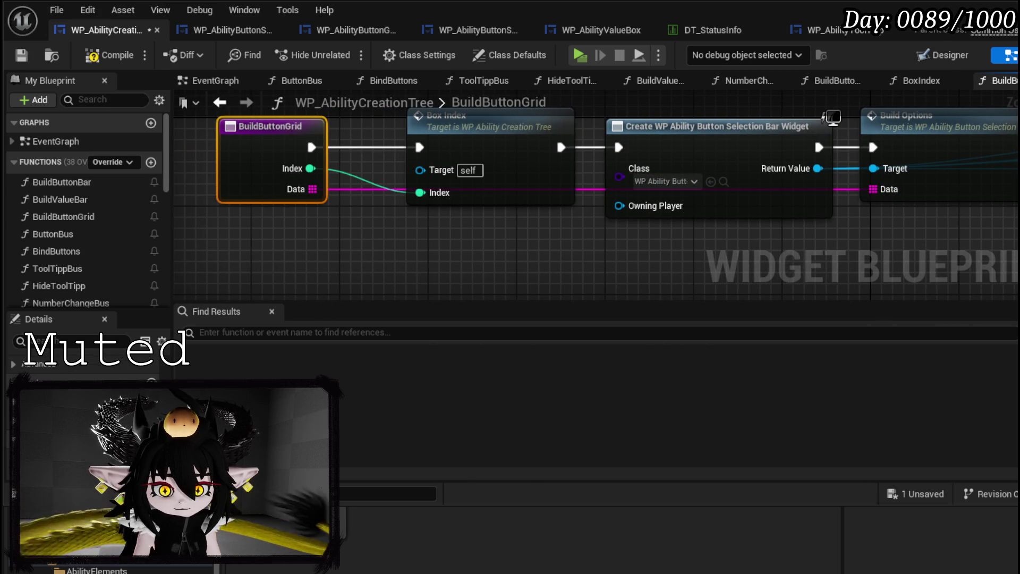
scroll(534, 283, down, 3)
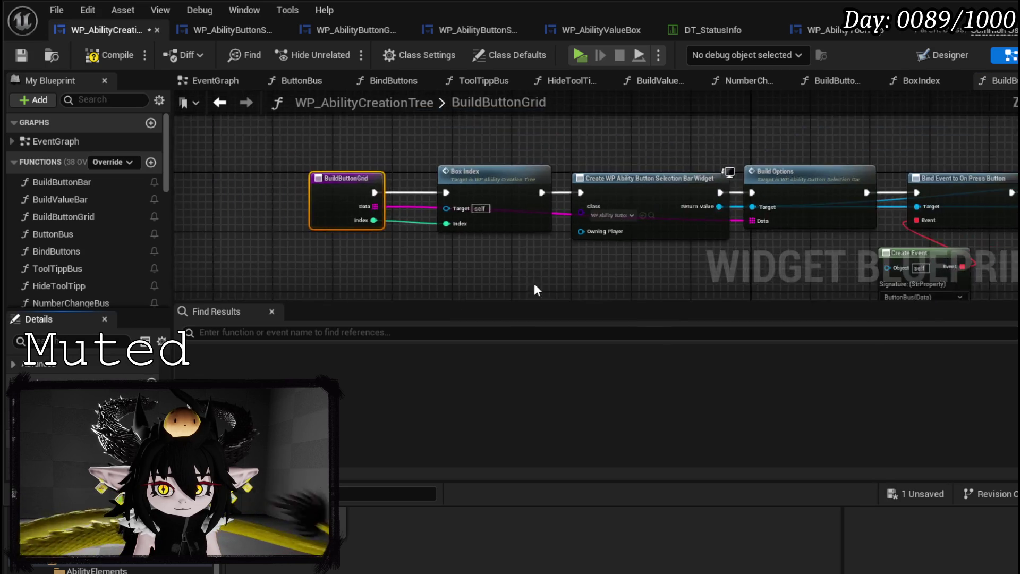
scroll(534, 283, up, 2)
scroll(467, 278, down, 3)
scroll(467, 278, up, 2)
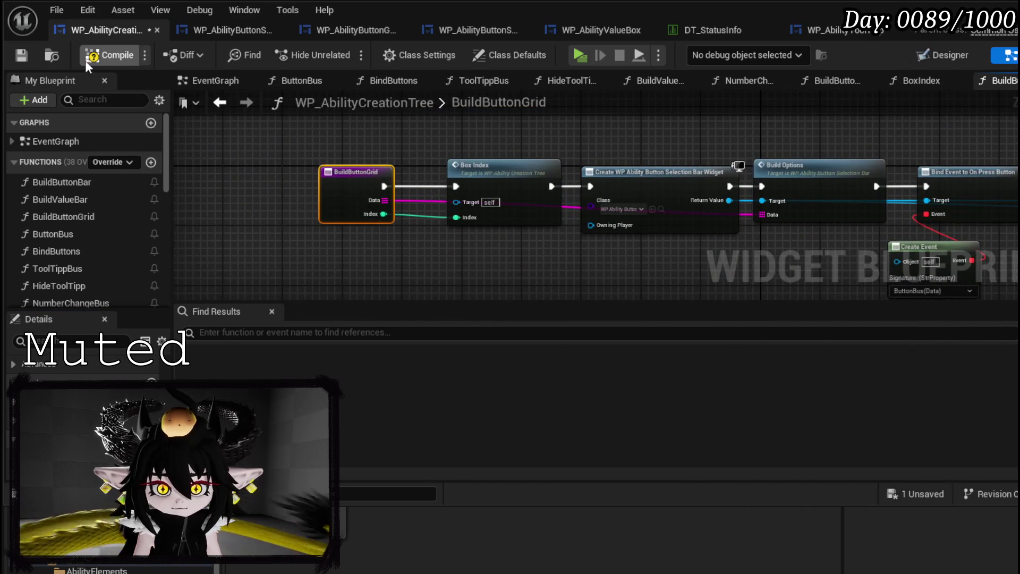
click(27, 56)
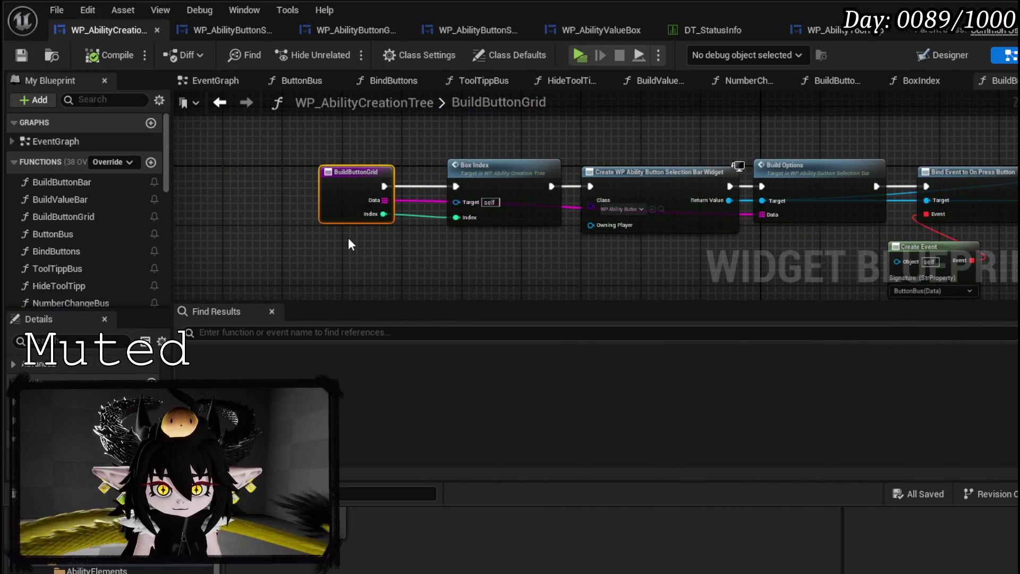
Set the Create Widget class to WP_AbilityButtonGridBox and compile
scroll(348, 238, up, 2)
click(606, 199)
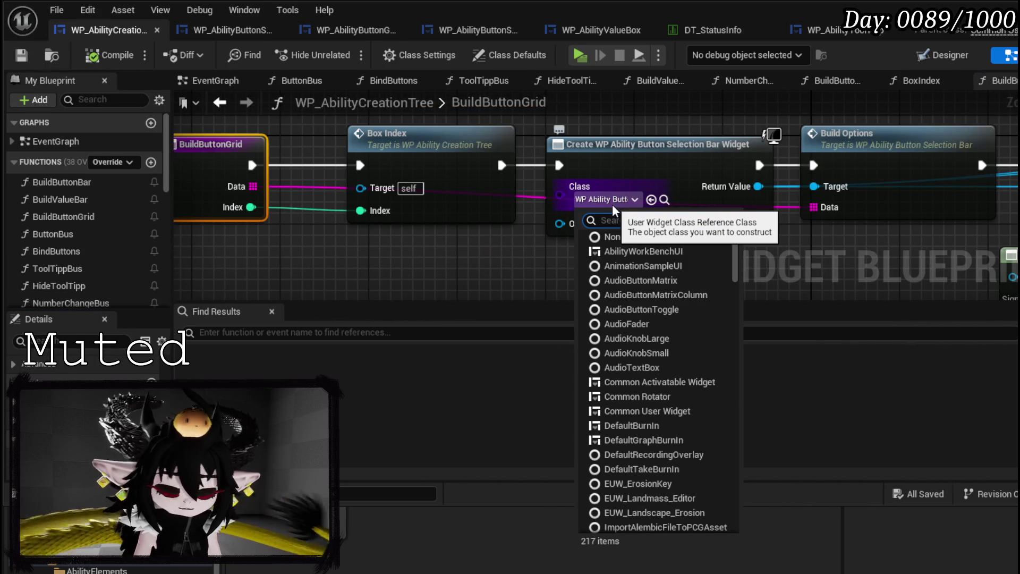
text(Ability)
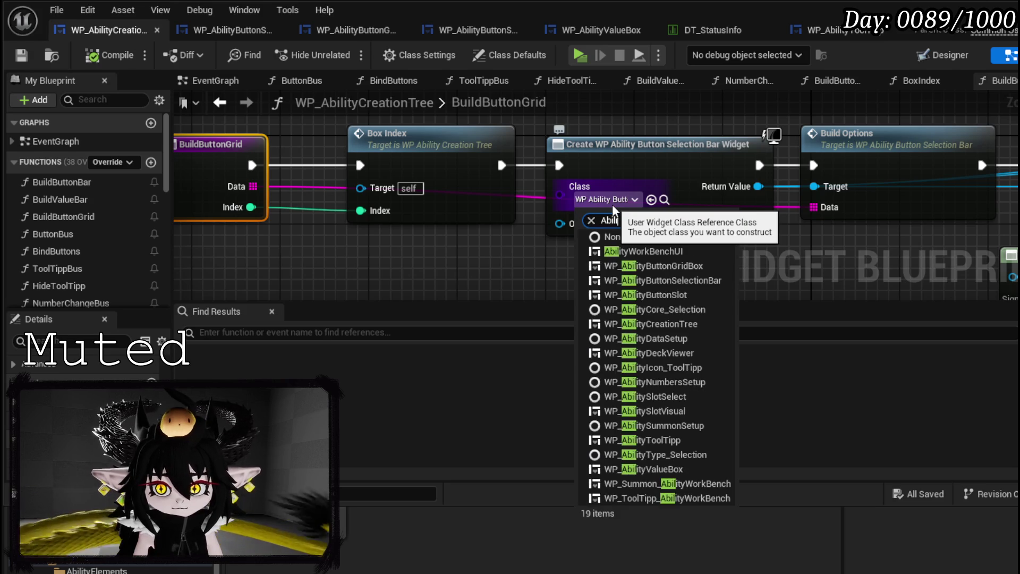
text(Button)
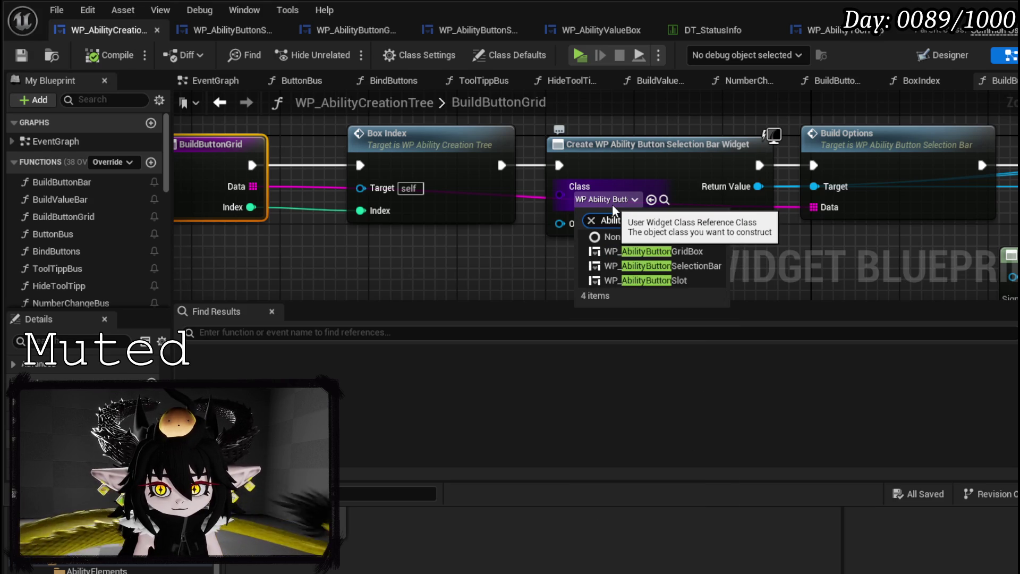
click(694, 252)
scroll(579, 274, down, 2)
mouse_move(578, 273)
mouse_down()
mouse_move(359, 234)
mouse_move(250, 232)
mouse_move(431, 239)
mouse_up()
click(29, 54)
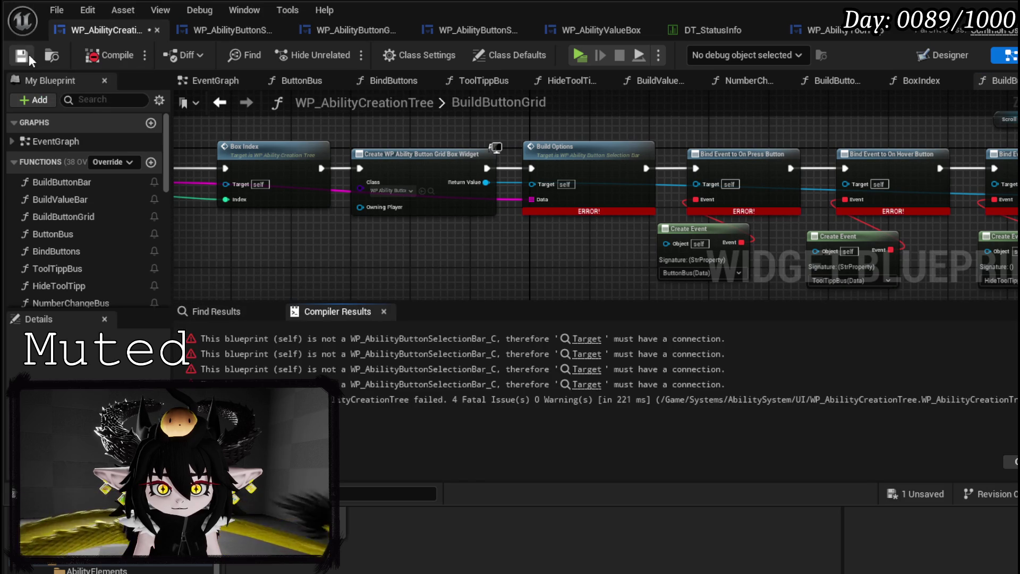
Delete the old Build Options and bind nodes, then call Build Options on the grid box
mouse_move(601, 269)
mouse_down()
mouse_move(347, 254)
mouse_move(376, 273)
mouse_move(479, 303)
mouse_up()
mouse_move(365, 129)
mouse_down()
mouse_move(481, 225)
mouse_move(622, 278)
mouse_move(681, 276)
mouse_move(786, 205)
mouse_up()
key(Delete)
key(Delete)
mouse_move(266, 203)
mouse_down()
mouse_move(383, 213)
mouse_move(394, 202)
mouse_move(368, 187)
mouse_move(340, 202)
mouse_move(741, 210)
mouse_move(706, 222)
mouse_move(287, 211)
mouse_move(484, 232)
mouse_up()
text(Bui)
key(Return)
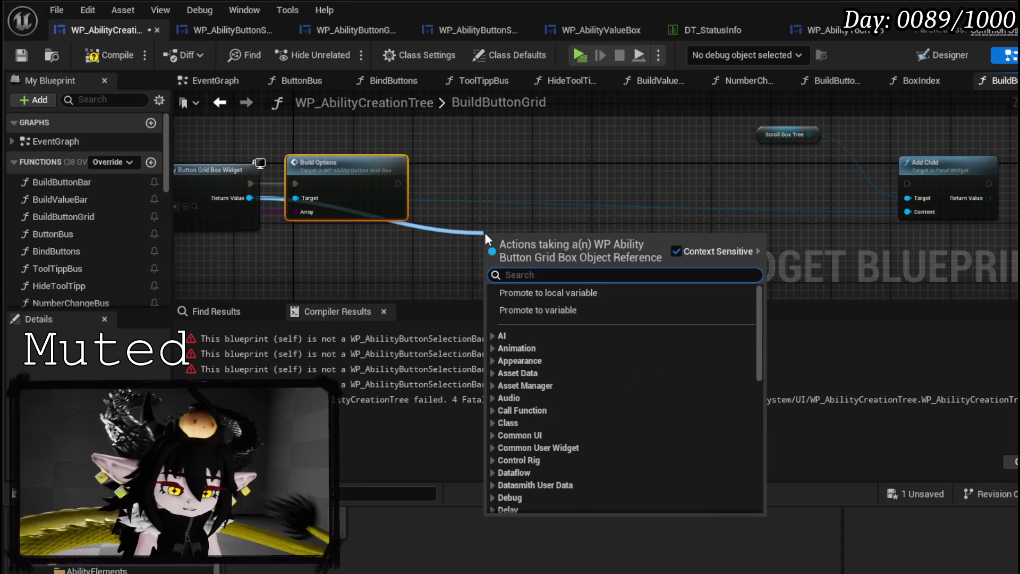
Discard trial Press Button and Bind On Press additions, then compile and save BuildButtonGrid
text(On Press)
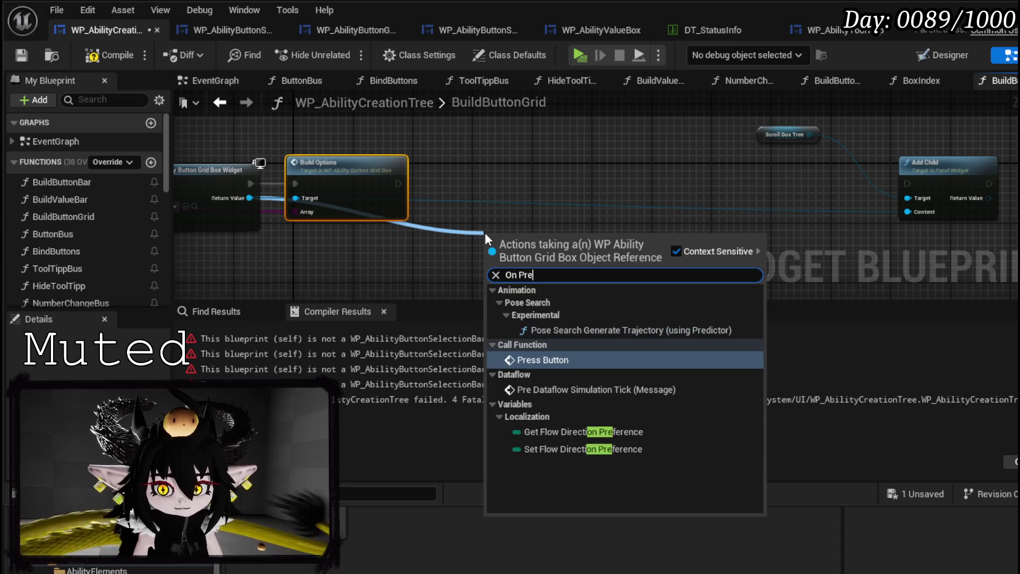
click(566, 314)
mouse_move(493, 229)
mouse_down()
mouse_move(492, 173)
mouse_move(489, 187)
mouse_up()
key(Delete)
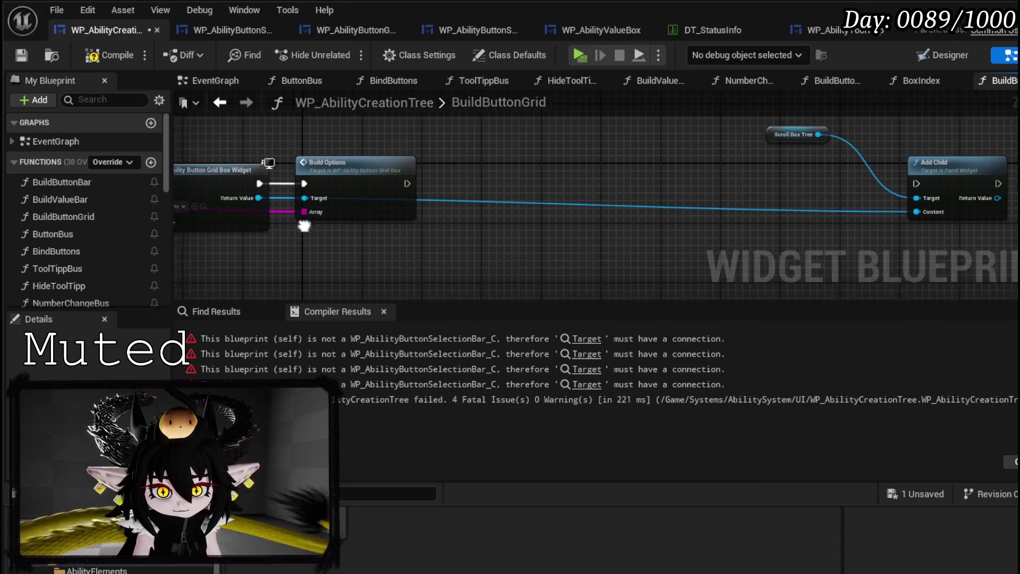
drag(304, 192, 429, 234)
text(Bind on Pres)
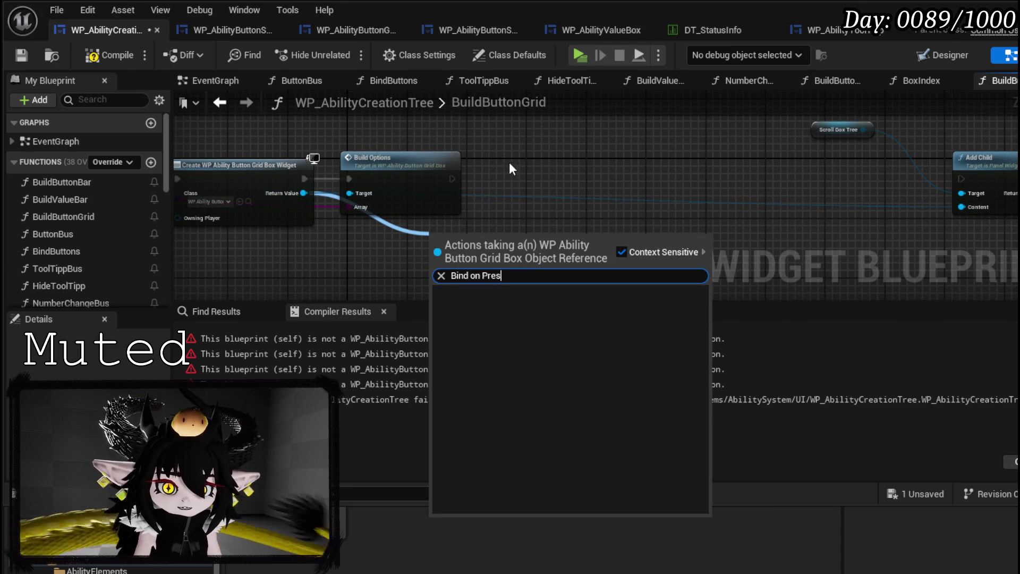
key(Escape)
click(22, 55)
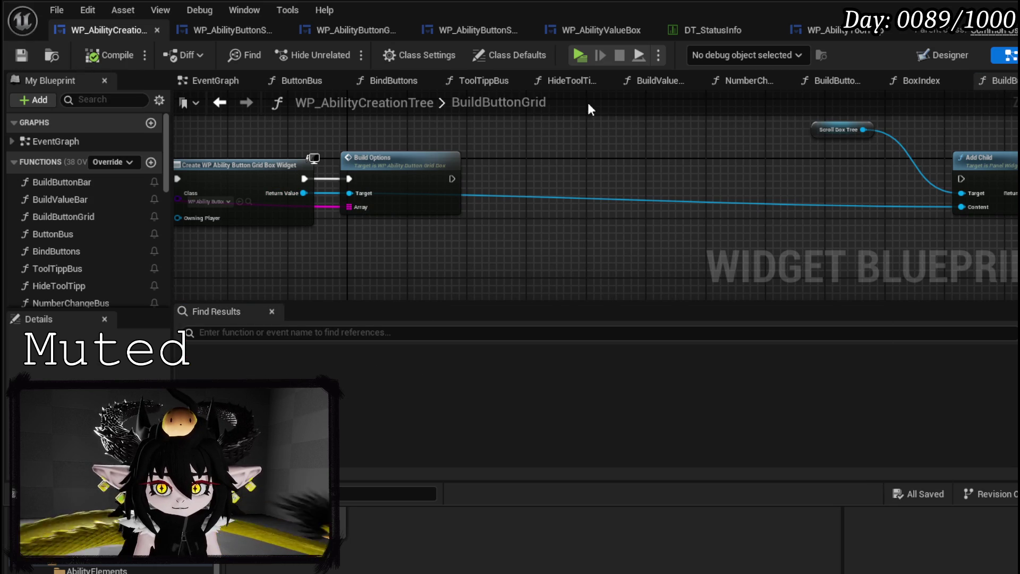
Open PressButton in WP_AbilityButtonGridBox and add three new event dispatchers
click(352, 31)
drag(566, 256, 509, 210)
scroll(59, 172, up, 5)
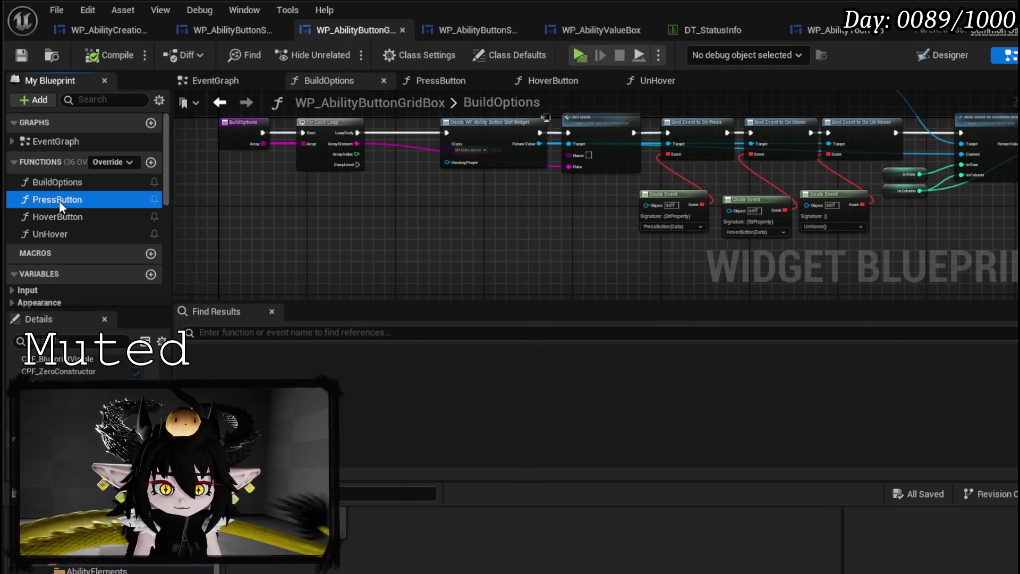
double_click(57, 200)
scroll(106, 223, down, 5)
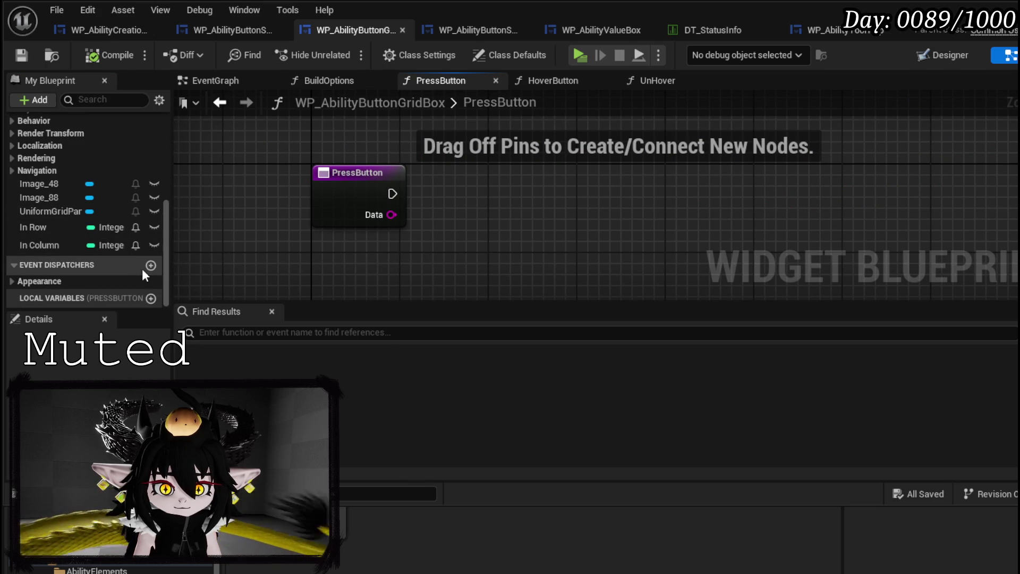
click(151, 264)
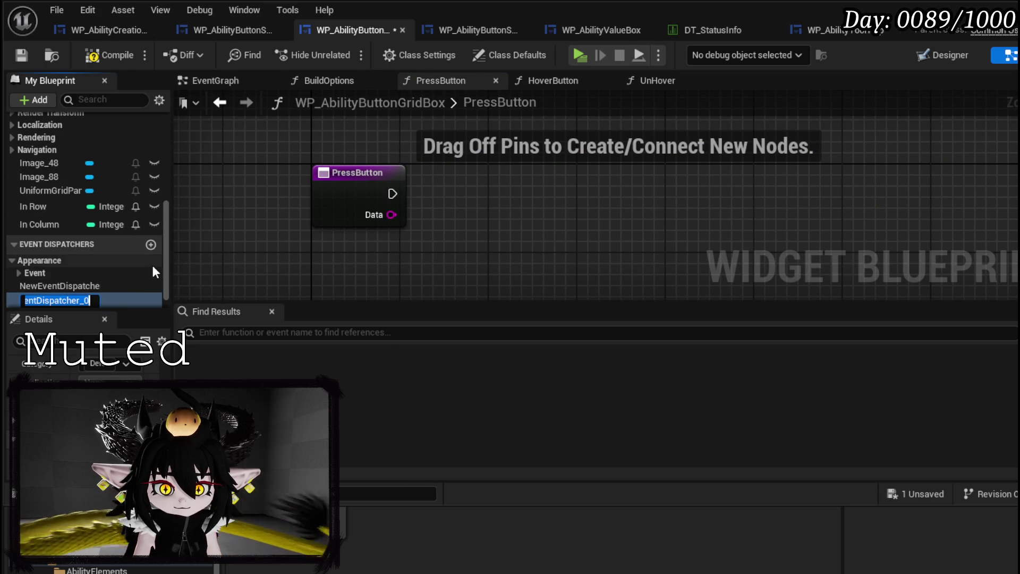
click(150, 245)
click(59, 261)
Name the first dispatcher OnPress, give it an input, and call it from PressButton
right_click(60, 262)
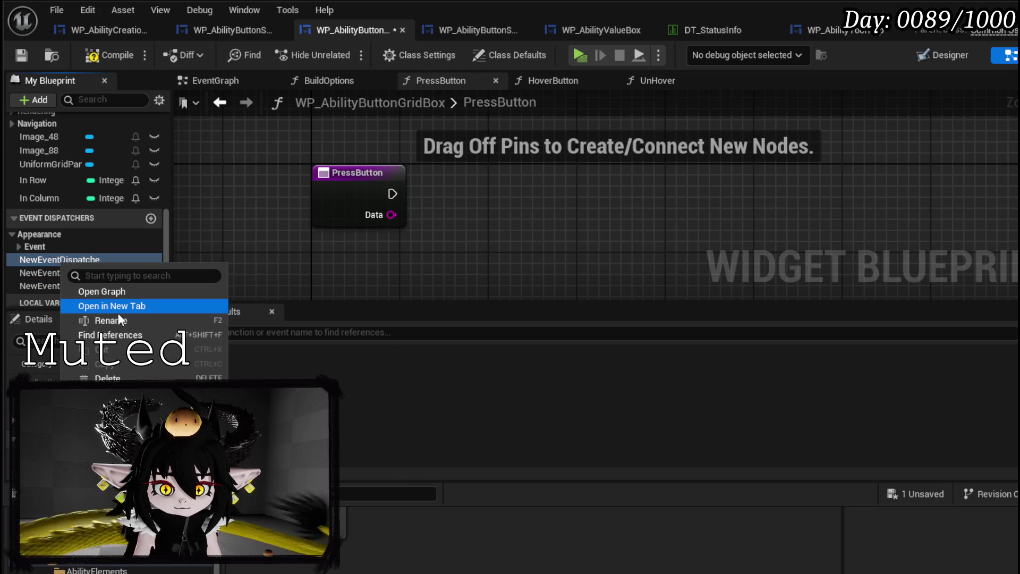
click(117, 318)
text(OnPress)
key(Return)
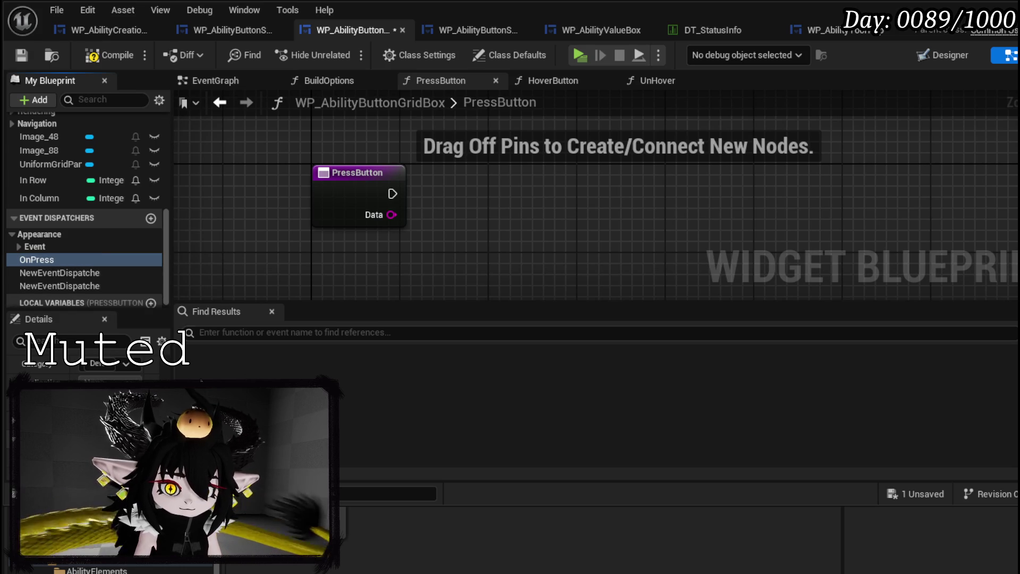
click(139, 365)
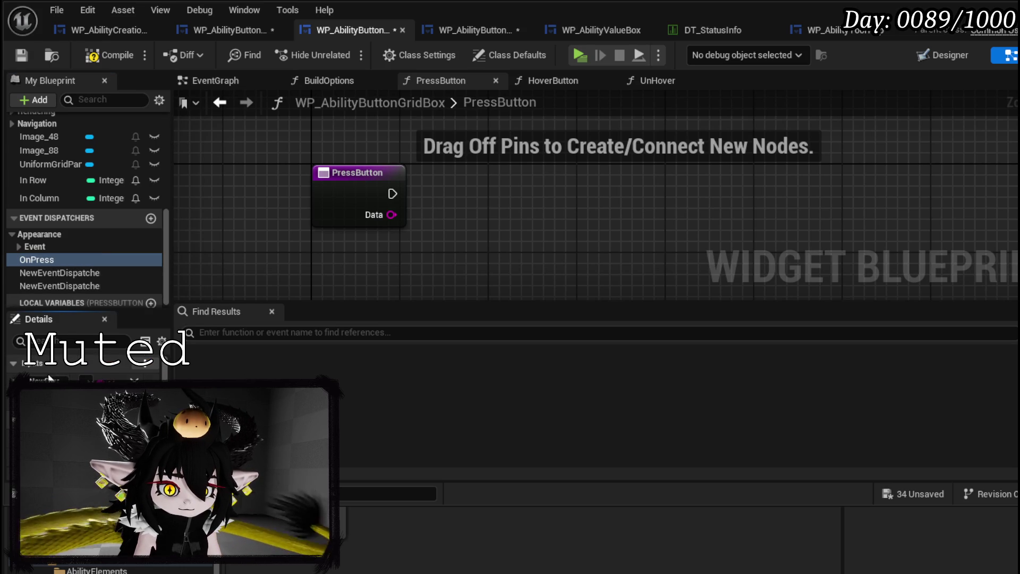
mouse_move(58, 259)
mouse_down()
mouse_move(334, 221)
mouse_move(452, 184)
mouse_move(457, 194)
mouse_up()
click(469, 200)
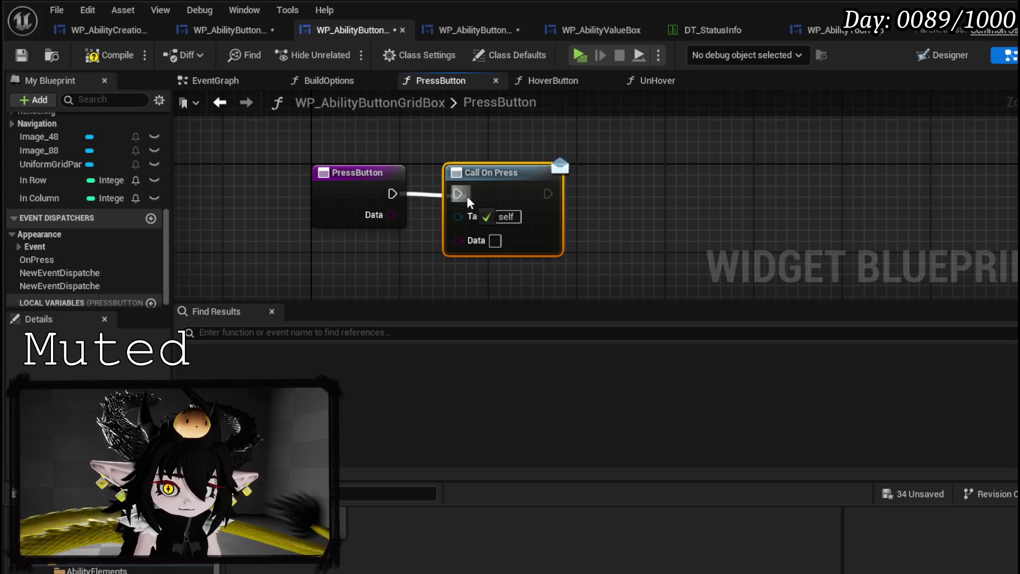
drag(391, 215, 458, 240)
Rename the second dispatcher to OnHover
right_click(72, 277)
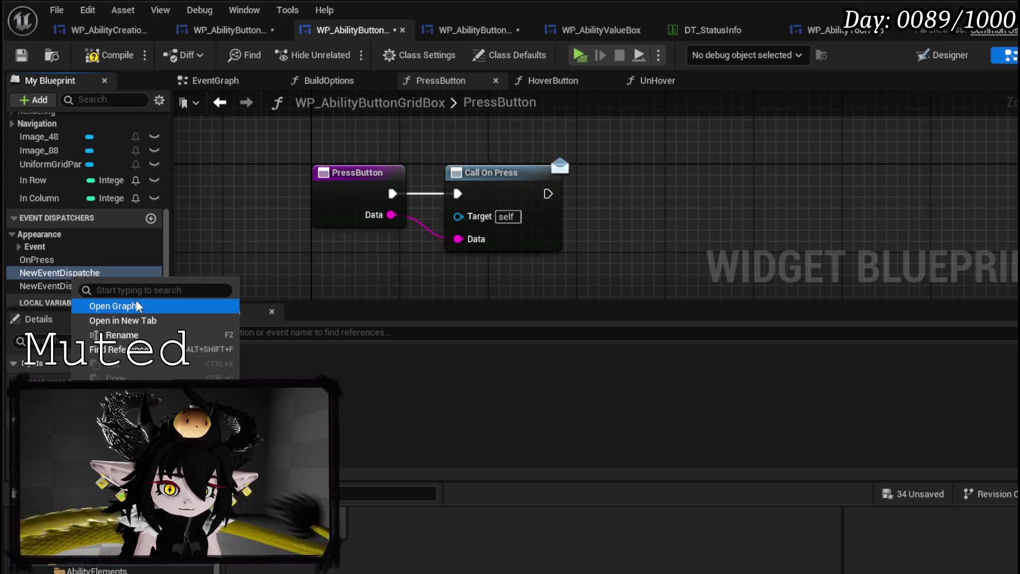
click(133, 335)
text(OnHover)
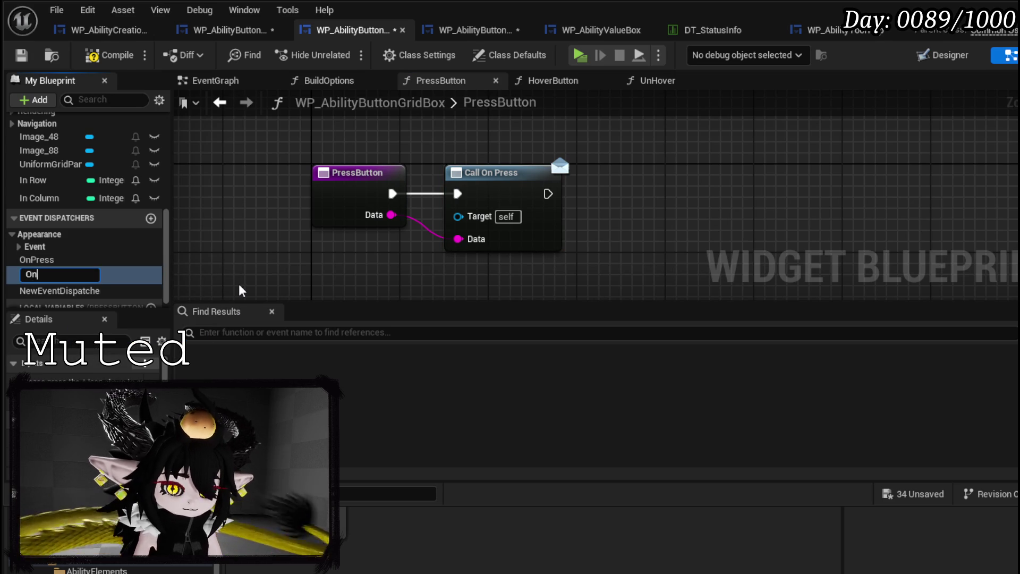
key(Return)
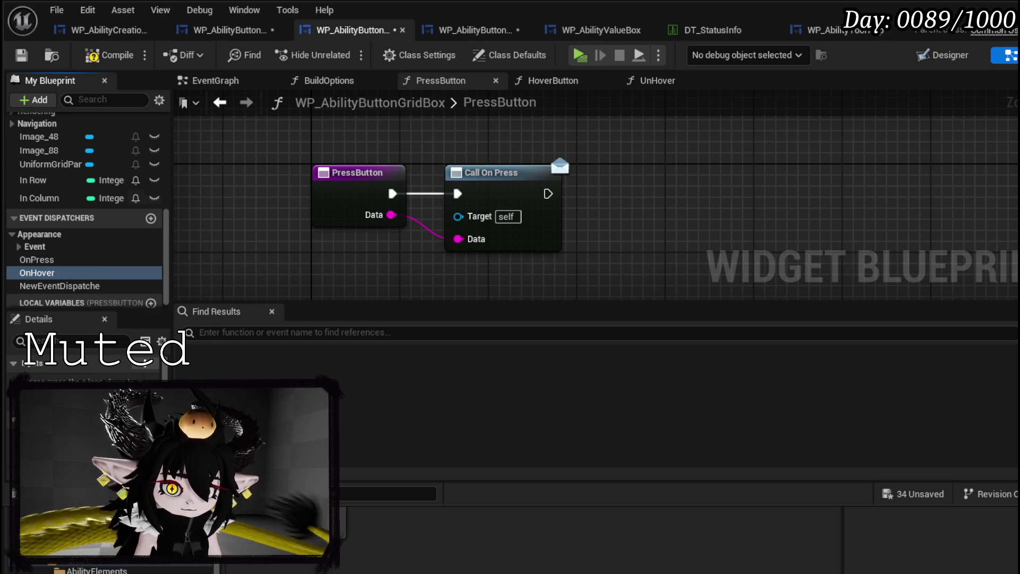
Give OnHover an input parameter and call it from HoverButton with its Data wired
scroll(103, 127, up, 10)
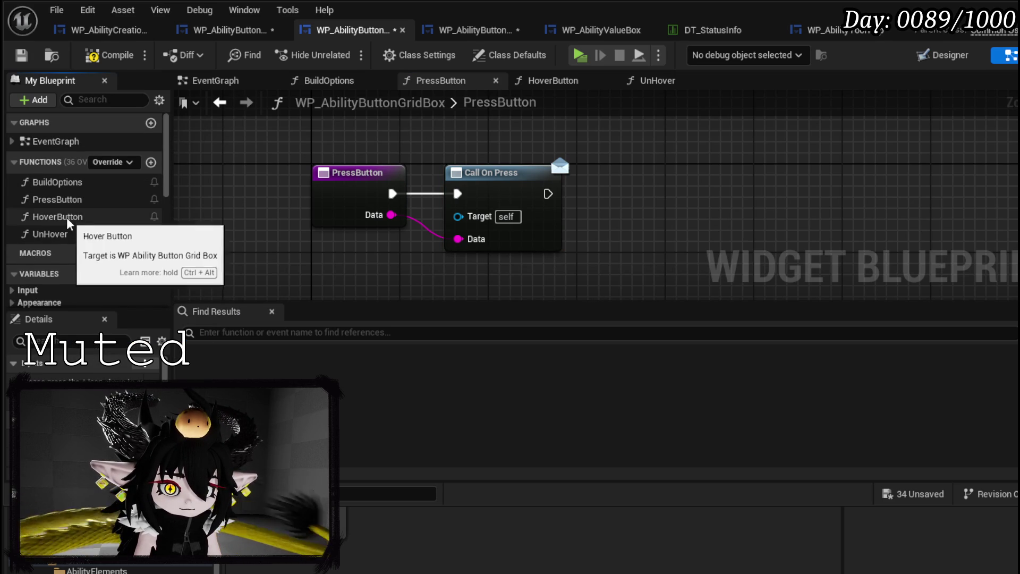
double_click(62, 217)
scroll(101, 234, down, 8)
click(74, 268)
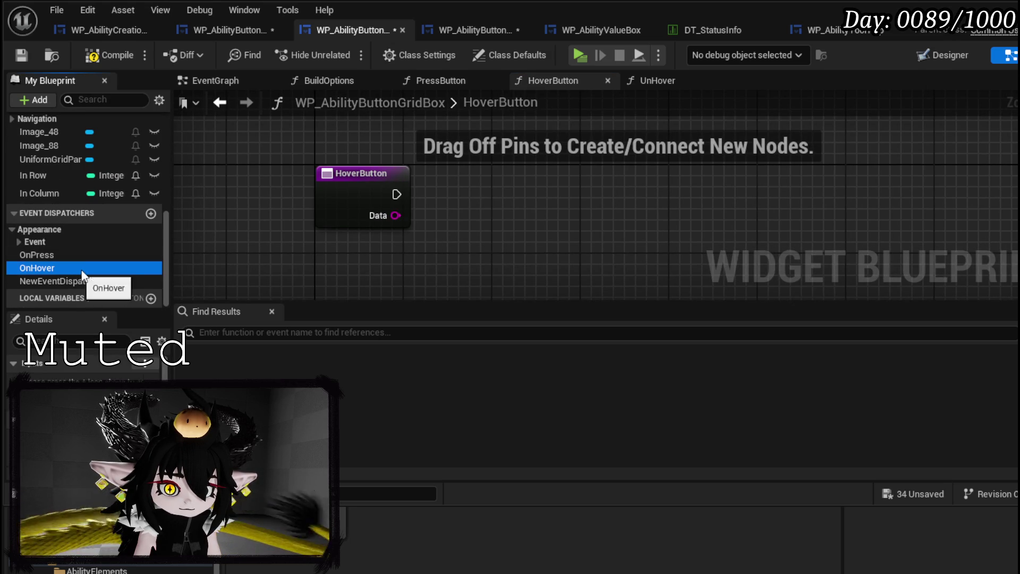
scroll(79, 367, down, 3)
click(151, 368)
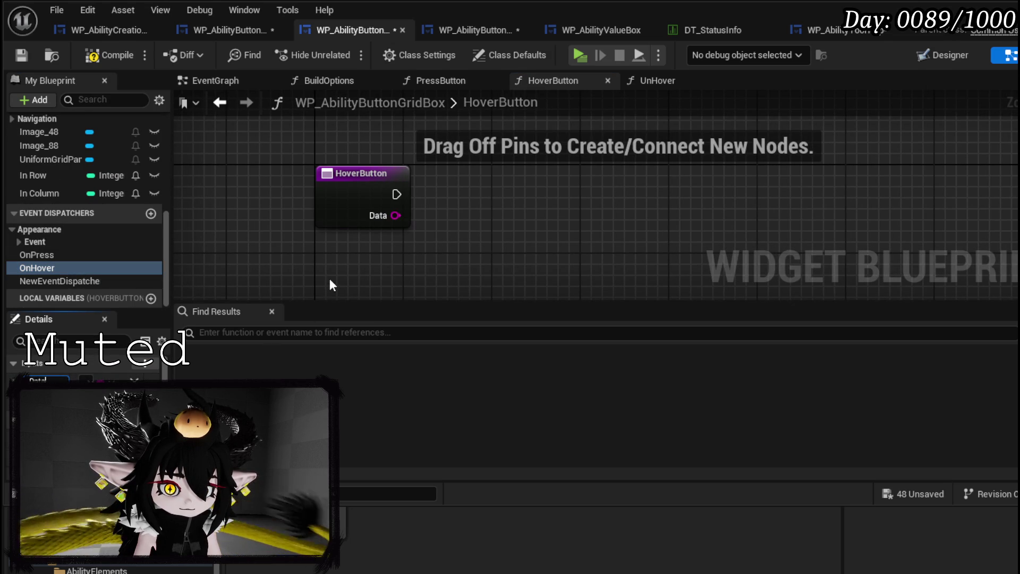
click(61, 270)
mouse_move(436, 187)
mouse_down()
mouse_move(438, 199)
mouse_move(504, 194)
mouse_up()
click(462, 215)
mouse_move(396, 216)
mouse_down()
mouse_move(481, 249)
mouse_move(462, 240)
mouse_up()
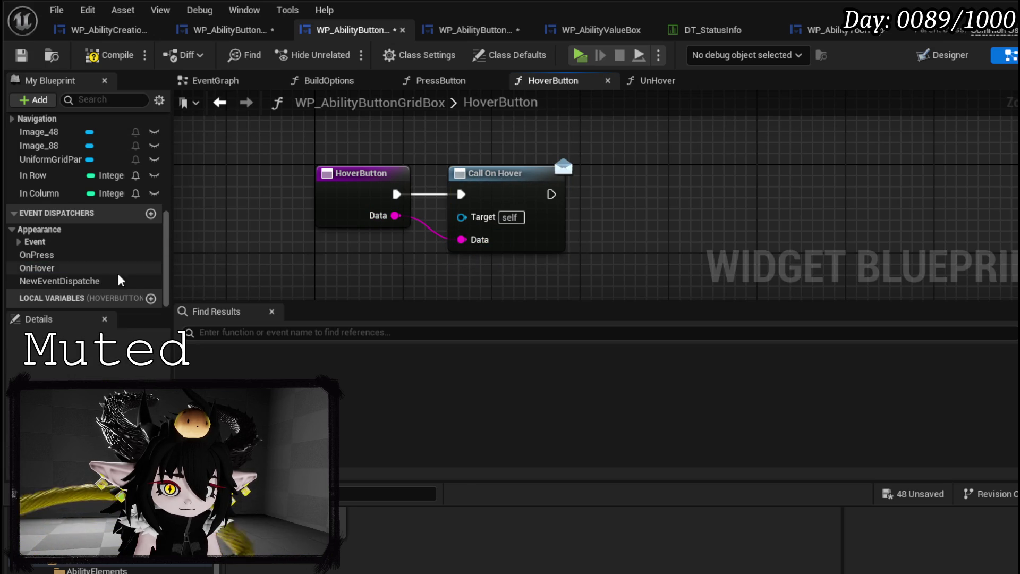
Name the third dispatcher OnUnHover, call it from UnHover, and save the blueprint
right_click(64, 281)
click(114, 341)
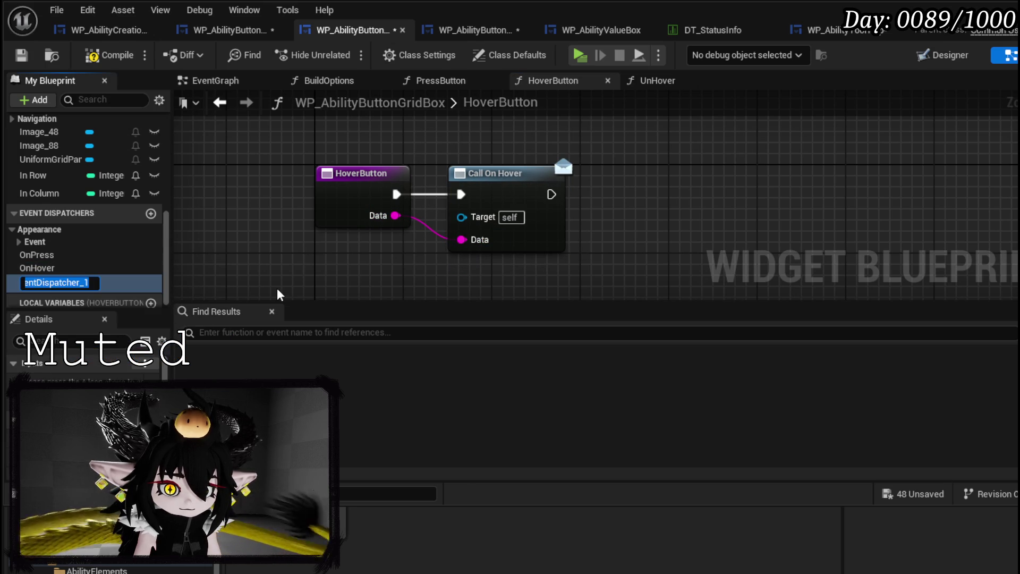
text(OnUn)
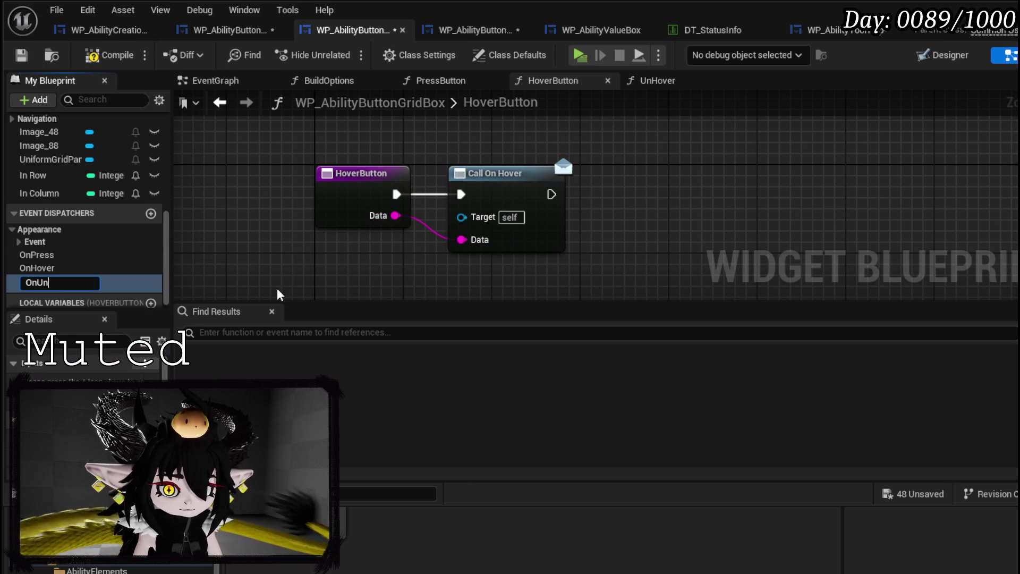
key(Return)
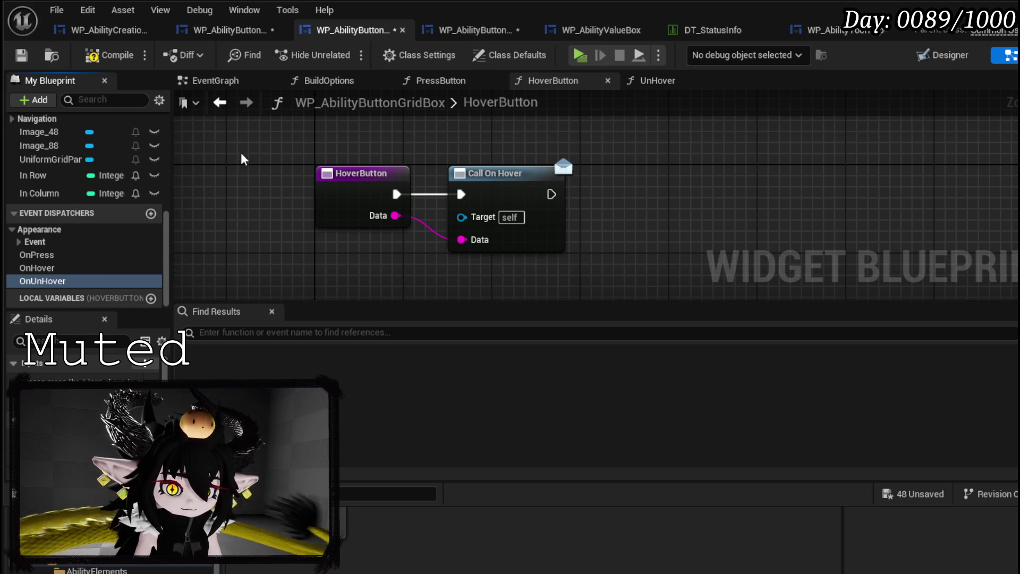
scroll(111, 170, up, 5)
double_click(88, 168)
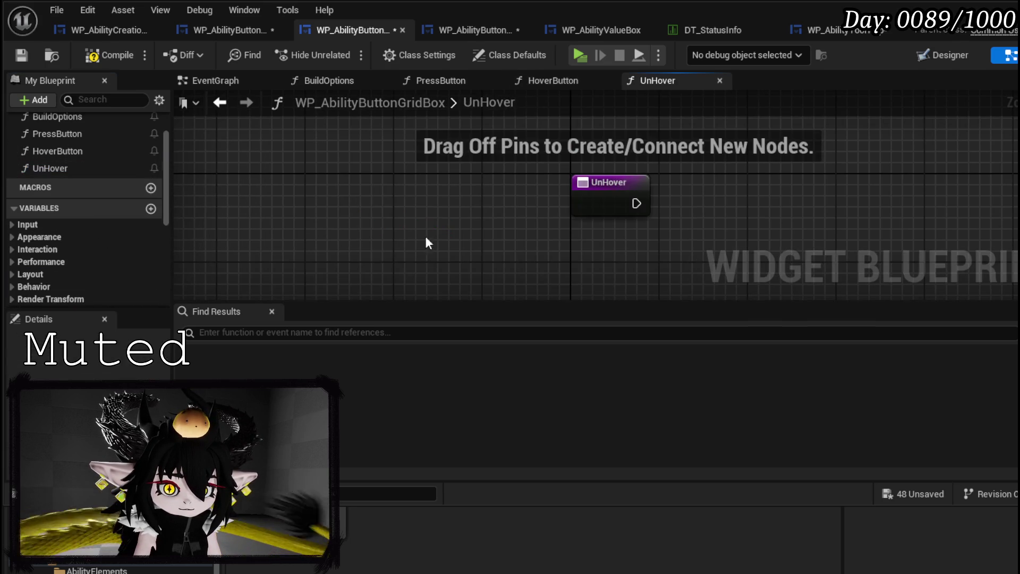
scroll(98, 289, down, 4)
scroll(98, 289, down, 3)
mouse_move(45, 299)
mouse_down()
mouse_move(503, 190)
mouse_move(462, 185)
mouse_up()
drag(404, 205, 474, 204)
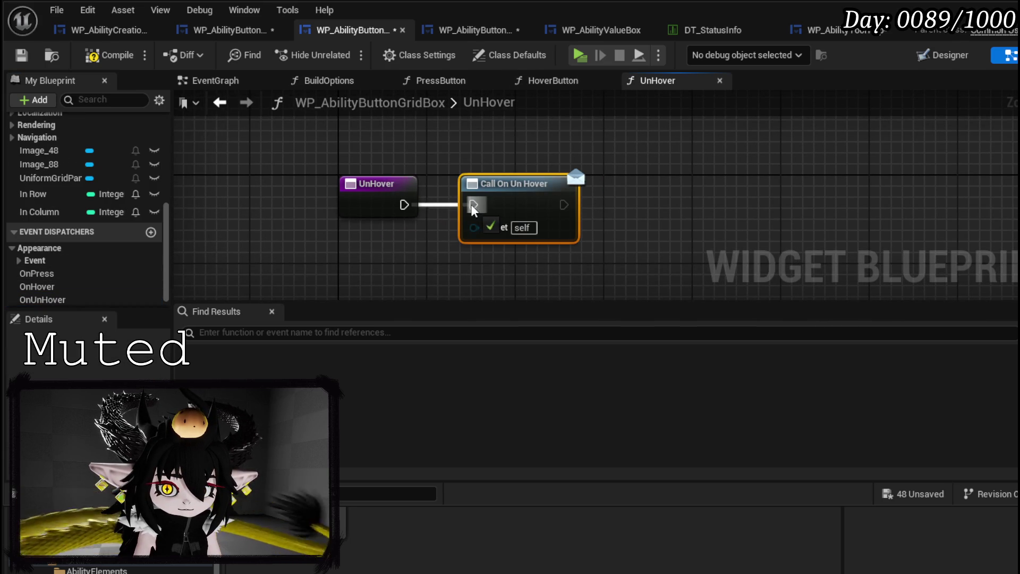
click(22, 55)
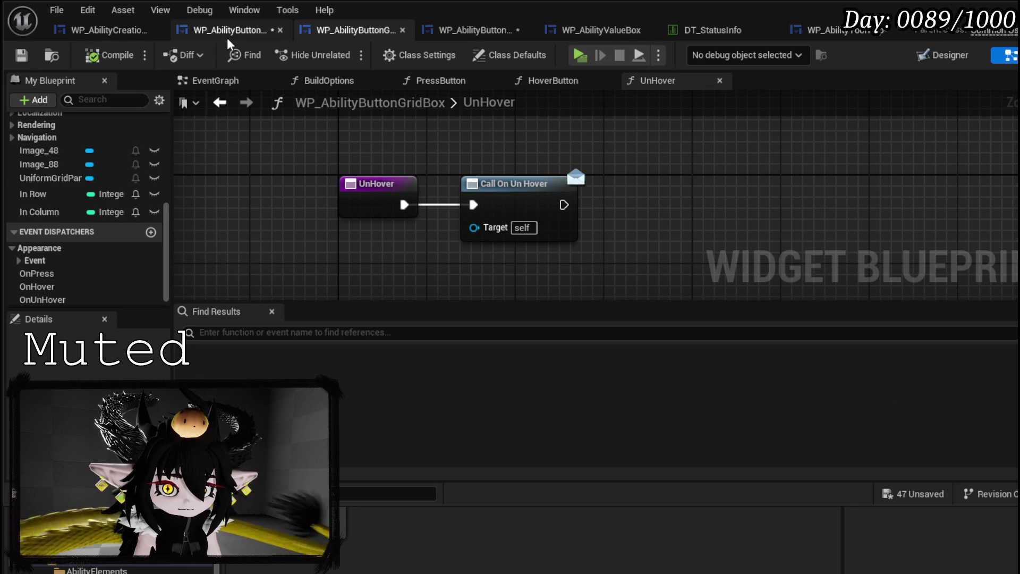
click(223, 30)
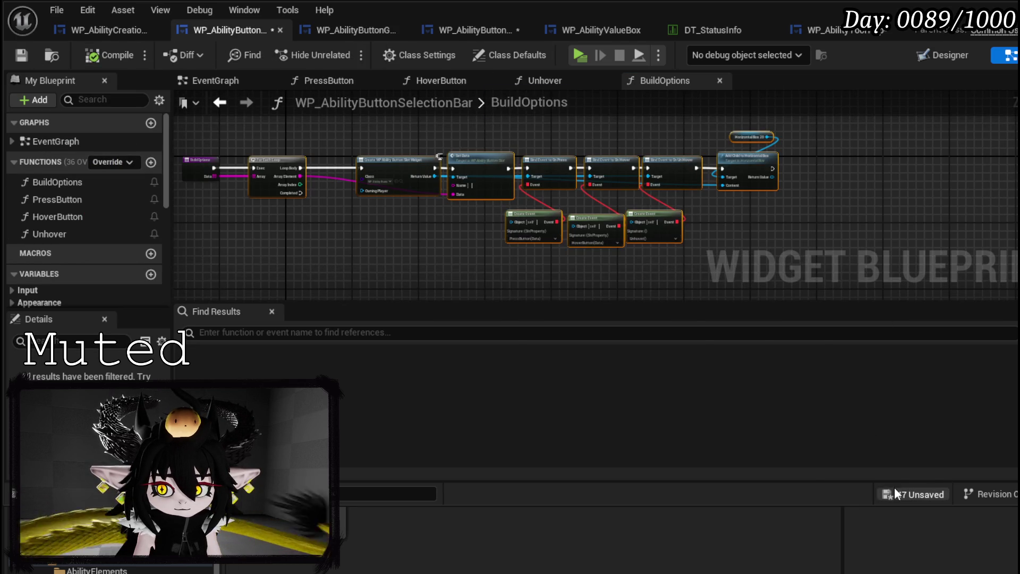
Save all unsaved assets and return to the WP_AbilityCreationTree blueprint
click(896, 489)
click(760, 518)
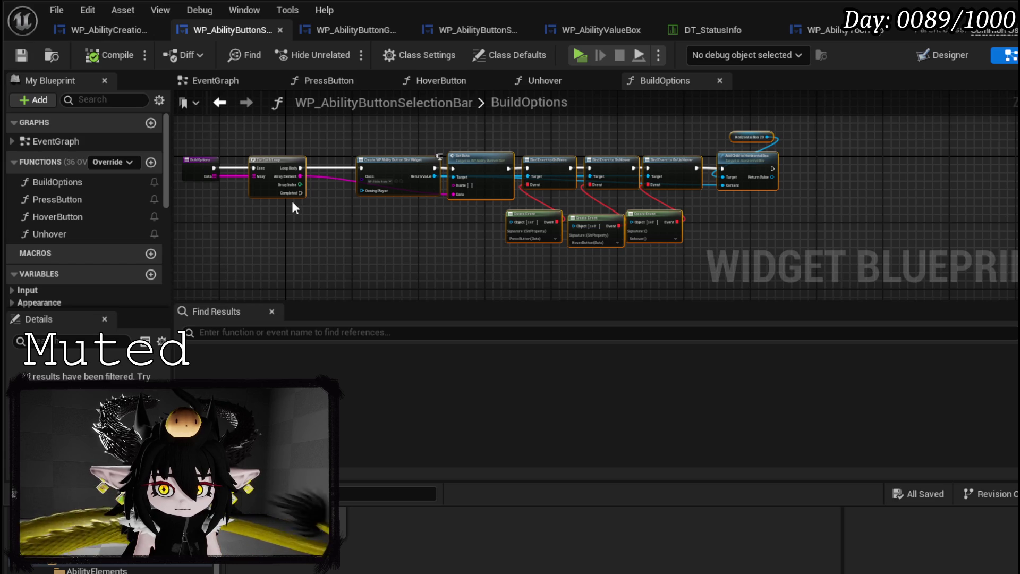
click(132, 28)
Add Bind Event nodes for On Press, On Hover and On Un Hover from the grid box's Return Value
drag(303, 193, 413, 240)
text(B)
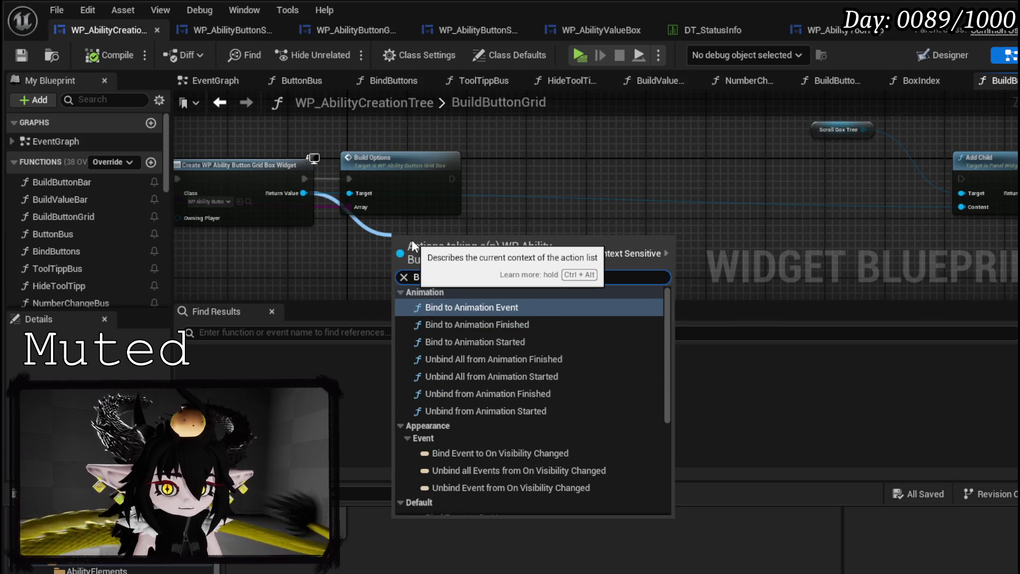
text(ind On P)
click(479, 308)
mouse_move(481, 246)
mouse_down()
mouse_move(553, 151)
mouse_move(532, 164)
mouse_up()
drag(299, 194, 422, 245)
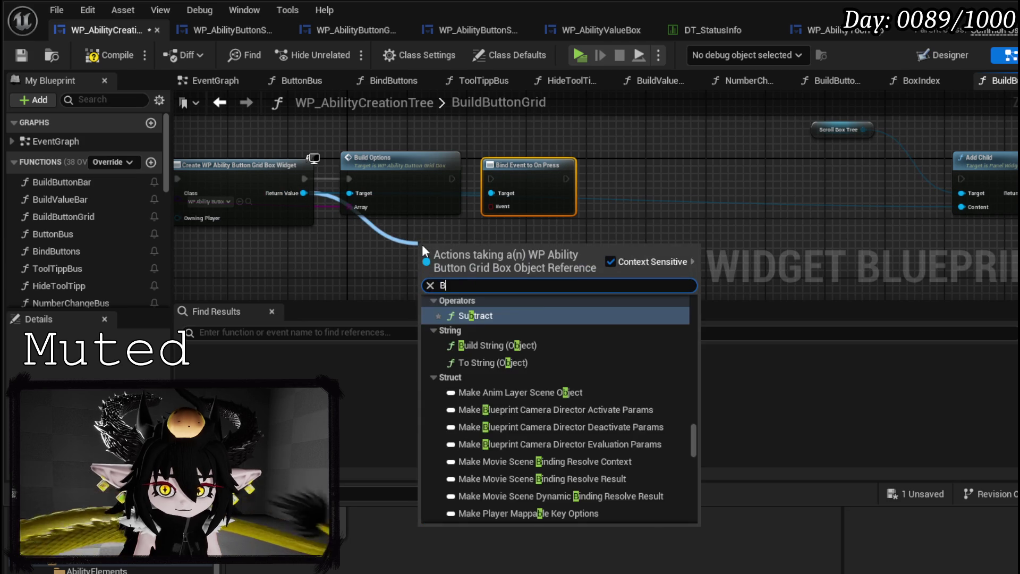
text(Bind on hover)
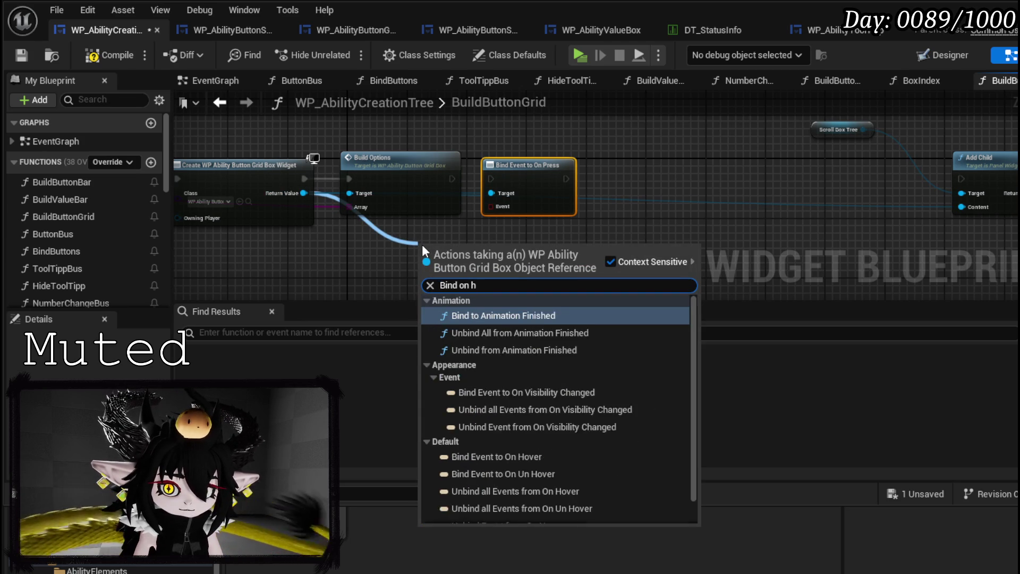
click(543, 315)
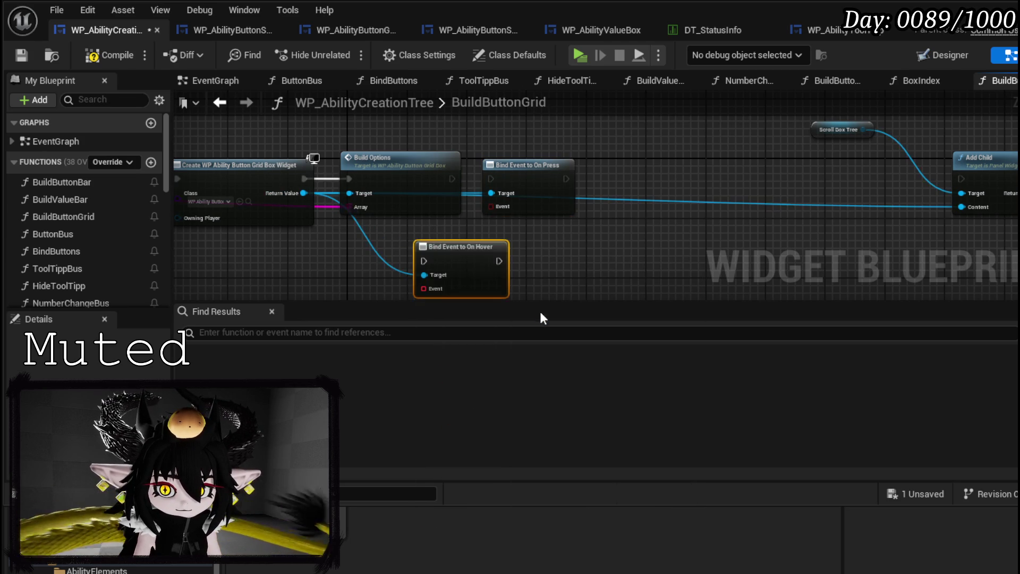
drag(490, 247, 659, 166)
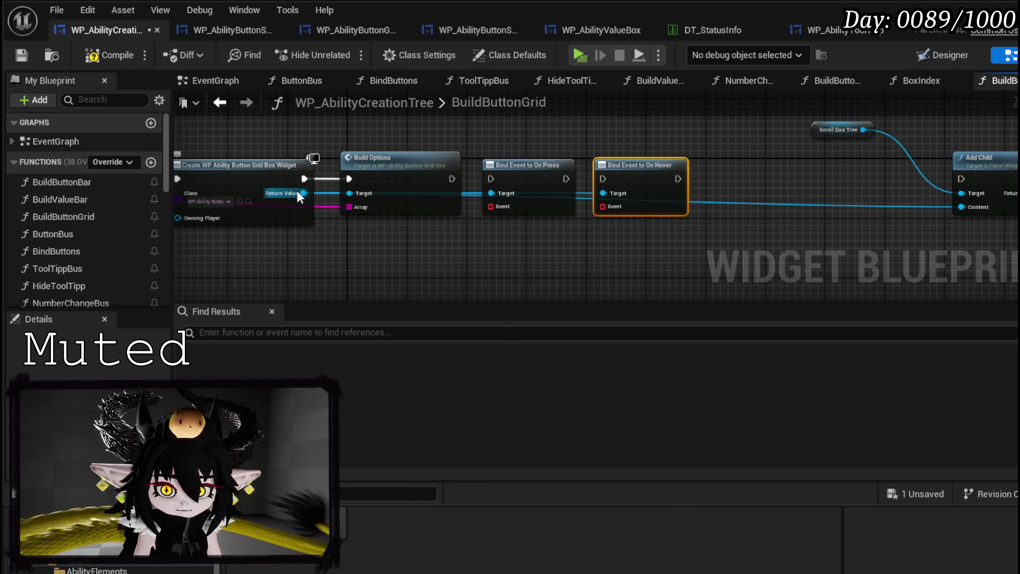
drag(303, 194, 448, 263)
text(Bind on Unho)
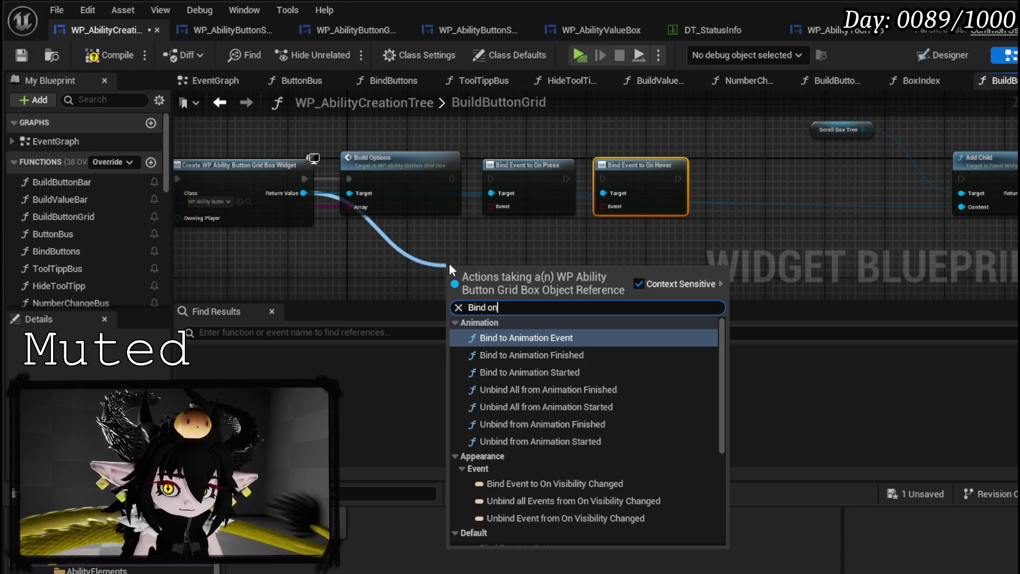
key(Return)
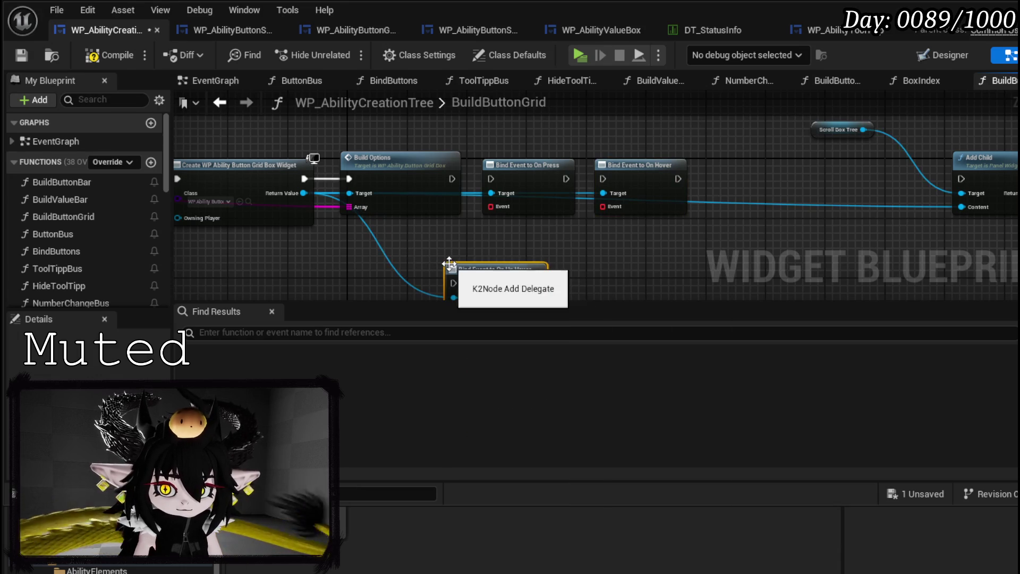
mouse_move(507, 268)
mouse_down()
mouse_move(687, 222)
mouse_move(774, 169)
mouse_up()
Chain the three bind nodes' execution pins in sequence into Add Child
drag(678, 178, 721, 180)
drag(806, 179, 963, 178)
drag(1005, 176, 905, 175)
drag(602, 179, 566, 178)
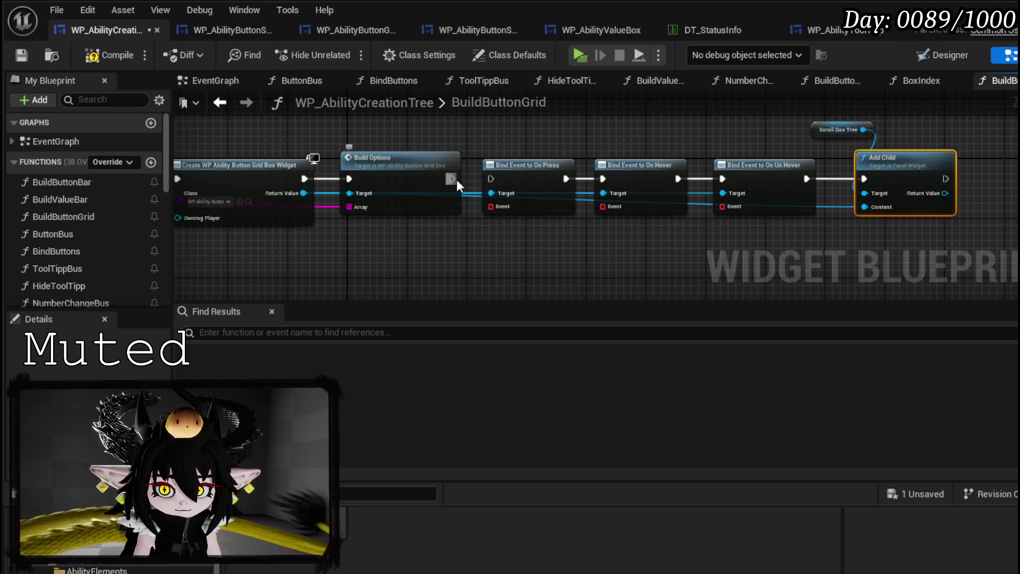
Attach a Create Event node to each bind's Event pin
drag(491, 207, 506, 240)
text(create)
key(Return)
drag(596, 207, 606, 252)
text(crea)
click(661, 311)
mouse_move(733, 206)
mouse_down()
mouse_move(707, 263)
mouse_move(747, 235)
mouse_up()
text(crea)
click(750, 330)
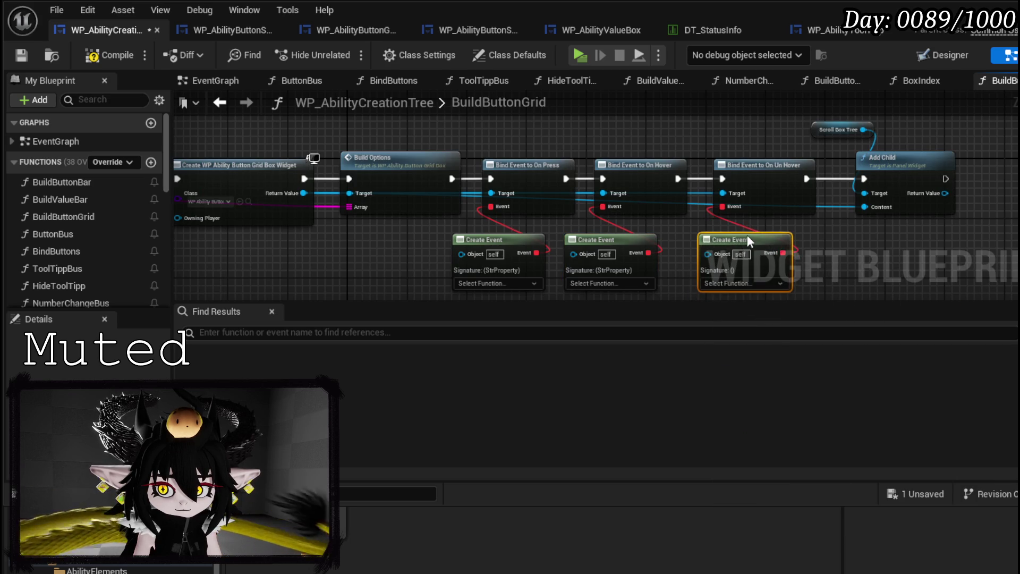
Set the Create Events to ButtonBus, ToolTippBus and HideToolTipp, then save
scroll(503, 211, up, 2)
click(364, 225)
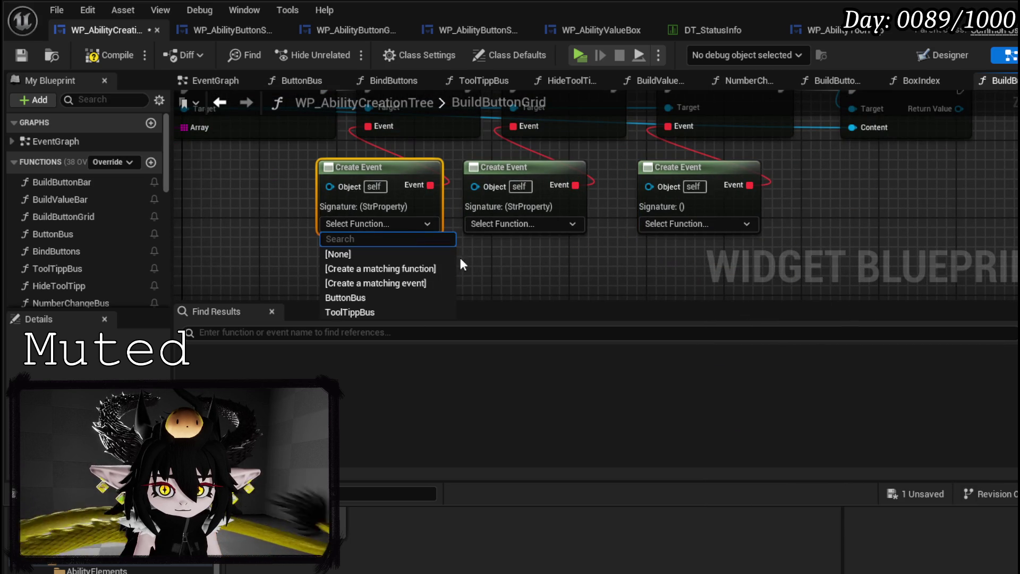
click(350, 297)
click(518, 225)
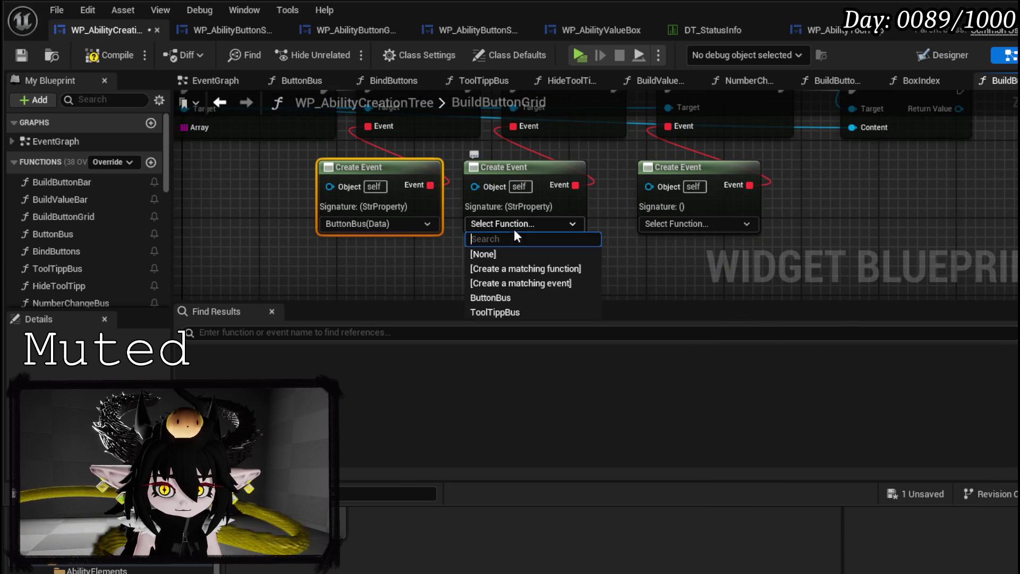
click(499, 312)
click(668, 224)
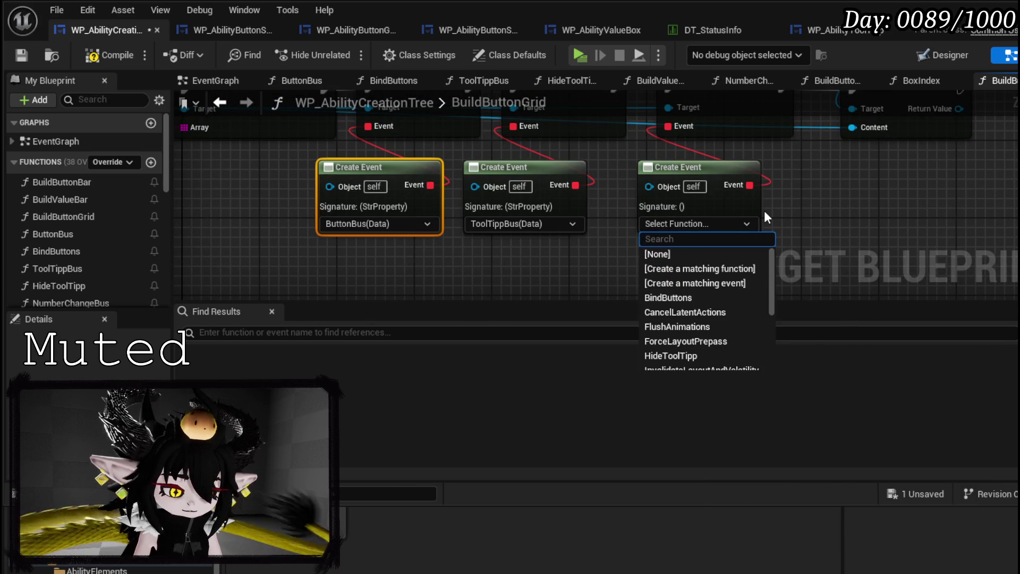
text(hide)
click(697, 255)
key(Home)
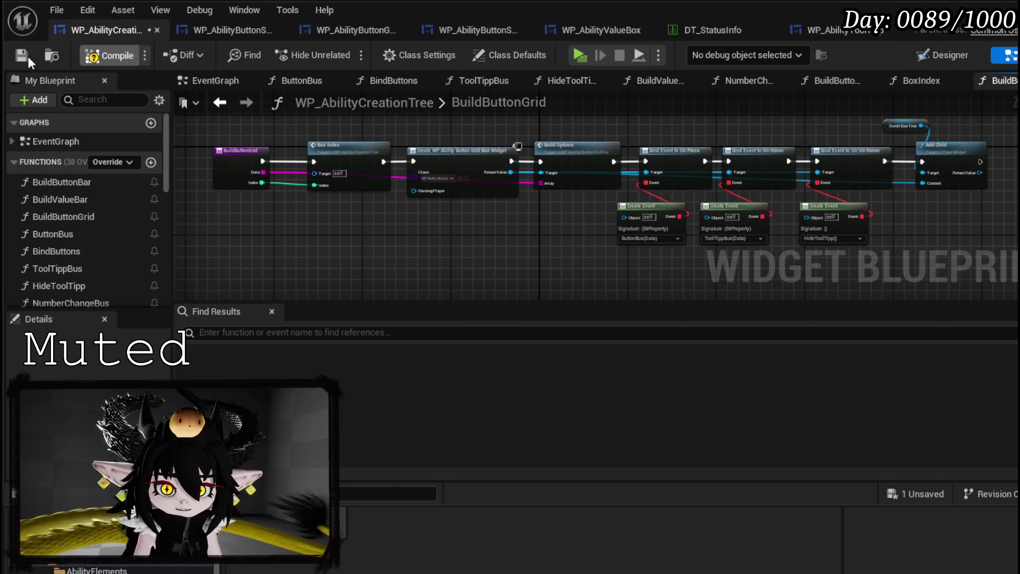
click(10, 56)
In ButtonBus, add a Build Button Grid call fed by the ability array and execution
click(221, 165)
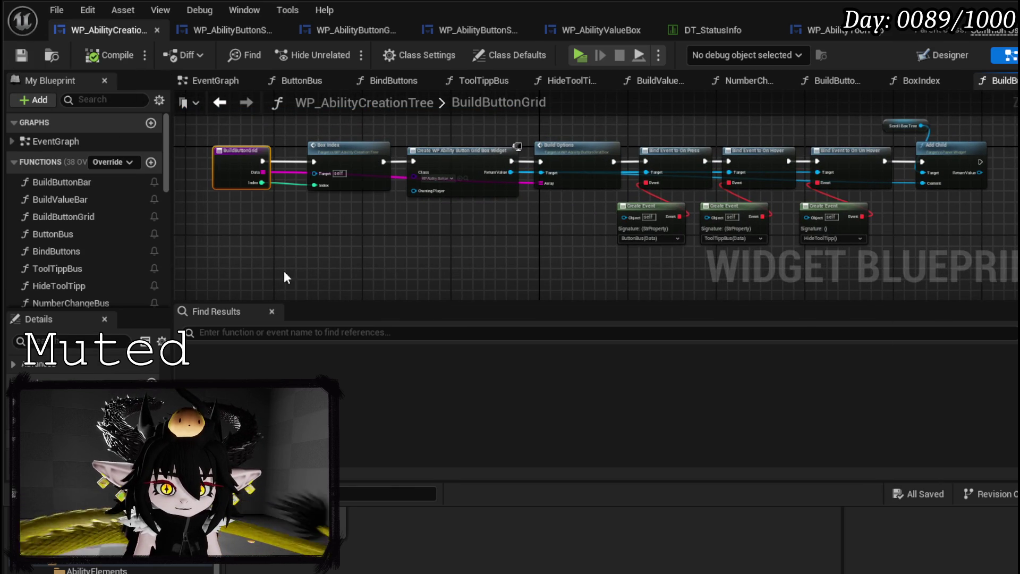
double_click(62, 234)
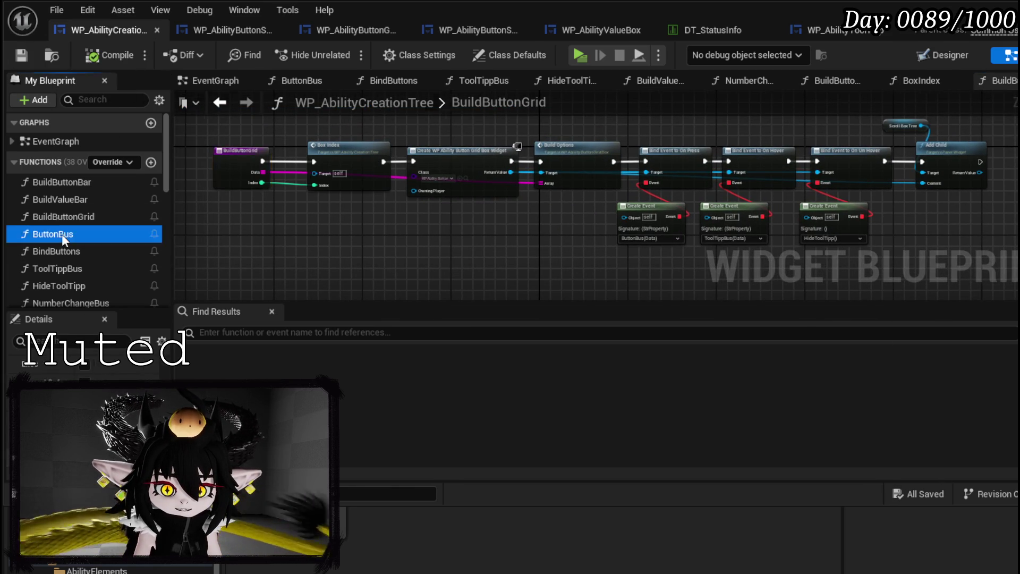
scroll(352, 225, down, 3)
click(579, 177)
mouse_move(515, 217)
mouse_down()
mouse_move(673, 246)
mouse_move(656, 233)
mouse_up()
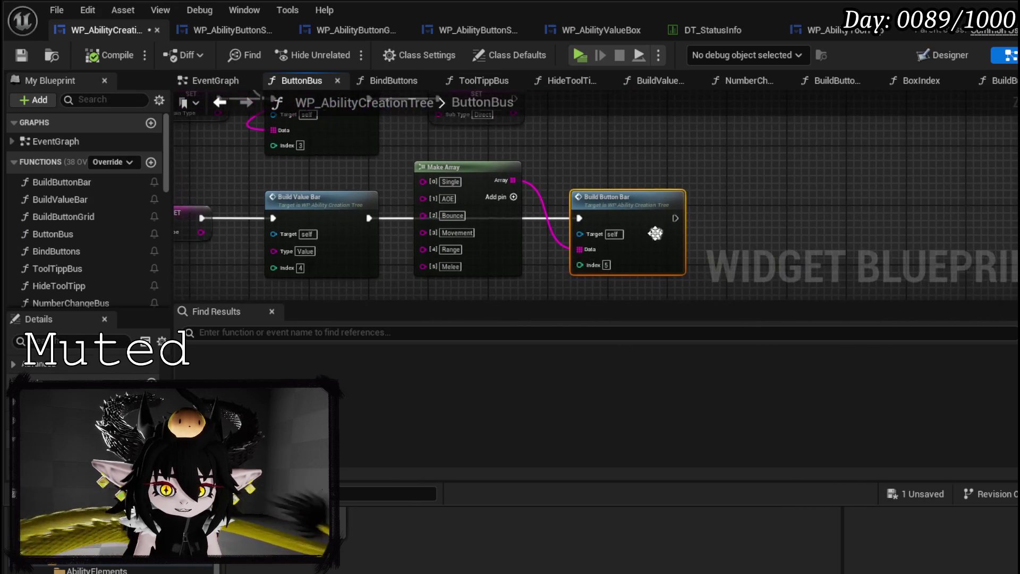
mouse_move(82, 223)
mouse_down()
mouse_move(682, 205)
mouse_move(701, 187)
mouse_up()
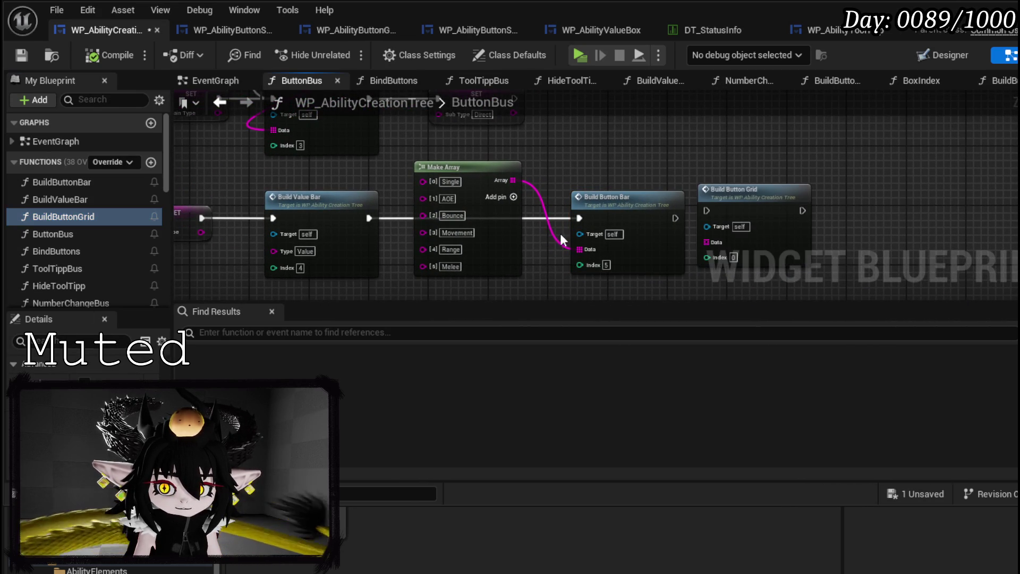
key(Home)
text(5)
drag(339, 139, 596, 219)
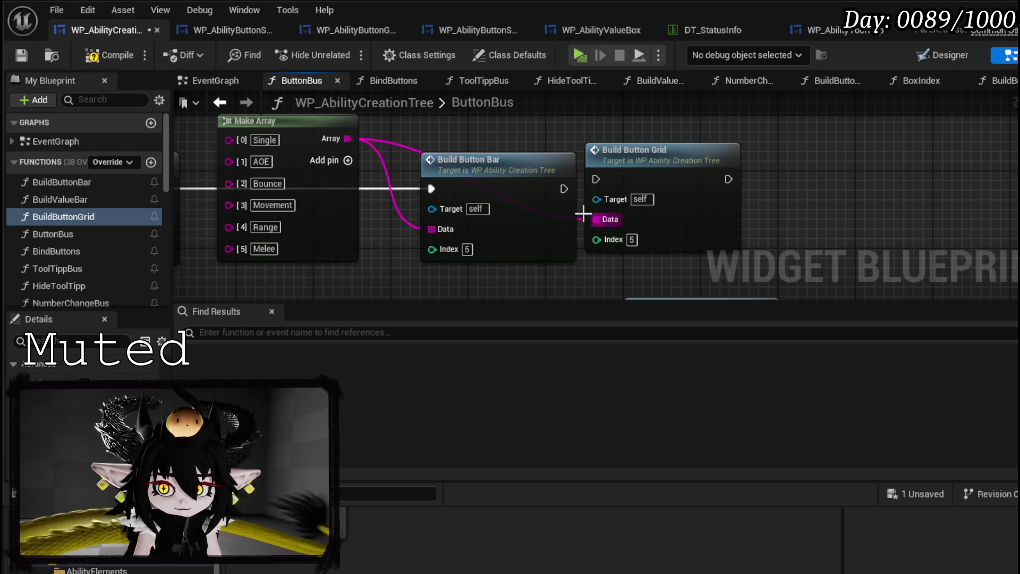
mouse_move(279, 206)
mouse_down()
mouse_move(696, 198)
mouse_move(560, 204)
mouse_up()
Replace the Damage branch's Build Button Bar with Build Button Grid, wiring its array and execution
click(601, 199)
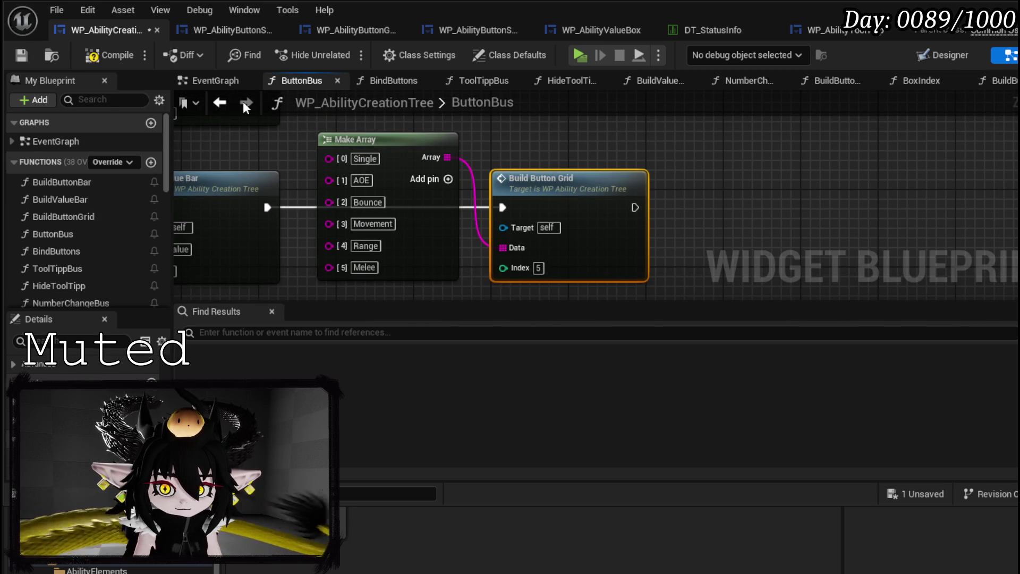
scroll(482, 129, down, 2)
mouse_move(486, 234)
mouse_down()
mouse_move(431, 146)
mouse_move(450, 136)
mouse_up()
key(ctrl+z)
click(500, 187)
key(Delete)
drag(643, 159, 476, 152)
mouse_move(319, 191)
mouse_down()
mouse_move(350, 141)
mouse_move(380, 145)
mouse_move(386, 160)
mouse_up()
drag(227, 206, 495, 119)
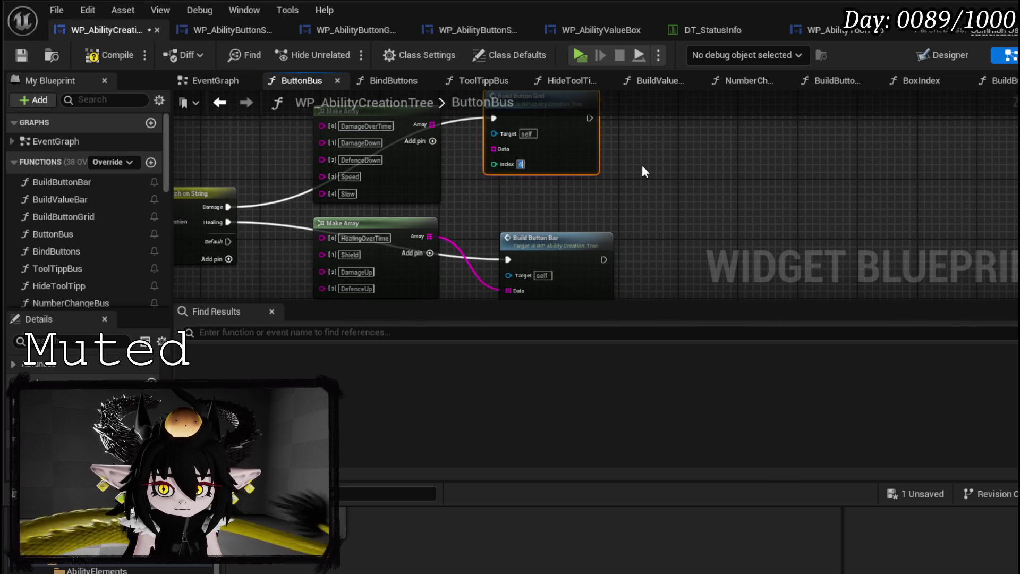
drag(433, 163, 495, 186)
mouse_move(517, 262)
mouse_down()
mouse_move(472, 171)
mouse_move(533, 202)
mouse_up()
Paste a Build Button Grid into the Healing branch, replacing Build Button Bar and rewiring
click(572, 226)
click(585, 165)
mouse_move(582, 172)
mouse_down()
mouse_move(584, 183)
mouse_move(701, 165)
mouse_up()
key(ctrl+v)
mouse_move(674, 202)
mouse_down()
mouse_move(615, 151)
mouse_move(664, 183)
mouse_move(503, 194)
mouse_up()
key(Delete)
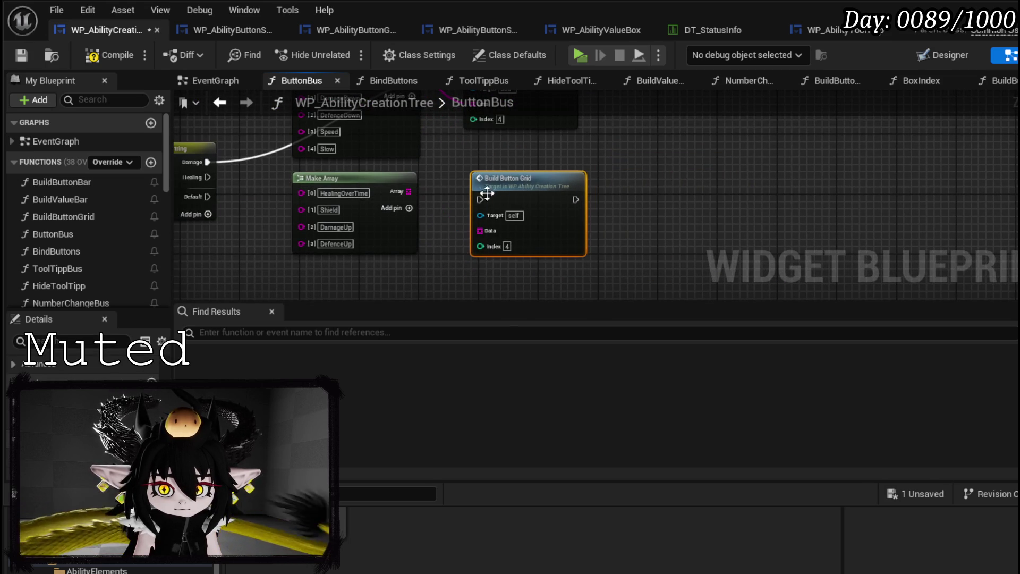
drag(404, 192, 488, 233)
mouse_move(268, 190)
mouse_down()
mouse_move(521, 229)
mouse_move(549, 182)
mouse_up()
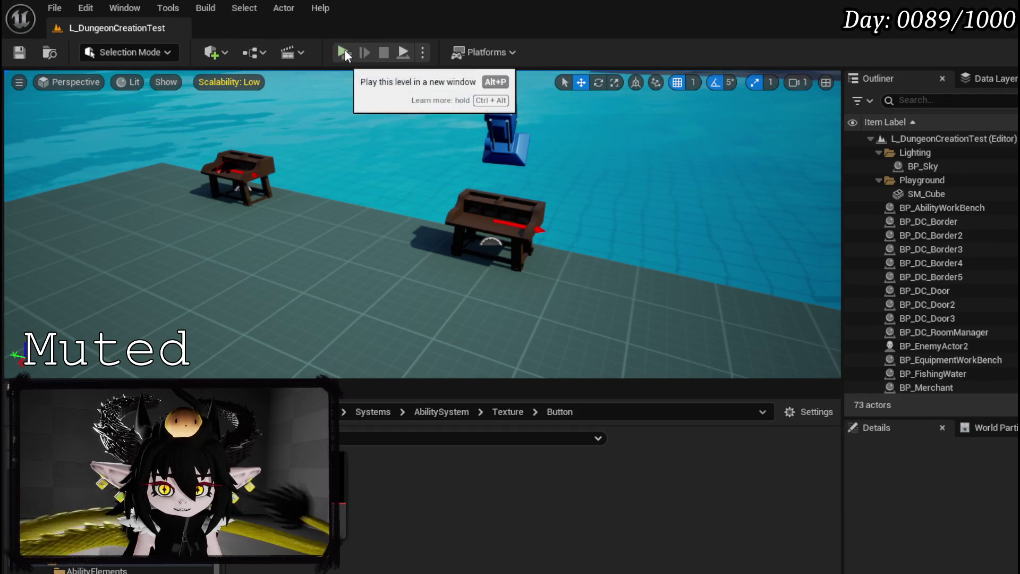
Run the standalone preview, walk to the table, open the card editor and check the ability icon tooltips
click(345, 53)
key(w)
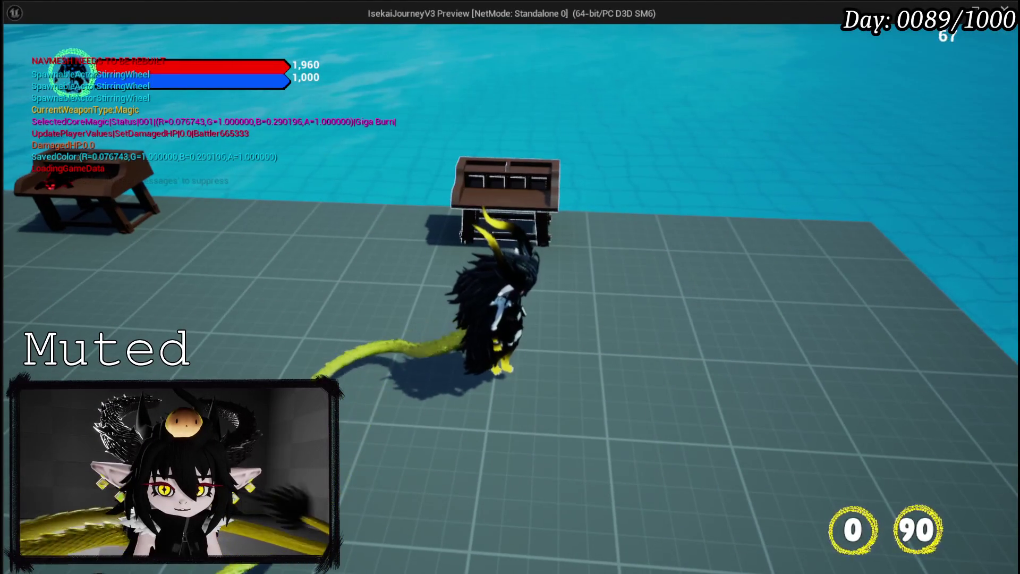
key(e)
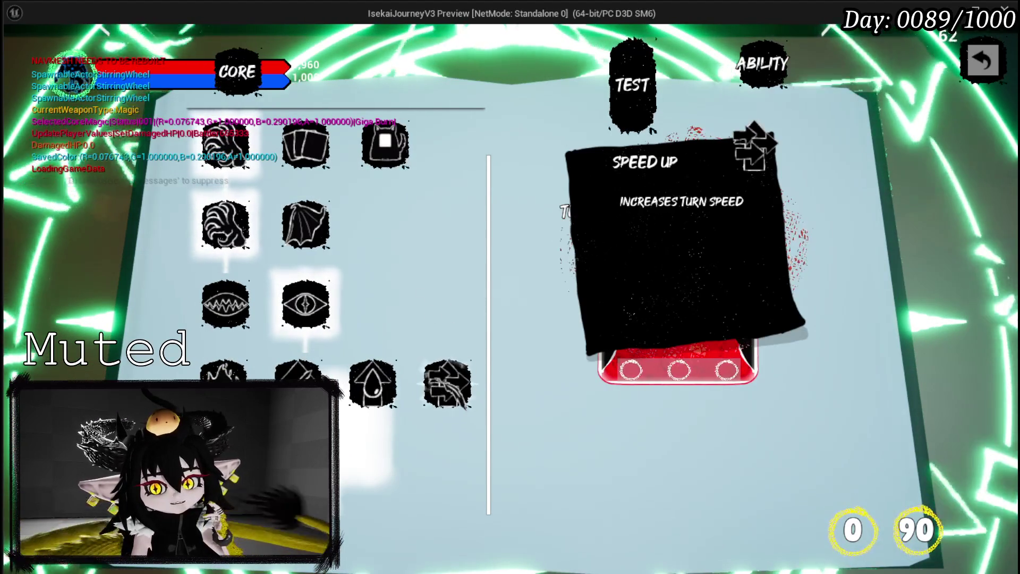
mouse_move(374, 396)
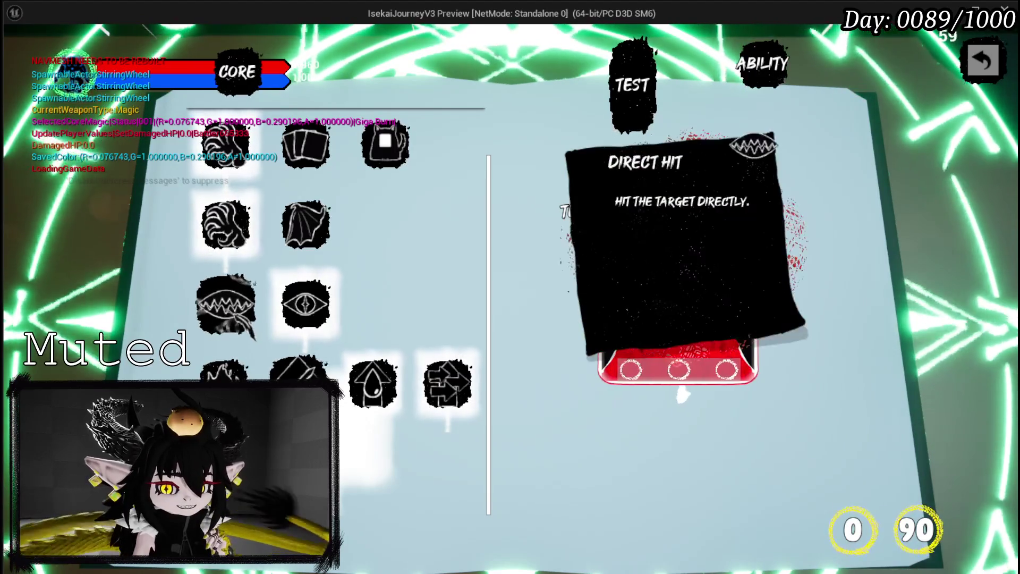
scroll(423, 382, down, 2)
scroll(413, 377, down, 3)
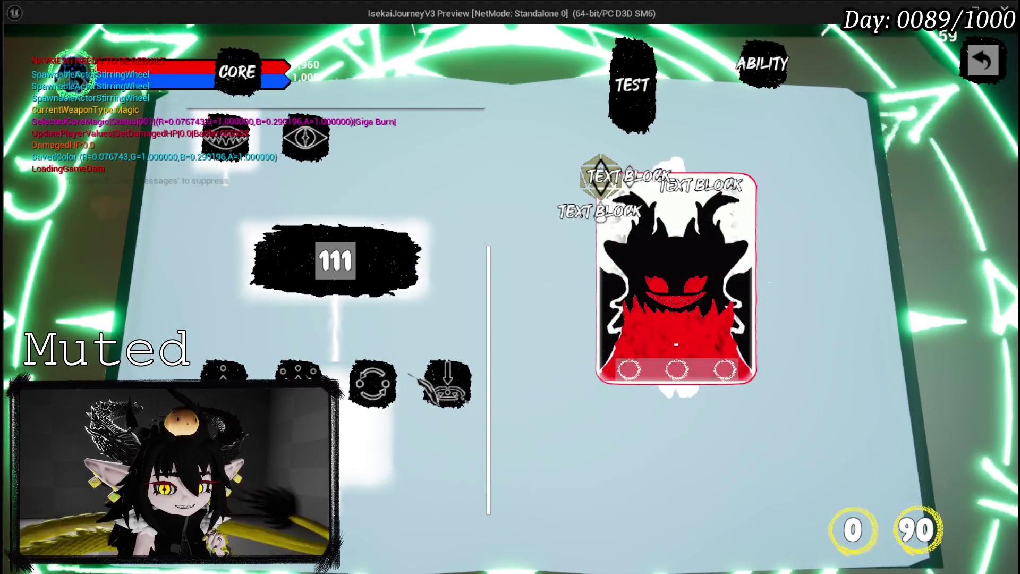
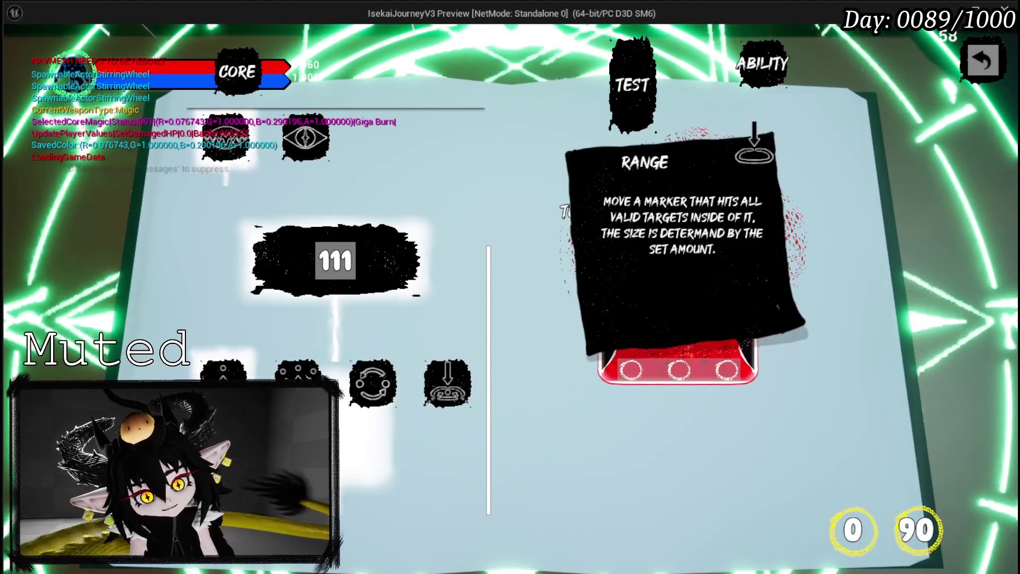
Stop the ability-card tooltip play test and return to the L_DungeonCreationTest level editor
mouse_move(438, 408)
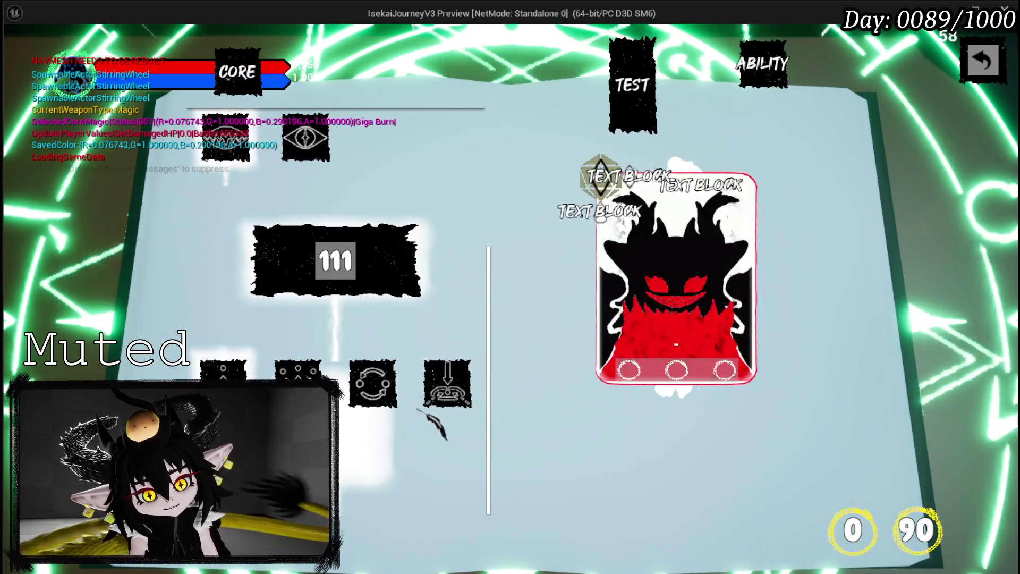
key(alt+Tab)
key(Escape)
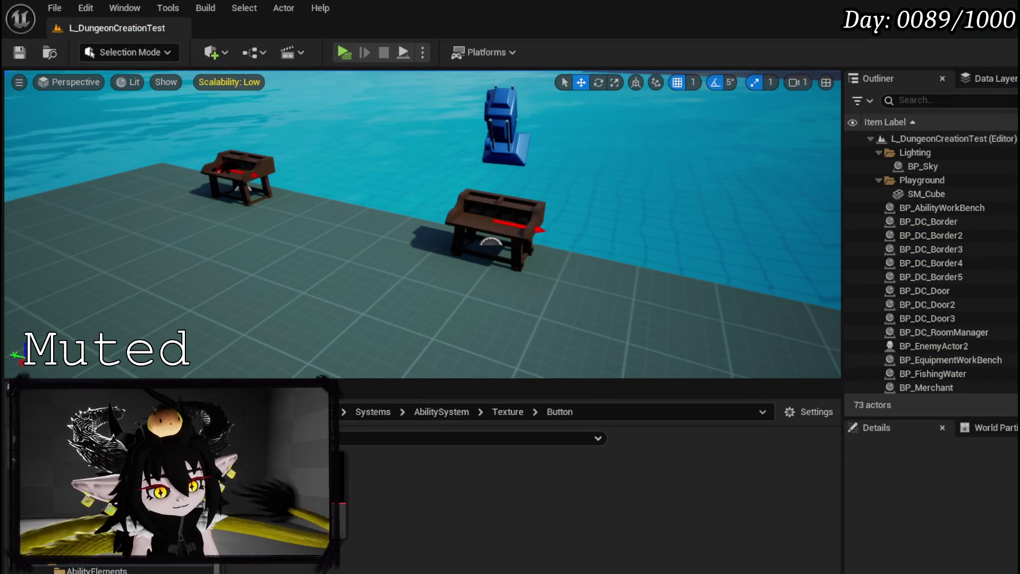
Copy the loop, cast, Unselect, Horizontal Box and Get All Children nodes from the selection bar's PressButton
key(alt+Tab)
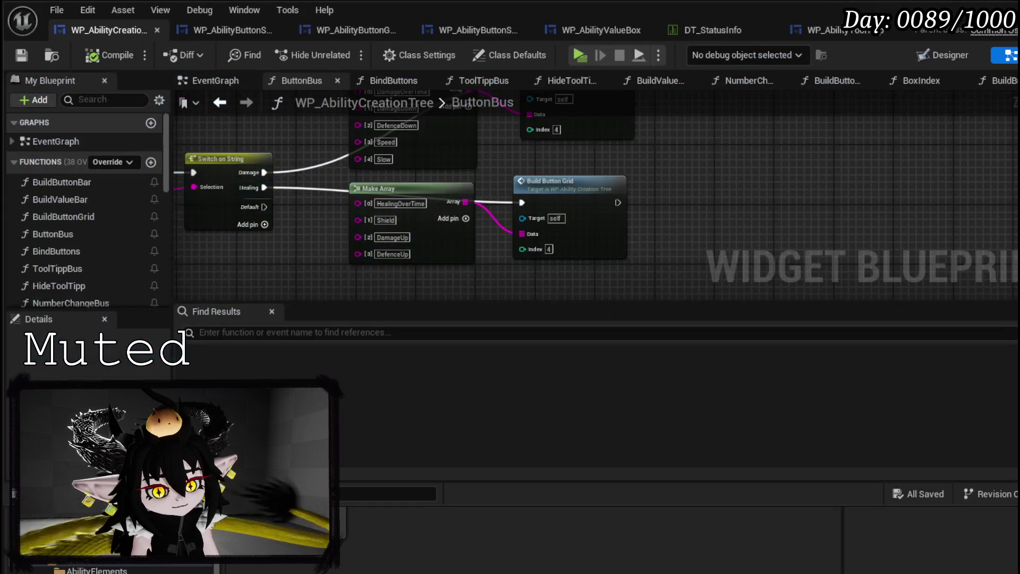
mouse_move(523, 272)
mouse_down()
mouse_move(649, 194)
mouse_move(621, 246)
mouse_up()
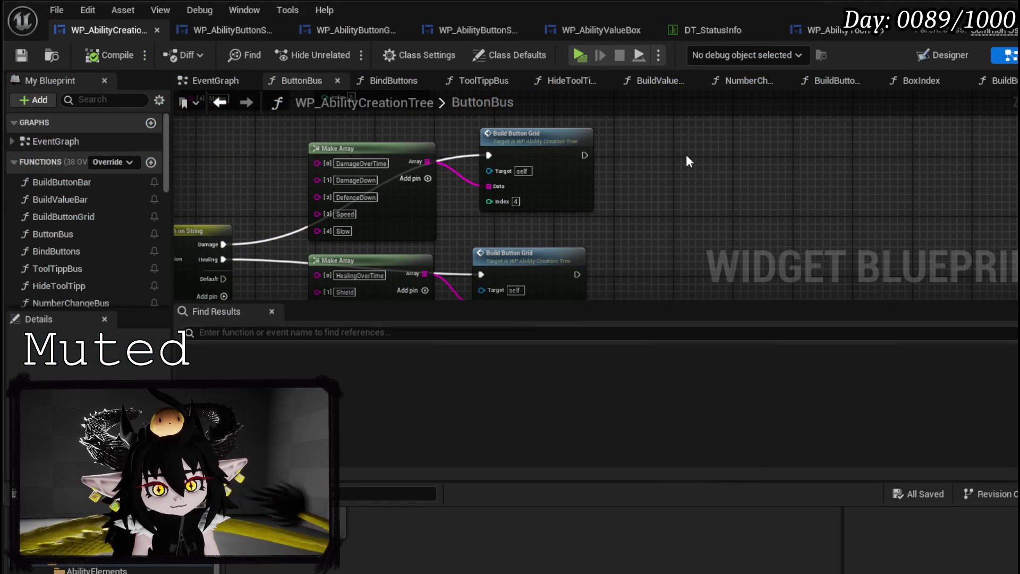
click(238, 36)
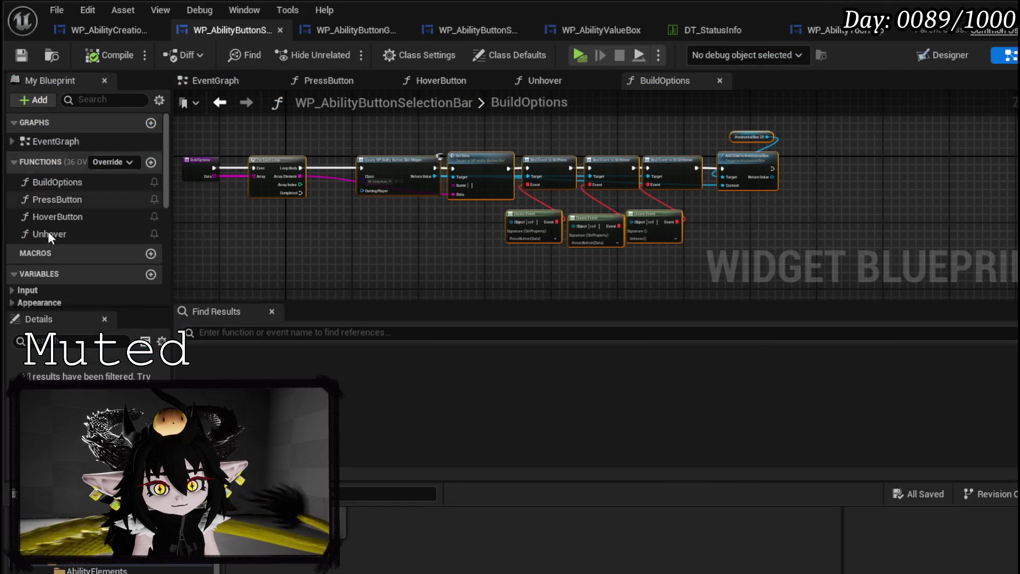
double_click(69, 200)
mouse_move(547, 138)
mouse_down()
mouse_move(509, 167)
mouse_move(479, 125)
mouse_up()
drag(332, 272, 751, 121)
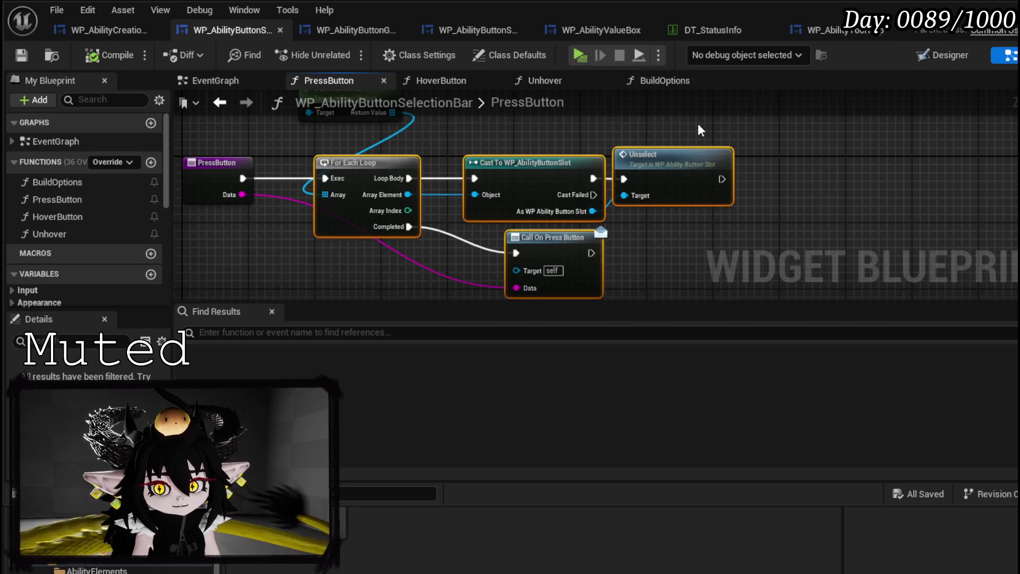
drag(327, 210, 500, 110)
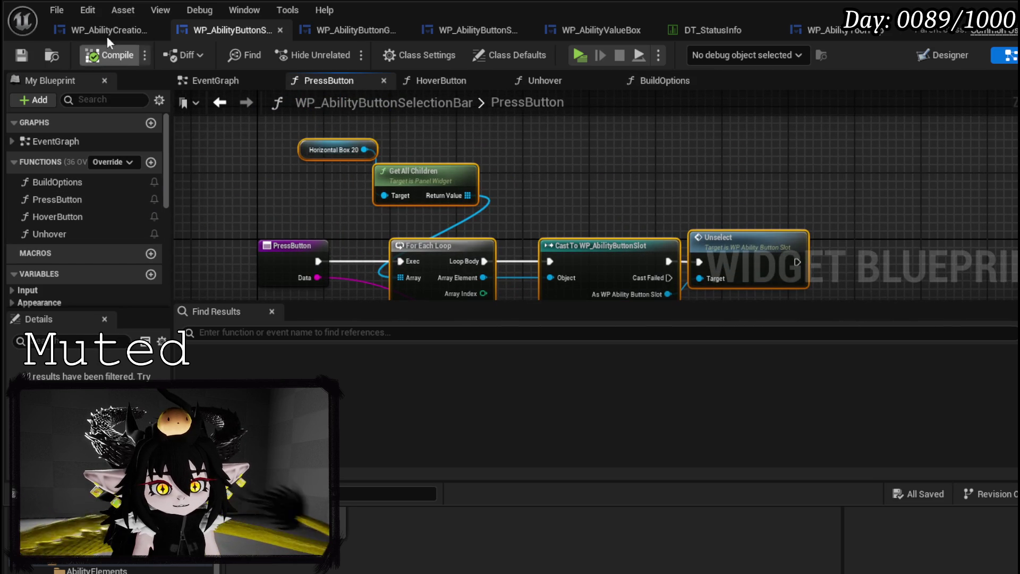
click(101, 29)
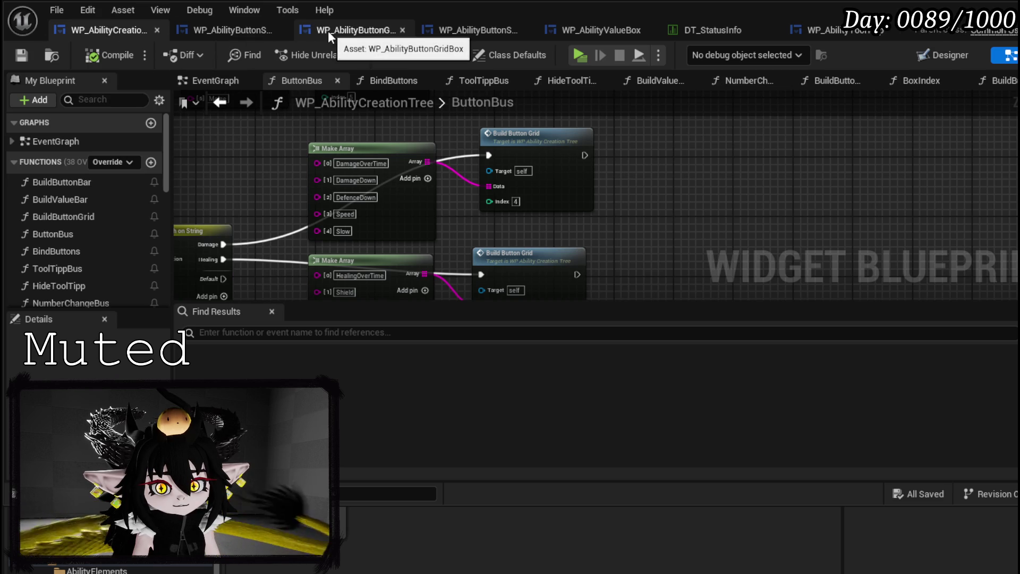
Paste the unselect nodes into the grid box blueprint, deleting the copies that landed in UnHover
click(373, 32)
key(ctrl+v)
mouse_move(525, 216)
mouse_down()
mouse_move(574, 185)
mouse_move(612, 215)
mouse_up()
key(Escape)
mouse_move(520, 197)
mouse_down()
mouse_move(597, 165)
mouse_move(610, 175)
mouse_up()
scroll(292, 213, down, 5)
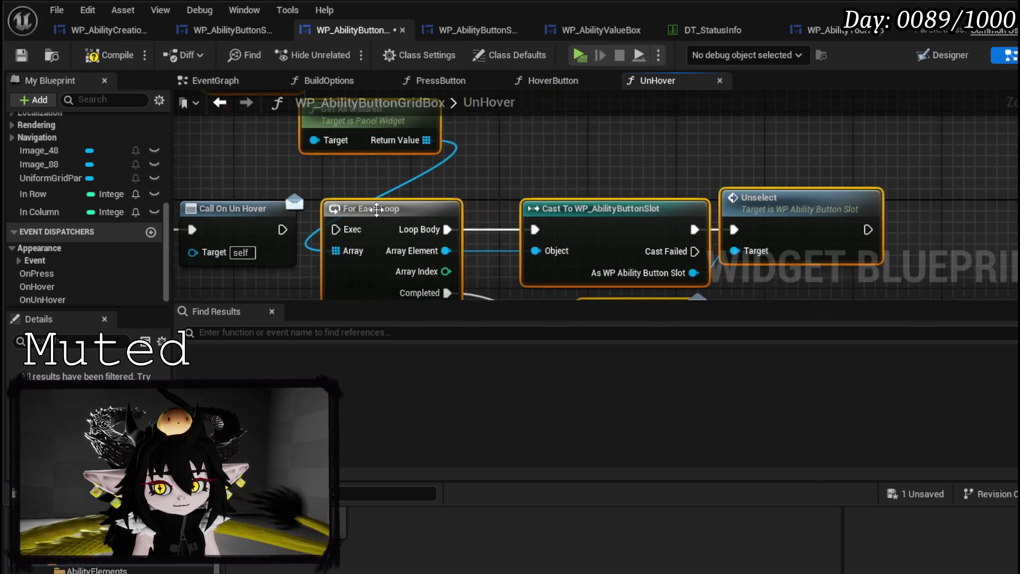
key(Delete)
scroll(91, 169, up, 10)
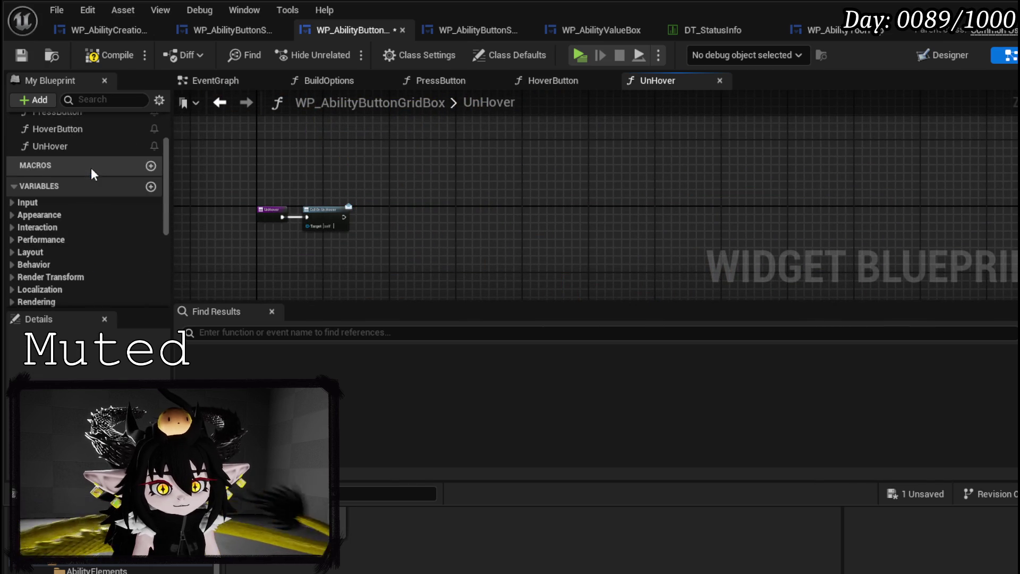
In the grid box's PressButton, run the unselect loop first, then Call On Press on completion, replacing the old call
double_click(76, 196)
drag(501, 203, 357, 202)
scroll(372, 176, down, 2)
drag(301, 149, 485, 183)
drag(249, 160, 215, 186)
mouse_move(374, 163)
mouse_down()
mouse_move(531, 263)
mouse_move(639, 225)
mouse_up()
click(691, 233)
key(Delete)
drag(547, 224, 615, 240)
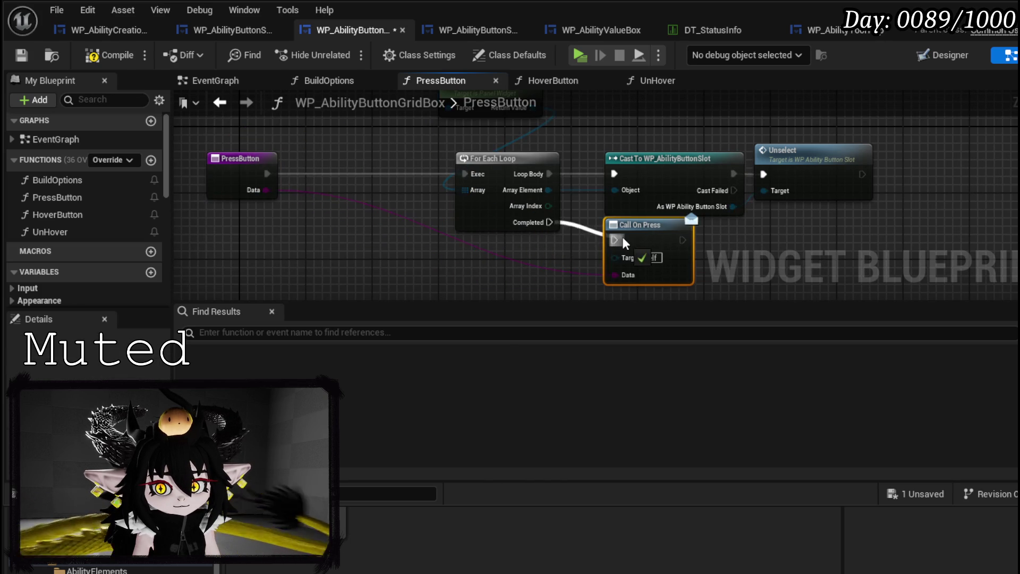
scroll(63, 229, down, 5)
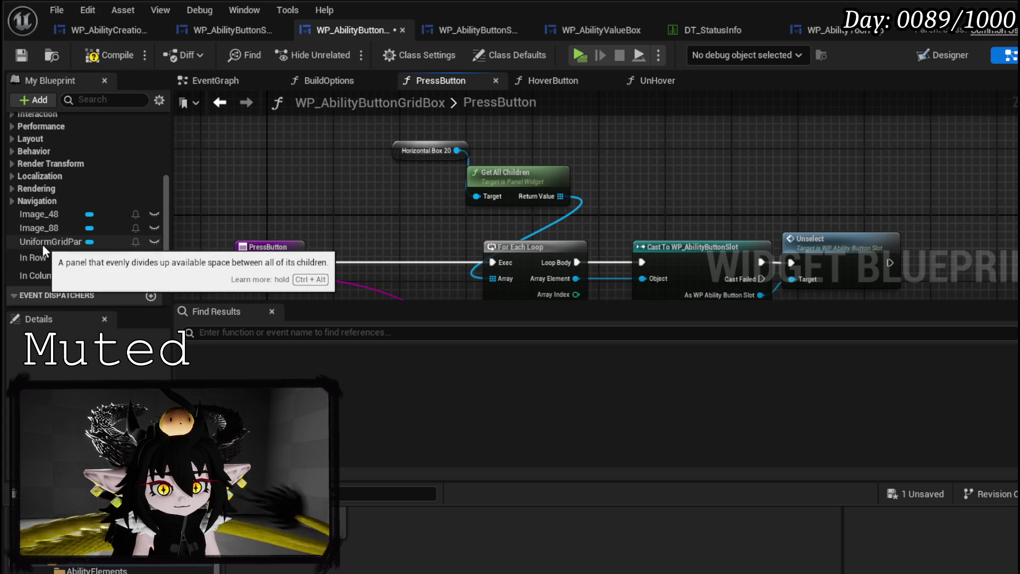
Feed a UniformGridPanel getter into Get All Children instead of Horizontal Box 20, then compile and save
mouse_move(42, 244)
mouse_down()
mouse_move(347, 167)
mouse_move(383, 189)
mouse_up()
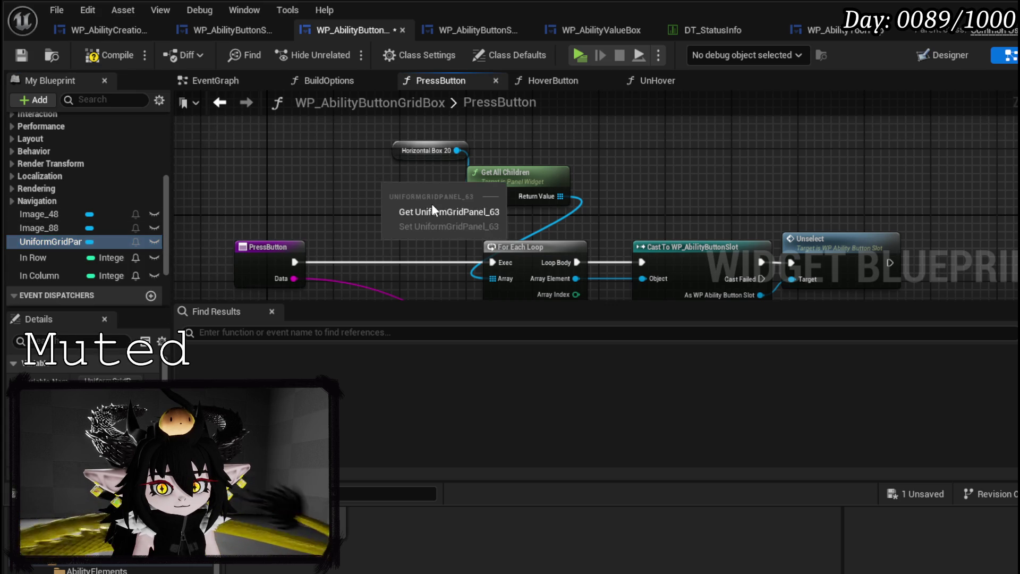
click(429, 211)
drag(452, 192, 477, 196)
click(396, 151)
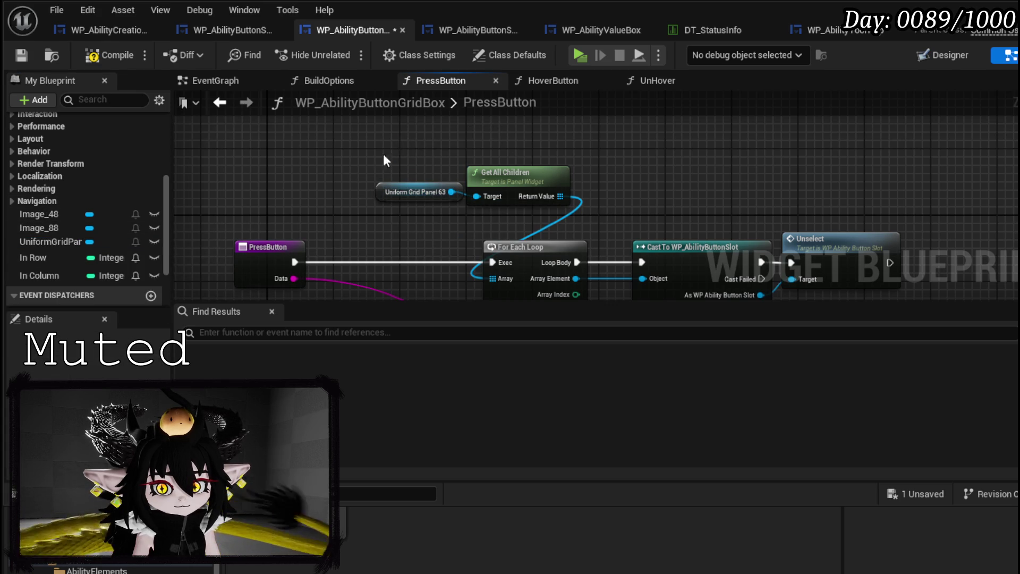
key(Delete)
scroll(362, 133, down, 1)
drag(361, 133, 345, 104)
click(21, 55)
Insert a Branch after PressButton: False runs the unselect loop, True calls On Press directly
drag(343, 224, 429, 220)
drag(365, 195, 398, 196)
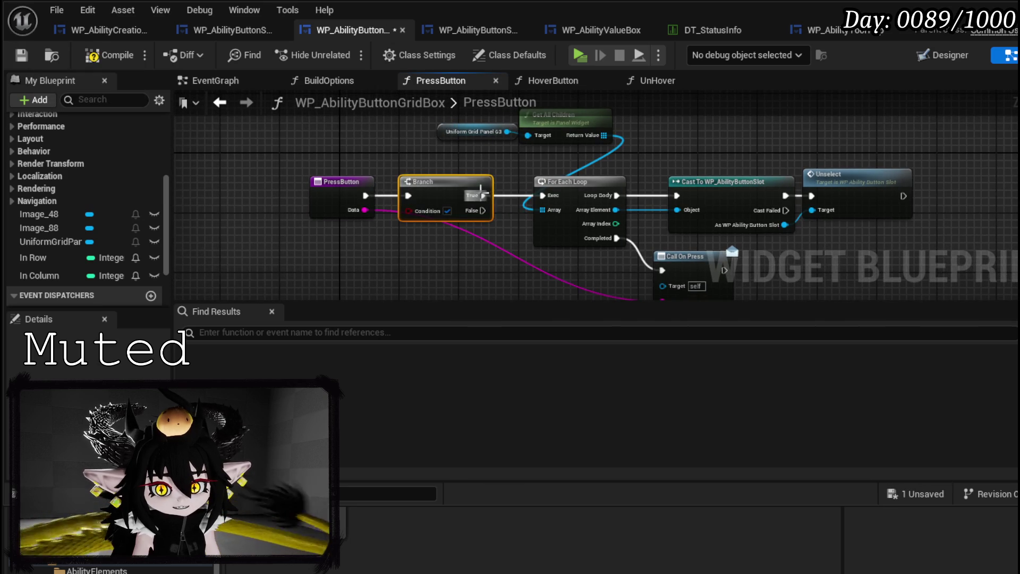
mouse_move(480, 211)
mouse_down()
mouse_move(538, 193)
mouse_move(650, 285)
mouse_move(660, 196)
mouse_up()
click(466, 159)
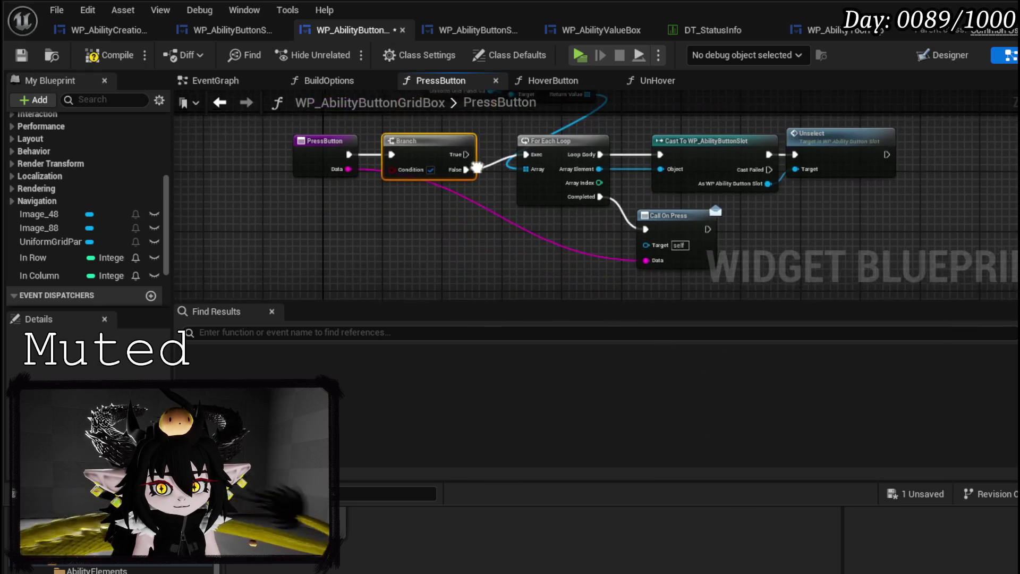
mouse_move(466, 155)
mouse_down()
mouse_move(663, 228)
mouse_move(648, 231)
mouse_up()
drag(673, 224, 583, 254)
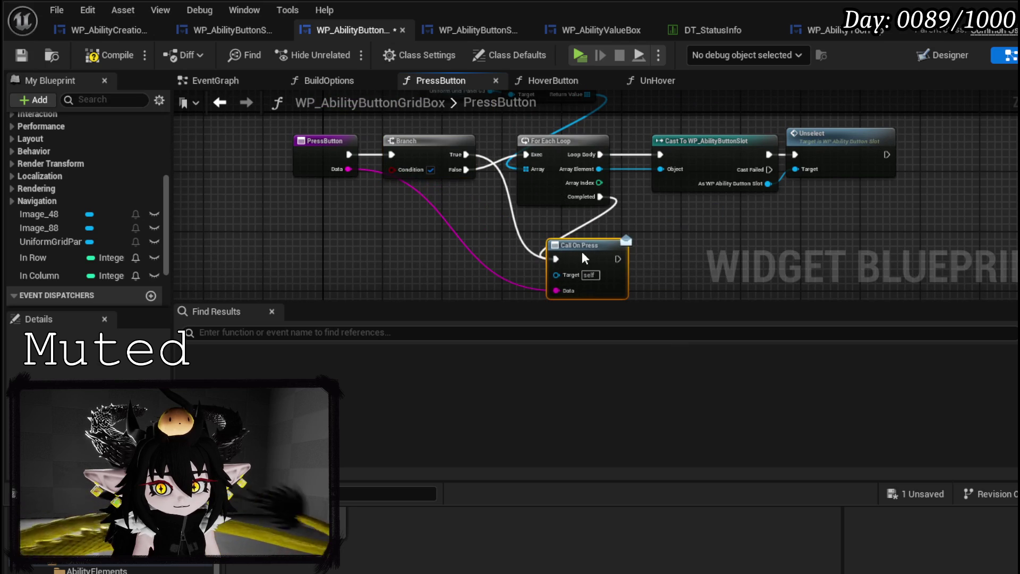
drag(407, 160, 406, 145)
drag(335, 158, 311, 143)
Promote the Branch Condition to a new MultiSelect boolean variable, then compile and save
right_click(395, 156)
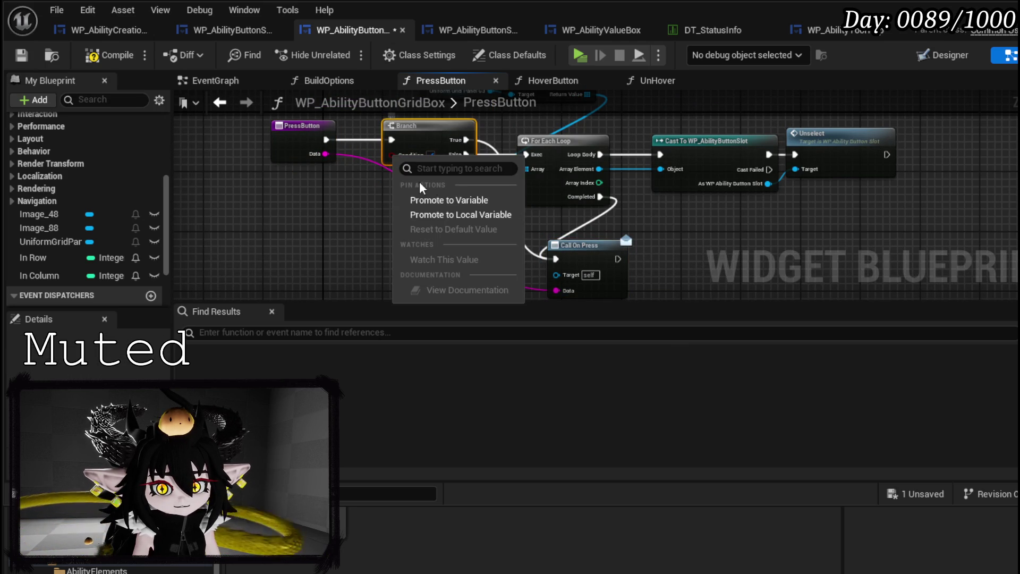
click(446, 202)
text(MultiS)
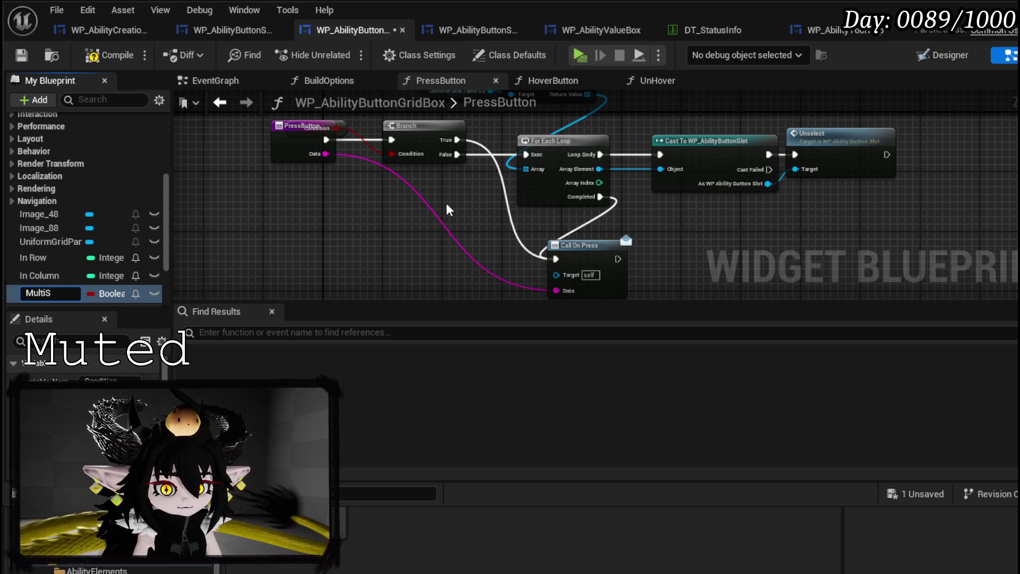
text(elect)
key(Return)
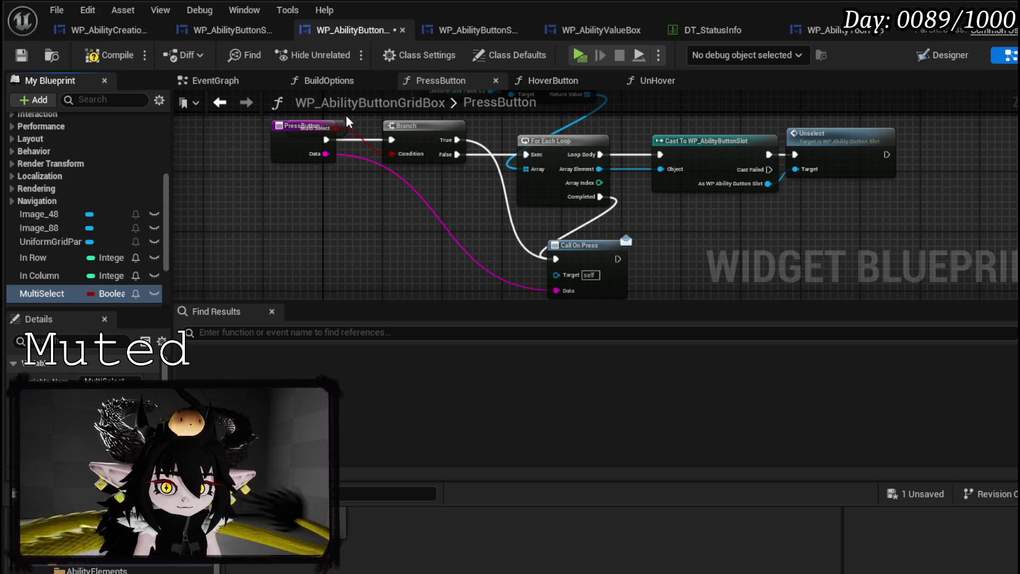
mouse_move(346, 127)
mouse_down()
mouse_move(352, 197)
mouse_move(332, 183)
mouse_up()
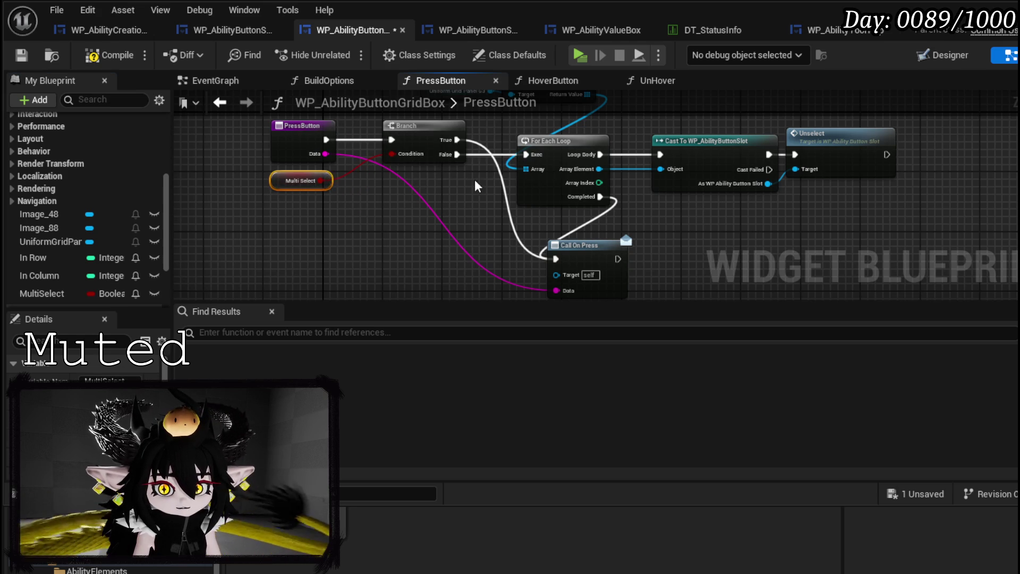
click(22, 57)
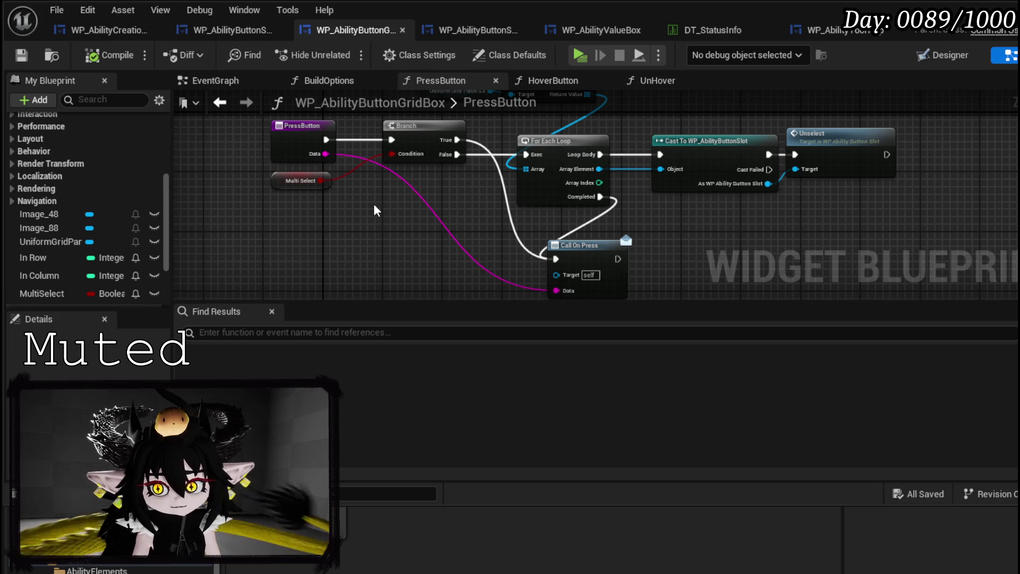
Make MultiSelect instance editable, then compile and save the grid box
drag(372, 231, 404, 252)
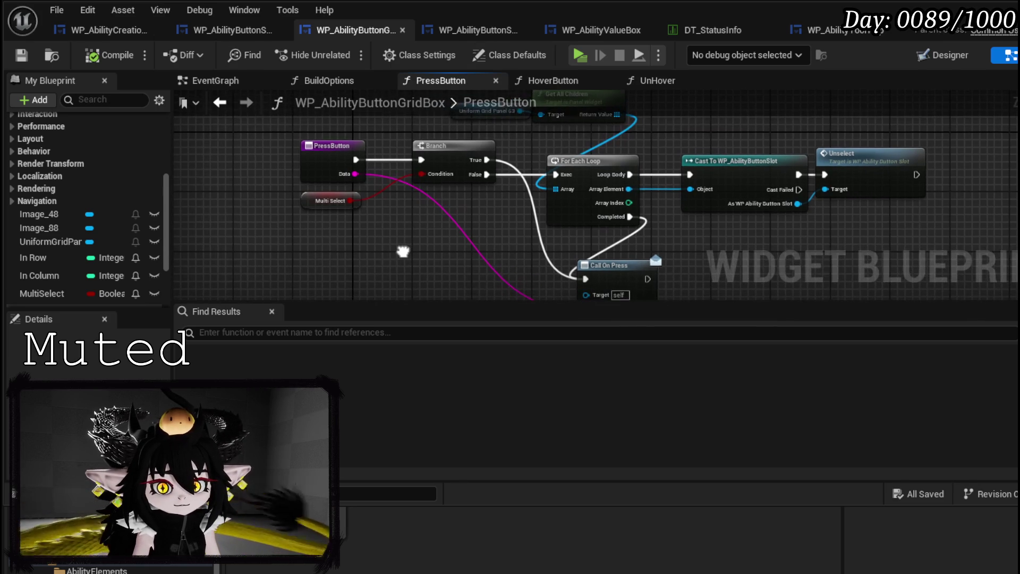
click(70, 293)
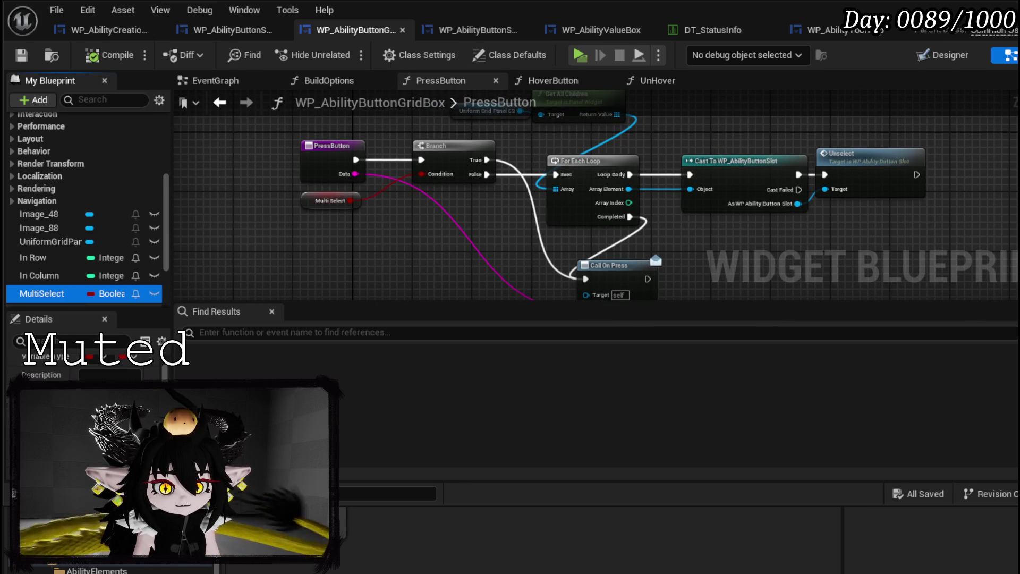
click(154, 294)
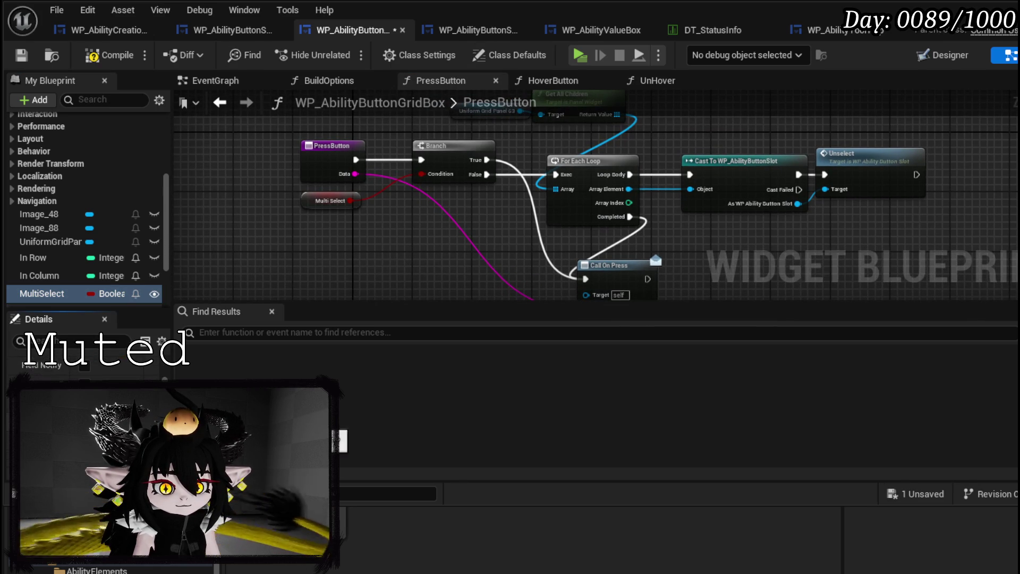
click(360, 256)
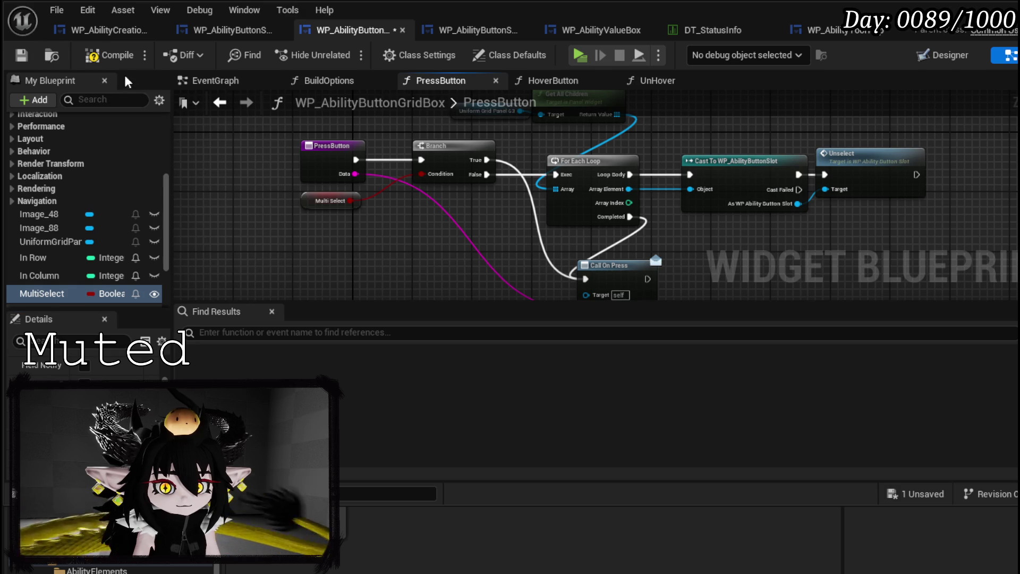
click(97, 56)
click(25, 55)
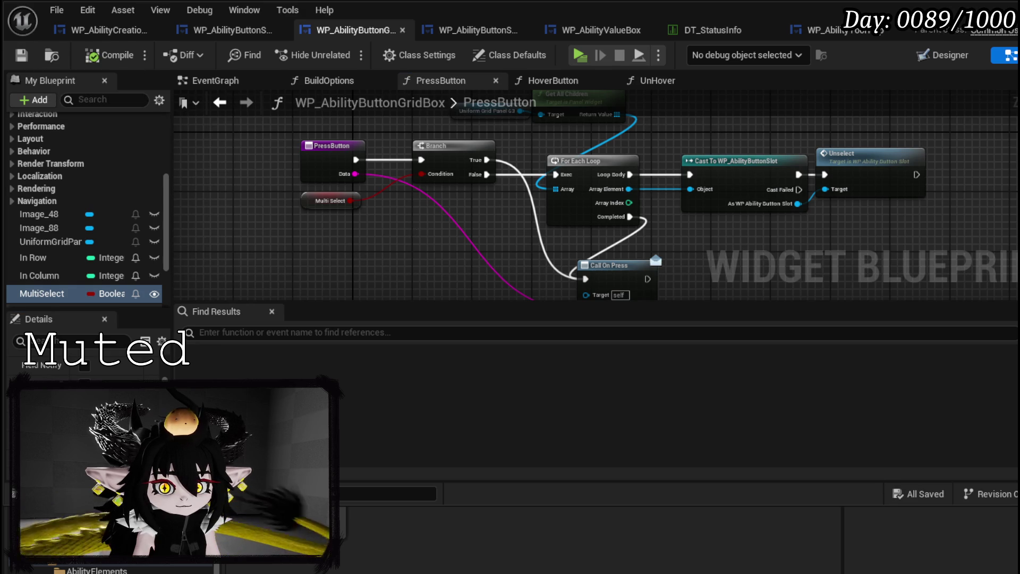
drag(413, 224, 354, 273)
scroll(96, 221, up, 10)
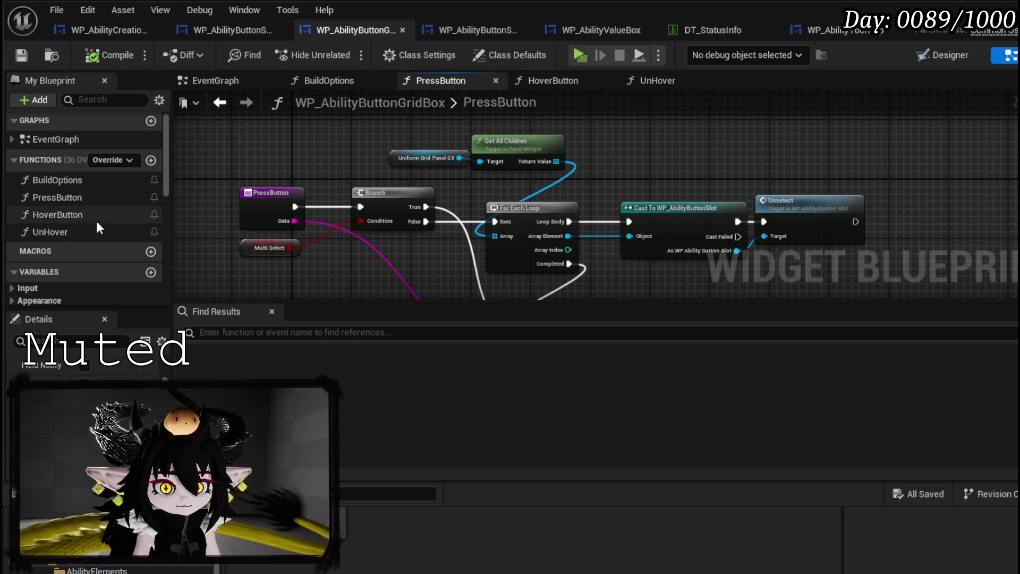
Check the Create Widget node in the grid box's BuildOptions, save, and bring up WP_AbilityButtonSlot
click(78, 180)
double_click(78, 181)
scroll(286, 238, up, 5)
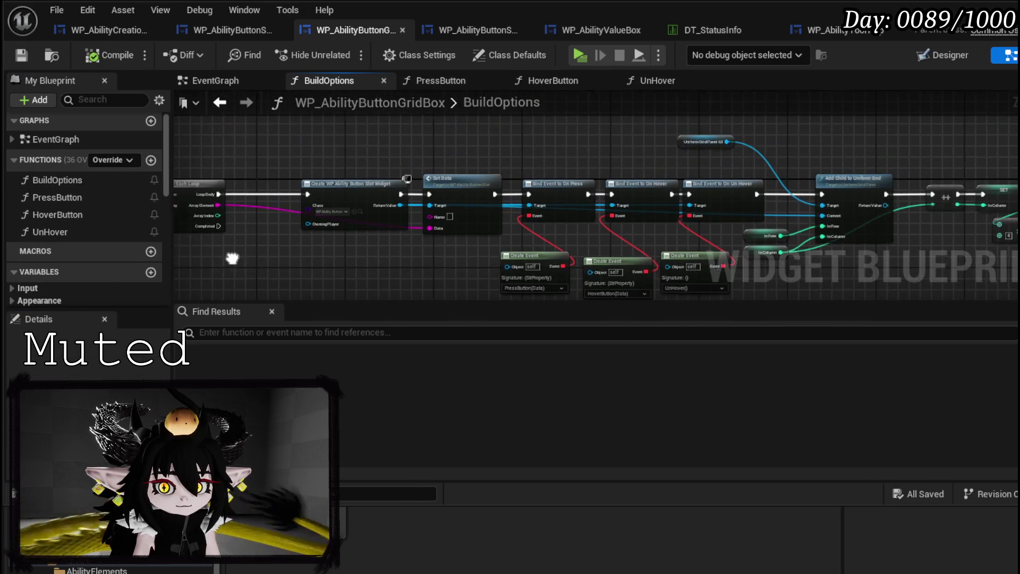
drag(361, 186, 273, 188)
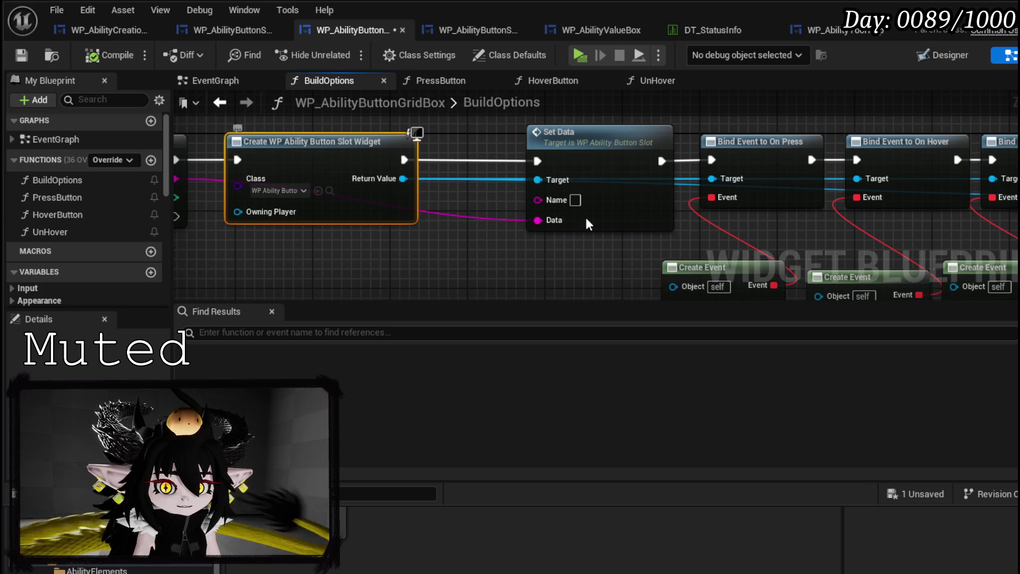
click(29, 55)
mouse_move(477, 143)
mouse_down()
mouse_move(460, 142)
mouse_move(546, 144)
mouse_move(293, 153)
mouse_move(377, 160)
mouse_up()
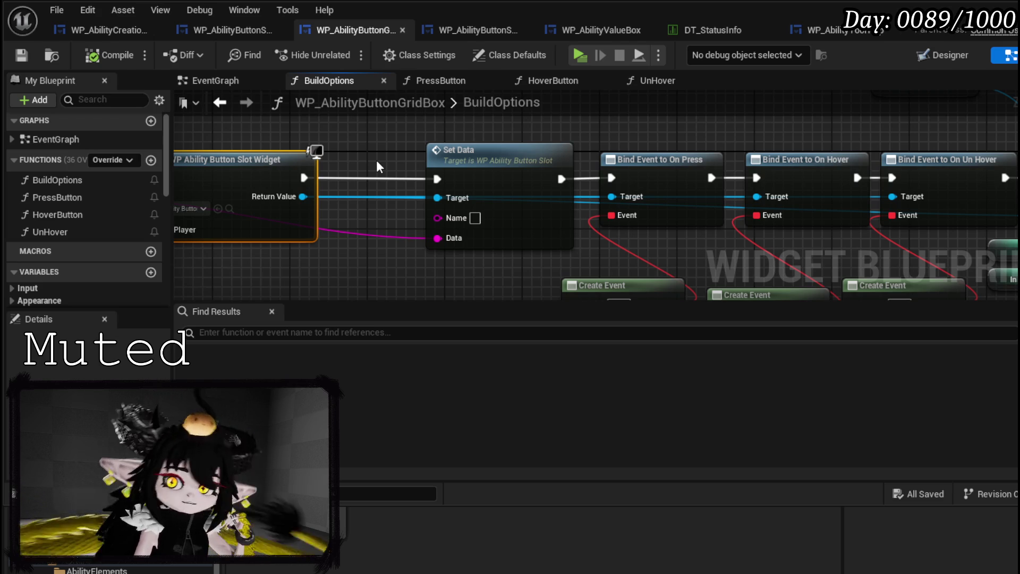
drag(378, 163, 566, 178)
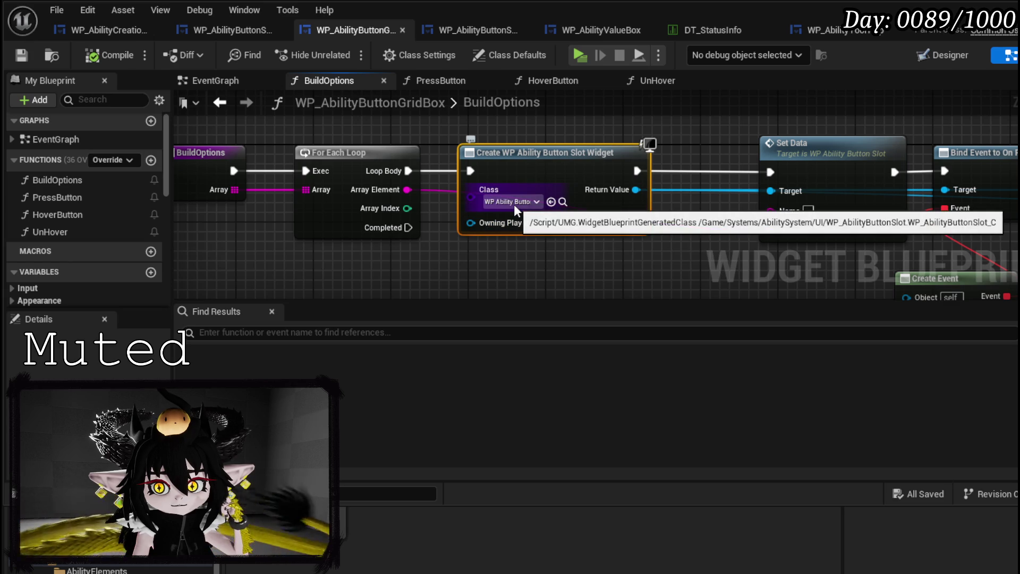
click(442, 34)
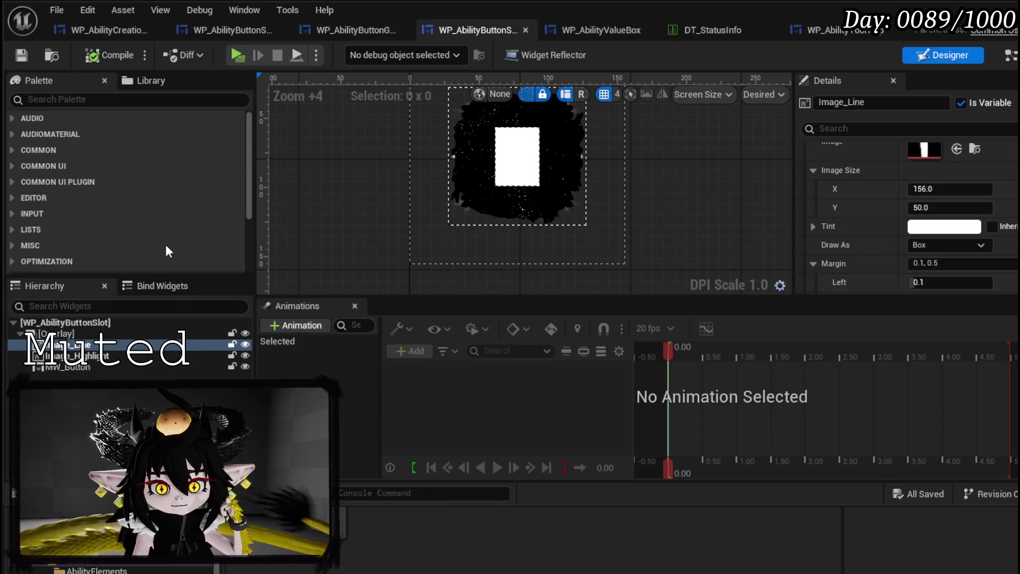
In the slot's Select function, make room around Play Animation and duplicate the Set Visibility node
click(1010, 54)
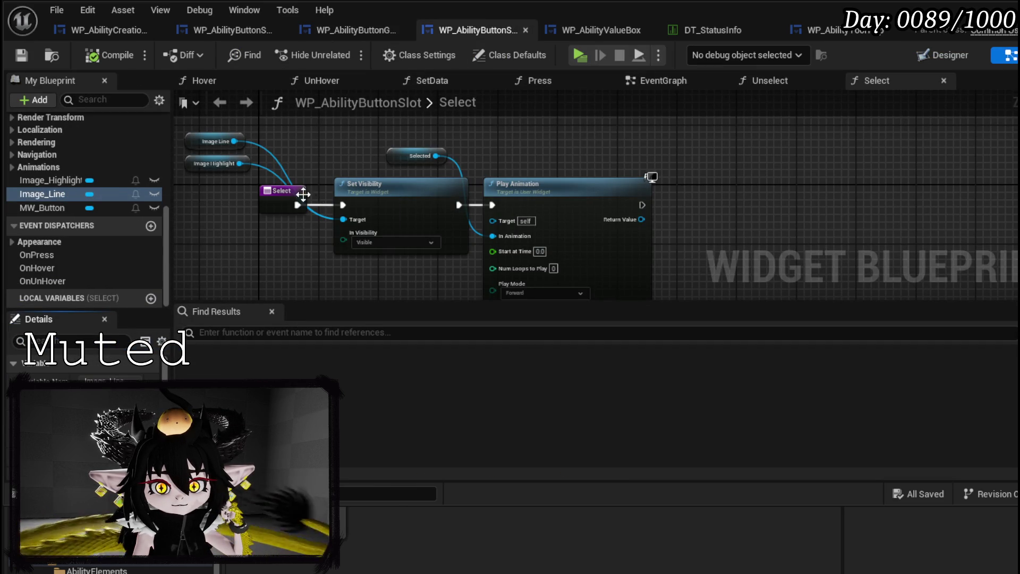
drag(476, 179, 639, 181)
drag(354, 147, 643, 149)
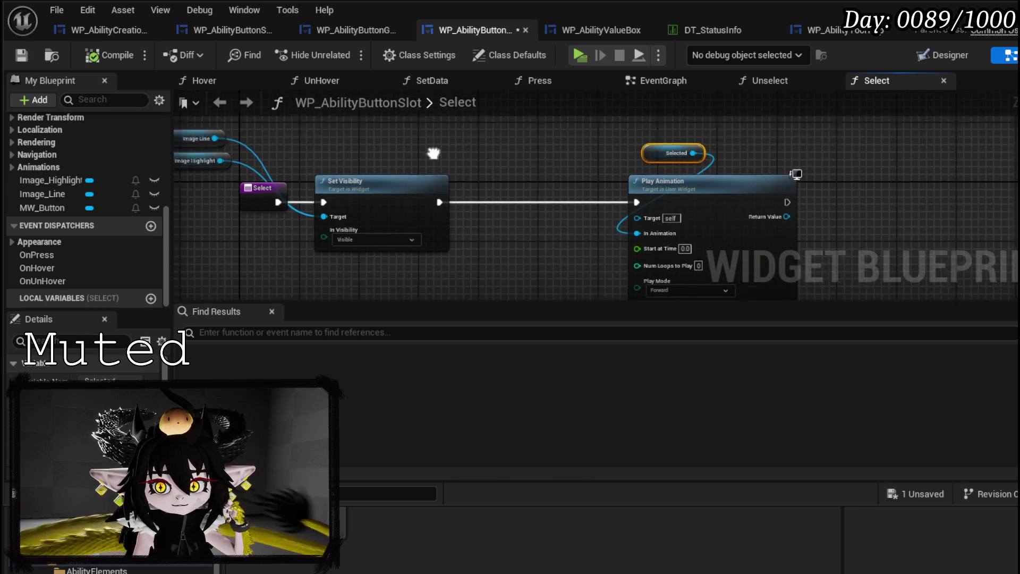
drag(244, 146, 337, 142)
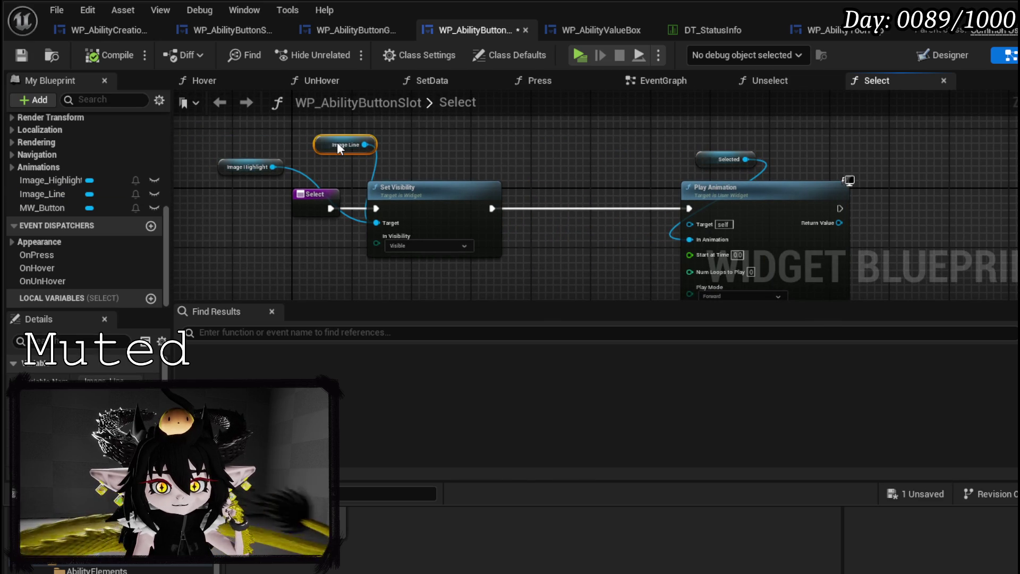
drag(426, 180, 478, 269)
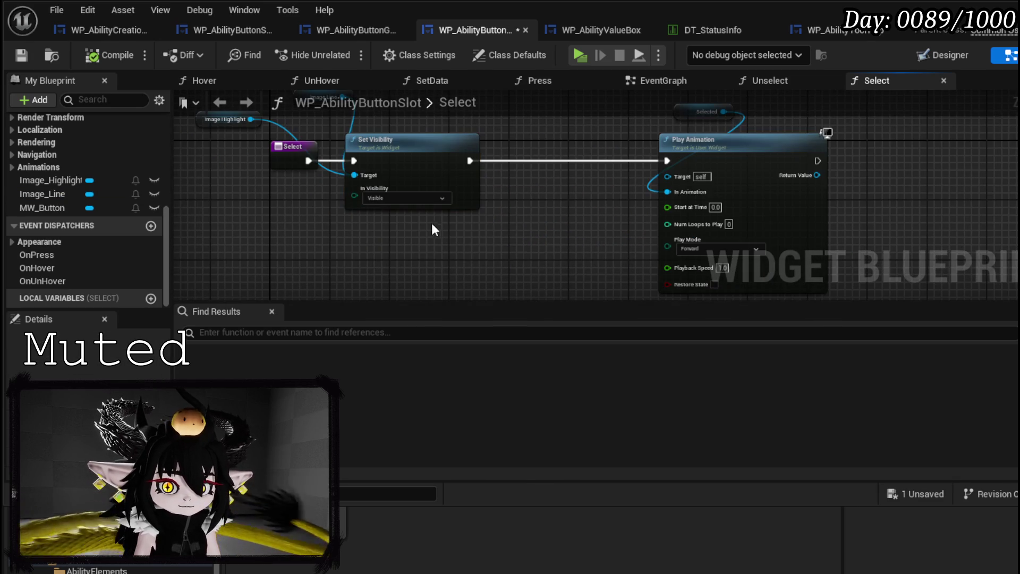
key(ctrl+c)
key(ctrl+v)
click(387, 148)
drag(387, 149, 292, 152)
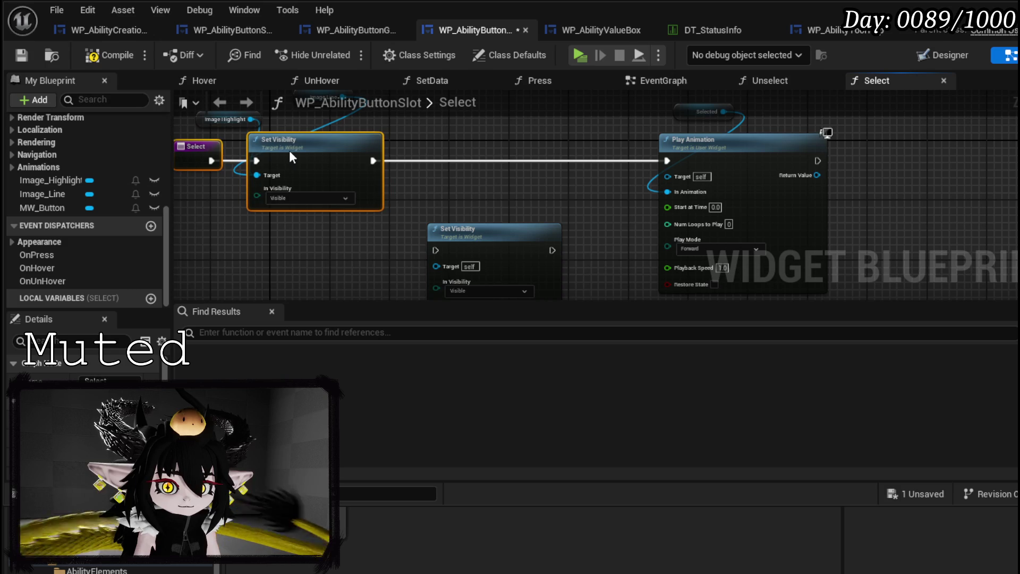
Add a Branch: True sets Image Line visibility via the copied node, False goes straight to Play Animation
click(408, 164)
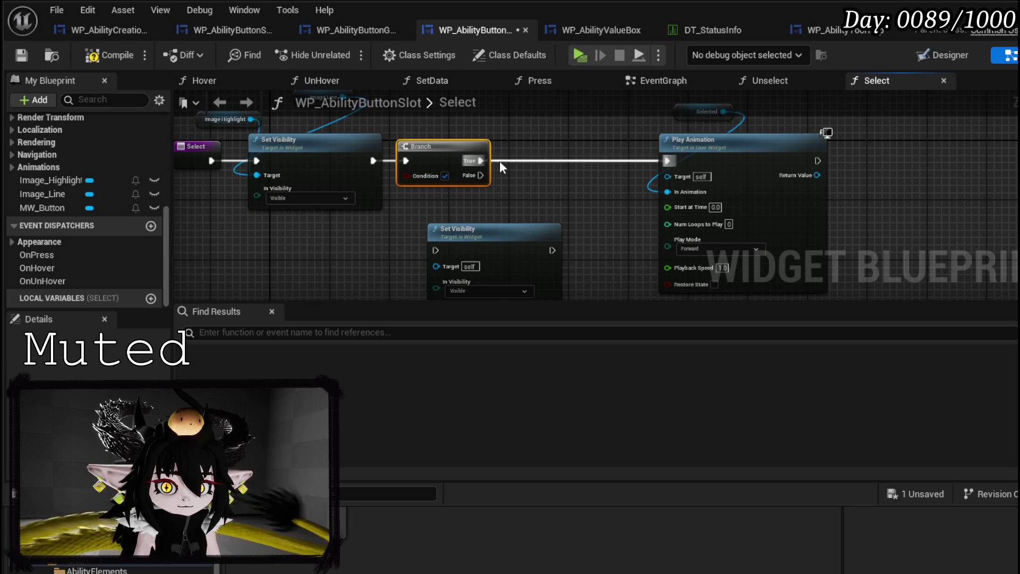
mouse_move(480, 227)
mouse_down()
mouse_move(551, 126)
mouse_move(546, 102)
mouse_up()
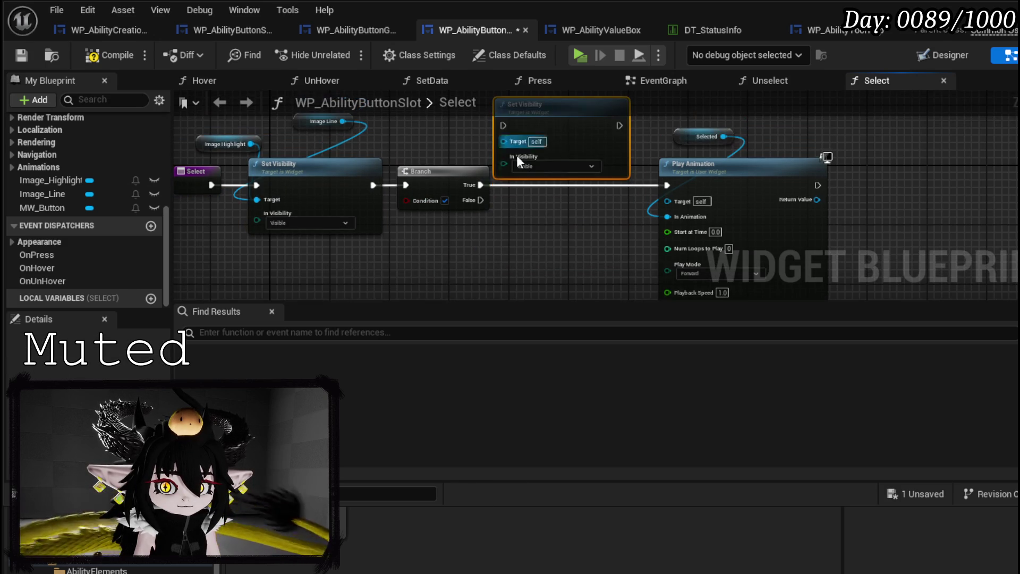
drag(480, 185, 504, 130)
drag(618, 125, 674, 188)
drag(340, 145, 501, 164)
click(358, 167)
drag(376, 201, 562, 186)
click(572, 137)
ctrl+click(595, 187)
drag(306, 188, 426, 193)
Promote the Branch Condition to a new Line? boolean, tidy the nodes, and compile
right_click(426, 193)
click(458, 235)
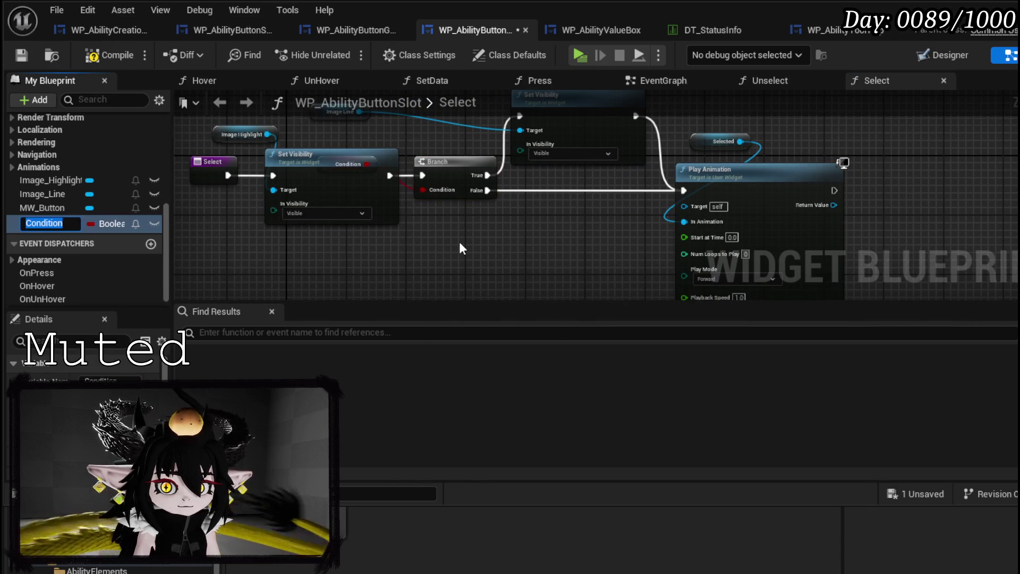
text(Line?)
key(Return)
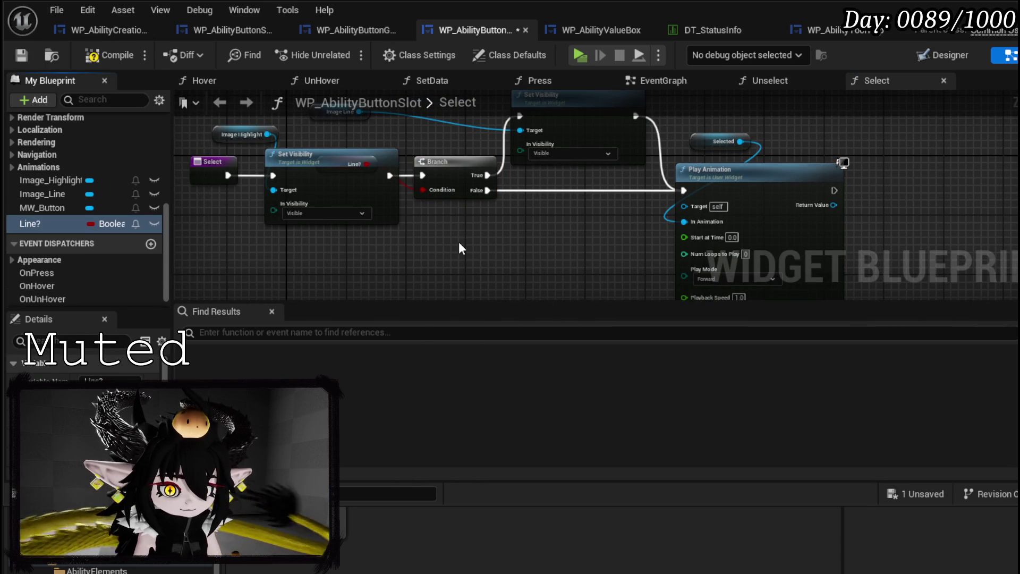
drag(335, 200, 334, 230)
mouse_move(357, 164)
mouse_down()
mouse_move(448, 221)
mouse_move(446, 211)
mouse_up()
drag(336, 186, 325, 162)
click(21, 54)
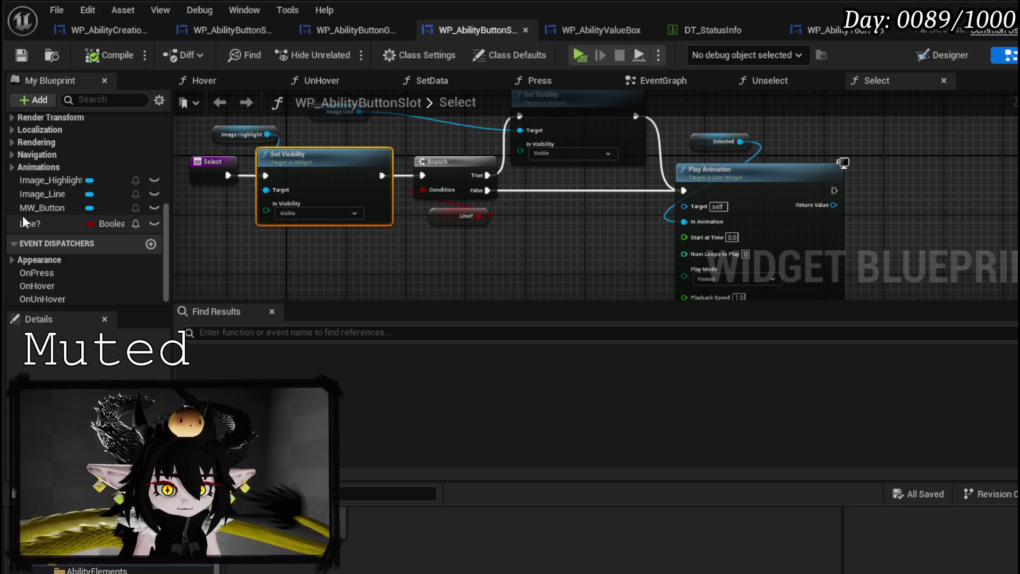
Make Line? instance editable, then compile and save the slot blueprint
scroll(112, 232, down, 1)
click(38, 204)
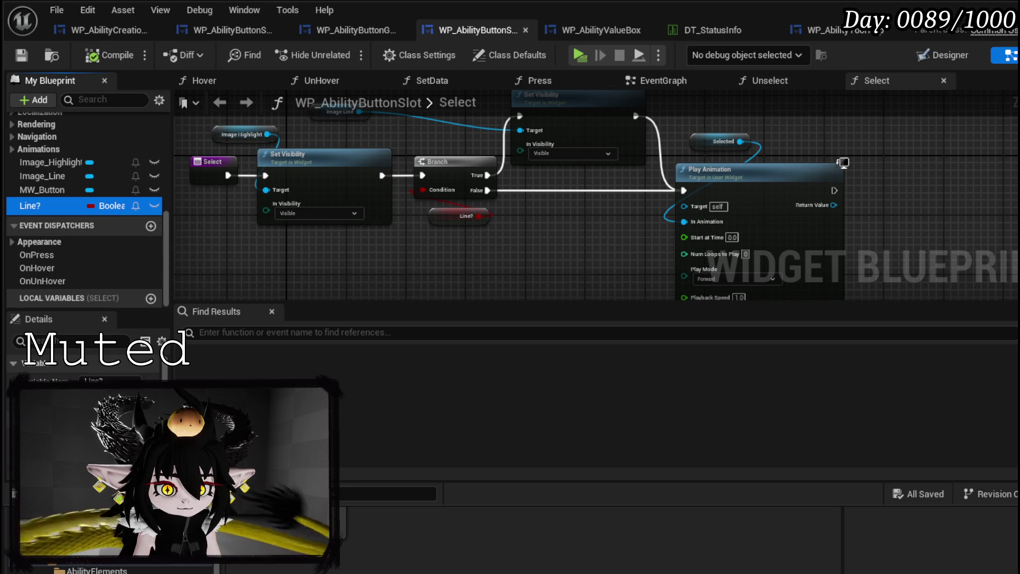
click(85, 372)
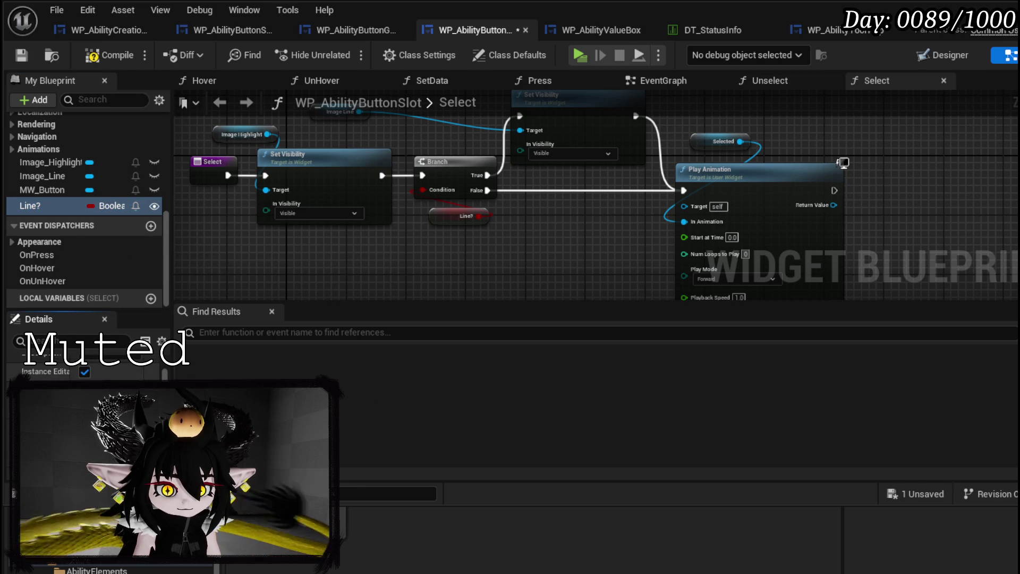
scroll(85, 366, down, 2)
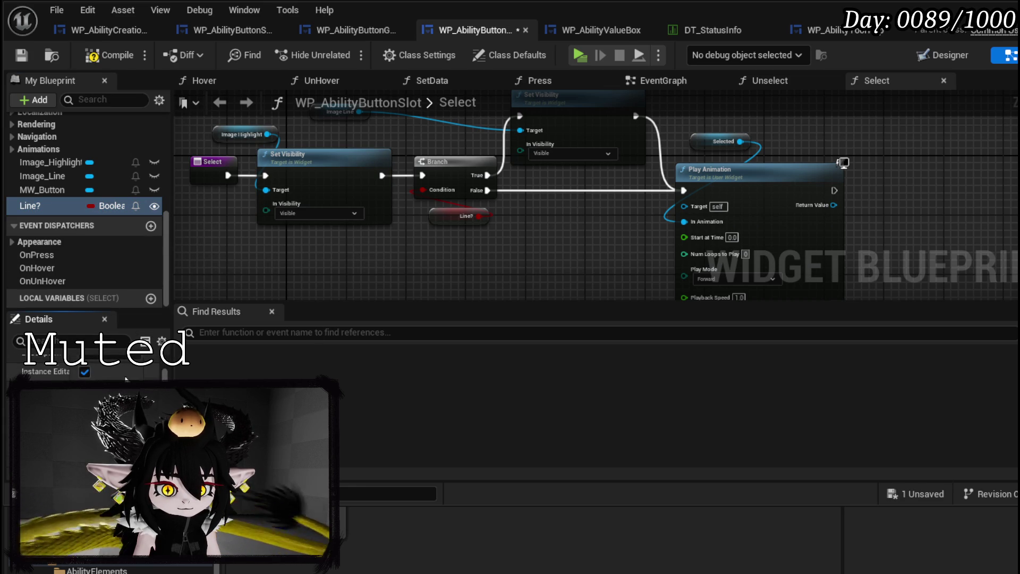
click(21, 54)
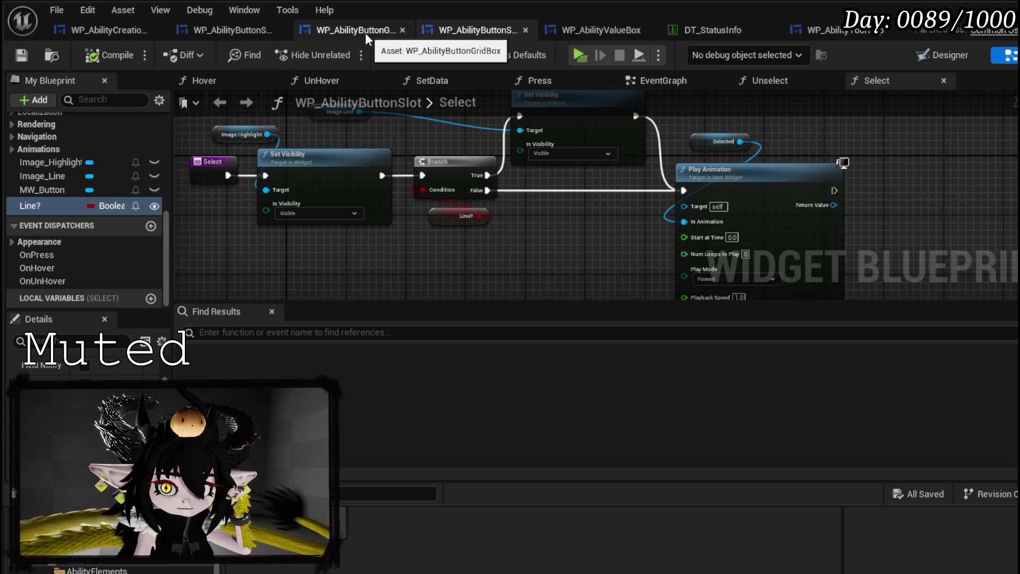
Refresh the grid box's slot Create Widget node, untick Line?, then compile and save
click(365, 33)
right_click(543, 165)
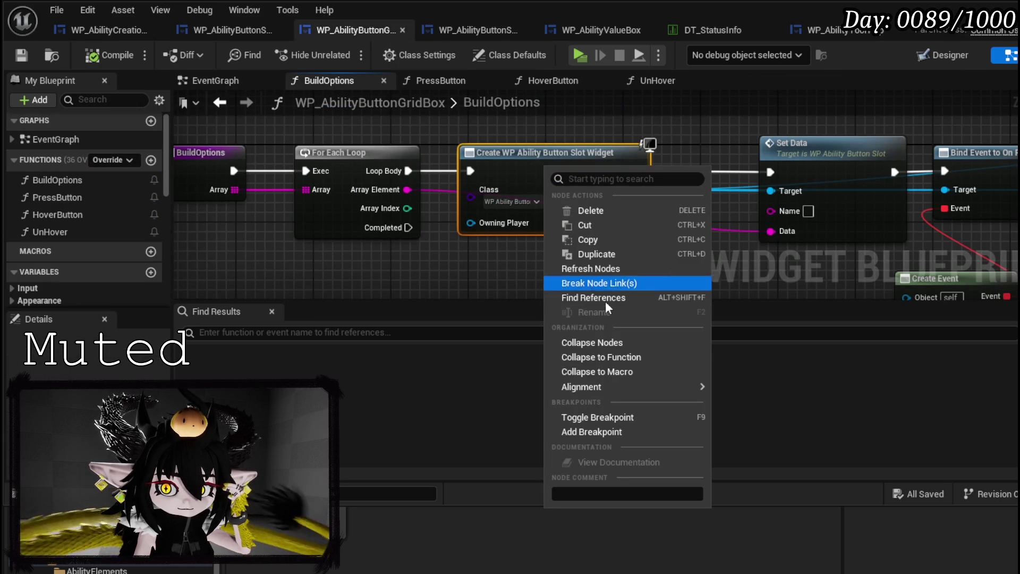
click(605, 269)
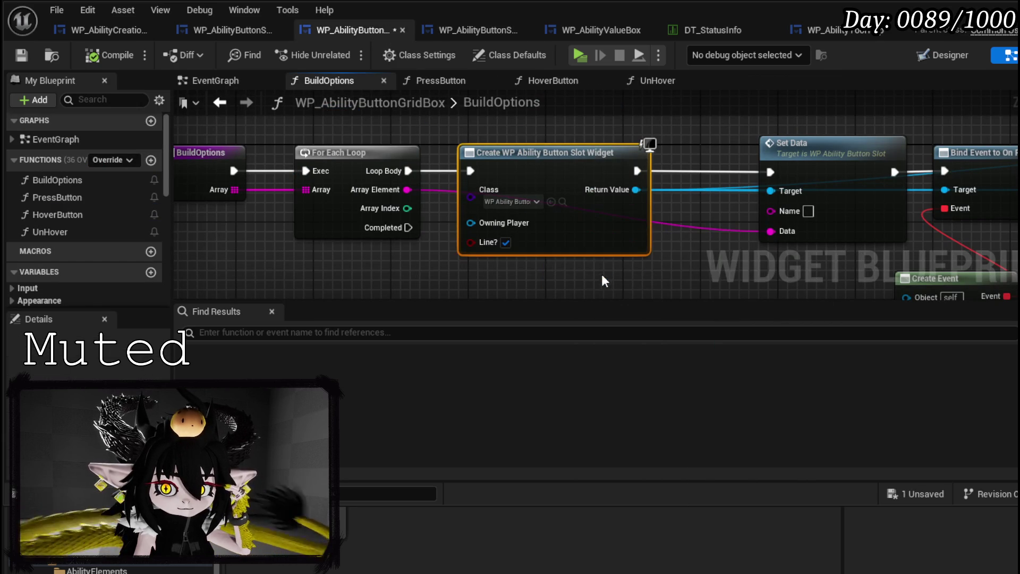
click(505, 242)
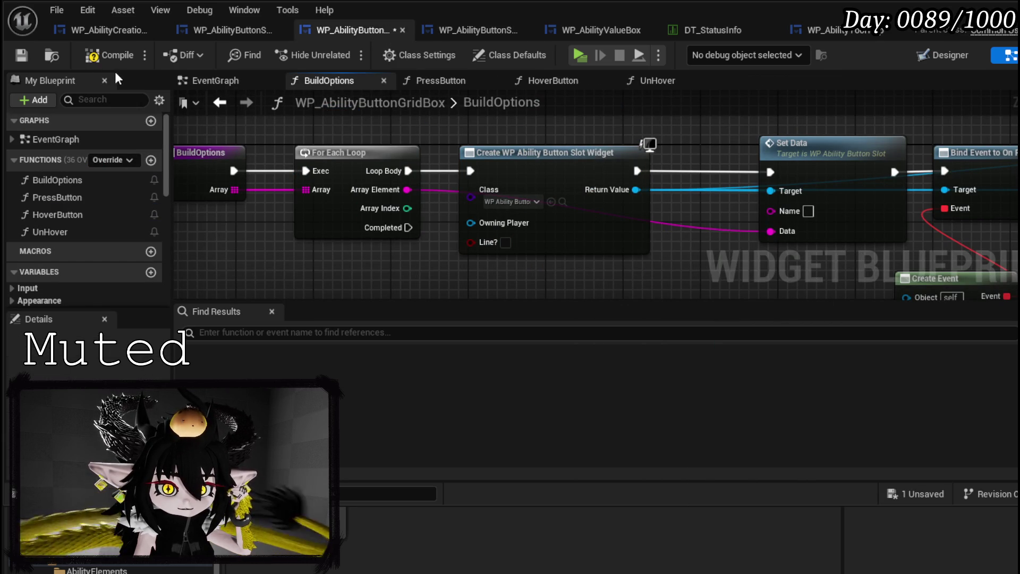
click(109, 55)
click(21, 54)
Refresh the selection bar's BuildOptions Create Widget node to expose Line?, then save
click(234, 27)
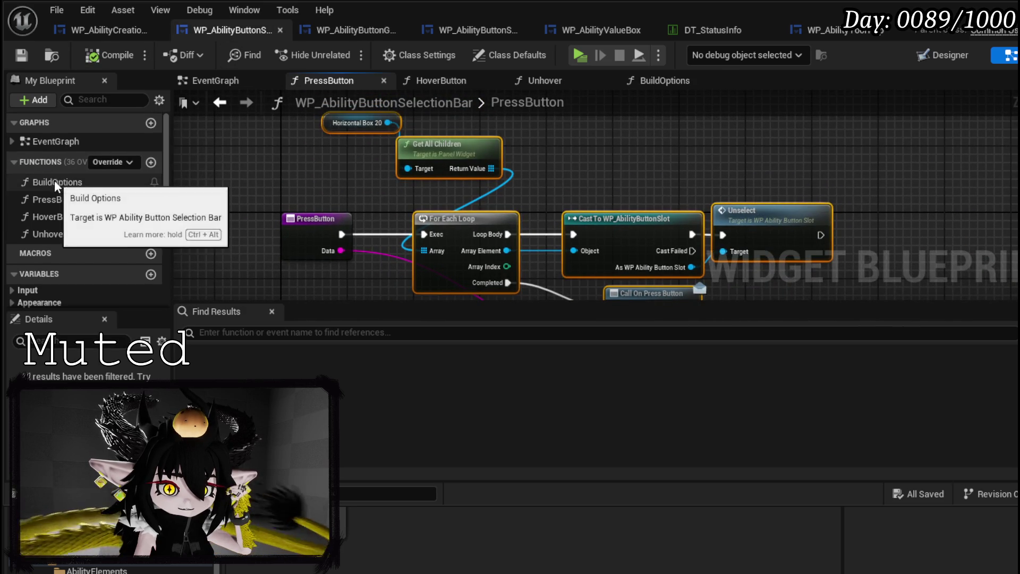
double_click(54, 182)
scroll(363, 196, up, 5)
right_click(489, 191)
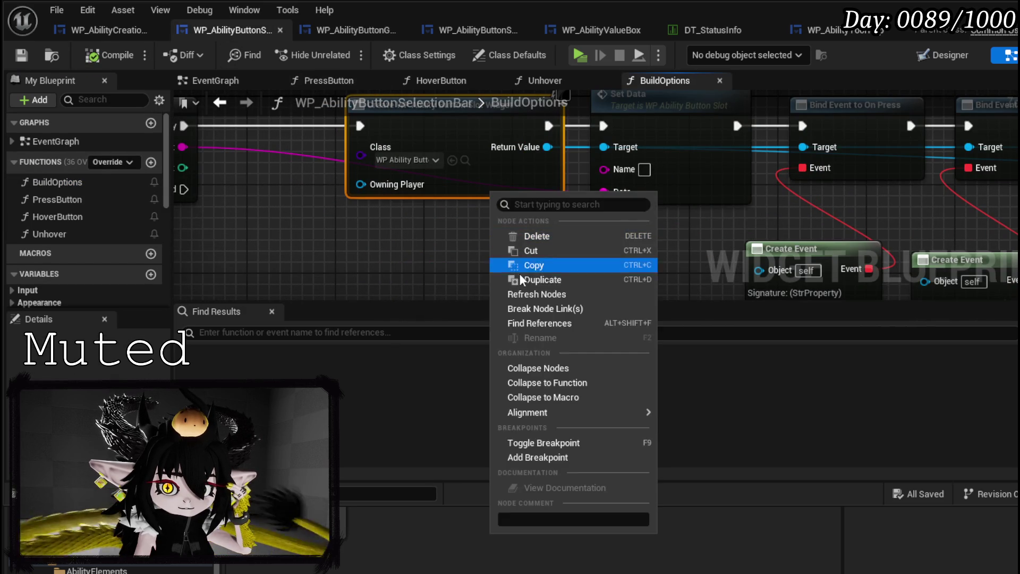
click(537, 292)
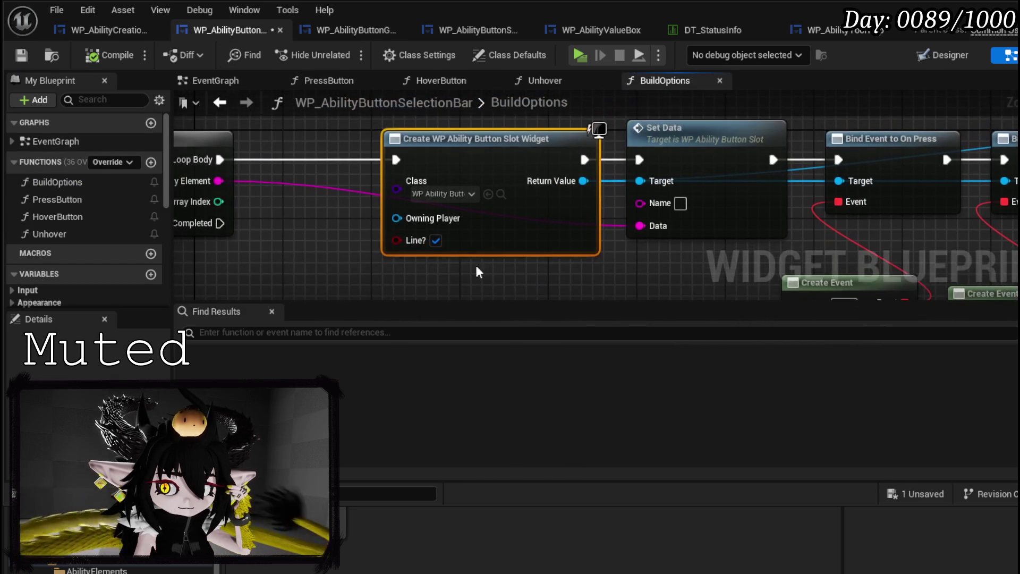
scroll(533, 266, down, 2)
click(19, 58)
key(alt+Tab)
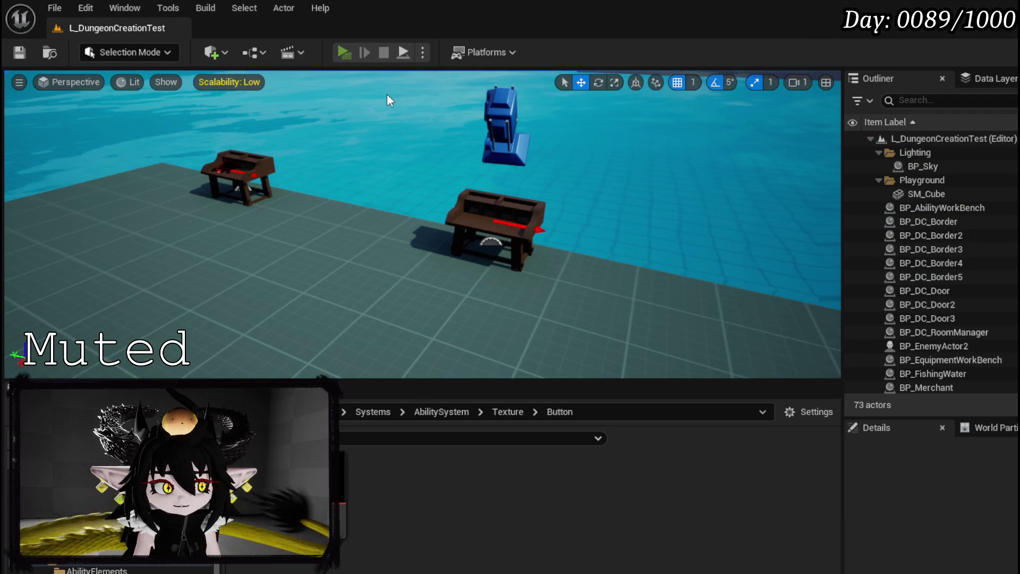
Play in editor, open the spellbook with E, and scroll through the skill buttons
key(alt+p)
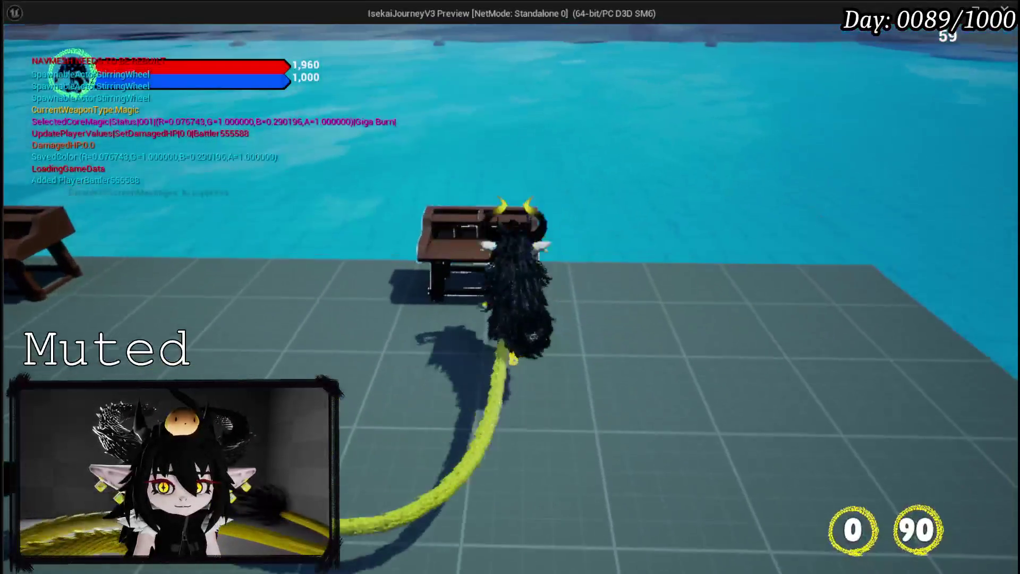
key(e)
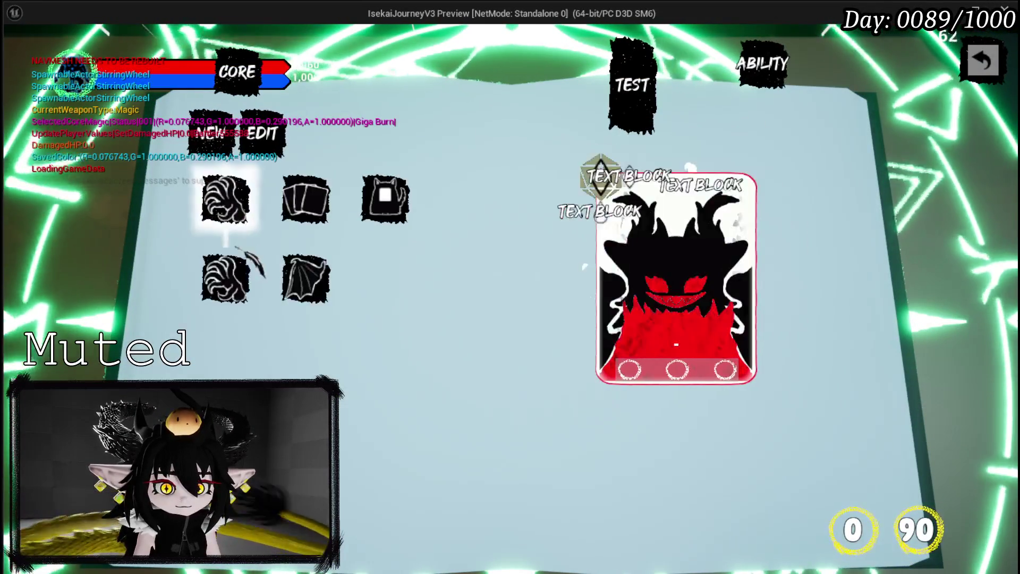
scroll(335, 297, down, 2)
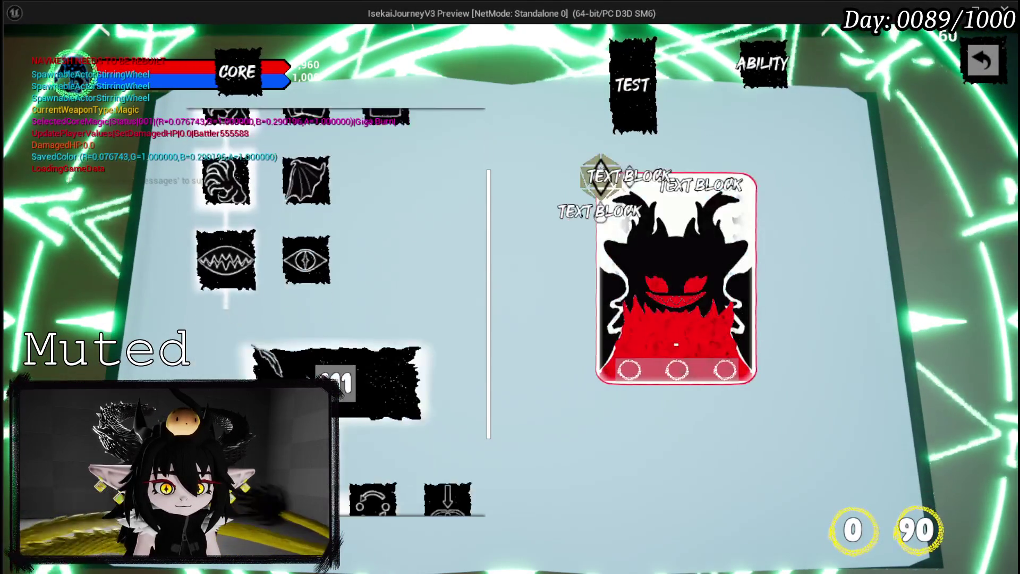
scroll(246, 337, down, 2)
mouse_move(446, 394)
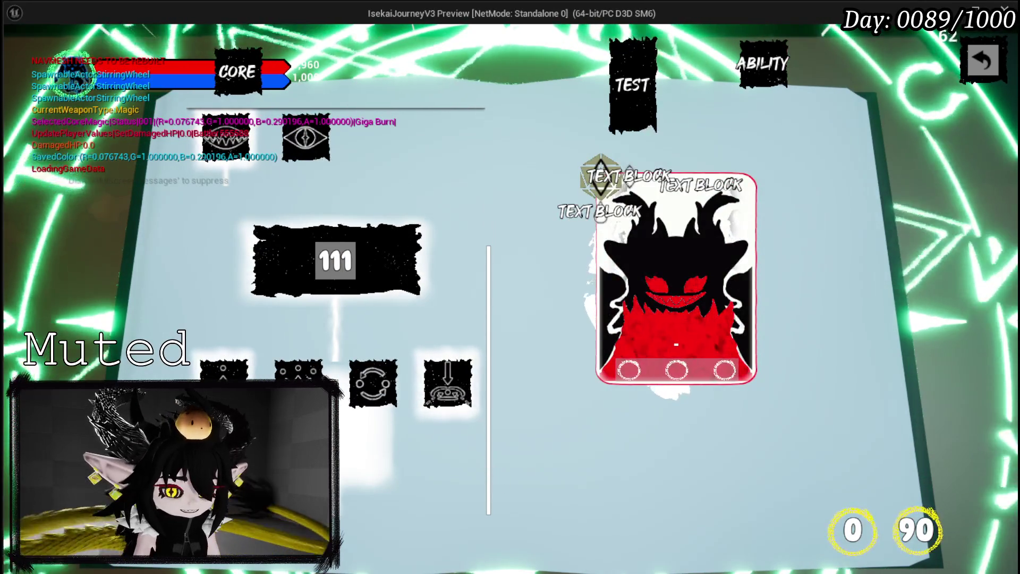
Stop the play session and return to the selection bar's BuildOptions graph
key(Escape)
key(ctrl+s)
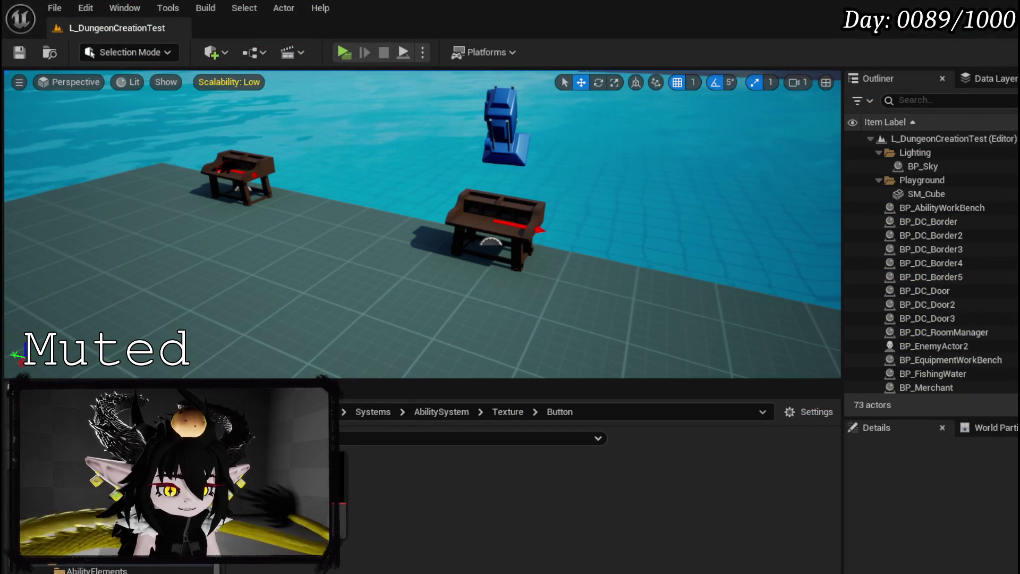
key(alt+Tab)
mouse_move(337, 273)
mouse_down()
mouse_move(359, 254)
mouse_move(449, 251)
mouse_move(298, 223)
mouse_move(480, 201)
mouse_move(458, 168)
mouse_up()
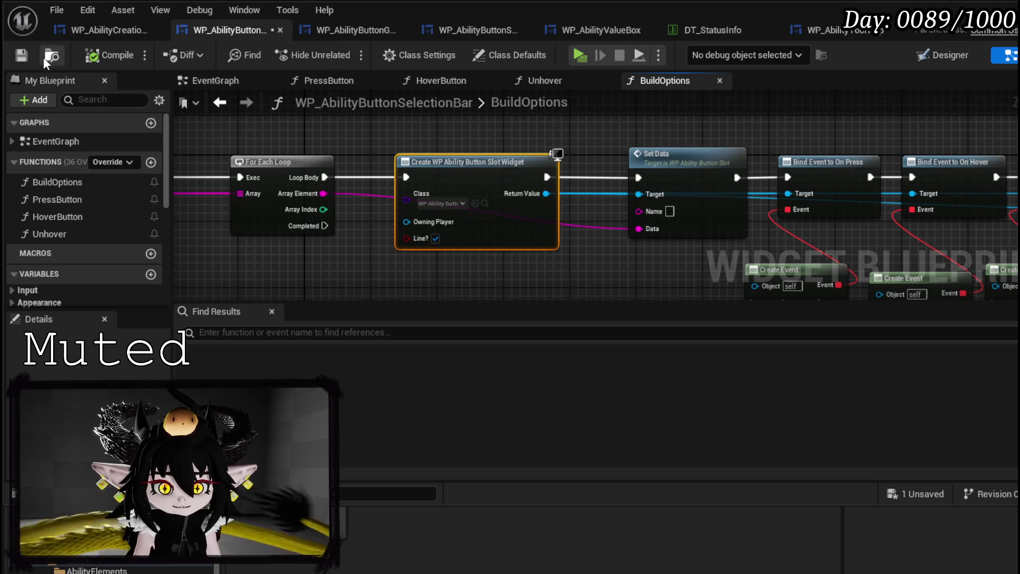
Add a Multi Select input to BuildButtonGrid feeding the grid box Create Widget, then compile and save
click(344, 36)
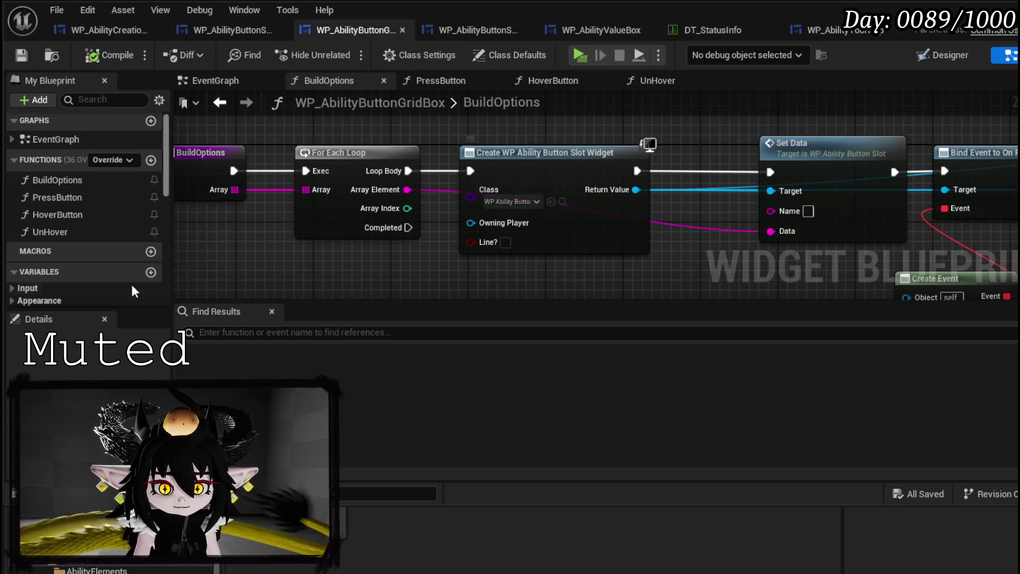
scroll(80, 206, down, 6)
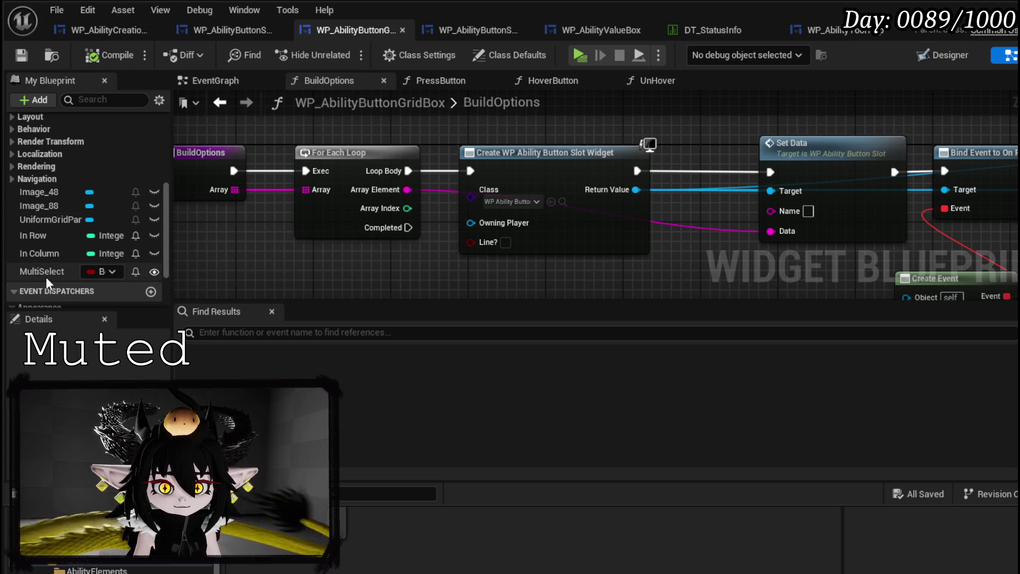
click(114, 26)
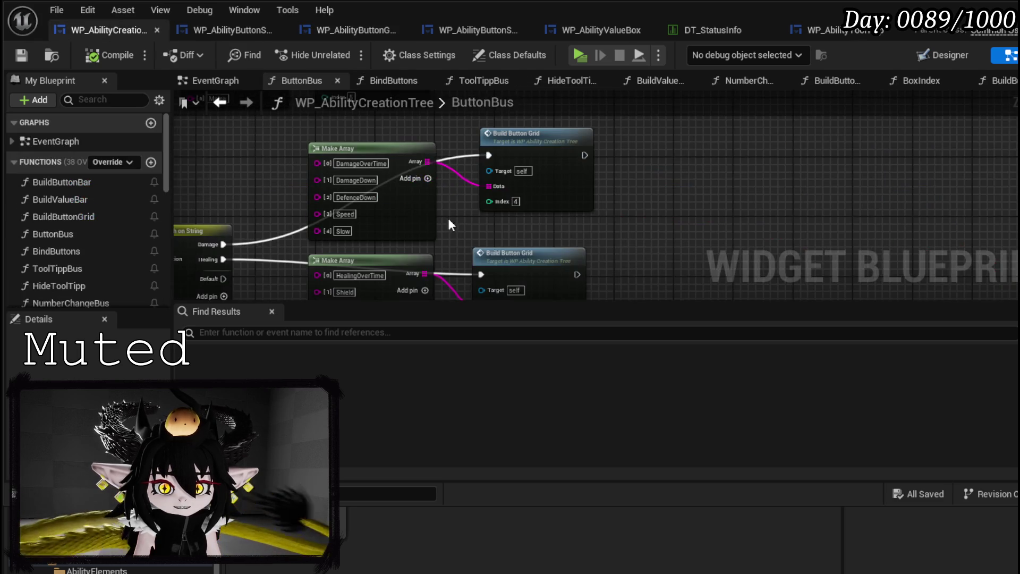
mouse_move(629, 206)
mouse_down()
mouse_move(528, 192)
mouse_move(578, 234)
mouse_move(542, 270)
mouse_up()
double_click(542, 269)
scroll(378, 229, up, 3)
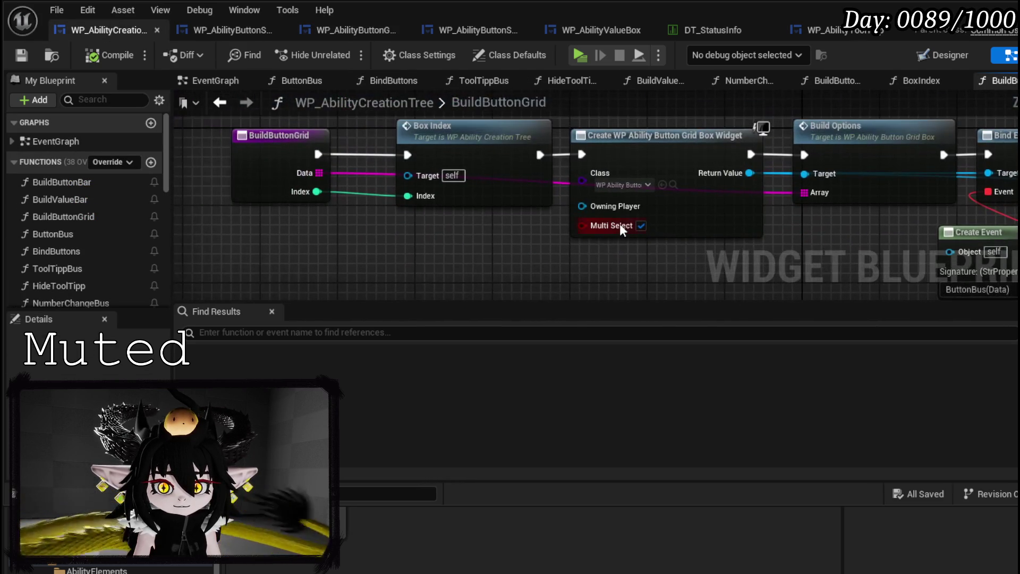
drag(583, 225, 261, 191)
click(109, 55)
click(22, 54)
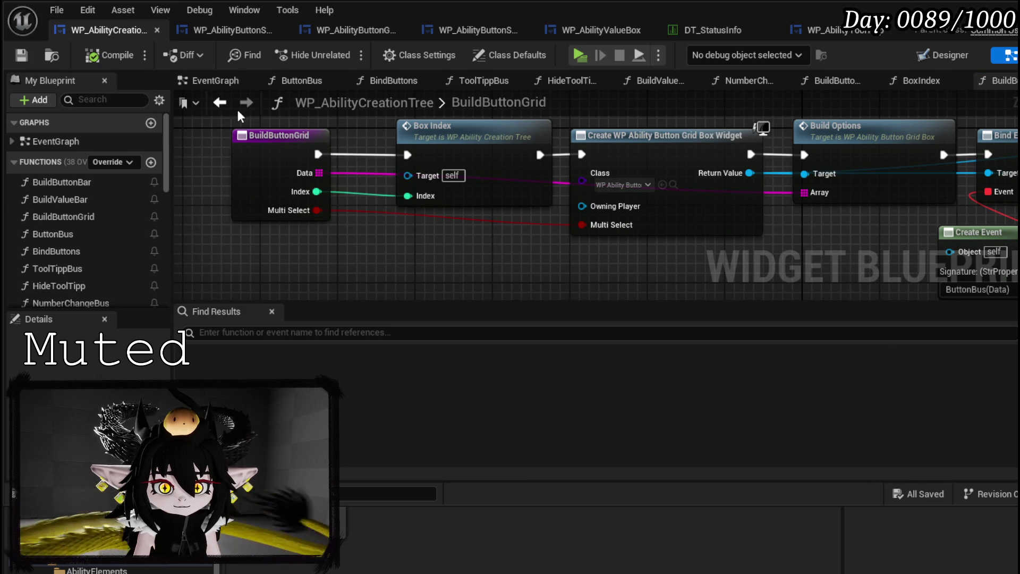
Return to the ButtonBus graph and frame the Make Array and Build Button Grid calls
click(219, 102)
drag(544, 189, 738, 232)
scroll(602, 269, down, 3)
scroll(386, 181, up, 4)
mouse_move(457, 225)
mouse_down()
mouse_move(542, 280)
mouse_move(393, 151)
mouse_move(414, 253)
mouse_move(430, 278)
mouse_move(456, 164)
mouse_up()
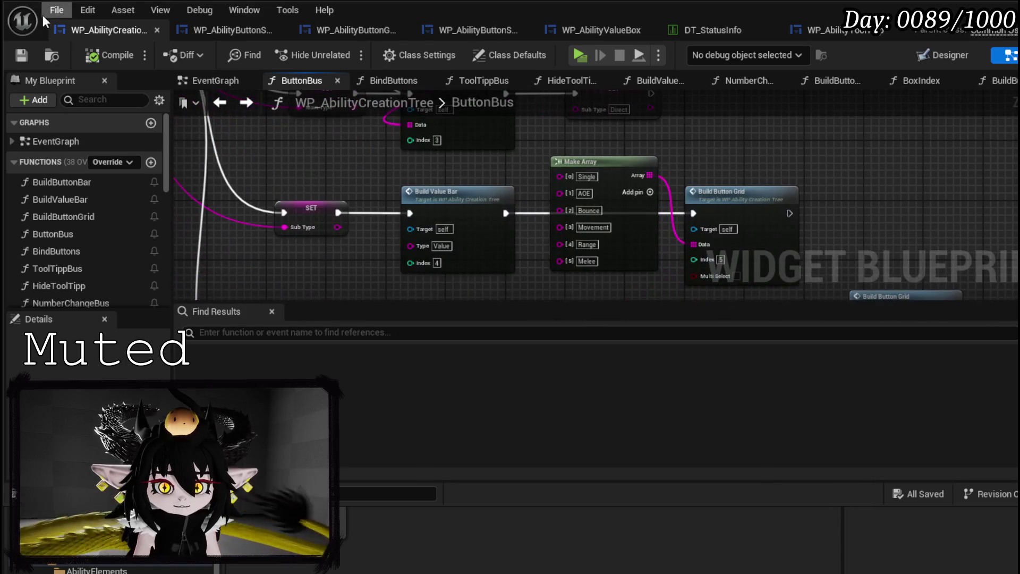
click(897, 27)
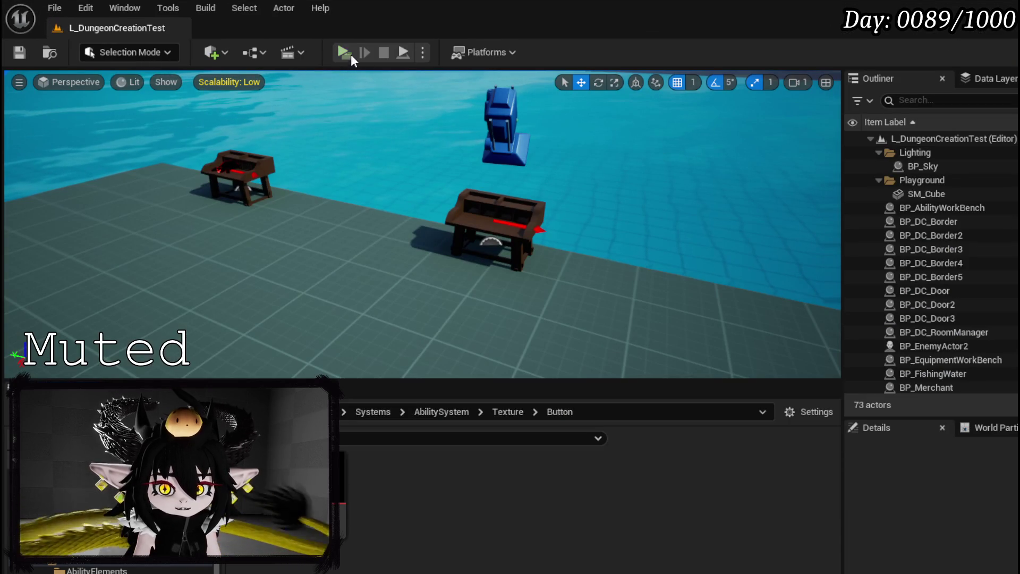
key(alt+p)
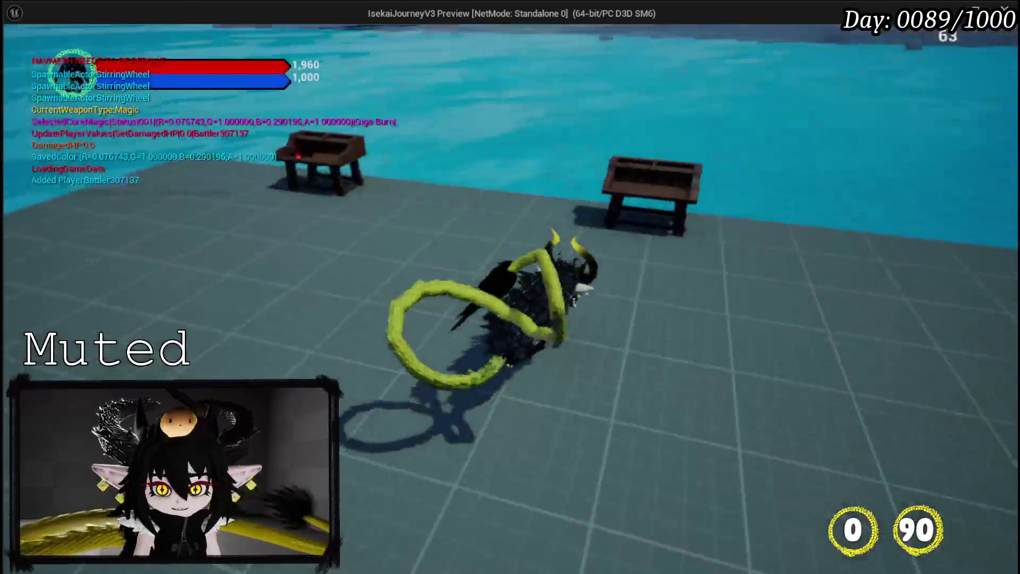
key(e)
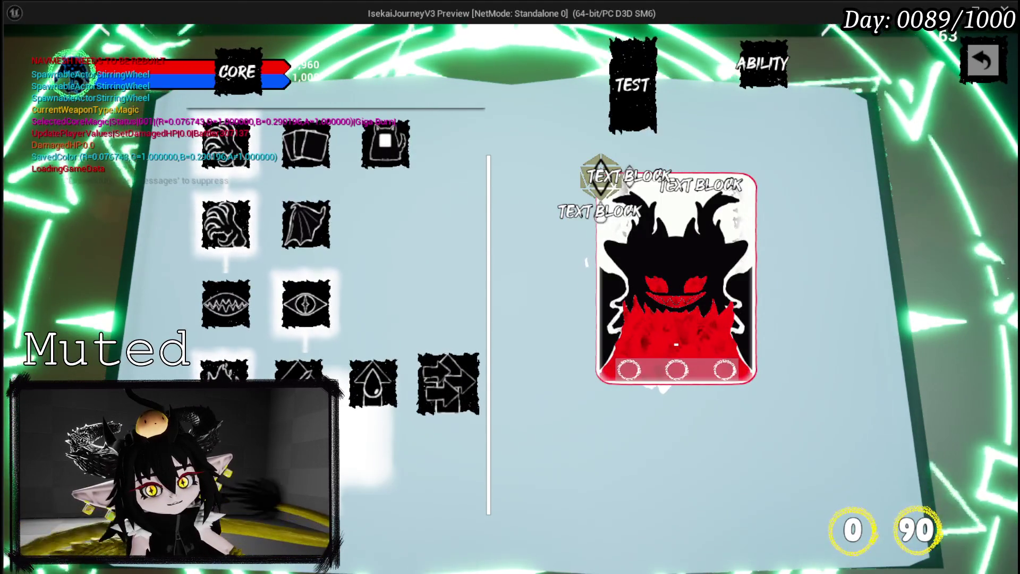
click(983, 61)
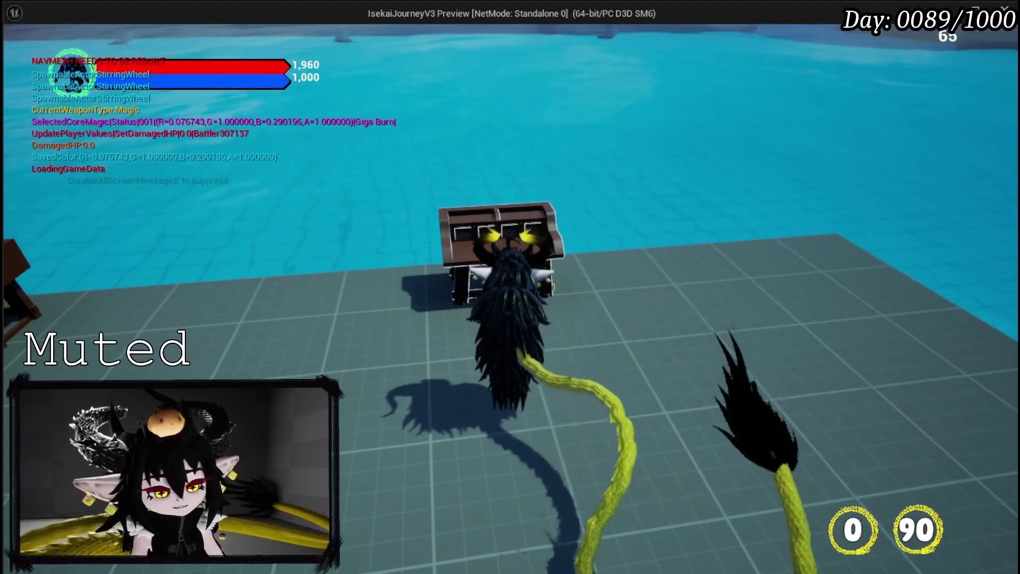
key(Escape)
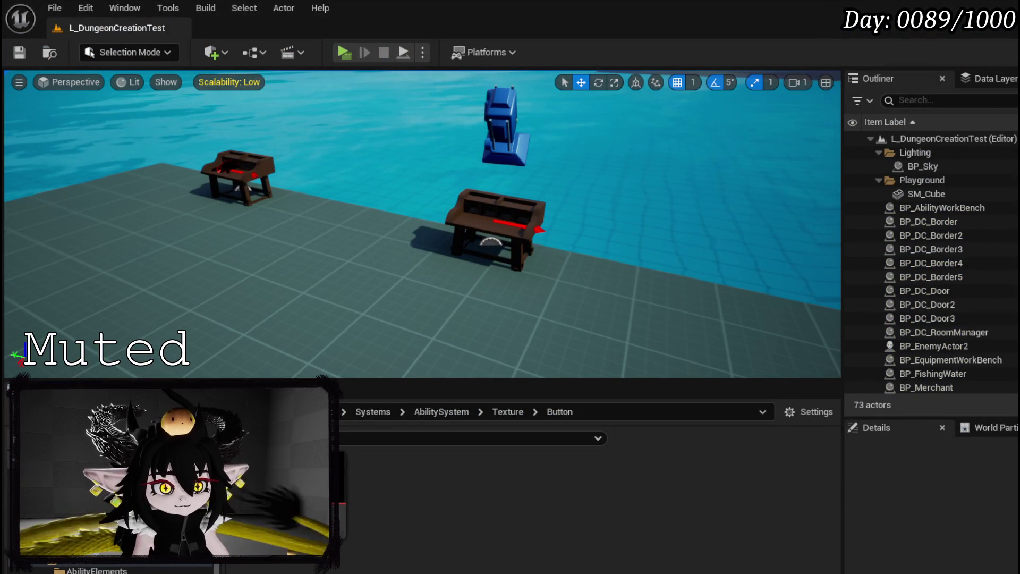
click(20, 53)
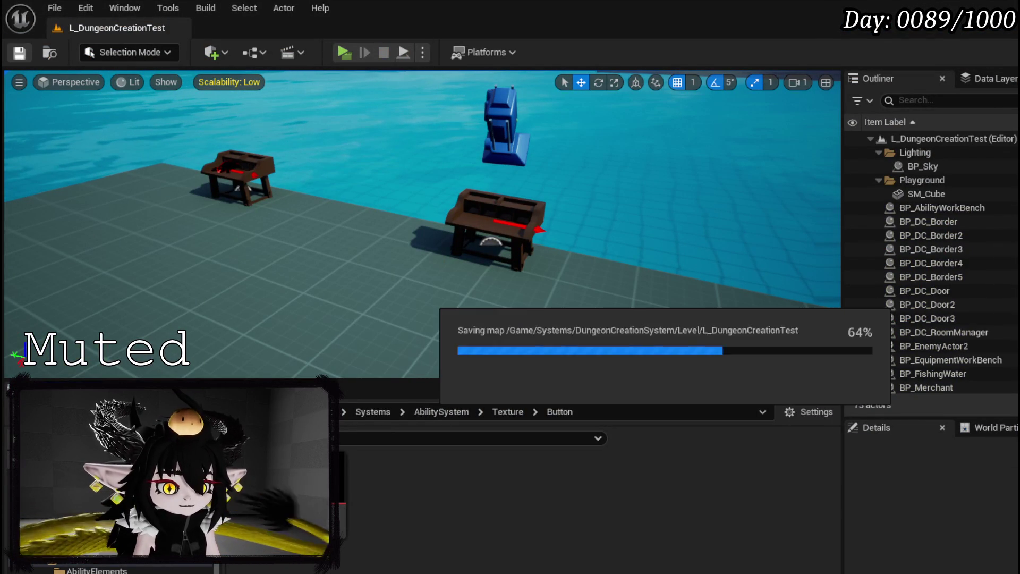
key(alt+Tab)
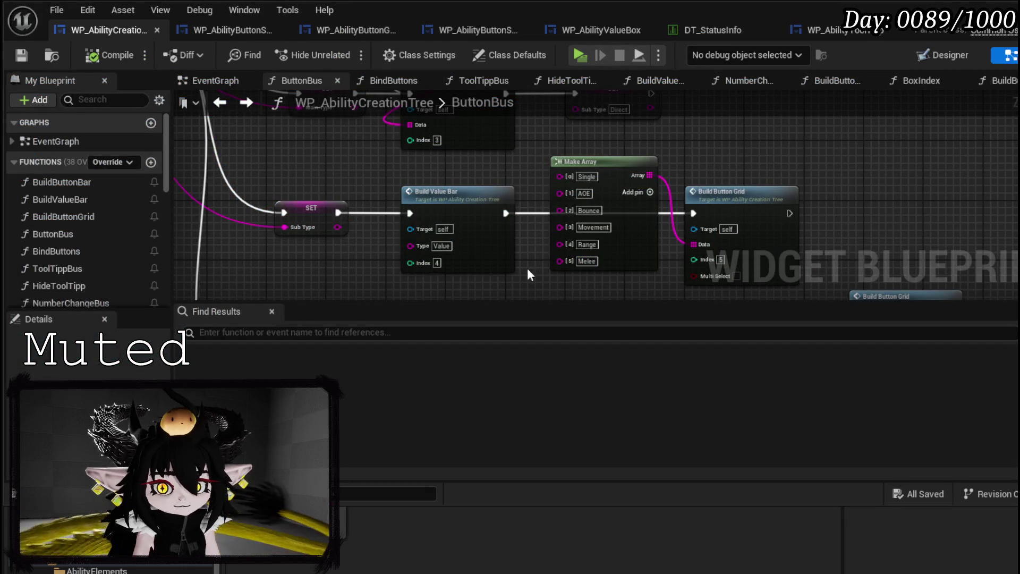
mouse_move(498, 281)
mouse_down()
mouse_move(313, 190)
mouse_move(329, 218)
mouse_move(318, 139)
mouse_up()
drag(771, 142, 401, 253)
mouse_move(330, 253)
mouse_down()
mouse_move(319, 255)
mouse_move(300, 207)
mouse_move(387, 178)
mouse_move(284, 153)
mouse_up()
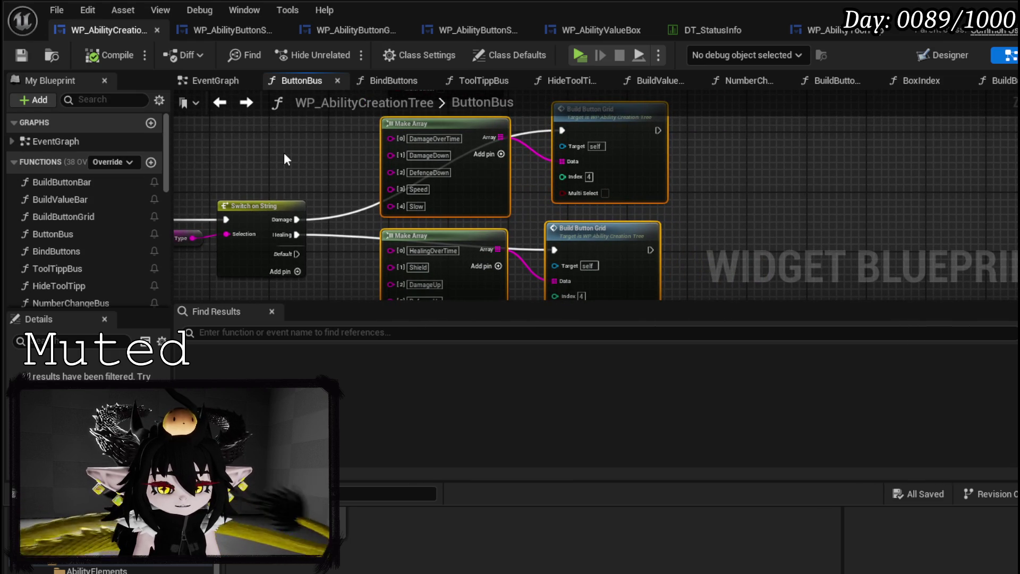
scroll(284, 155, down, 3)
mouse_move(284, 155)
mouse_down()
mouse_move(599, 274)
mouse_move(483, 213)
mouse_up()
click(482, 213)
scroll(451, 244, up, 4)
scroll(451, 245, down, 3)
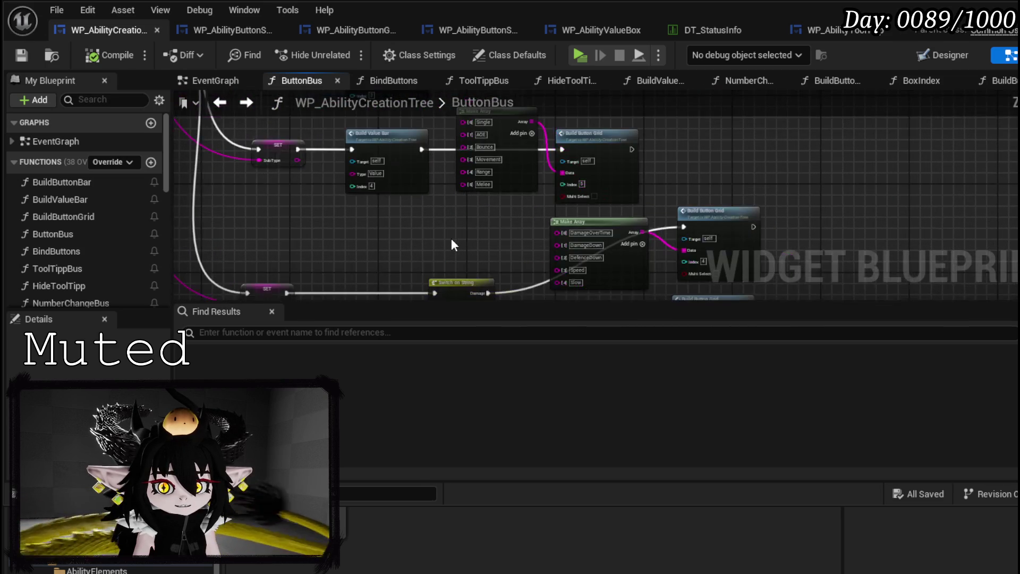
mouse_move(451, 245)
mouse_down()
mouse_move(492, 293)
mouse_move(429, 271)
mouse_up()
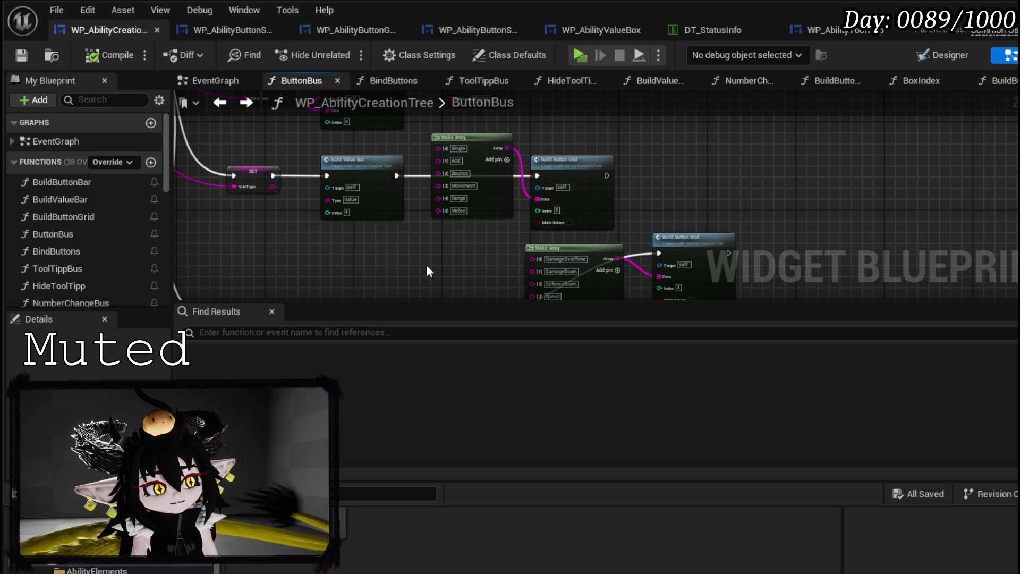
mouse_move(428, 268)
mouse_down()
mouse_move(492, 275)
mouse_move(518, 239)
mouse_move(489, 232)
mouse_move(474, 187)
mouse_move(563, 268)
mouse_up()
scroll(346, 202, up, 5)
Move the ButtonBus entry and Switch on String nodes to the left together
drag(238, 219, 355, 146)
mouse_move(280, 224)
mouse_down()
mouse_move(372, 159)
mouse_move(316, 130)
mouse_up()
scroll(470, 145, down, 1)
scroll(333, 212, down, 3)
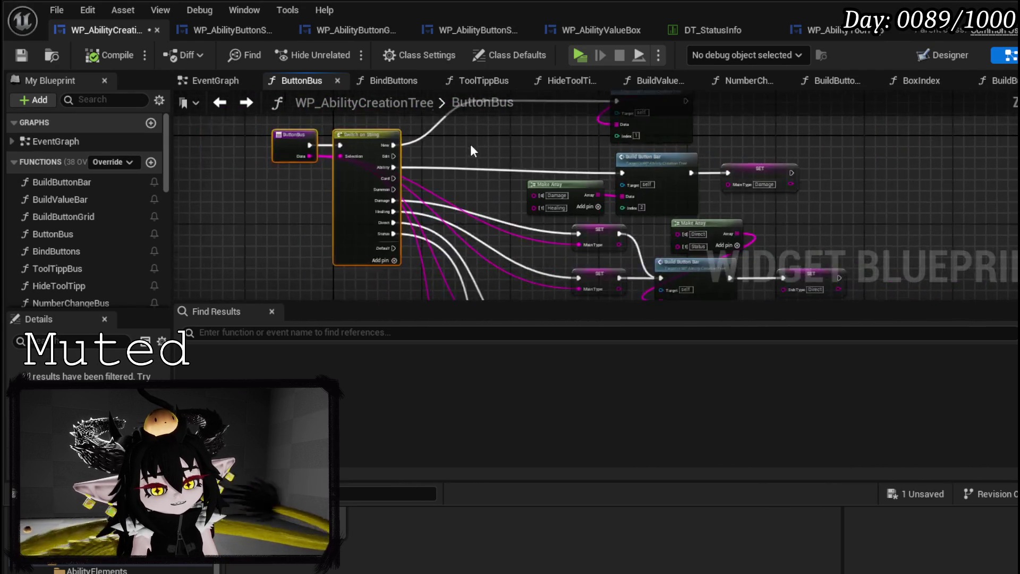
click(317, 213)
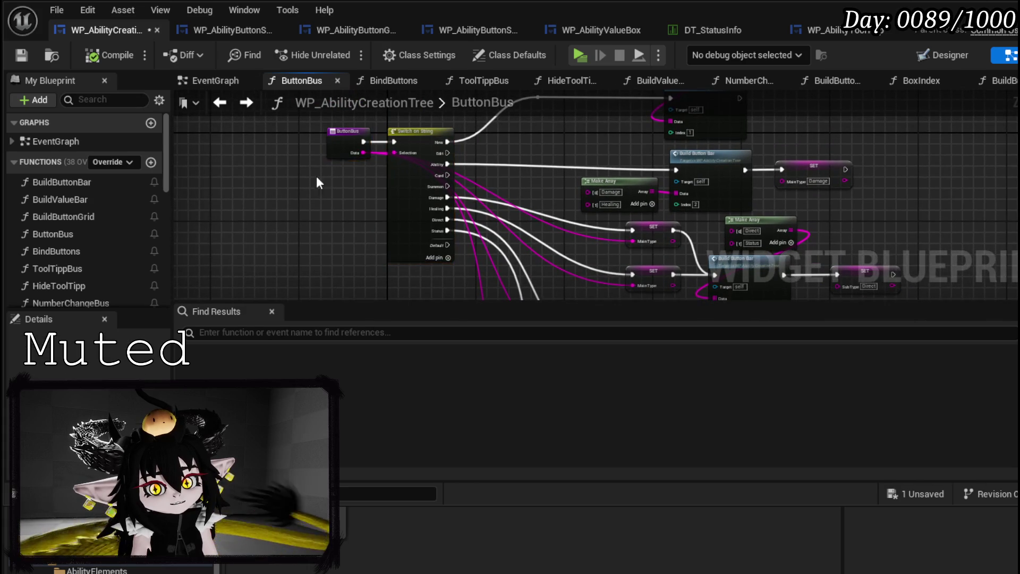
Push the ButtonBus entry node further left and open the BuildButtonGrid function graph
drag(338, 139, 228, 139)
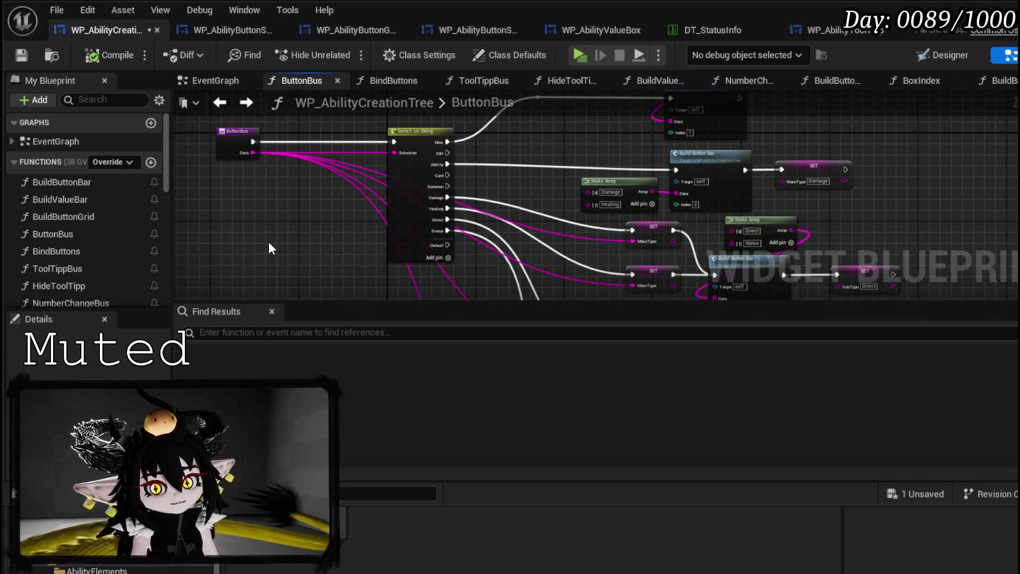
scroll(269, 242, down, 5)
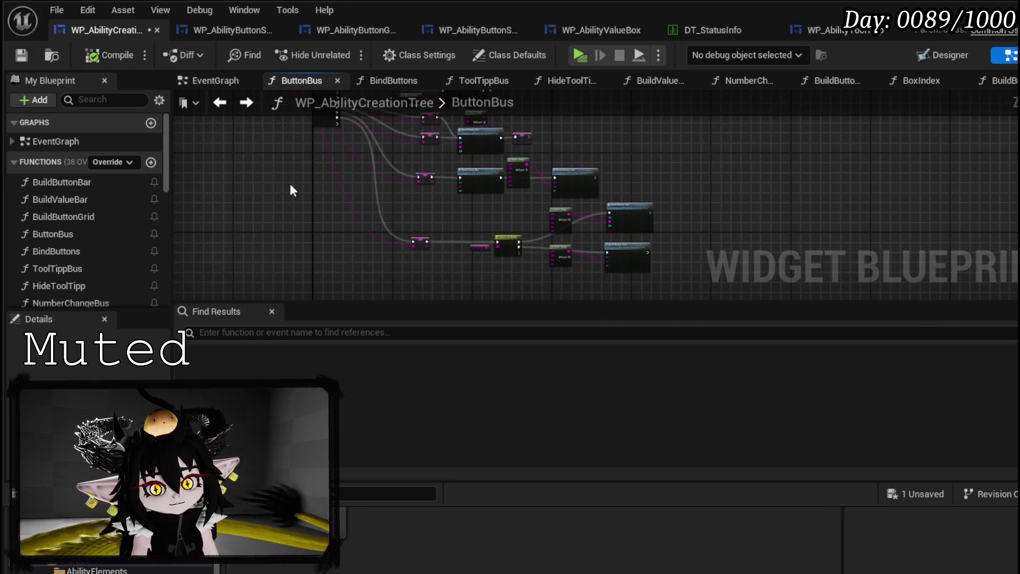
scroll(588, 235, up, 5)
drag(216, 198, 212, 211)
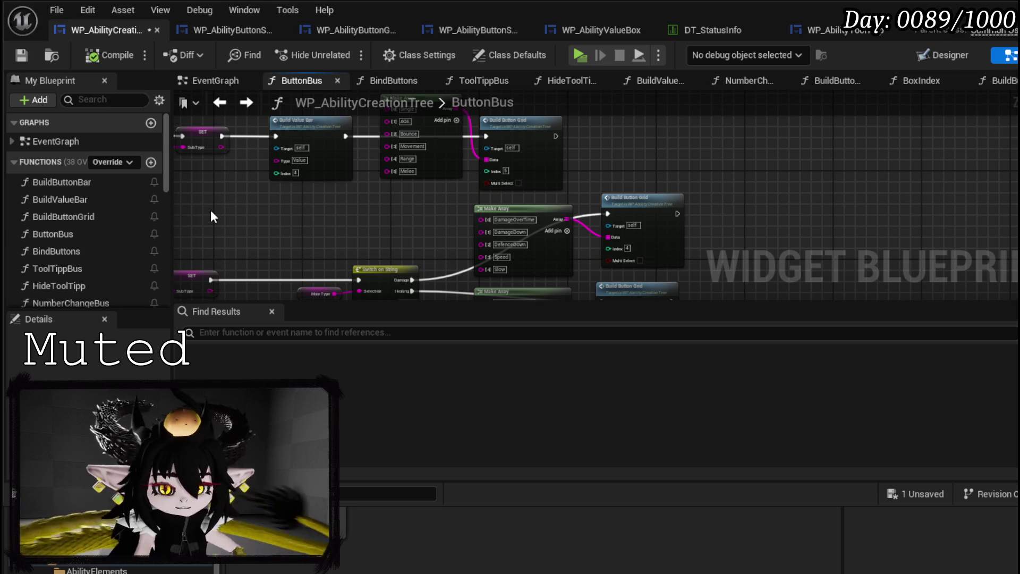
double_click(558, 120)
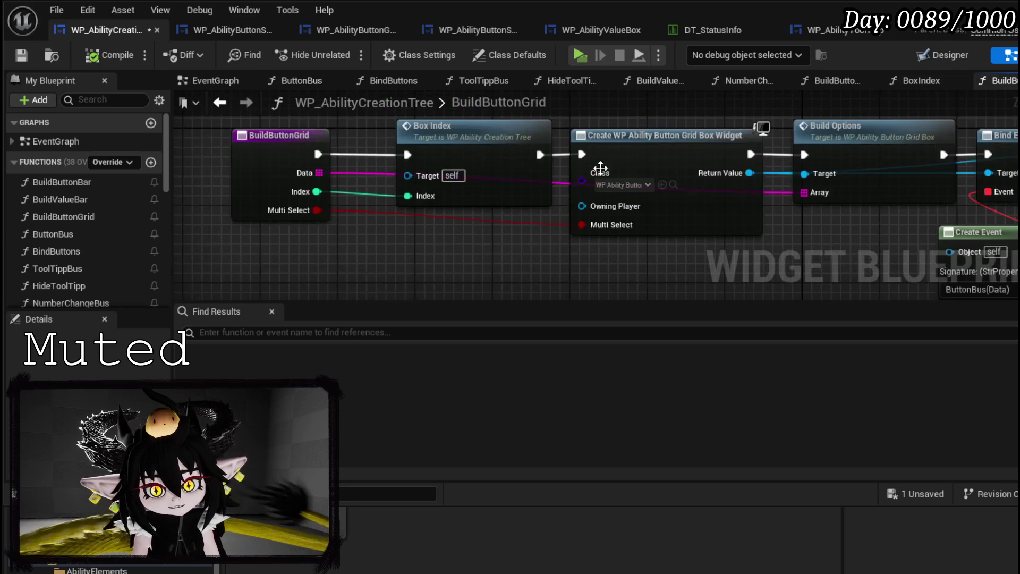
Shift the hover binds, Add Child and Create Event nodes to the right in BuildButtonGrid
mouse_move(288, 234)
mouse_down()
mouse_move(213, 223)
mouse_move(372, 228)
mouse_move(438, 264)
mouse_move(314, 238)
mouse_up()
drag(429, 263, 205, 254)
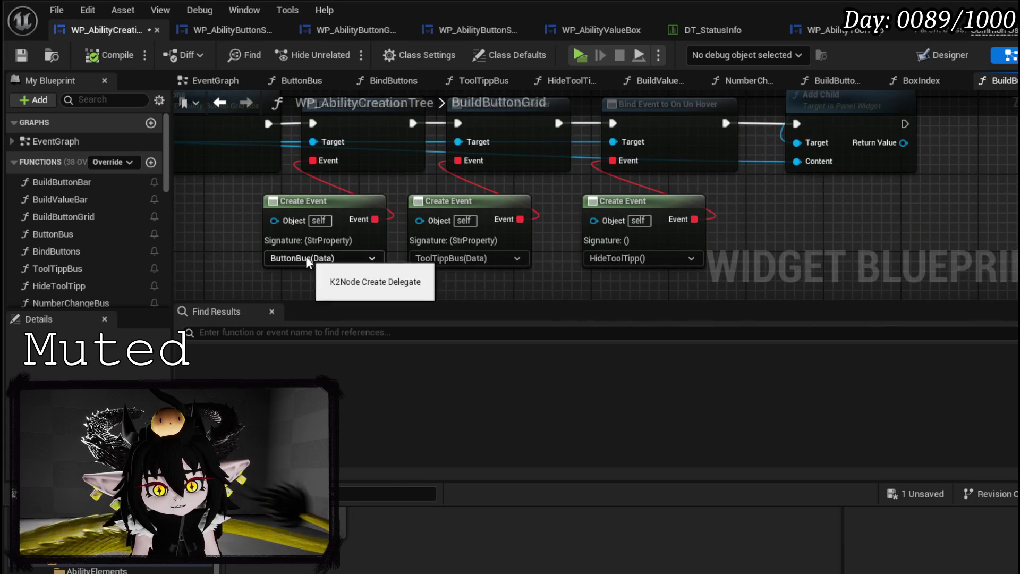
drag(288, 259, 401, 251)
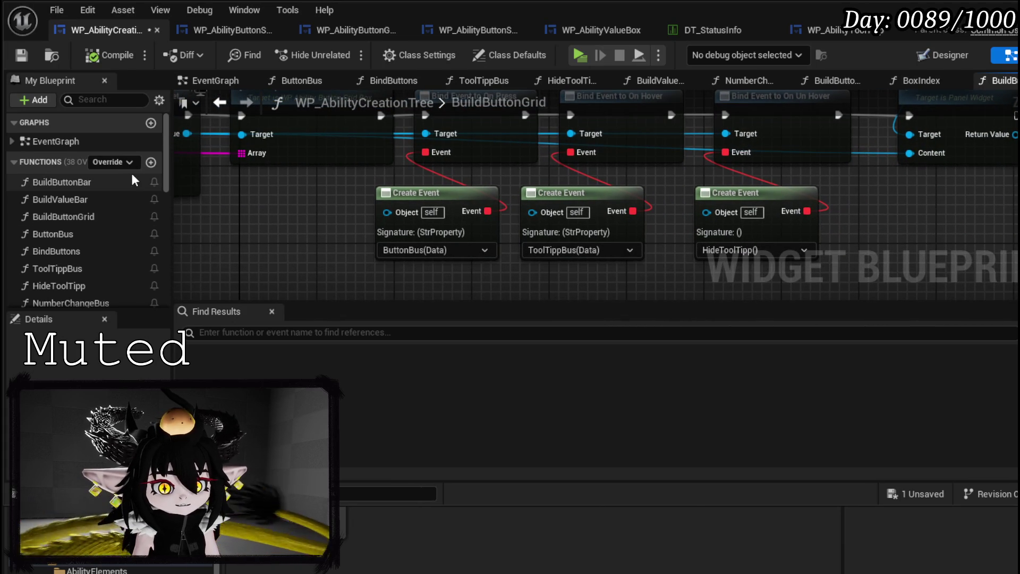
scroll(310, 247, down, 3)
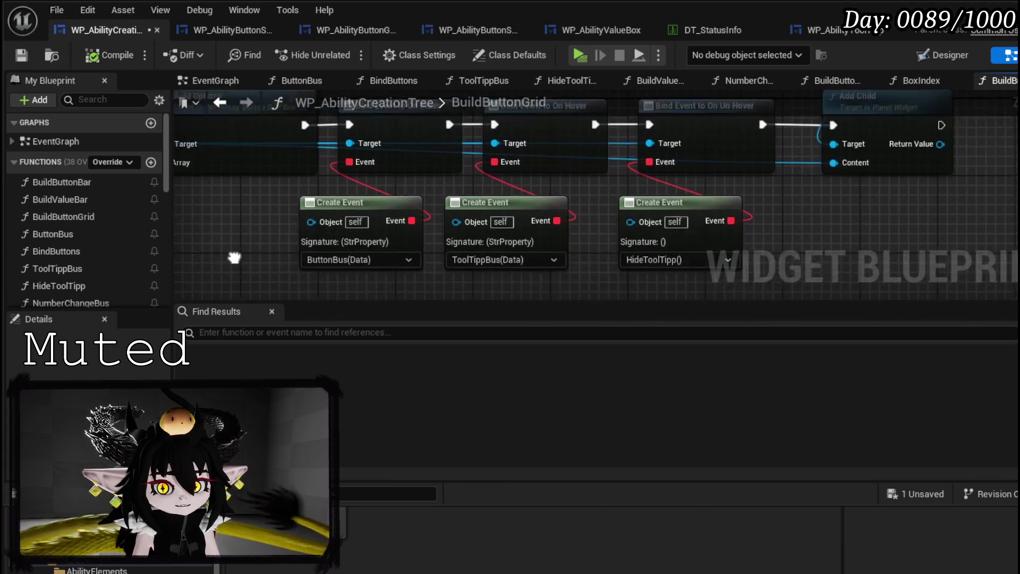
drag(509, 278, 819, 84)
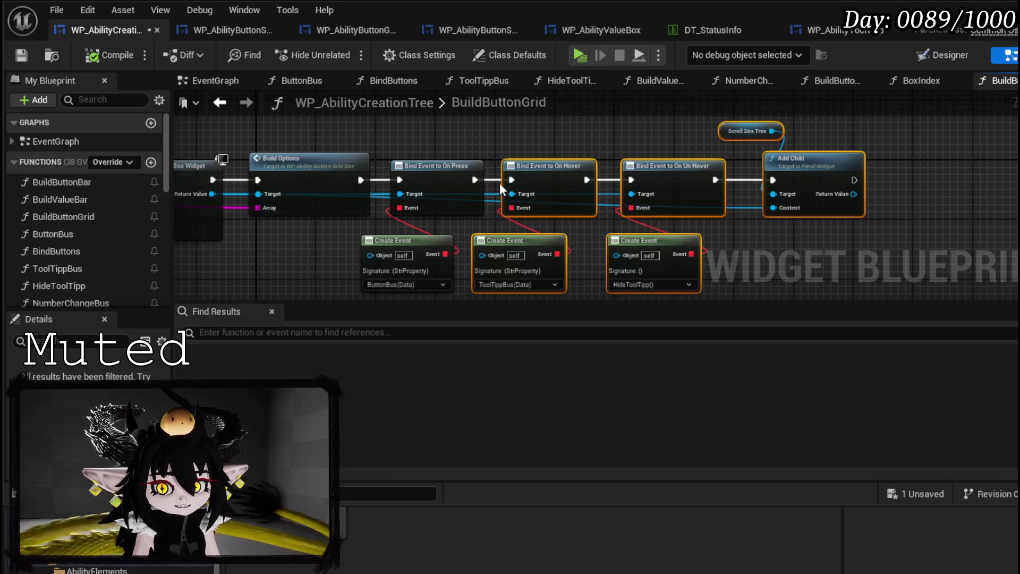
drag(589, 167, 641, 170)
click(463, 158)
drag(463, 158, 525, 138)
Expose Bind Event to On Press's Event as a function input and delete the old ButtonBus Create Event
click(526, 144)
mouse_move(470, 186)
mouse_down()
mouse_move(768, 159)
mouse_move(781, 146)
mouse_move(284, 123)
mouse_move(247, 137)
mouse_move(625, 215)
mouse_move(853, 190)
mouse_move(833, 190)
mouse_up()
mouse_move(738, 224)
mouse_down()
mouse_move(307, 191)
mouse_move(240, 208)
mouse_up()
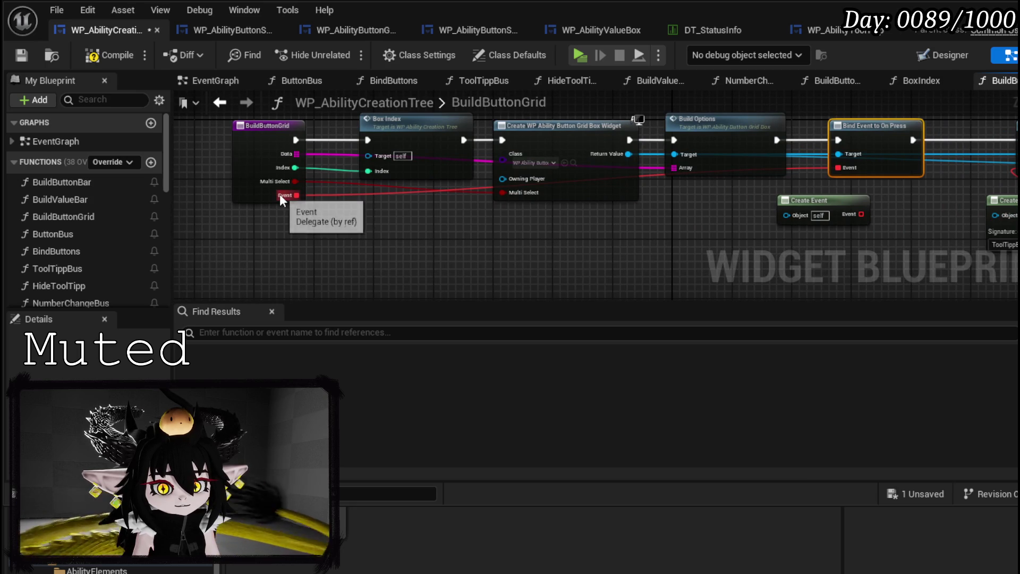
drag(329, 213, 146, 205)
click(654, 206)
key(Delete)
drag(407, 221, 620, 229)
Compile and save the widget blueprint, then return to the ButtonBus graph
click(109, 58)
click(22, 54)
drag(310, 194, 512, 255)
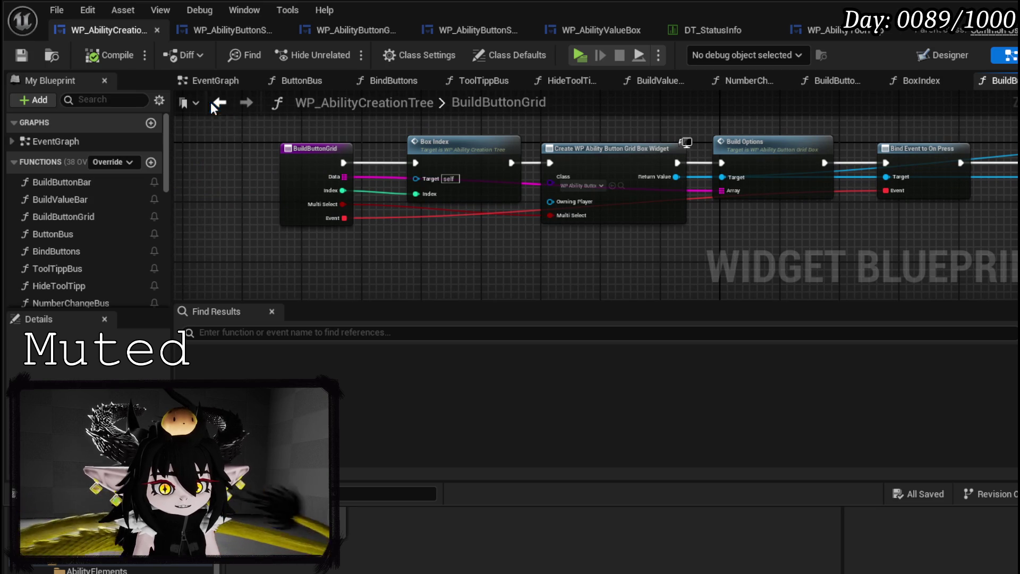
click(220, 102)
drag(420, 229, 394, 249)
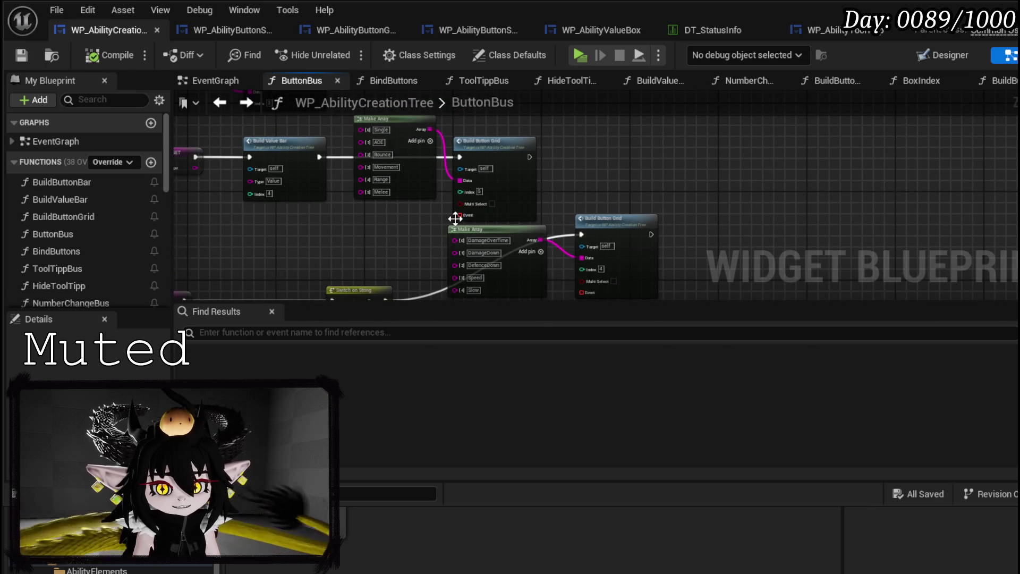
Add a Create Event node off the Build Button Grid's Event input
drag(458, 215, 365, 225)
click(428, 299)
scroll(395, 239, up, 2)
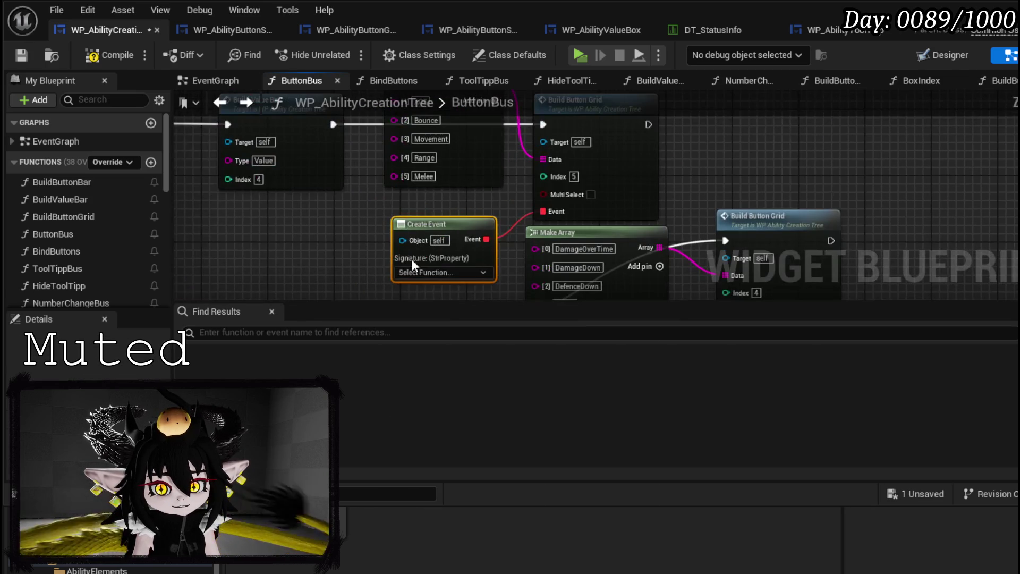
Create a new TargetingBus function, compile, and jump to the Create Event lacking a function
click(151, 162)
text(Ta)
text(BUs)
text(us)
key(Return)
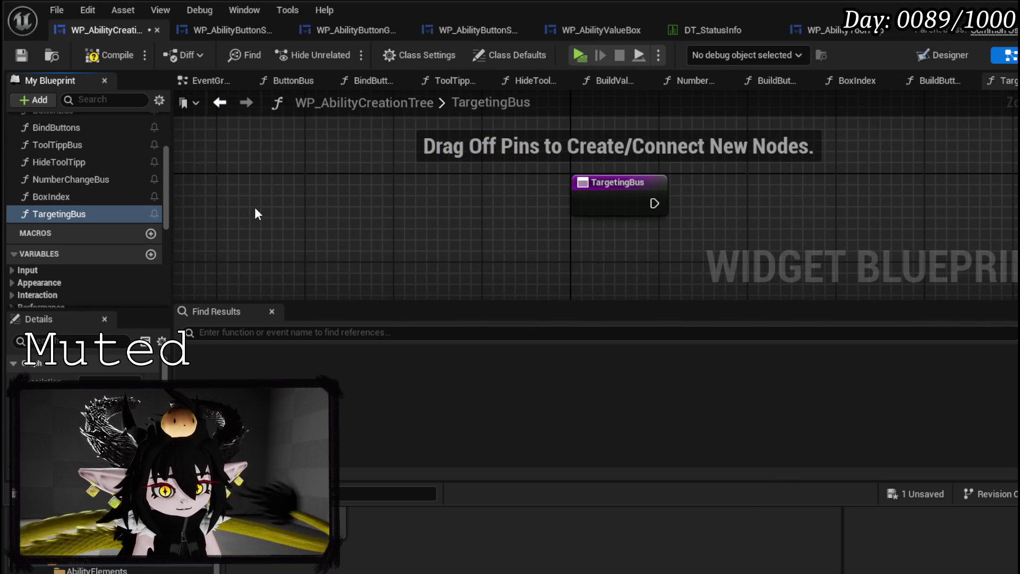
click(630, 182)
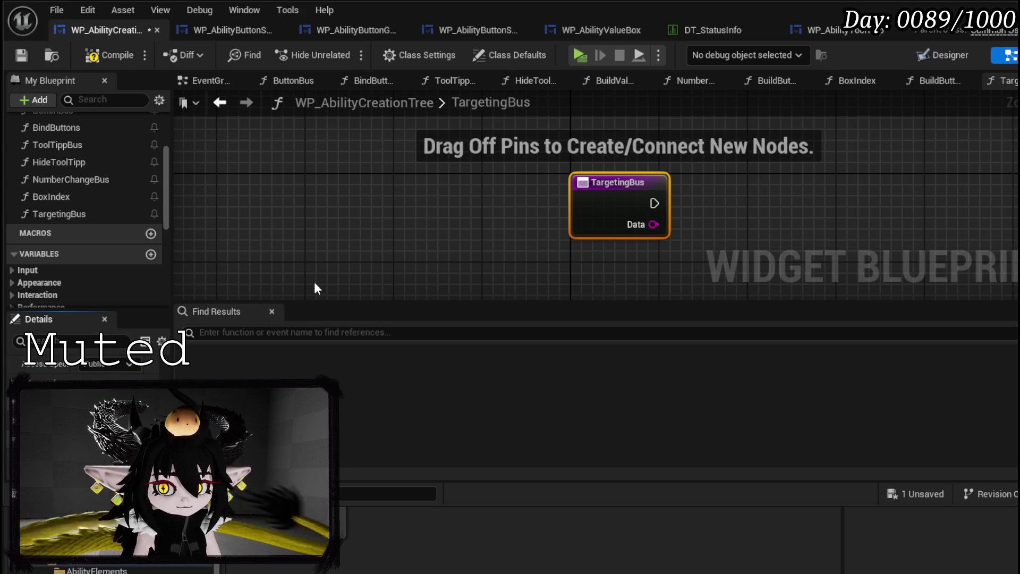
click(110, 54)
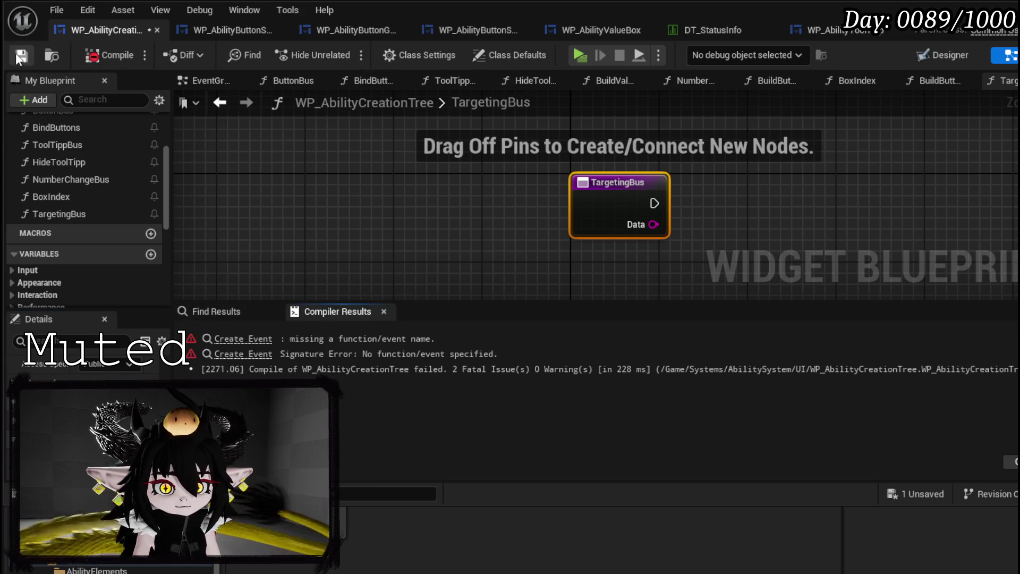
click(261, 340)
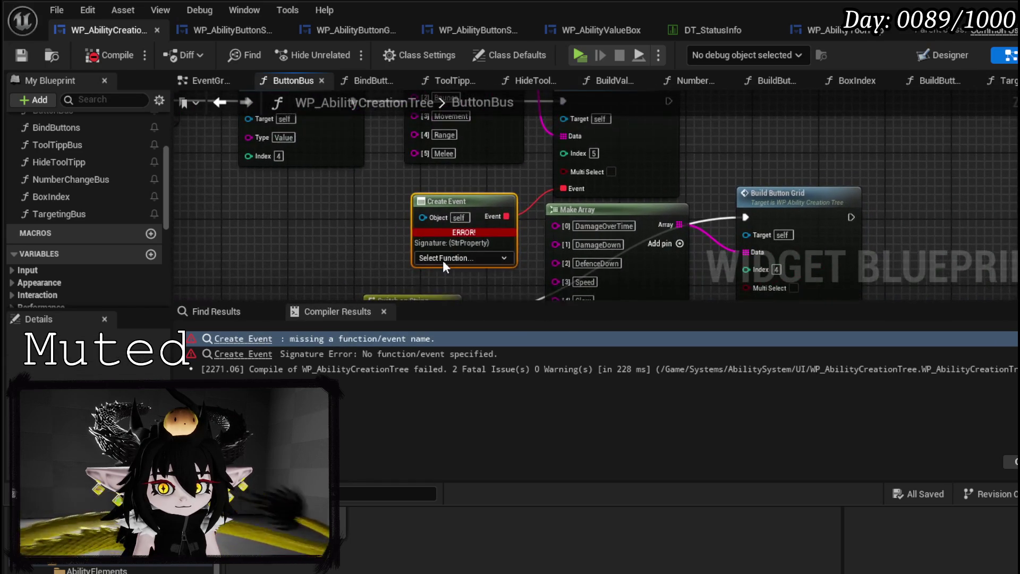
Bind the Create Event's Select Function to TargetingBus and recompile
click(442, 258)
text(Tar)
click(459, 287)
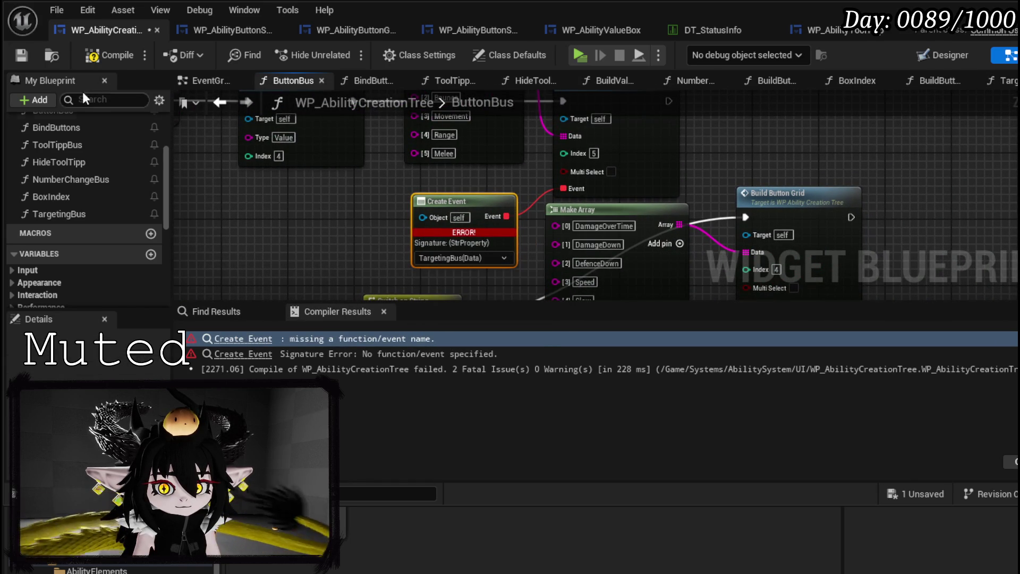
key(F7)
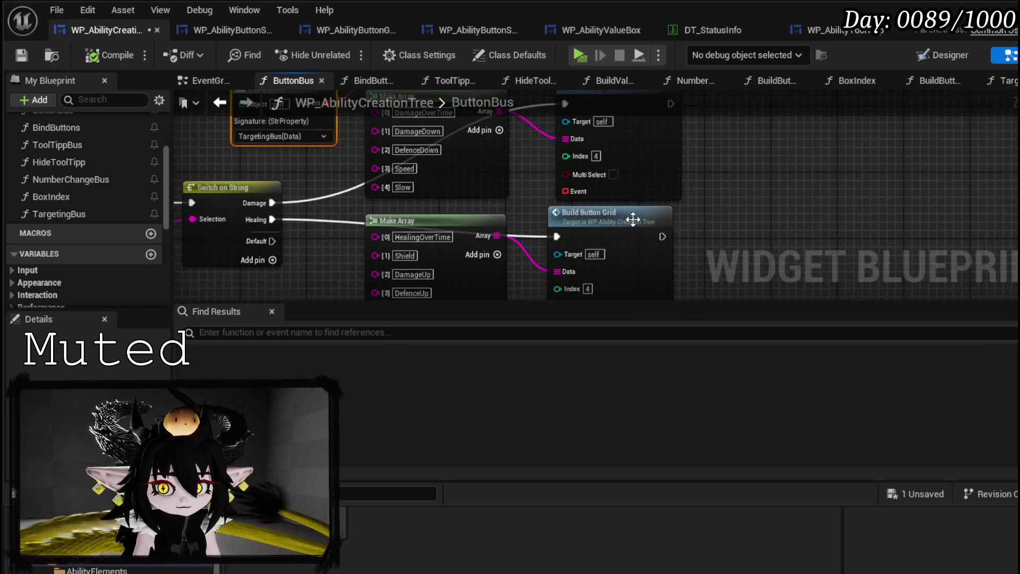
Add a new function and correct its name from StatusBux to StatusBus
scroll(117, 218, up, 3)
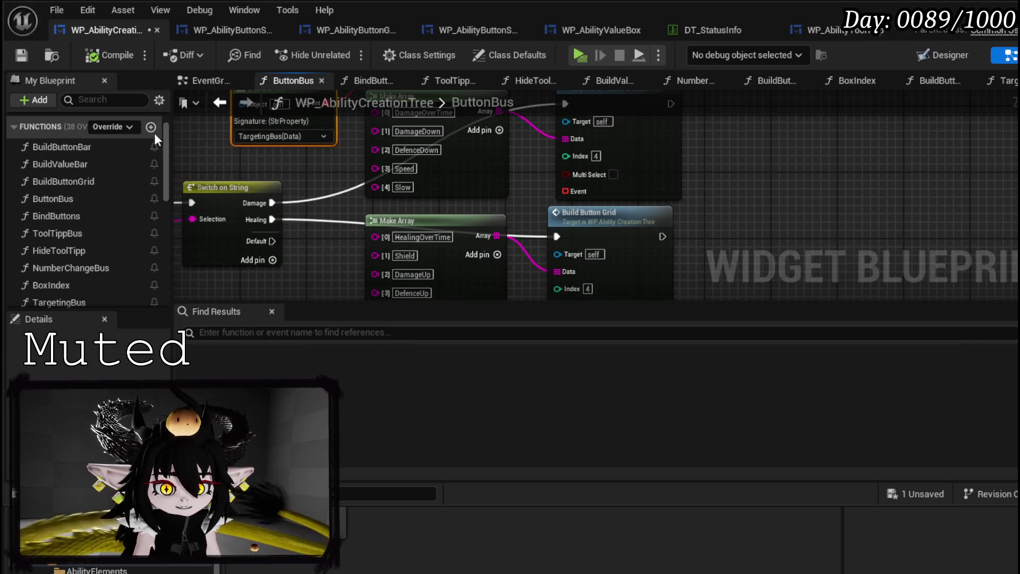
click(153, 128)
text(Sta)
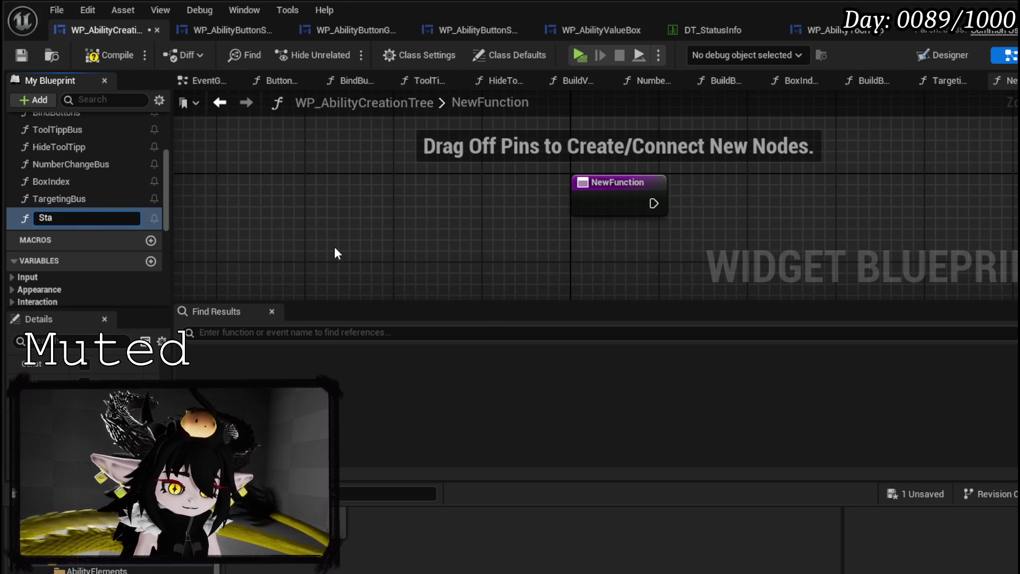
text(tusBux)
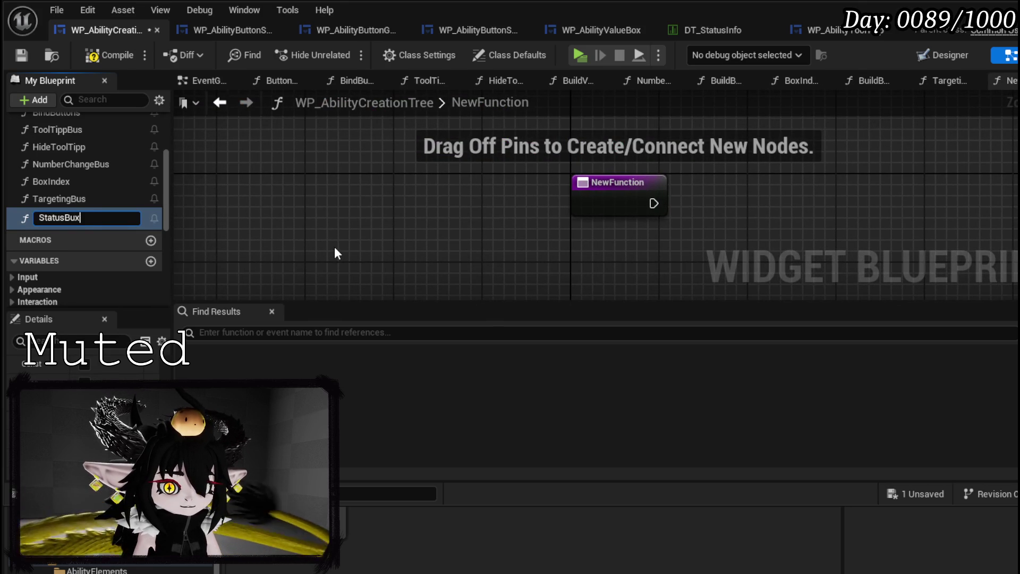
key(Return)
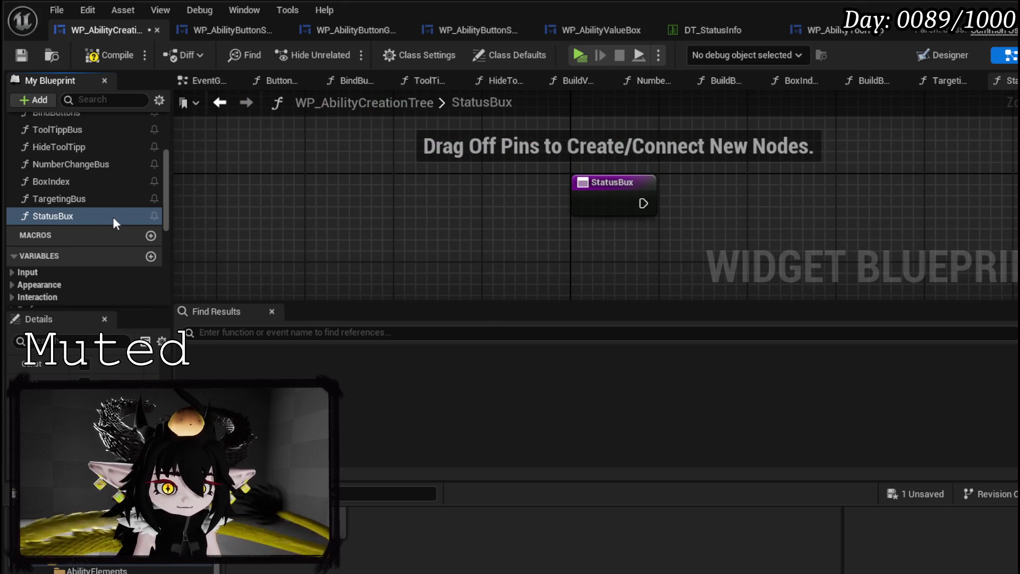
right_click(104, 216)
click(149, 271)
click(77, 217)
key(Delete)
text(s)
key(Return)
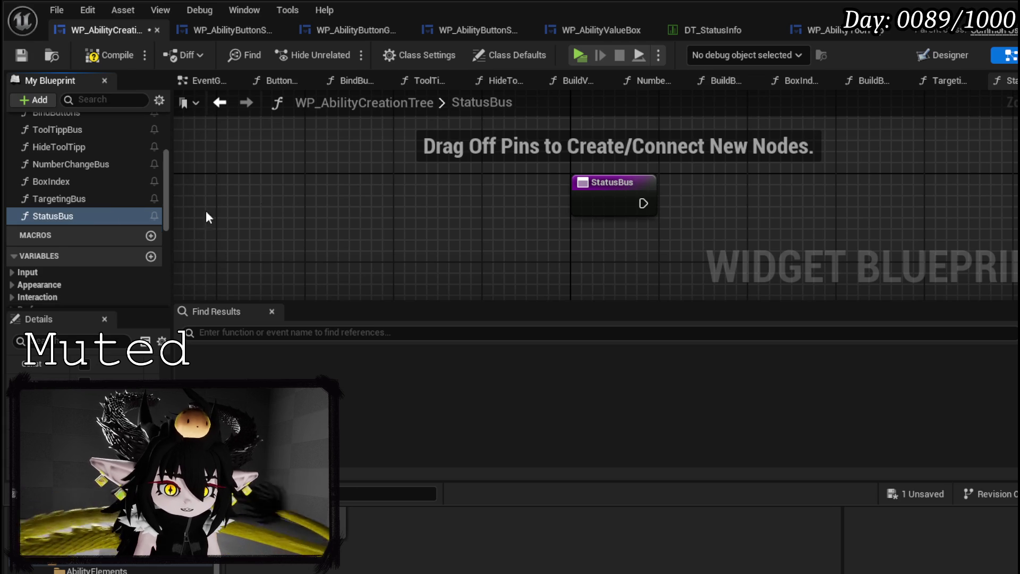
Give StatusBus a string input named Data, then compile and save
scroll(107, 372, down, 2)
click(154, 414)
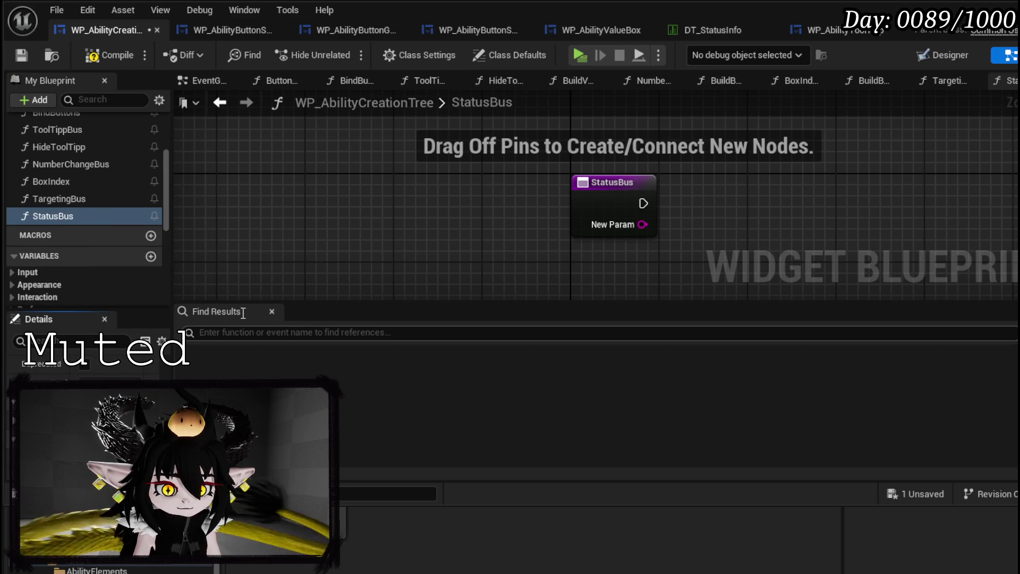
key(Return)
click(109, 56)
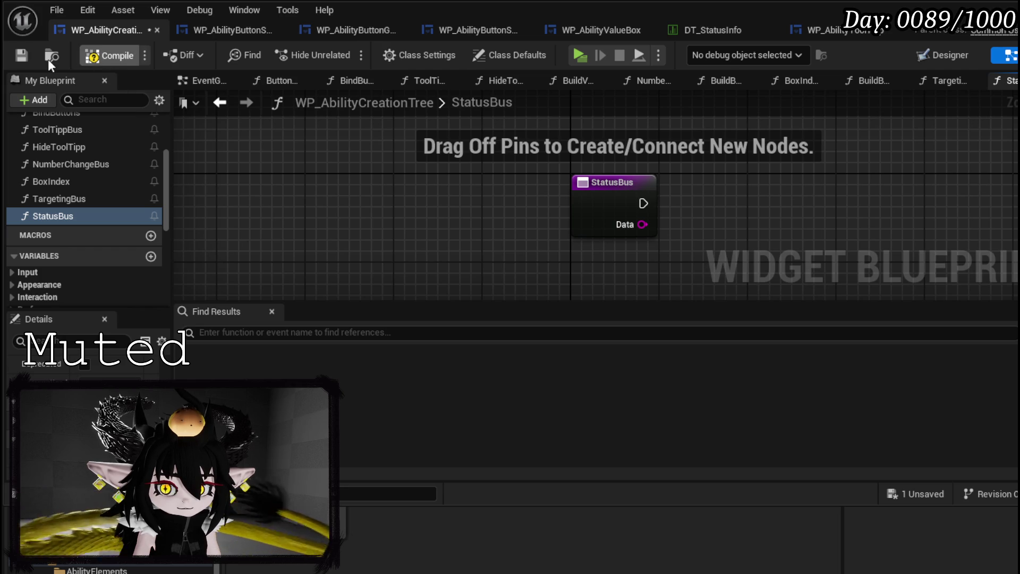
click(21, 56)
Add a Switch on String driven by Data beside StatusBus, save, and return to ButtonBus
drag(457, 218, 514, 235)
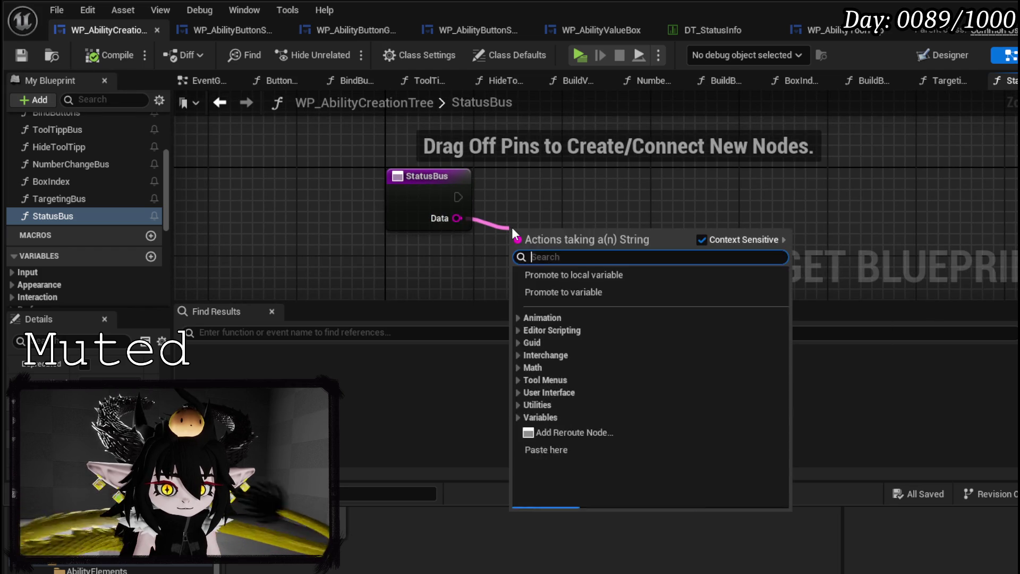
text(switch)
key(Return)
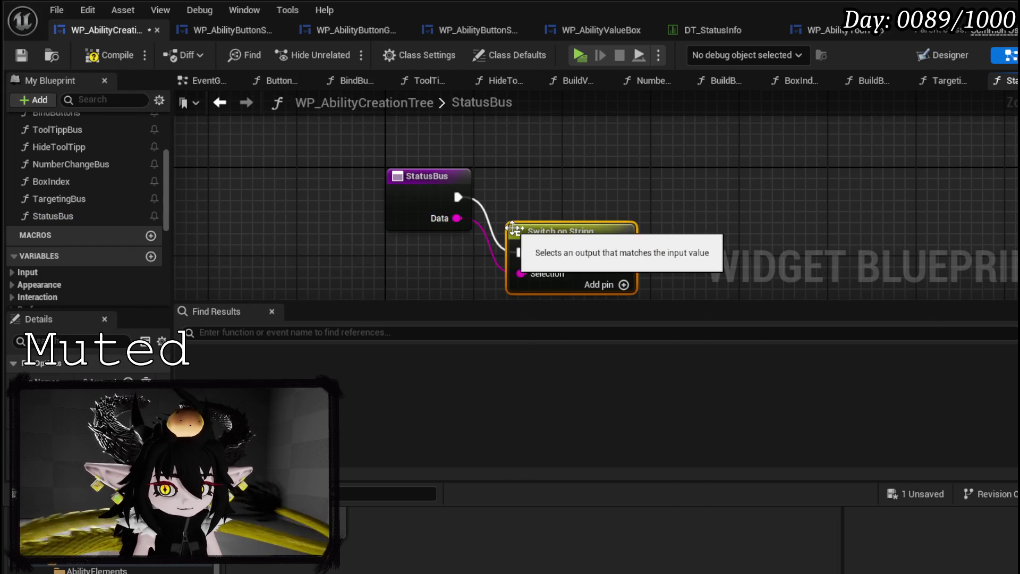
drag(562, 231, 555, 193)
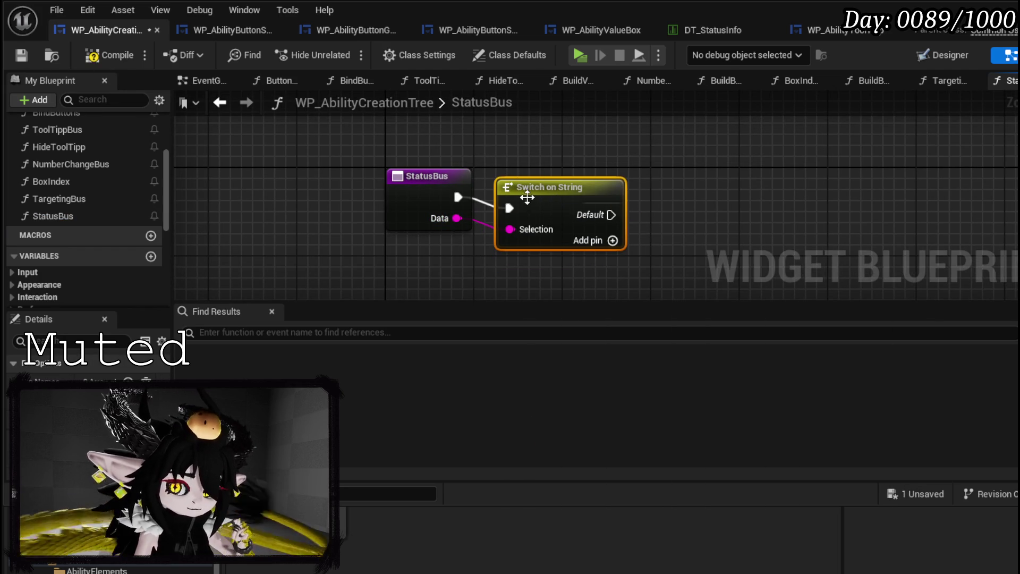
click(27, 56)
click(221, 104)
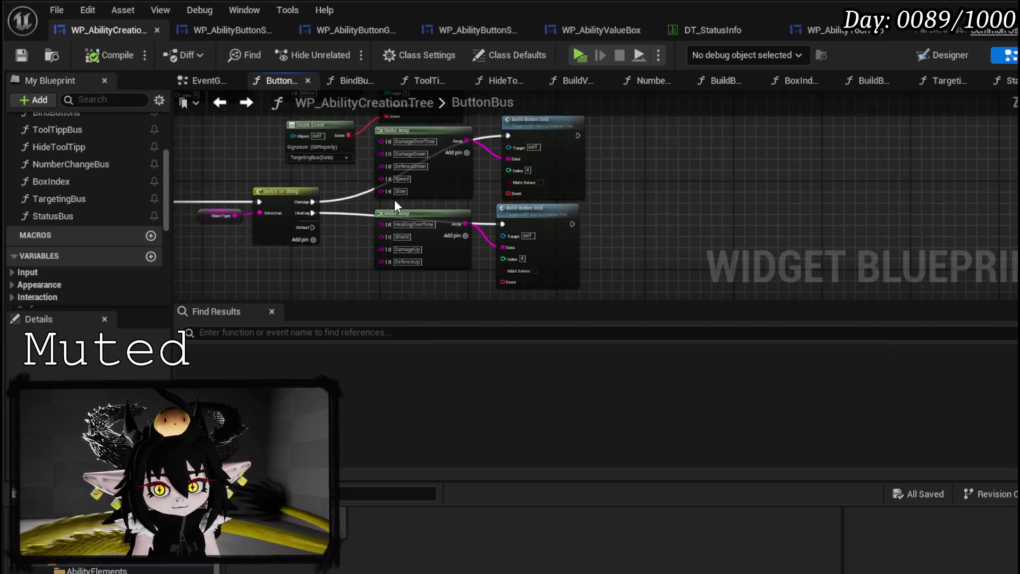
Add a Create Event off the healing-list Build Button Grid and bind it to StatusBus
scroll(552, 247, up, 3)
drag(529, 279, 526, 280)
text(create)
key(Return)
drag(541, 213, 406, 176)
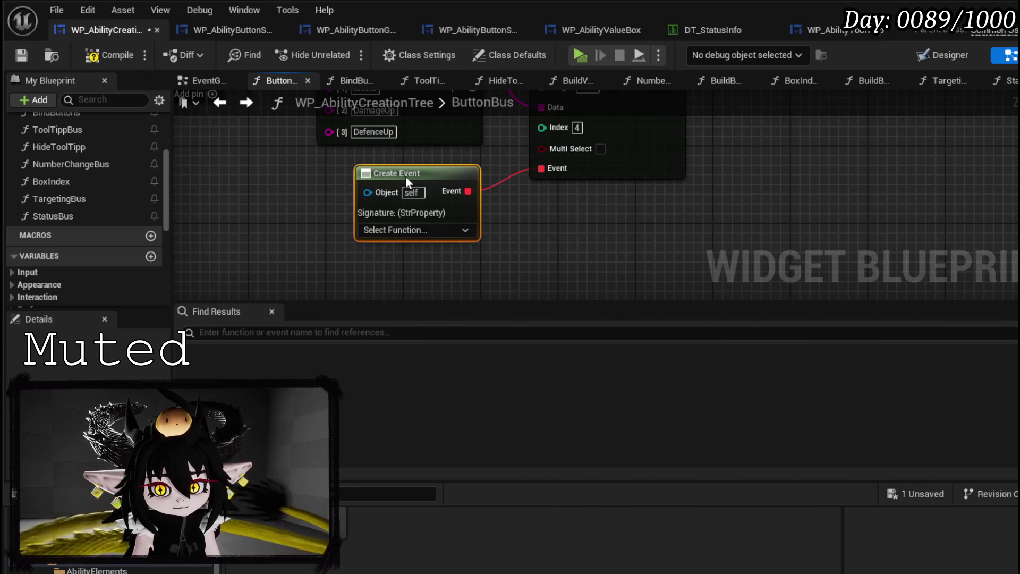
click(407, 230)
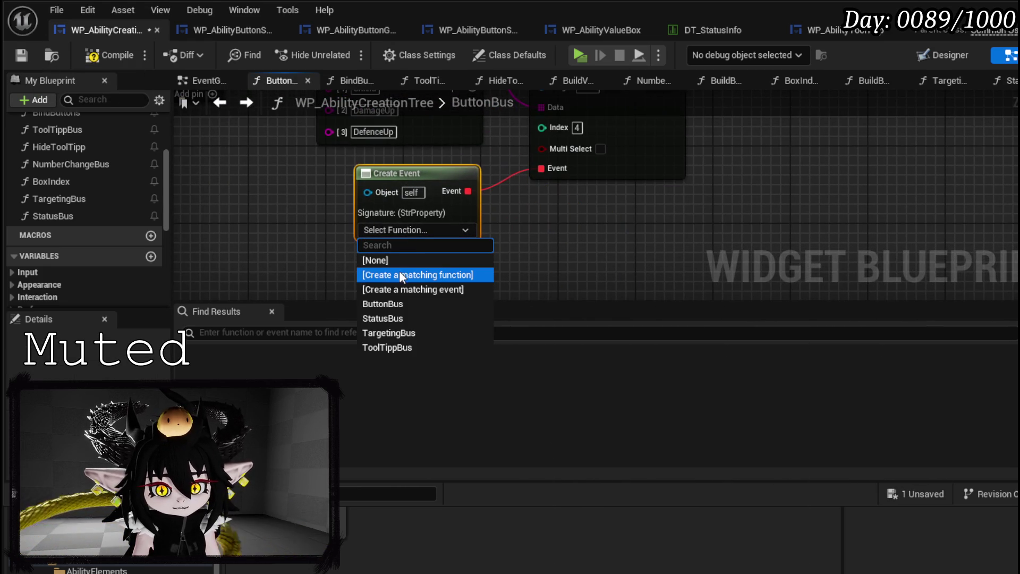
click(396, 319)
Connect the StatusBus Create Event to the grid's Event input and compile
drag(410, 176, 458, 176)
scroll(327, 240, down, 2)
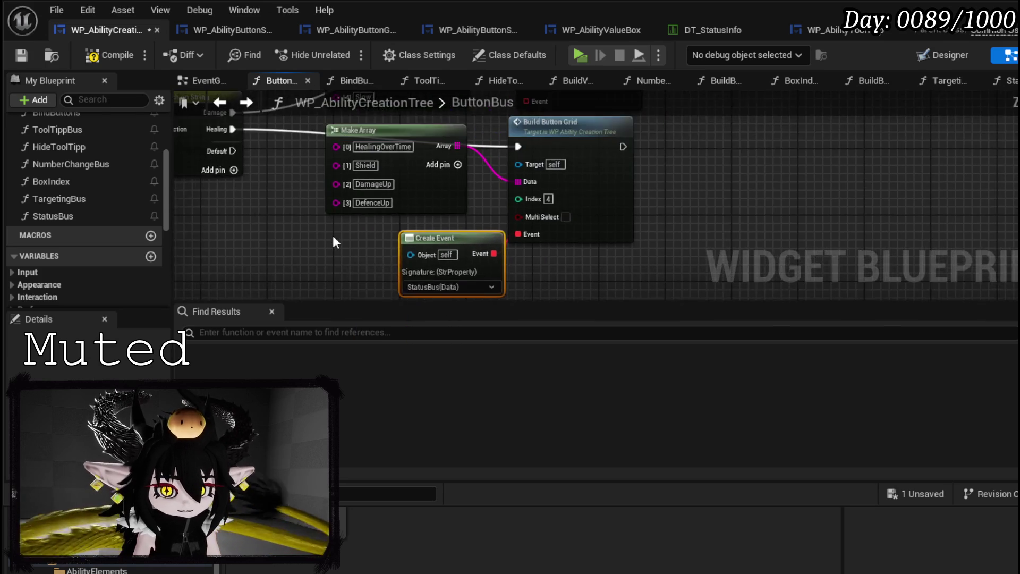
scroll(318, 203, up, 1)
mouse_move(447, 270)
mouse_down()
mouse_move(425, 299)
mouse_move(422, 139)
mouse_up()
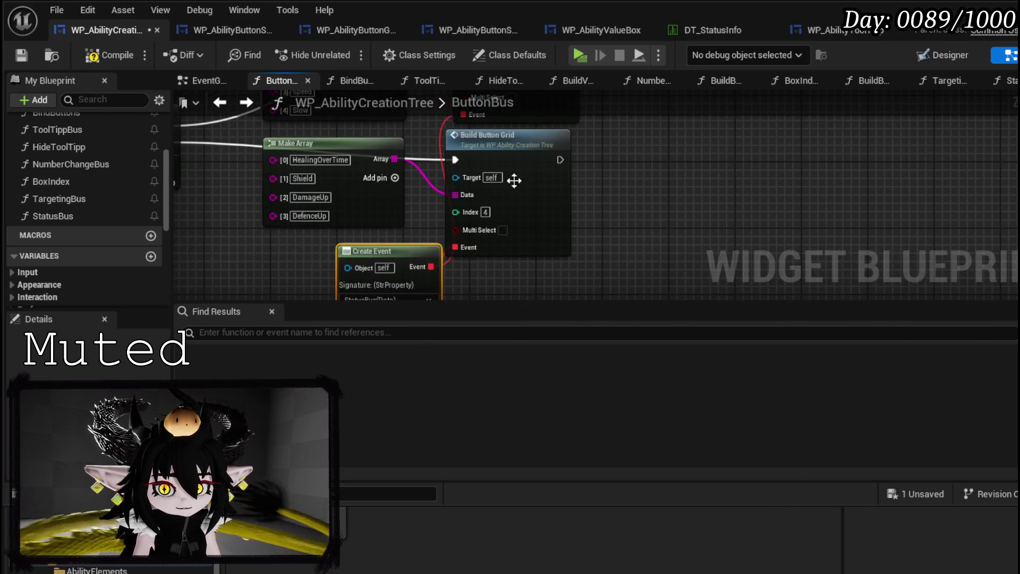
click(538, 171)
click(353, 244)
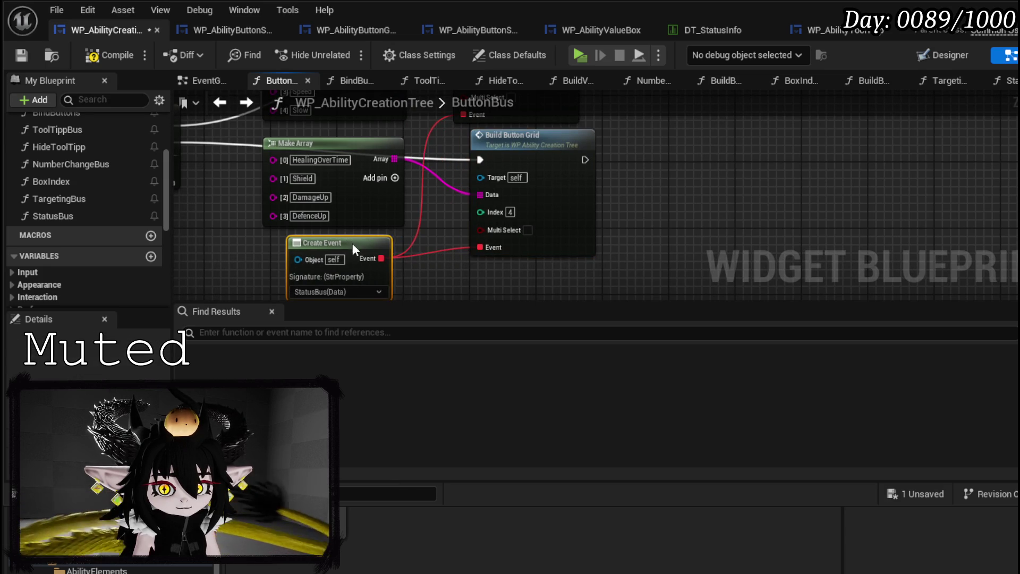
scroll(378, 245, down, 3)
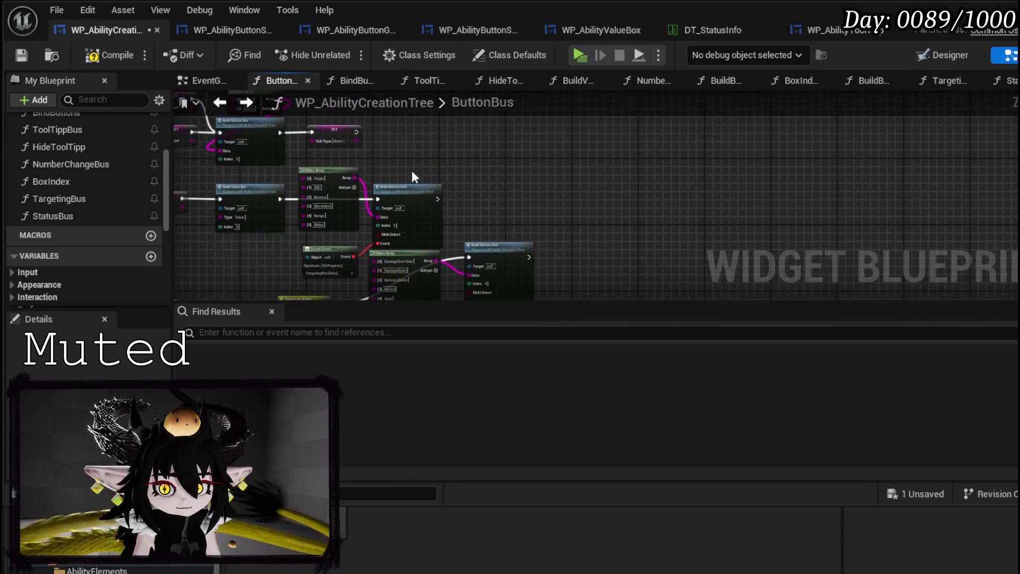
drag(409, 172, 497, 134)
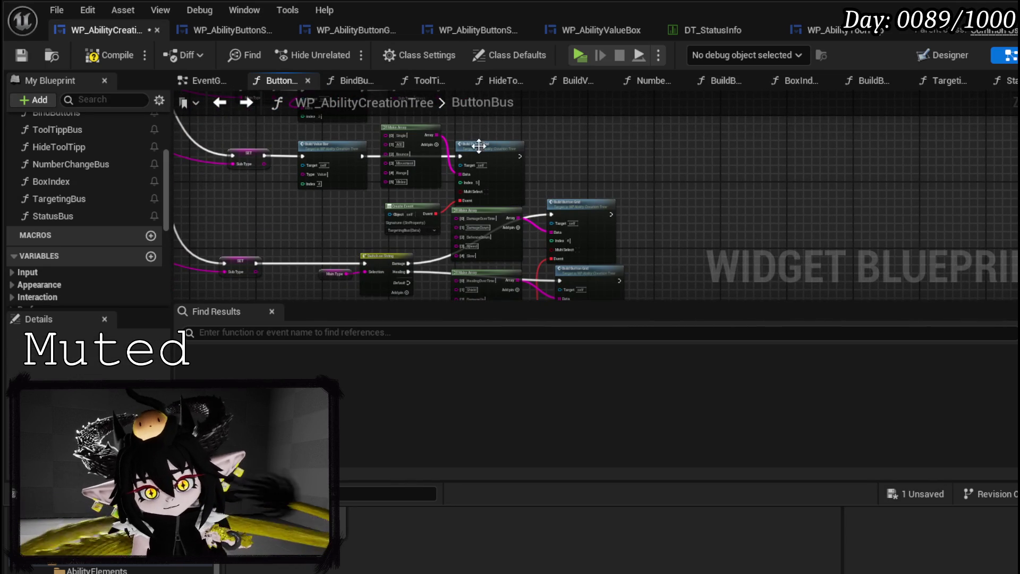
scroll(490, 138, up, 3)
drag(326, 192, 399, 277)
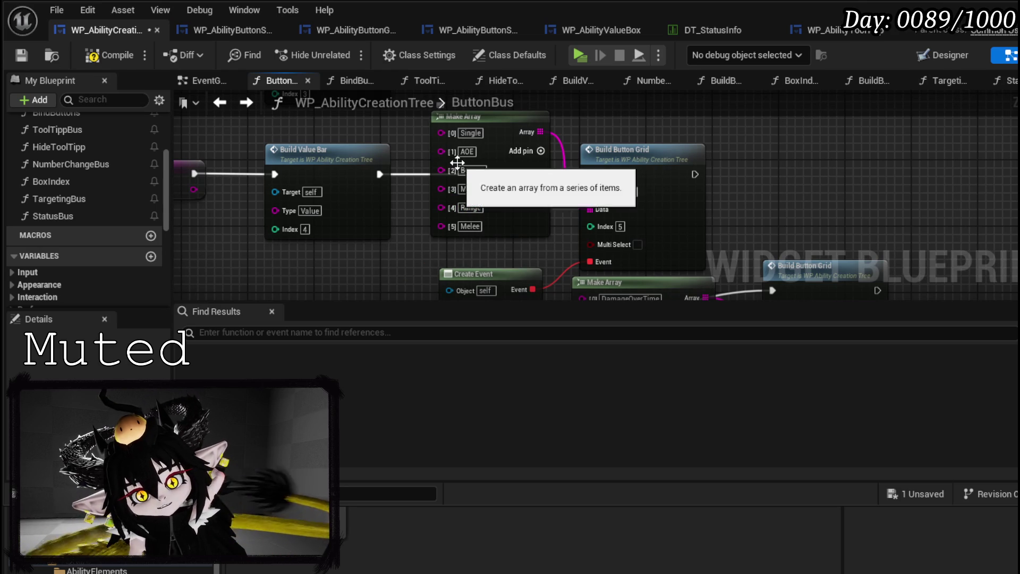
mouse_move(440, 126)
mouse_down()
mouse_move(441, 151)
mouse_move(500, 191)
mouse_up()
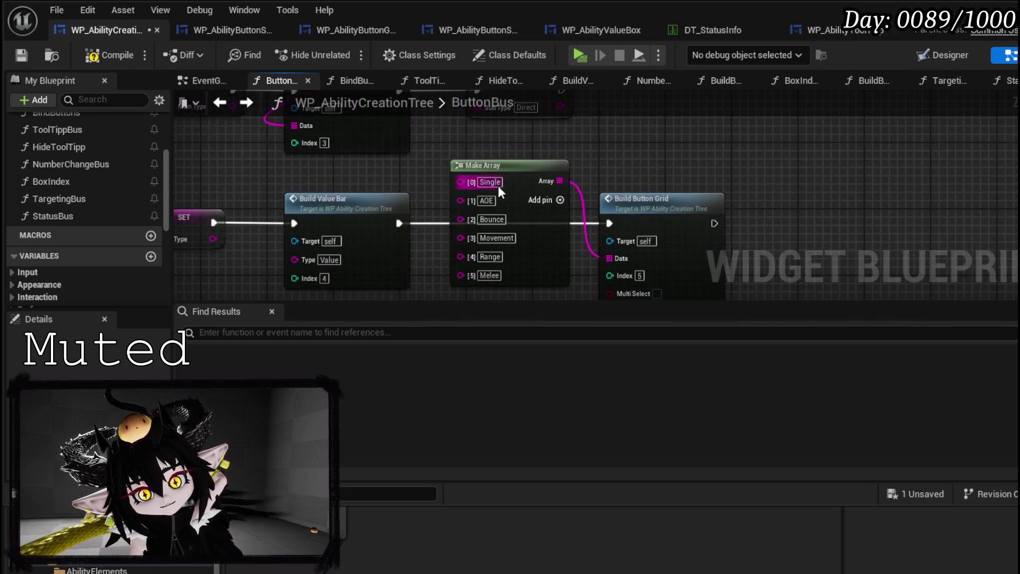
click(95, 60)
Select the Single/AOE Make Array node for copying
scroll(438, 201, down, 1)
mouse_move(439, 201)
mouse_down()
mouse_move(533, 254)
mouse_move(553, 171)
mouse_move(604, 294)
mouse_move(574, 255)
mouse_move(626, 192)
mouse_move(585, 266)
mouse_move(675, 276)
mouse_up()
scroll(483, 125, down, 2)
mouse_move(447, 155)
mouse_down()
mouse_move(424, 130)
mouse_move(337, 217)
mouse_move(378, 148)
mouse_up()
click(394, 162)
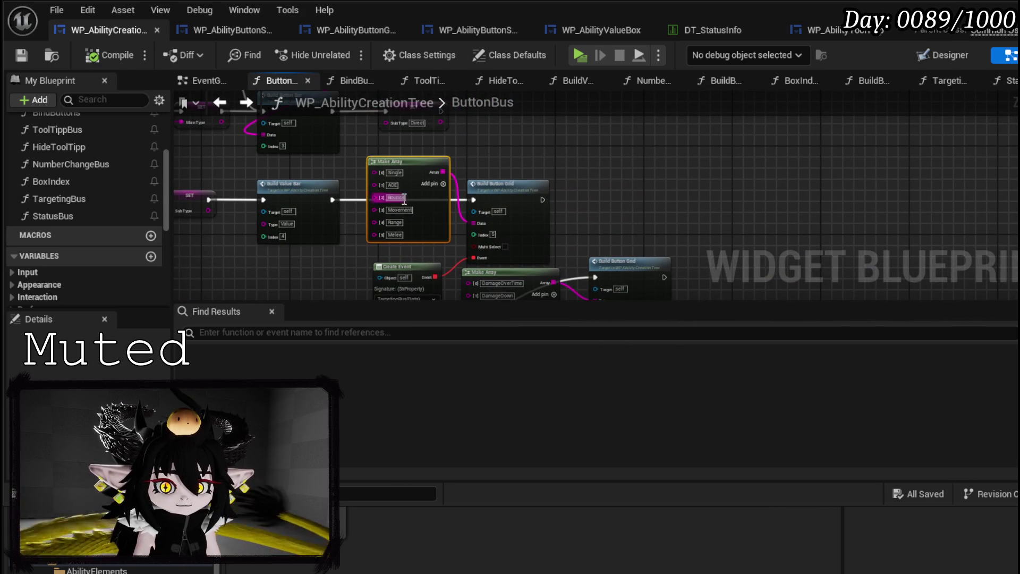
Paste the Make Array into TargetingBus and add a Switch on String wired to Data
double_click(77, 199)
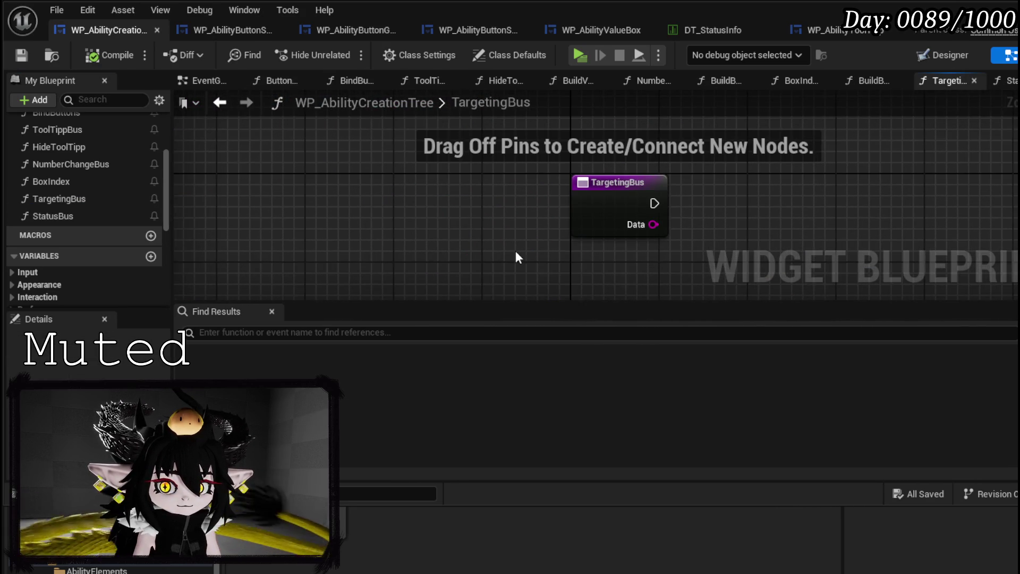
key(ctrl+v)
mouse_move(474, 196)
mouse_down()
mouse_move(364, 206)
mouse_move(426, 203)
mouse_move(501, 135)
mouse_move(500, 146)
mouse_up()
text(switch)
key(Return)
scroll(479, 198, up, 1)
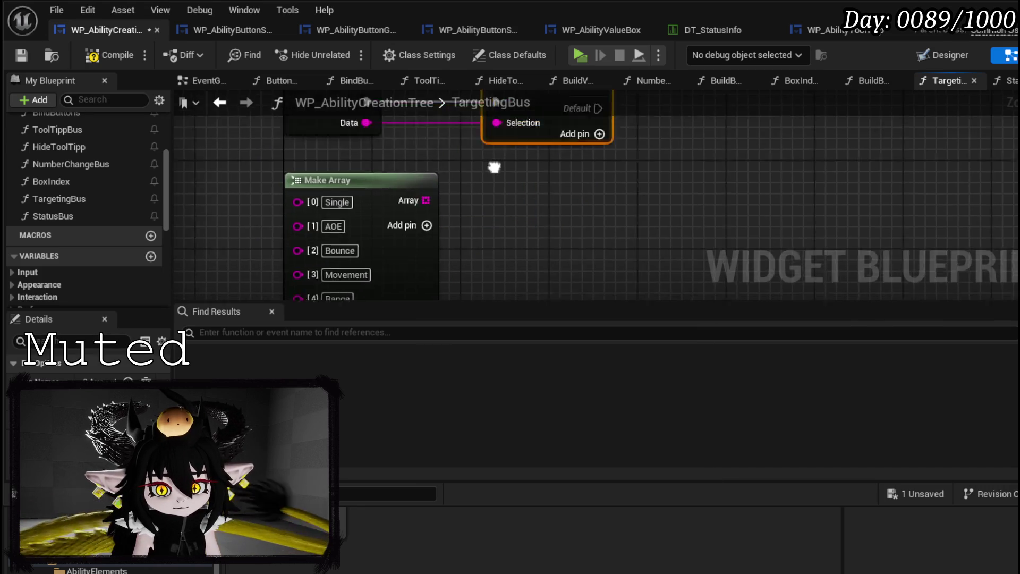
click(396, 160)
Add five case outputs Case_0 to Case_4 and commit the Single and AOE entries
click(567, 125)
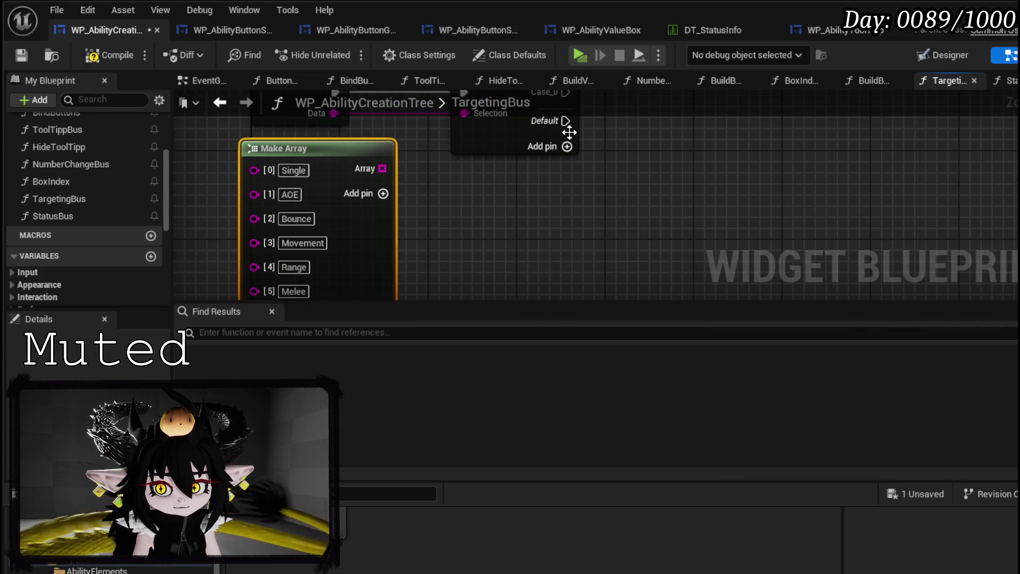
click(567, 147)
click(567, 168)
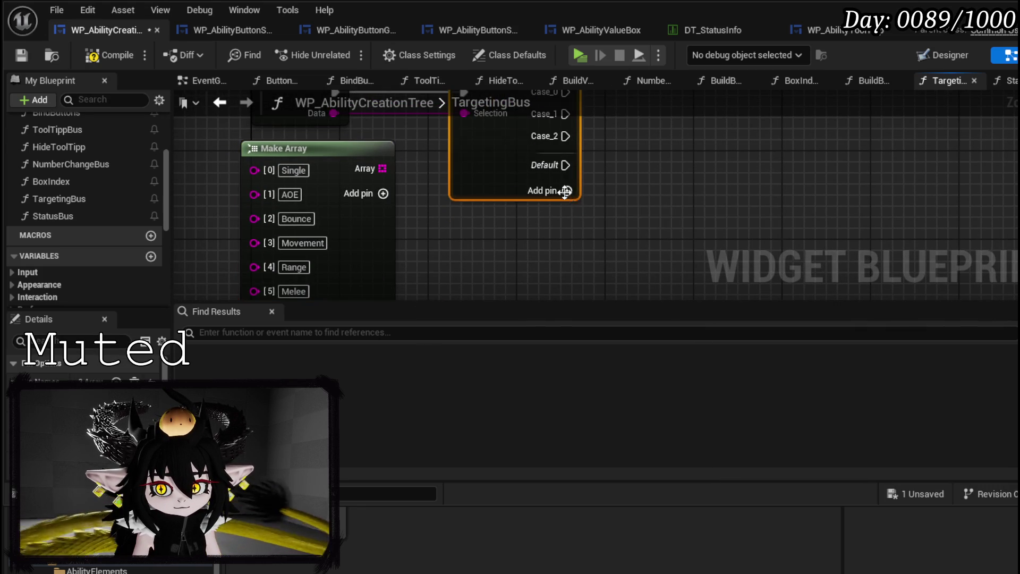
click(567, 191)
click(567, 213)
click(359, 133)
click(182, 374)
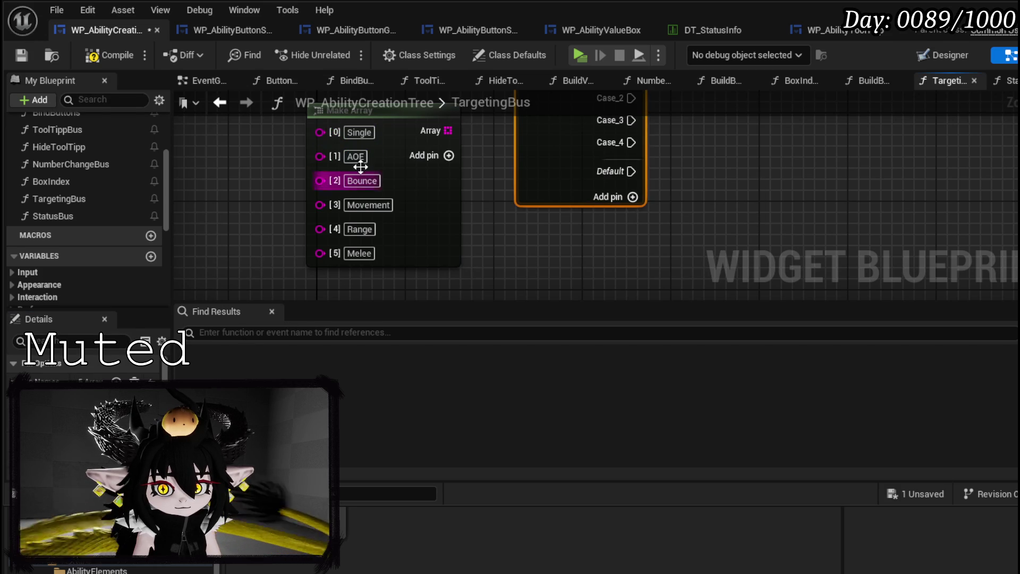
click(355, 159)
click(237, 375)
Commit the Bounce, Movement and Range entries, add a sixth Melee case, and save
click(361, 182)
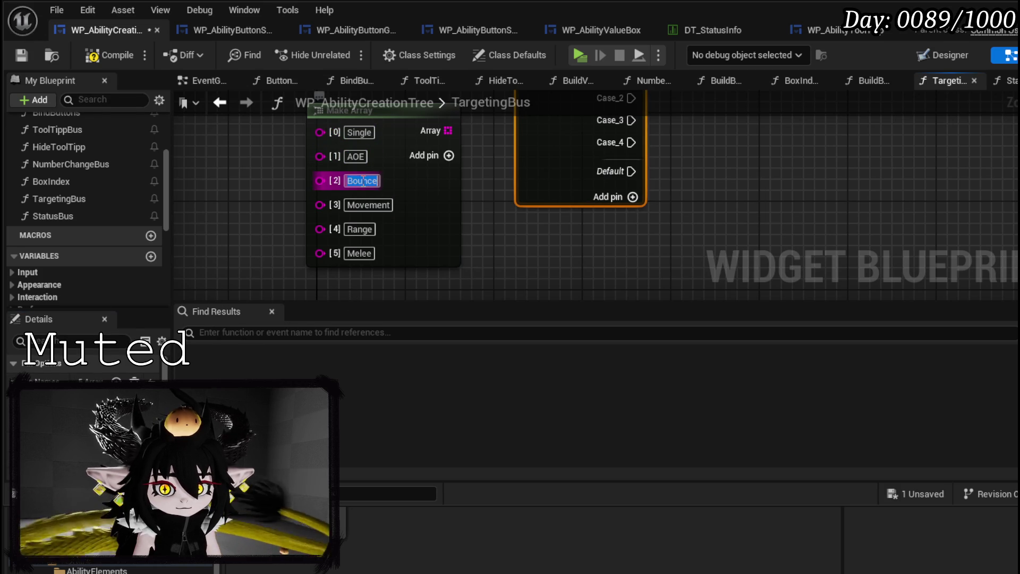
key(Return)
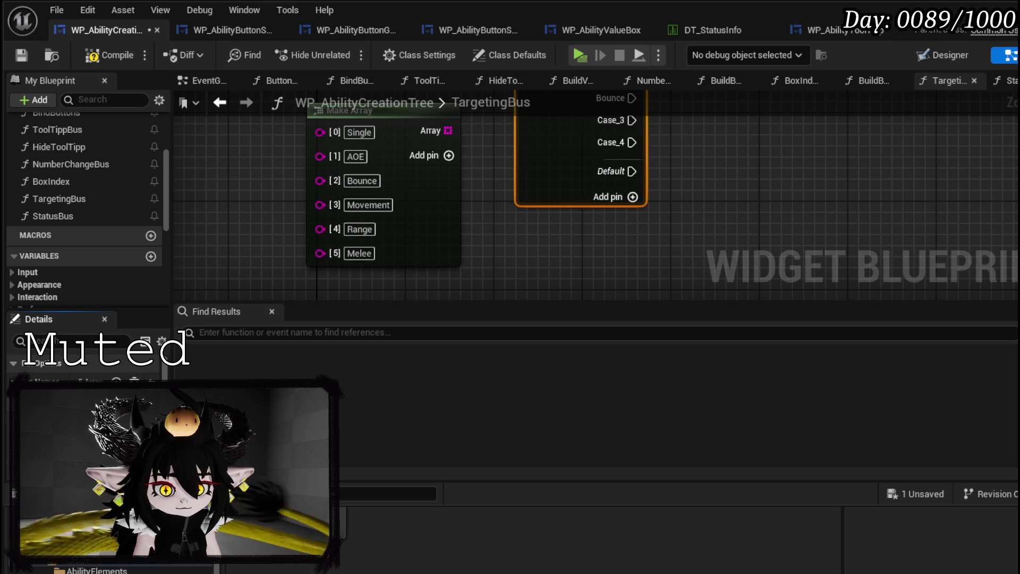
click(368, 205)
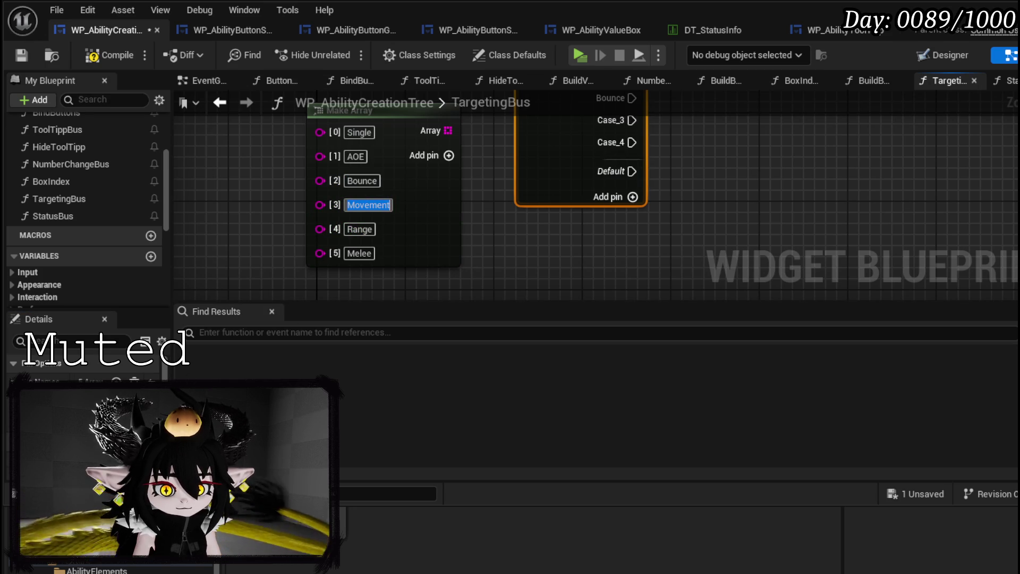
key(Return)
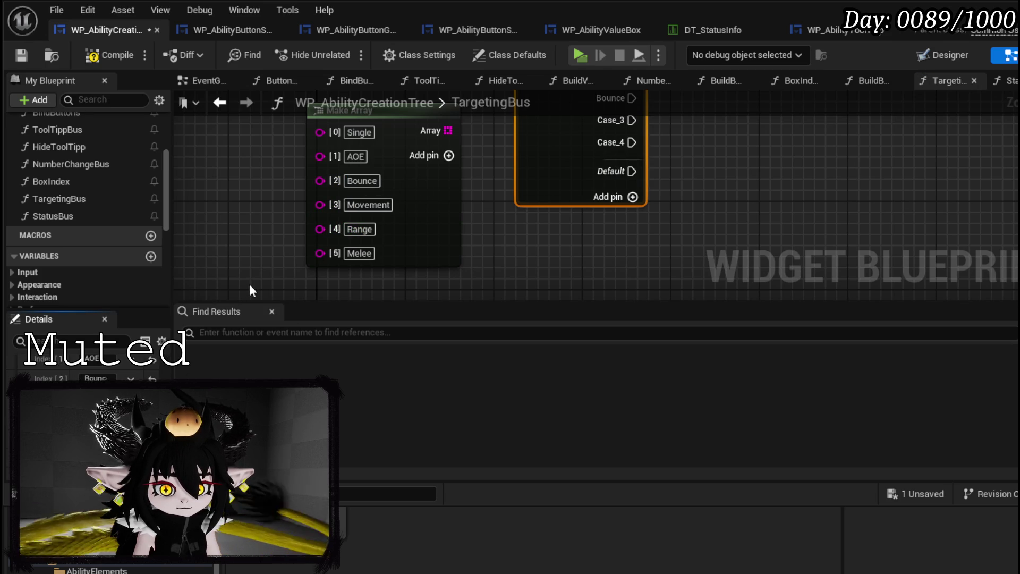
click(359, 229)
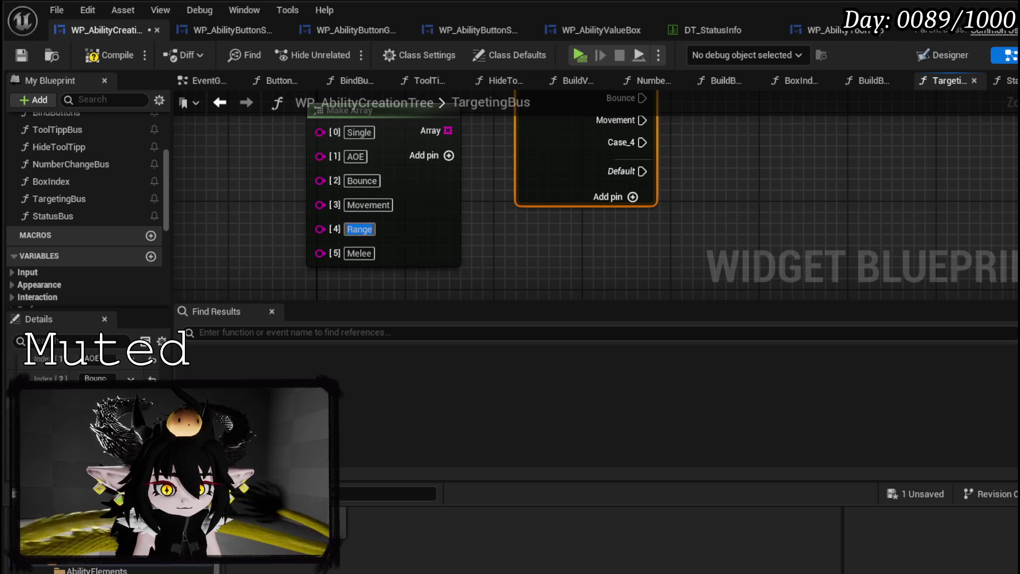
key(Return)
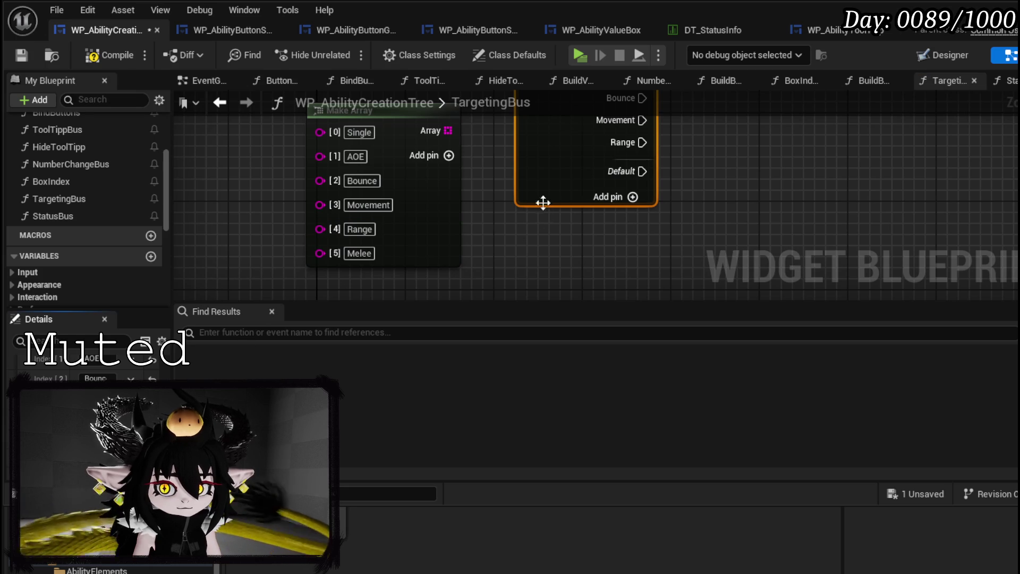
click(632, 197)
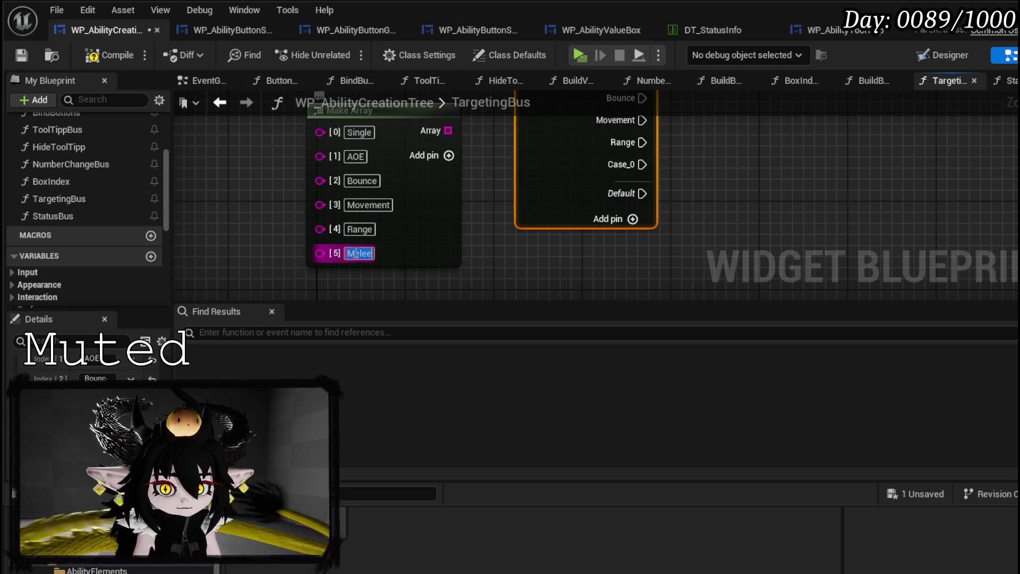
key(Return)
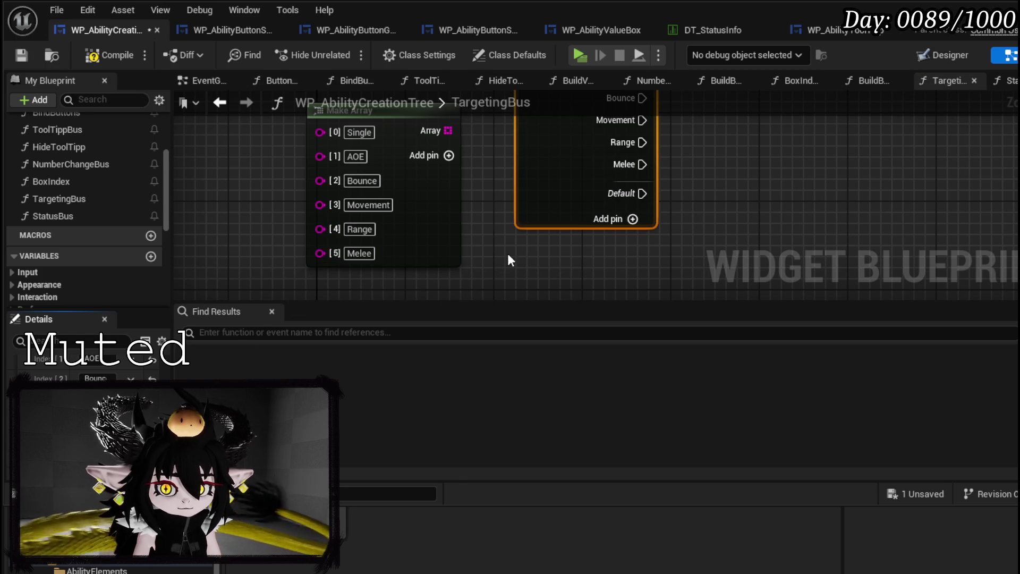
click(507, 257)
scroll(507, 258, down, 2)
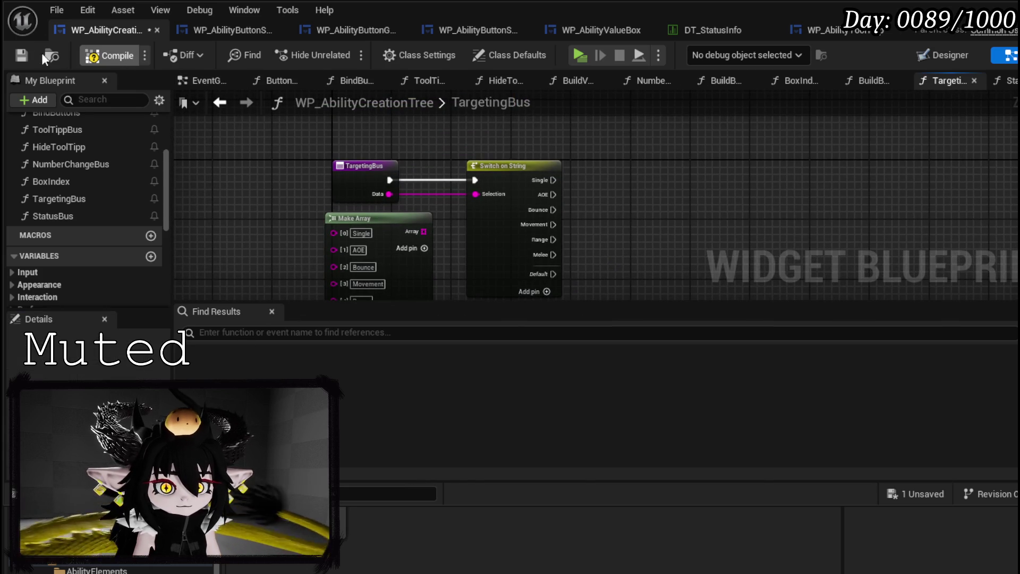
click(22, 55)
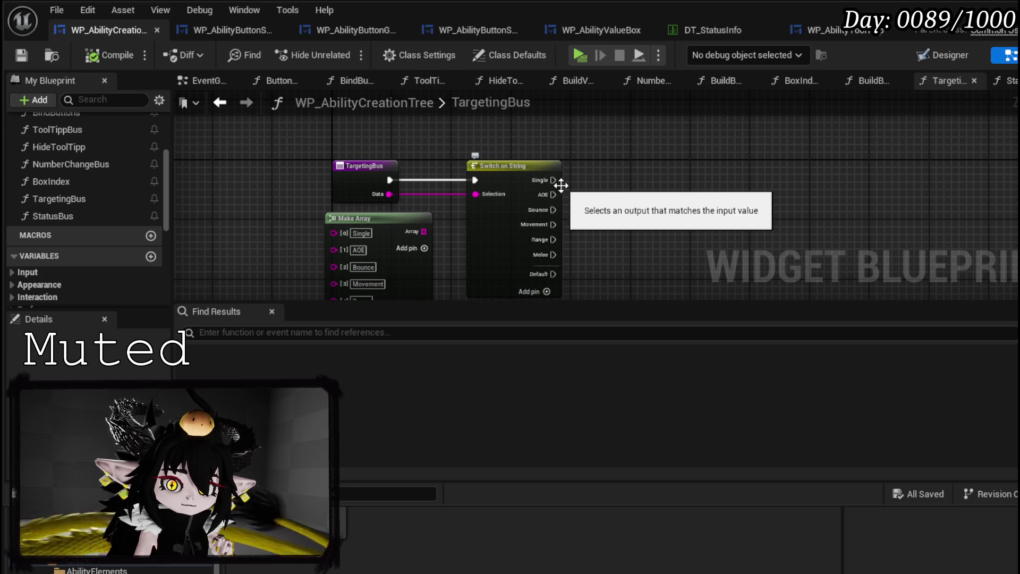
Pan the TargetingBus graph and scroll My Blueprint back to the Variables section
mouse_move(561, 185)
mouse_down()
mouse_move(566, 152)
mouse_move(461, 176)
mouse_up()
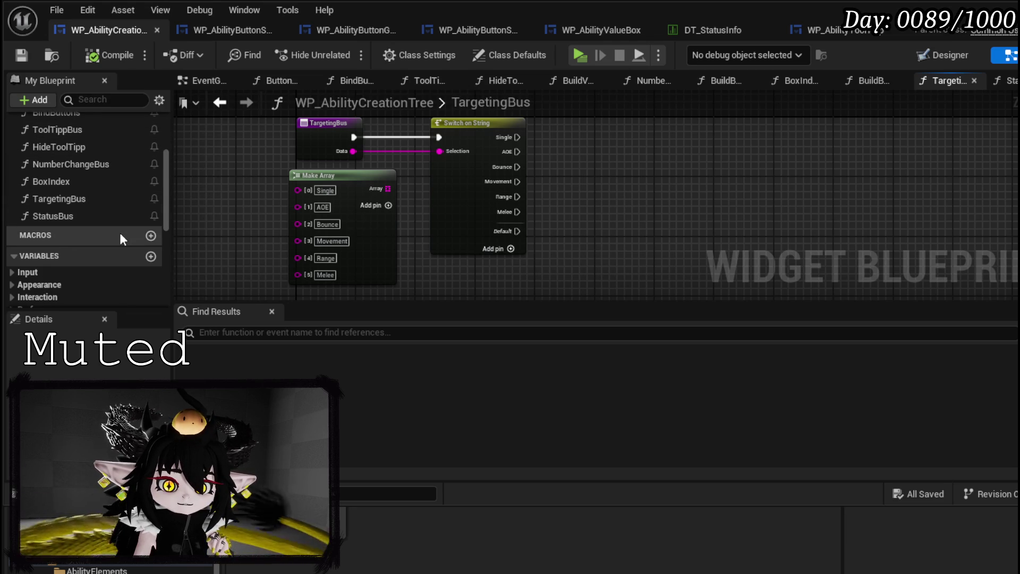
scroll(119, 231, down, 5)
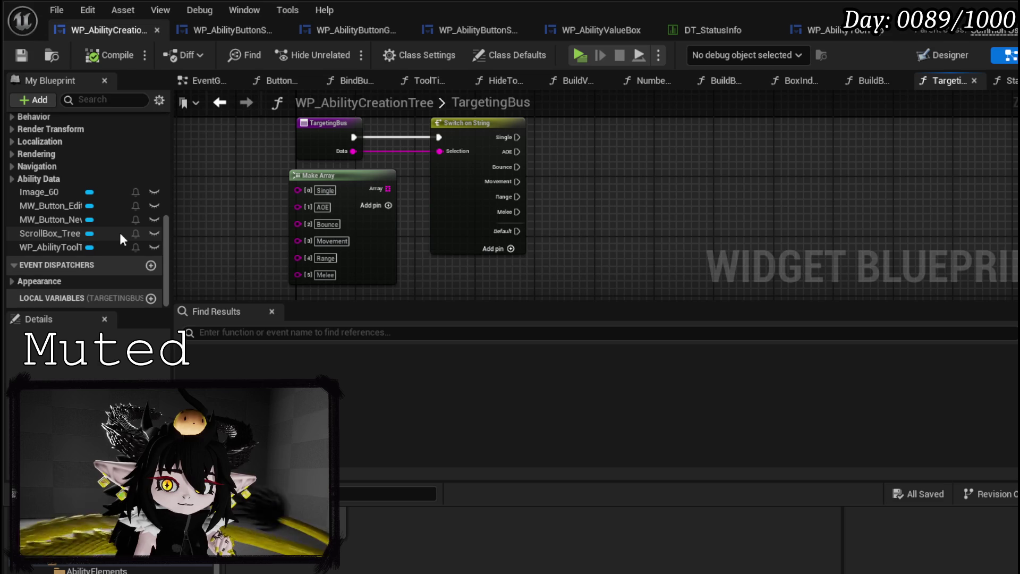
scroll(119, 230, up, 4)
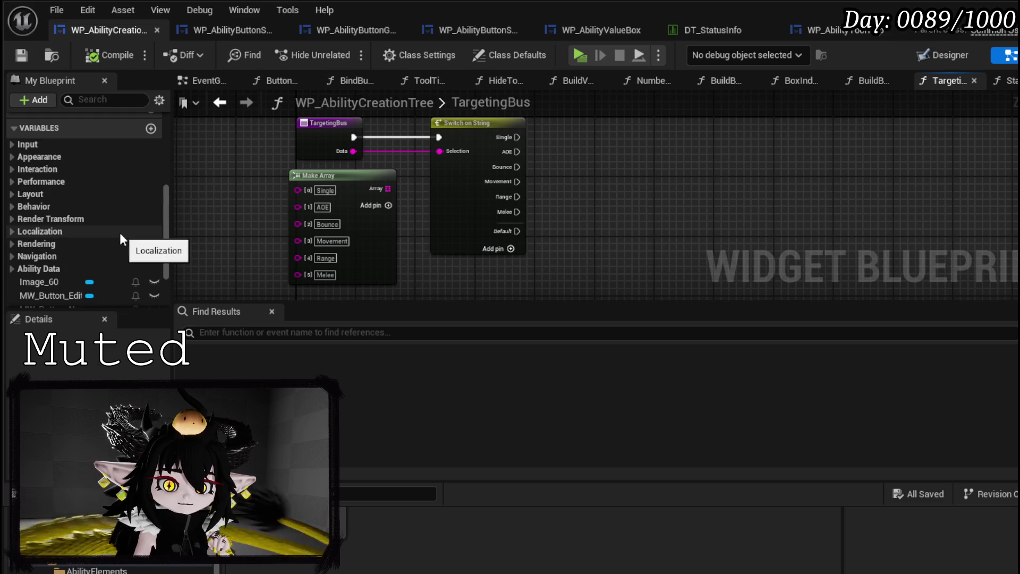
Add a String variable named TargetingType
click(150, 130)
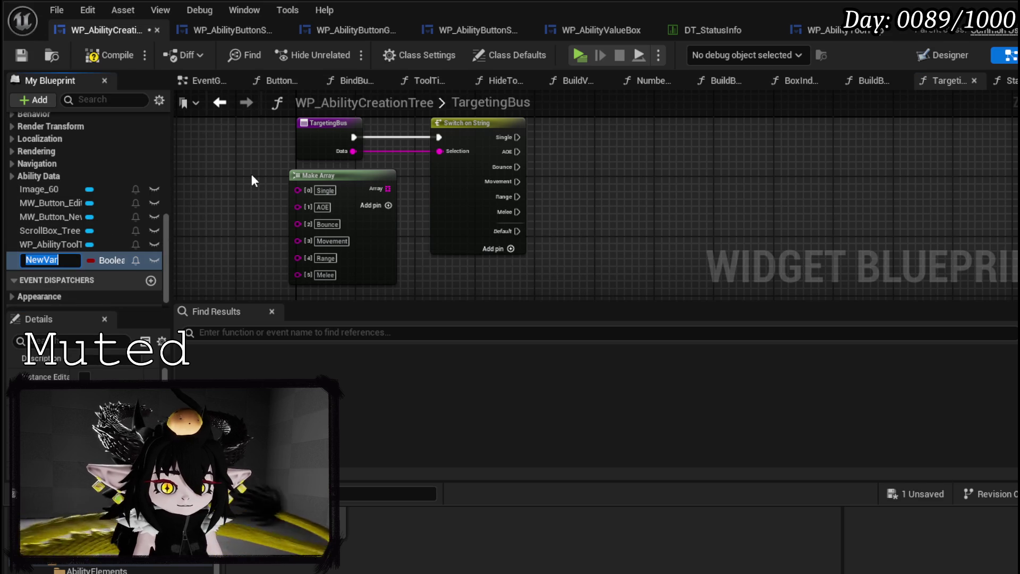
key(BackSpace)
key(BackSpace)
text(Typ)
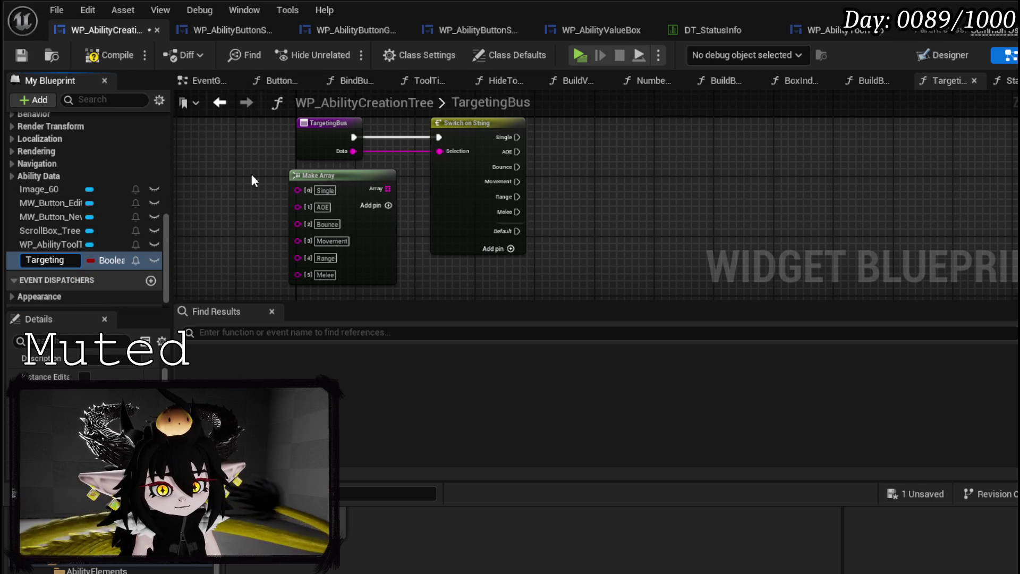
text(e)
key(Return)
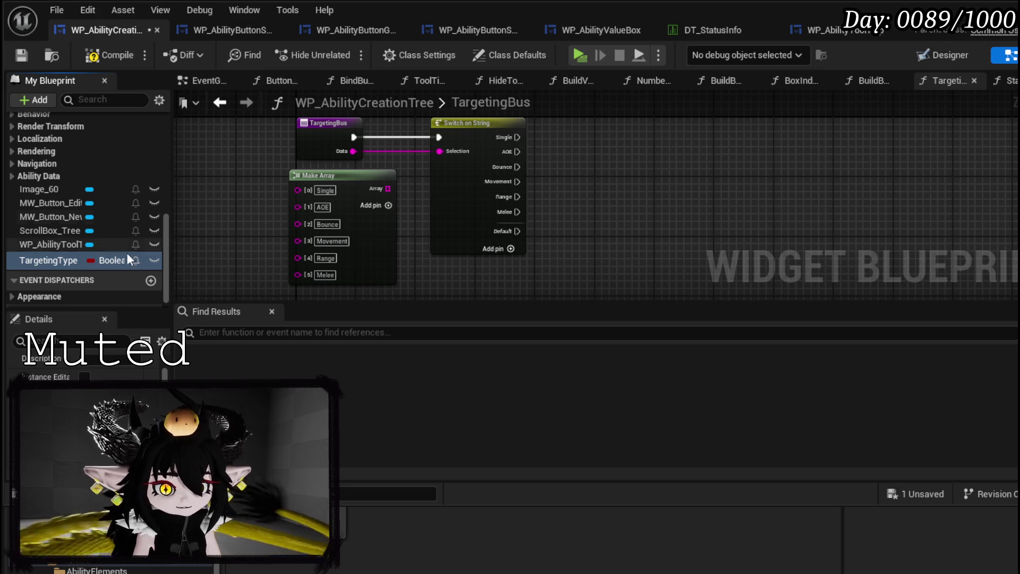
click(99, 260)
click(133, 378)
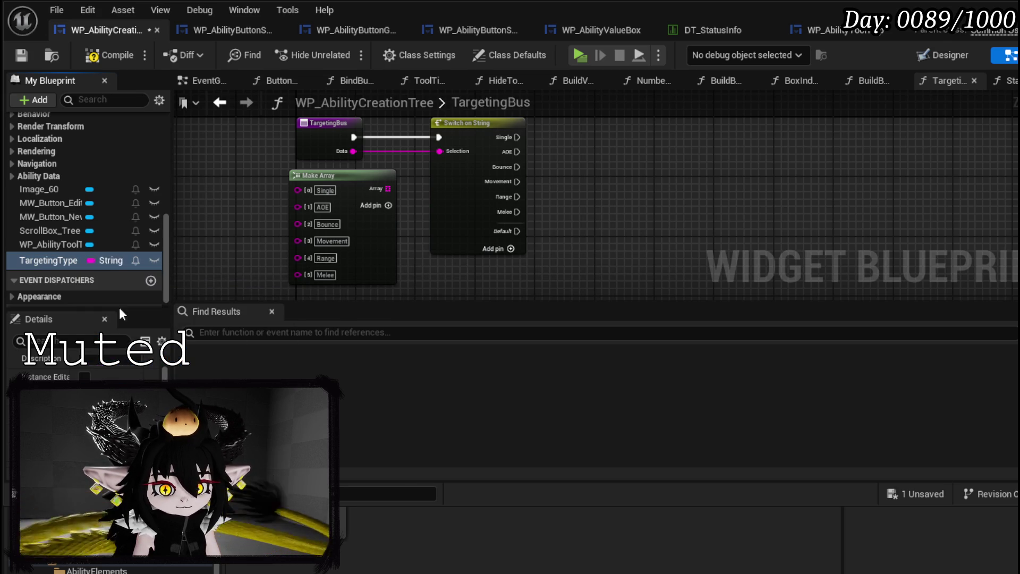
Insert a SET TargetingType node before the switch, fed by TargetingBus Data
drag(34, 260, 621, 145)
click(622, 175)
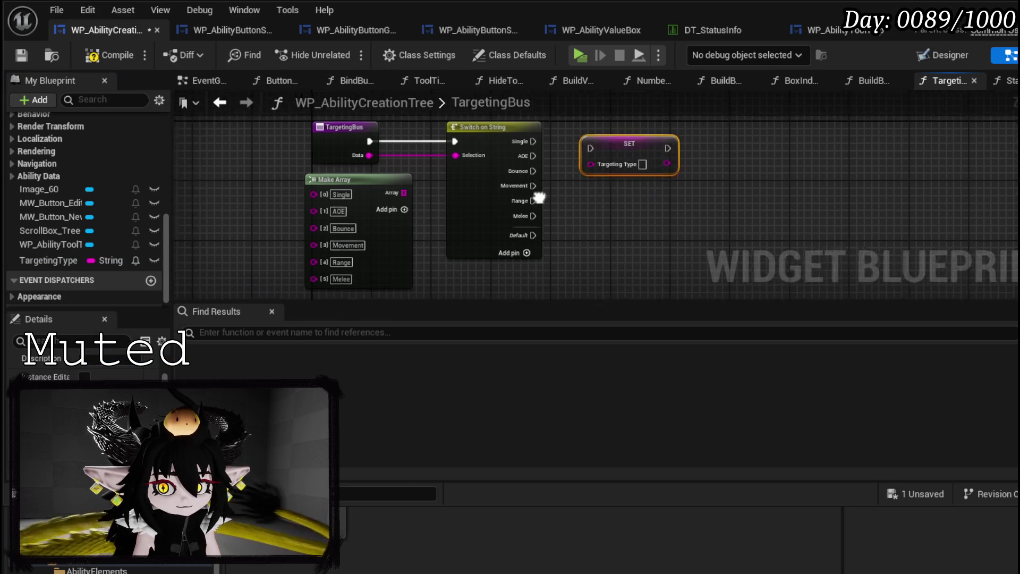
drag(389, 188, 456, 187)
drag(536, 198, 358, 191)
mouse_move(258, 202)
mouse_down()
mouse_move(315, 192)
mouse_move(301, 203)
mouse_up()
drag(360, 182, 355, 163)
click(394, 136)
Compile and save the blueprint, then recentre on TargetingBus and the Make Array
click(107, 55)
click(27, 59)
drag(501, 155, 442, 165)
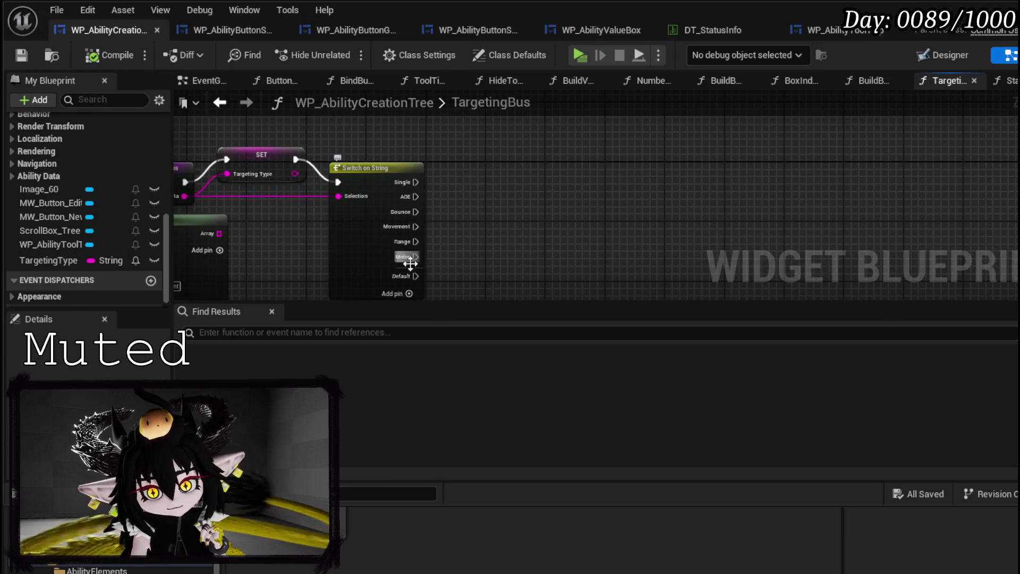
drag(495, 221, 575, 192)
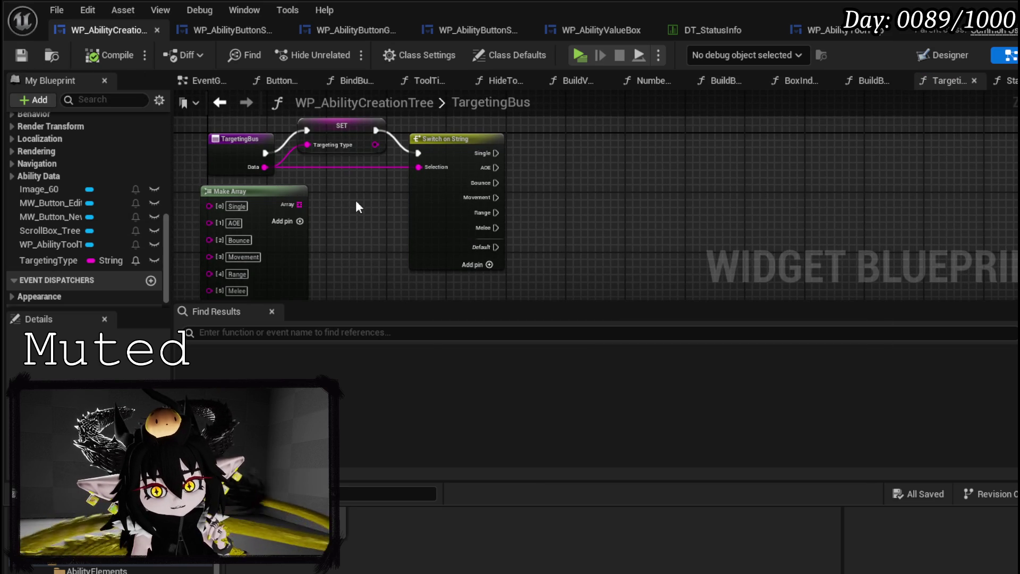
scroll(57, 192, up, 5)
scroll(56, 192, up, 4)
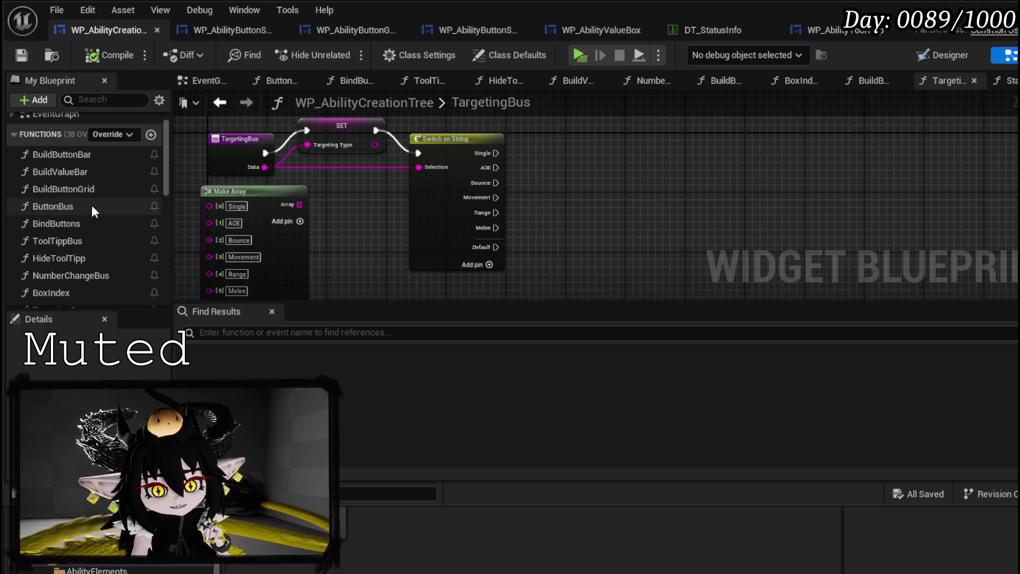
Add a Build Button Bar call chained between SET and Switch on String, then compile and save
drag(470, 153, 614, 148)
click(451, 219)
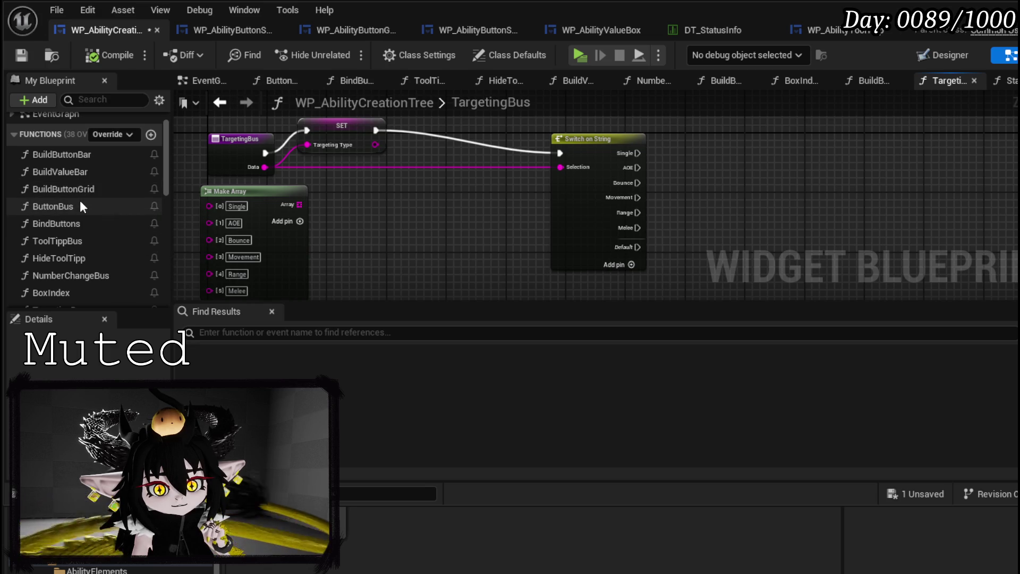
mouse_move(68, 153)
mouse_down()
mouse_move(308, 172)
mouse_move(396, 194)
mouse_move(461, 125)
mouse_up()
drag(375, 131, 425, 130)
drag(521, 131, 593, 163)
click(455, 248)
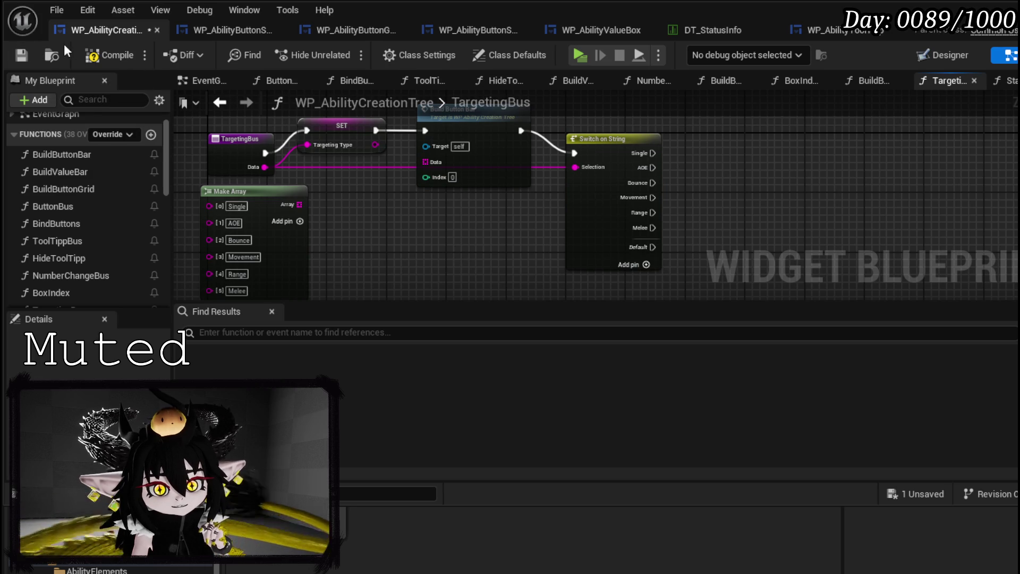
click(92, 55)
click(13, 54)
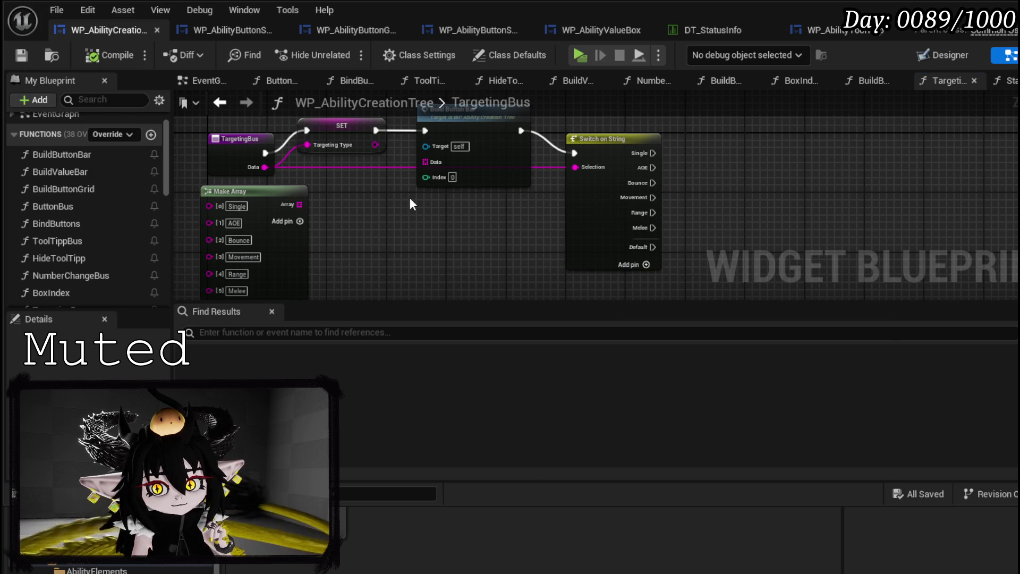
Reconnect SET directly to the switch and reposition Build Button Bar beside the switch's Single case
drag(411, 201, 331, 246)
mouse_move(296, 178)
mouse_down()
mouse_move(474, 188)
mouse_move(495, 202)
mouse_up()
mouse_move(396, 171)
mouse_down()
mouse_move(684, 120)
mouse_move(716, 175)
mouse_up()
mouse_move(500, 199)
mouse_down()
mouse_move(448, 194)
mouse_move(402, 218)
mouse_move(371, 215)
mouse_move(361, 183)
mouse_move(517, 172)
mouse_move(578, 157)
mouse_up()
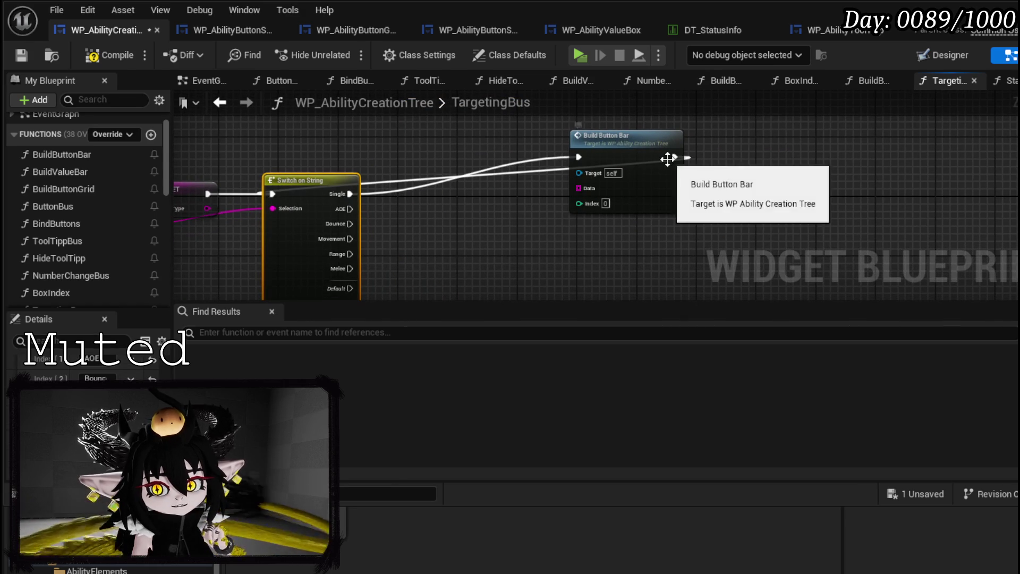
Add a Build Value Bar call and wire the AOE case into Build Button Bar
drag(642, 157, 642, 134)
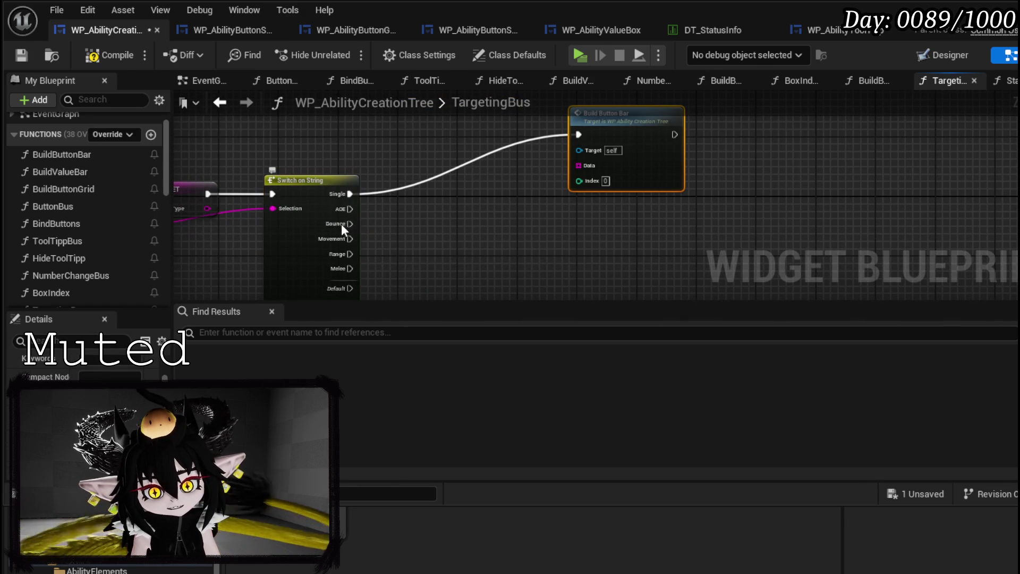
drag(346, 240, 326, 179)
drag(403, 207, 396, 255)
drag(50, 172, 505, 201)
drag(312, 203, 550, 128)
drag(547, 226, 584, 226)
Wire Bounce–Melee into Build Value Bar (TargetingIndex), follow it with a duplicate Build Button Bar, and compile
mouse_move(321, 217)
mouse_down()
mouse_move(553, 225)
mouse_move(566, 234)
mouse_move(556, 225)
mouse_up()
mouse_move(321, 247)
mouse_down()
mouse_move(547, 228)
mouse_move(365, 257)
mouse_move(562, 222)
mouse_move(455, 236)
mouse_move(476, 223)
mouse_up()
drag(555, 123, 479, 146)
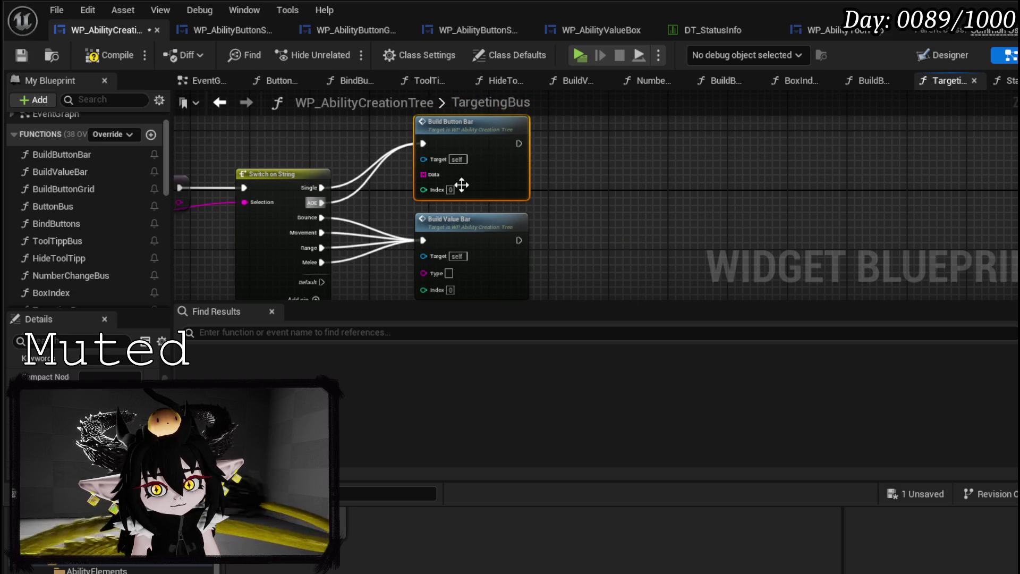
key(ctrl+d)
mouse_move(525, 240)
mouse_down()
mouse_move(614, 264)
mouse_move(521, 246)
mouse_move(604, 260)
mouse_move(605, 231)
mouse_up()
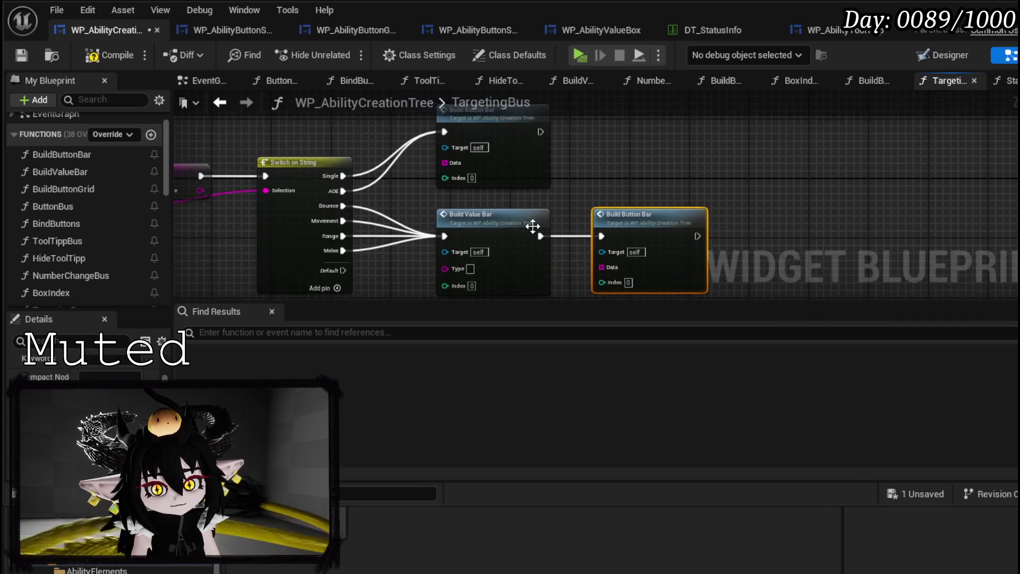
scroll(472, 264, up, 2)
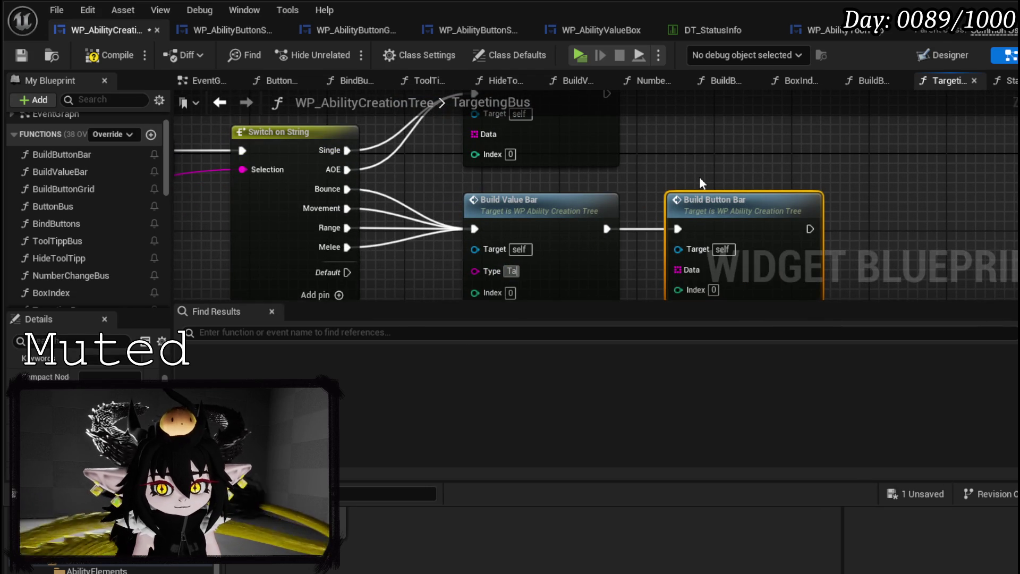
text(TargetingInde)
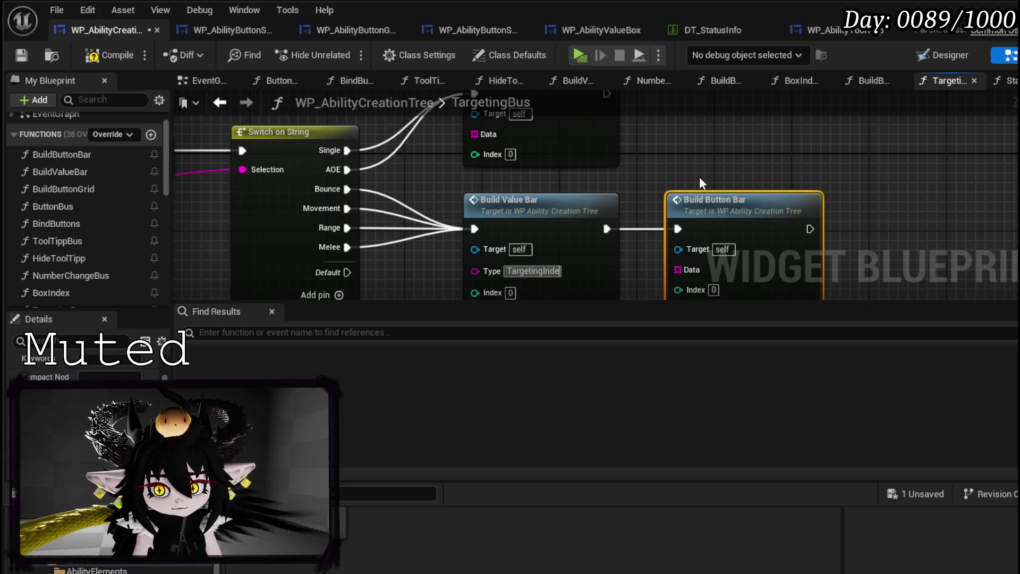
text(x)
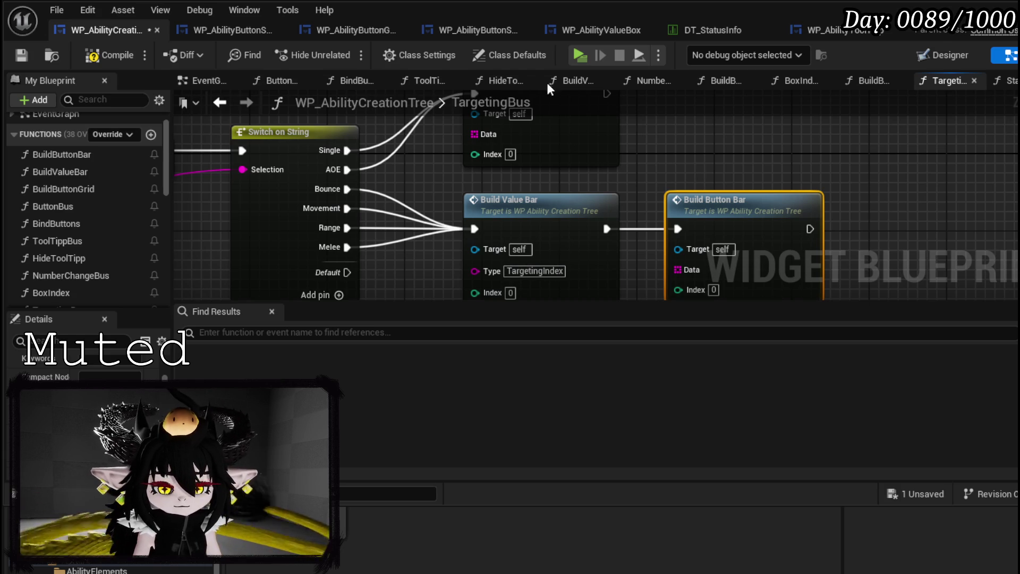
click(25, 52)
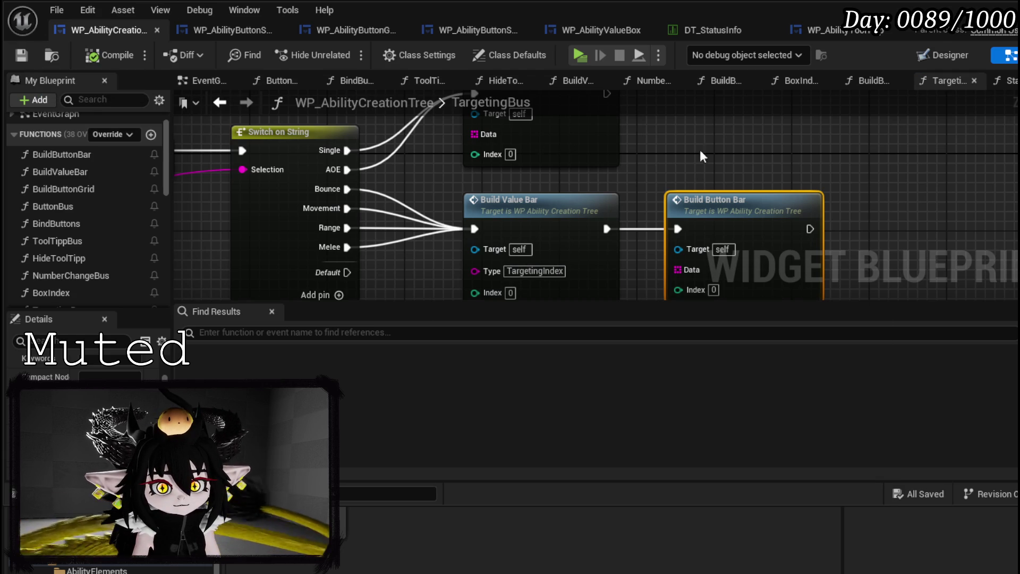
drag(772, 157, 658, 179)
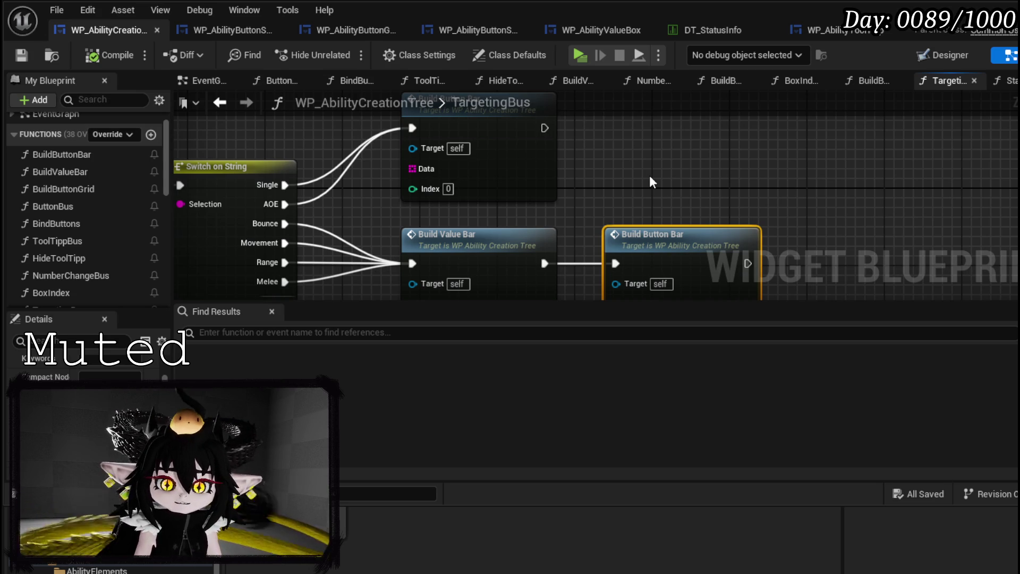
Add a Build Button Grid call, wire the Single case to it, and delete the old Build Button Bar
drag(542, 171, 640, 228)
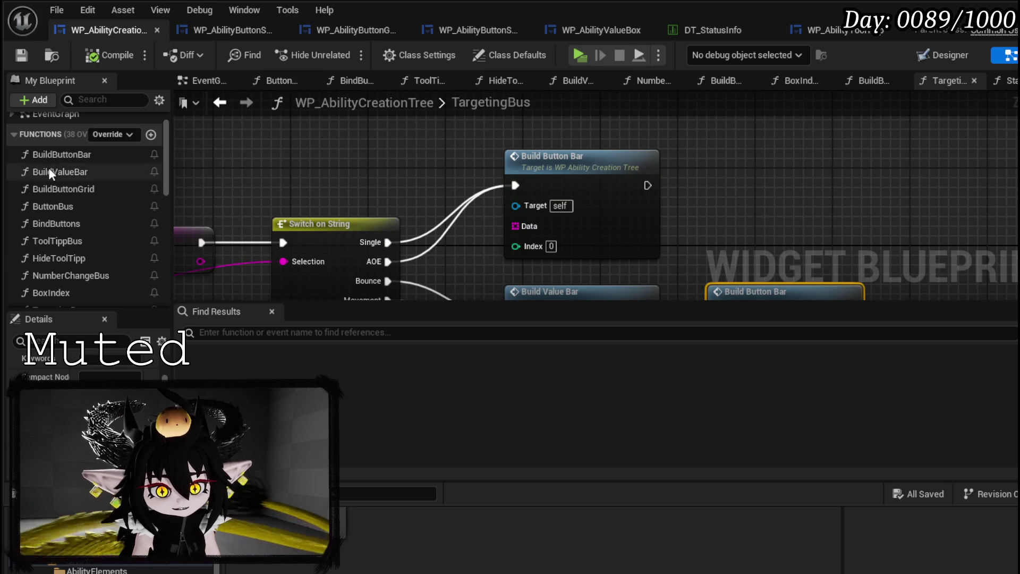
drag(85, 191, 669, 155)
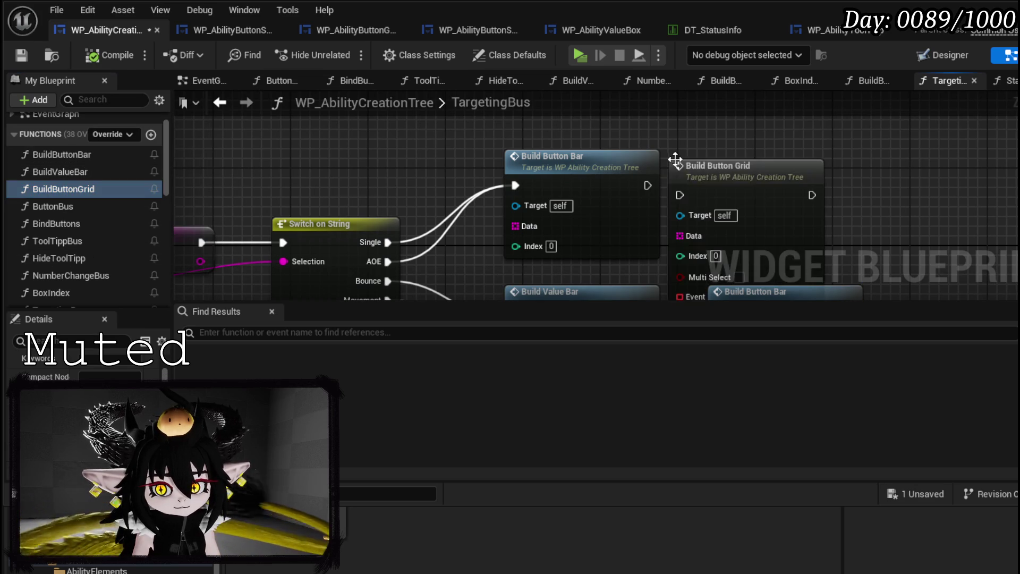
drag(850, 223, 707, 242)
drag(606, 186, 606, 98)
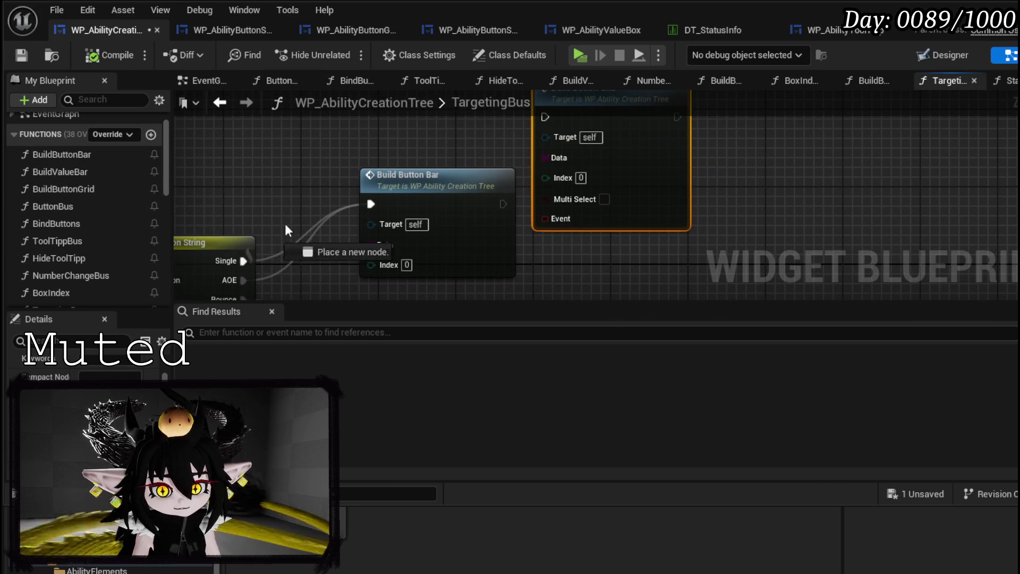
click(394, 199)
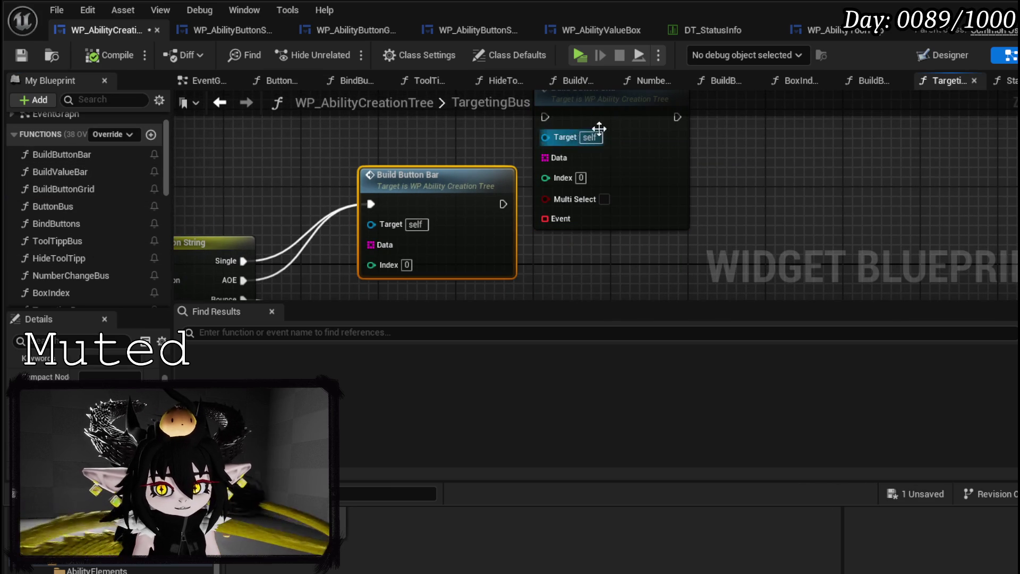
drag(244, 260, 547, 123)
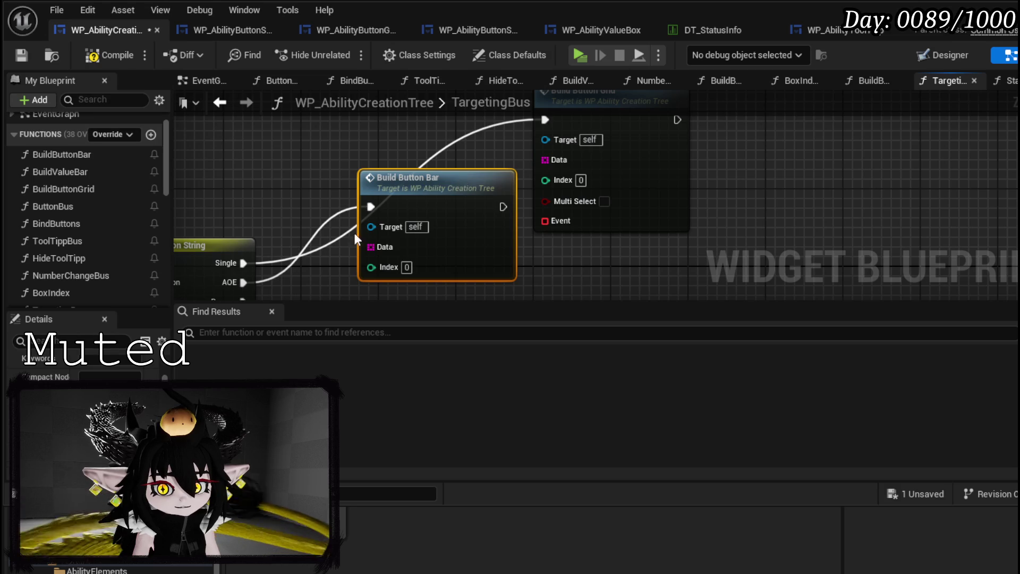
key(Delete)
drag(243, 261, 545, 118)
drag(613, 126, 467, 143)
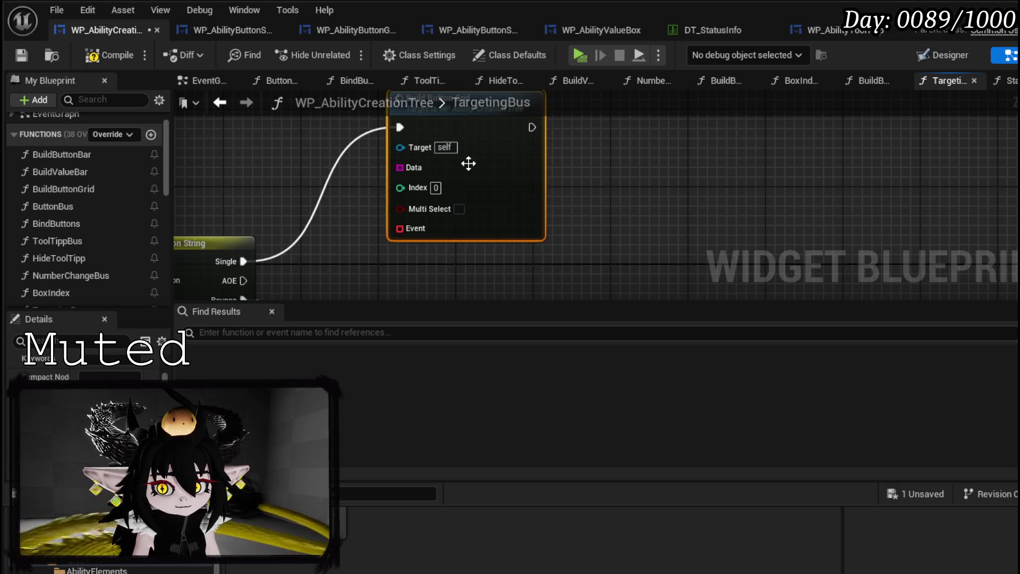
Replace the Build Button Bar after Build Value Bar with Build Button Grid
scroll(467, 144, down, 4)
click(458, 235)
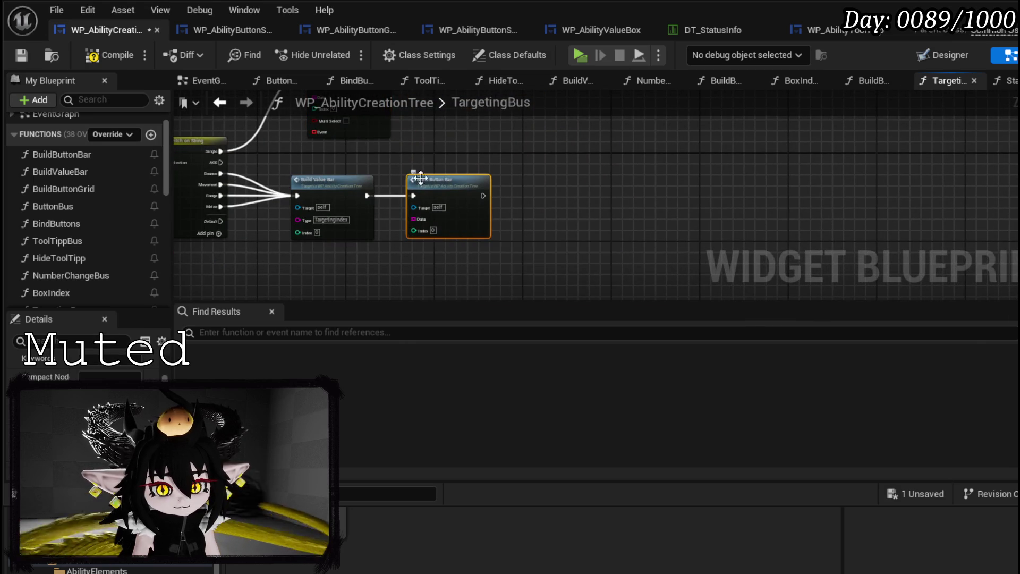
key(Delete)
key(ctrl+z)
mouse_move(386, 223)
mouse_down()
mouse_move(439, 223)
mouse_move(433, 160)
mouse_up()
scroll(287, 224, up, 2)
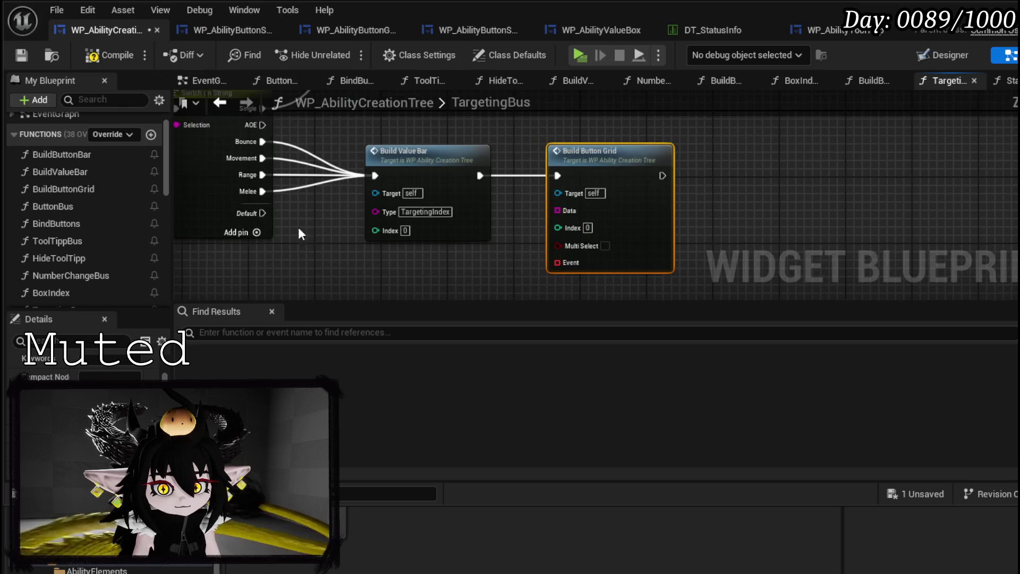
mouse_move(290, 254)
mouse_down()
mouse_move(257, 231)
mouse_move(307, 298)
mouse_up()
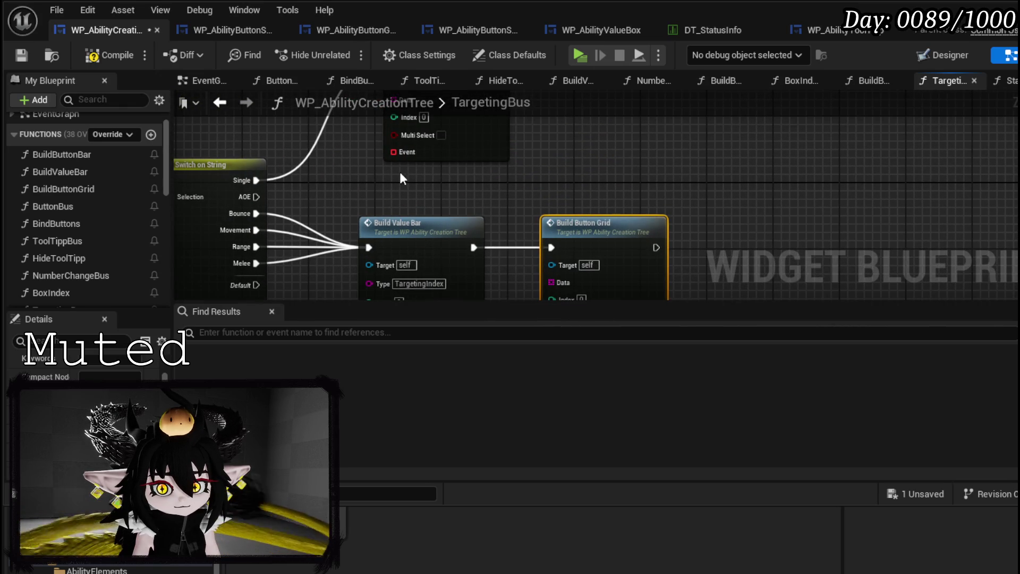
drag(330, 166, 362, 170)
Create a new blueprint function named SpecialBus
drag(189, 173, 462, 169)
drag(361, 169, 380, 170)
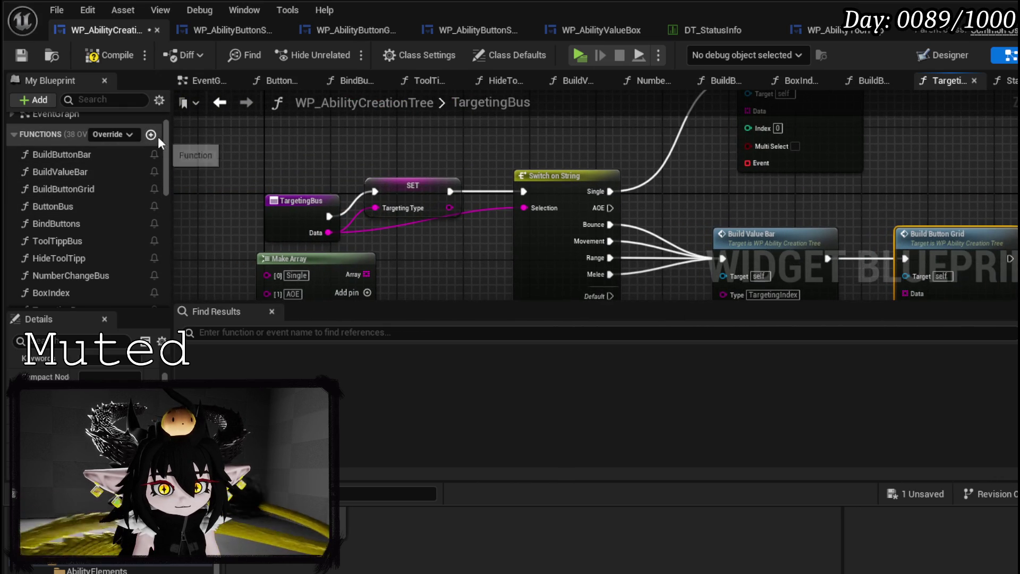
click(151, 134)
text(SpecialB)
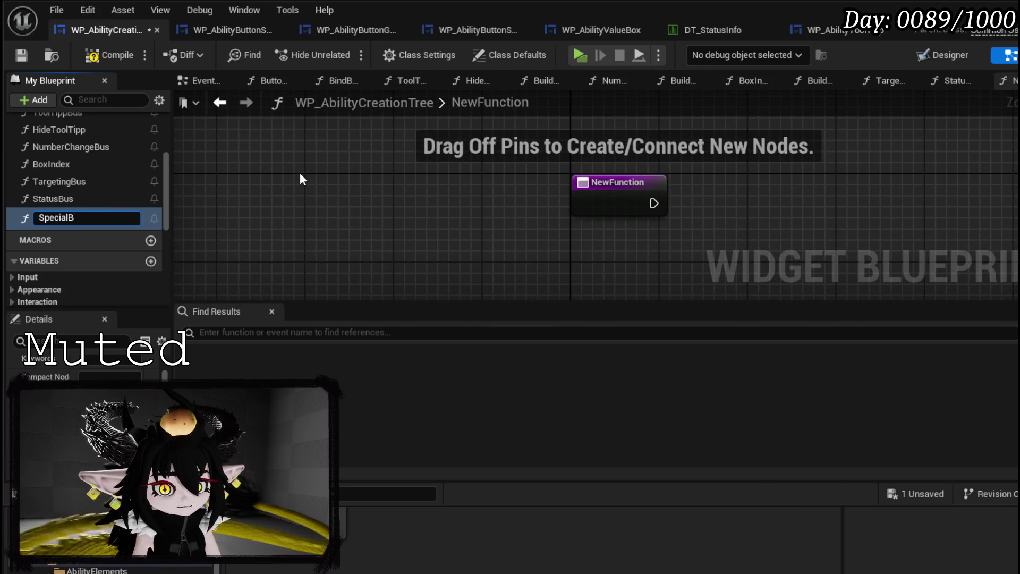
text(us)
key(Return)
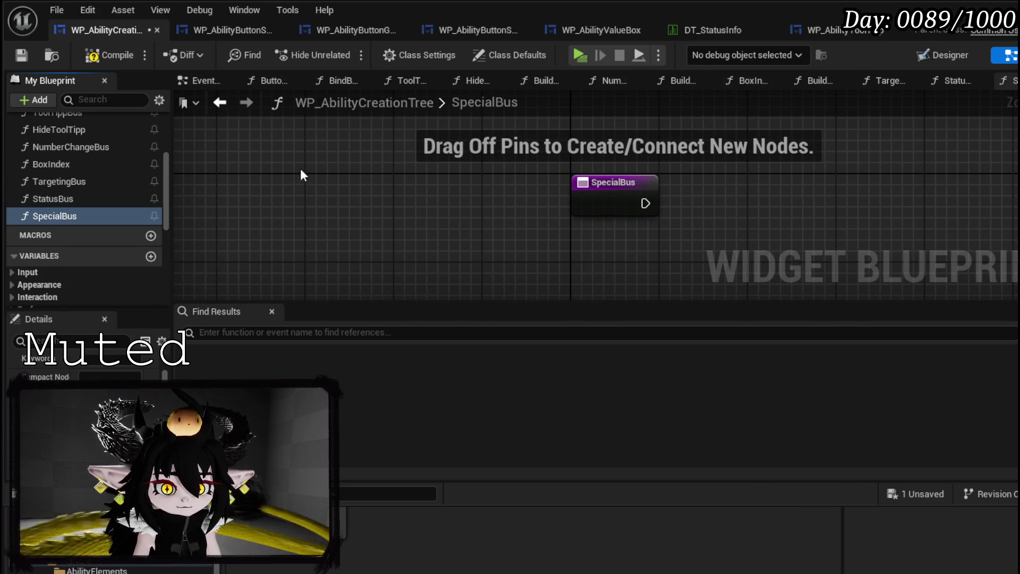
Give SpecialBus a Data string input driving a Switch on String node, then compile and save
click(362, 175)
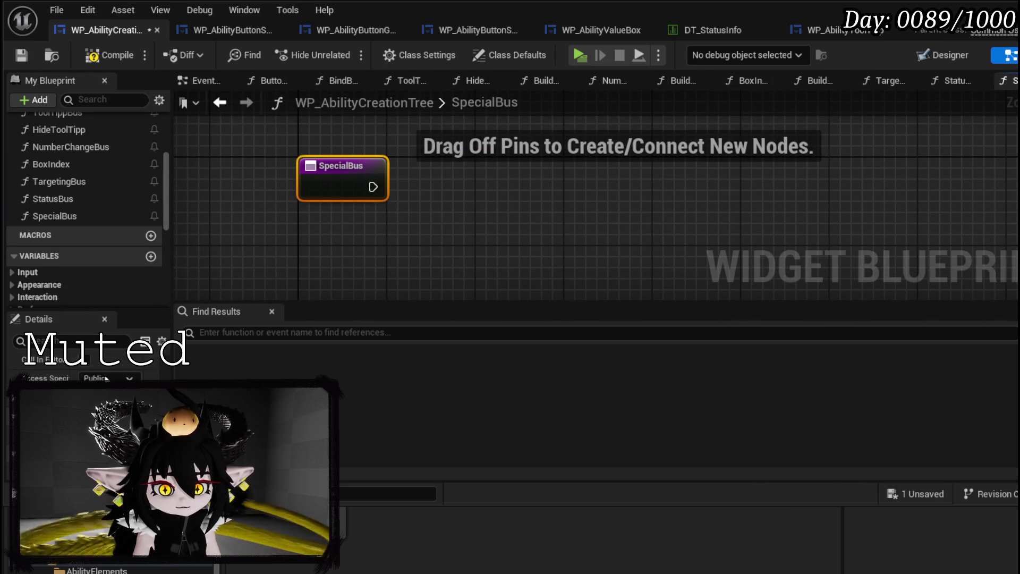
click(154, 462)
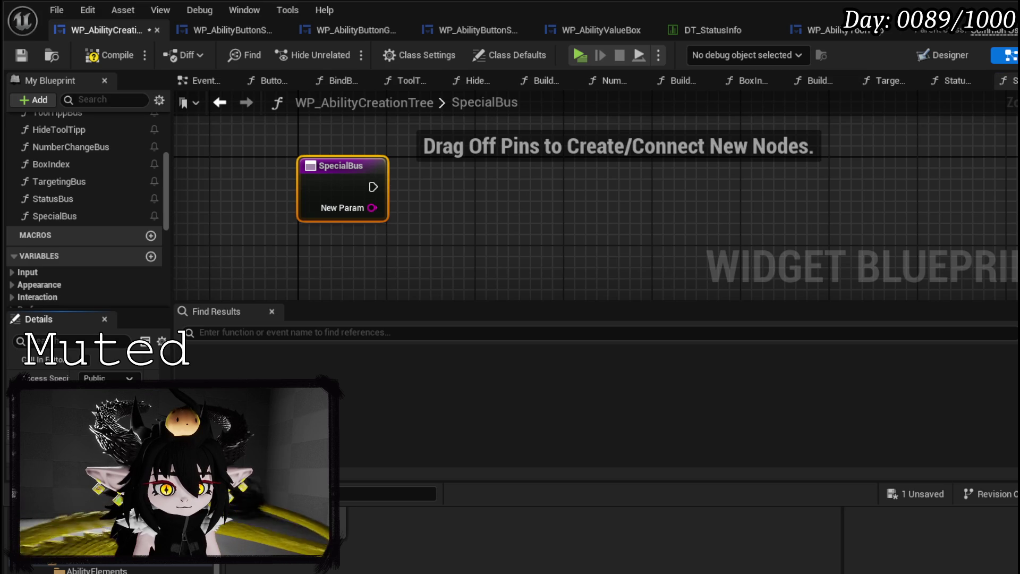
click(496, 245)
mouse_move(372, 208)
mouse_down()
mouse_move(442, 222)
mouse_move(445, 165)
mouse_up()
text(switch)
key(Return)
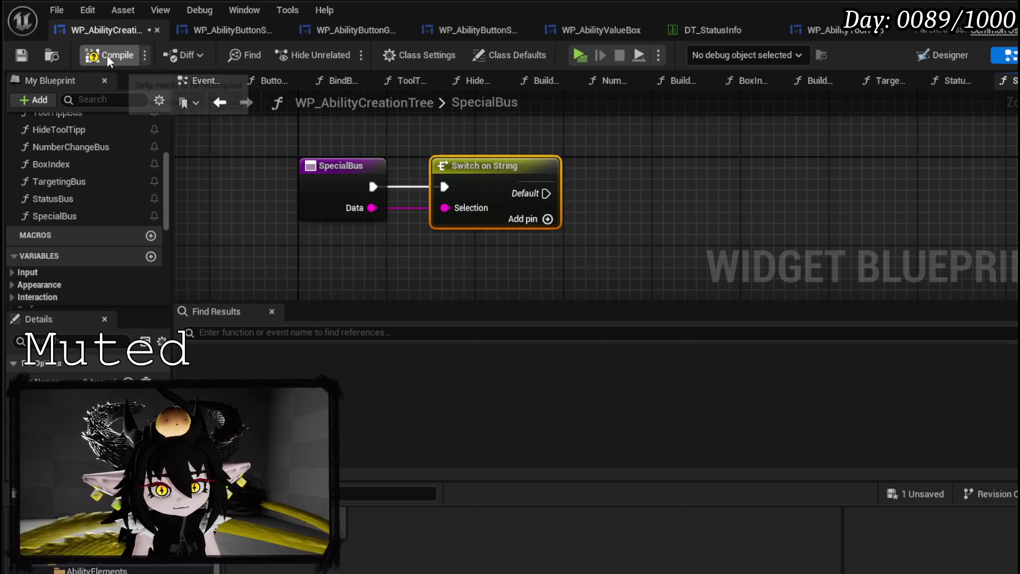
click(20, 55)
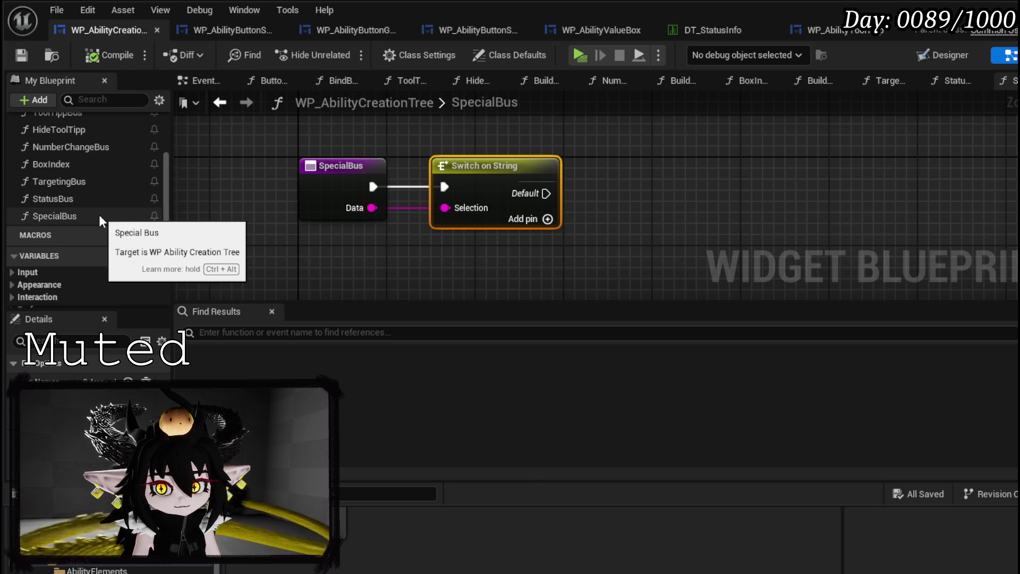
File SpecialBus under a new Bus category and move ButtonBus and TargetingBus into it
scroll(99, 215, up, 5)
scroll(98, 214, down, 5)
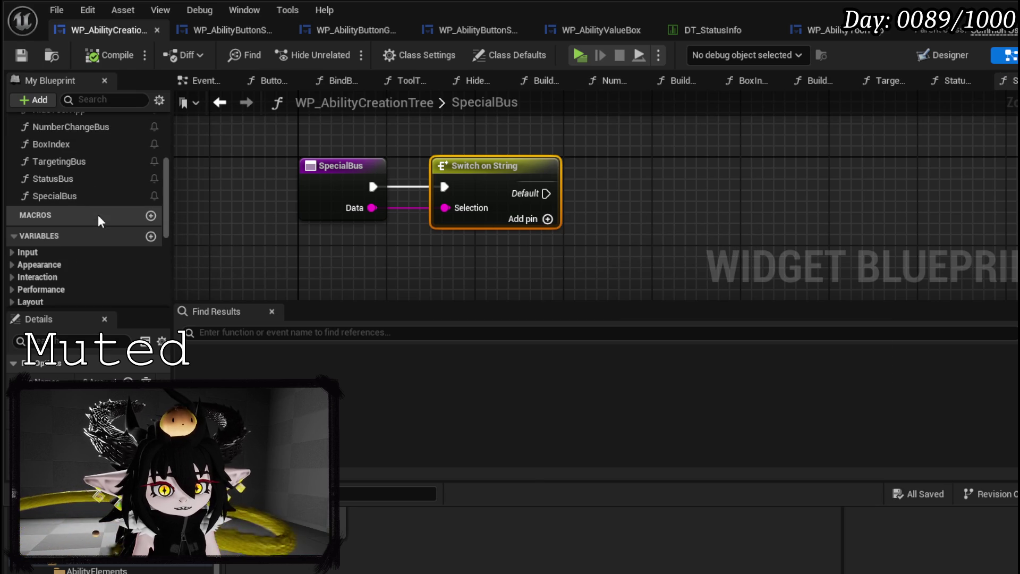
click(59, 194)
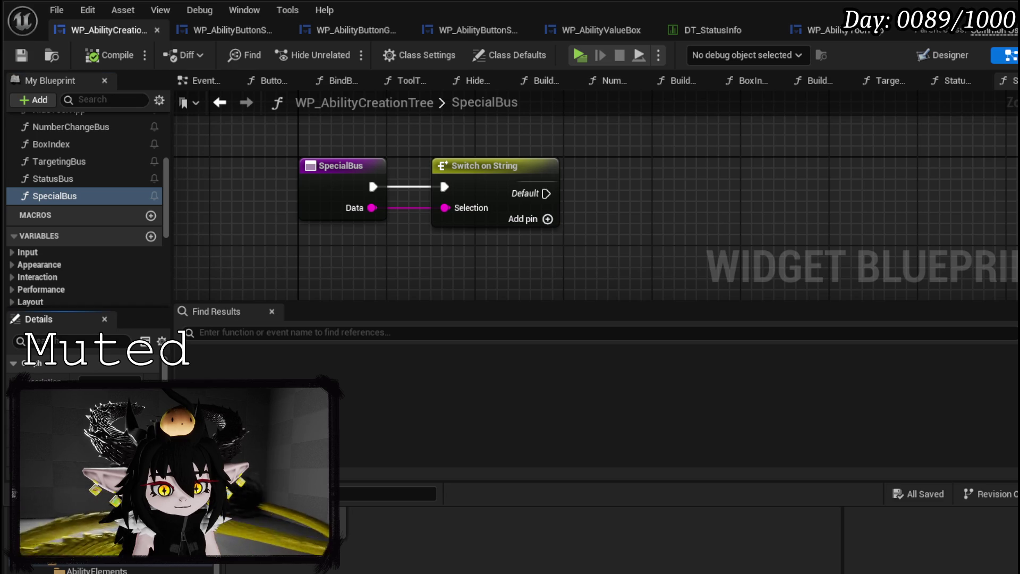
key(Return)
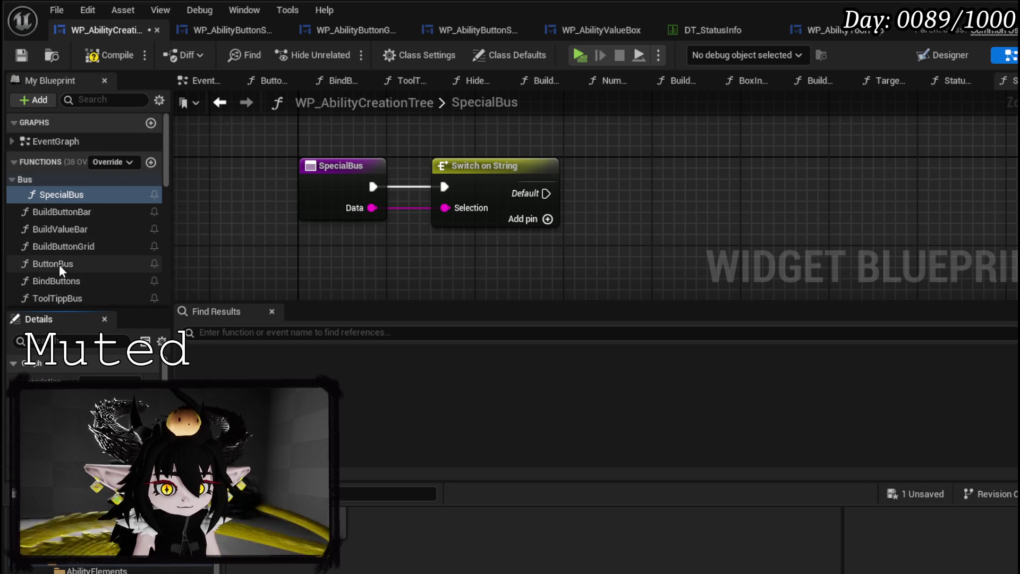
mouse_move(56, 264)
mouse_down()
mouse_move(55, 198)
mouse_move(26, 180)
mouse_up()
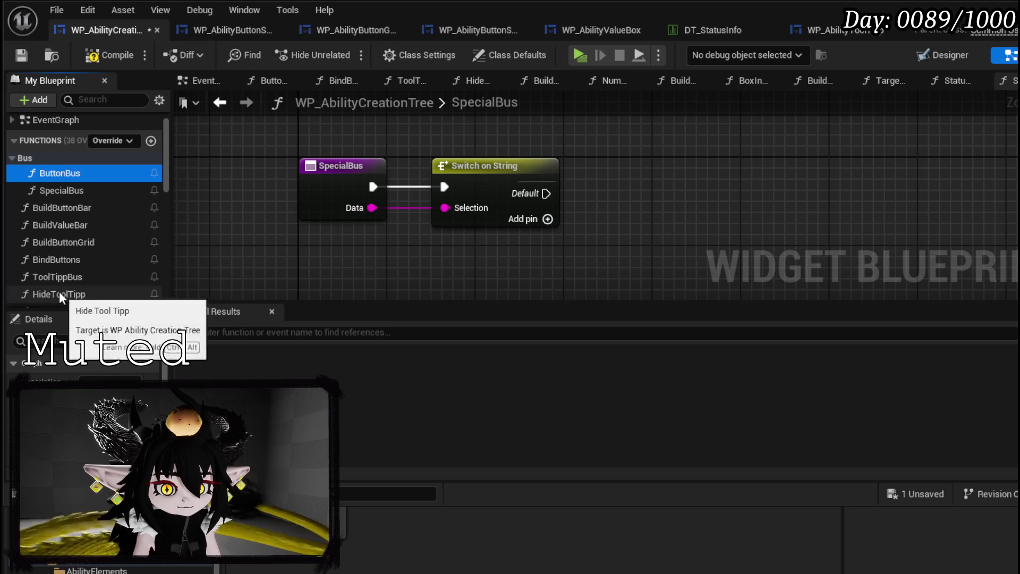
scroll(84, 288, down, 2)
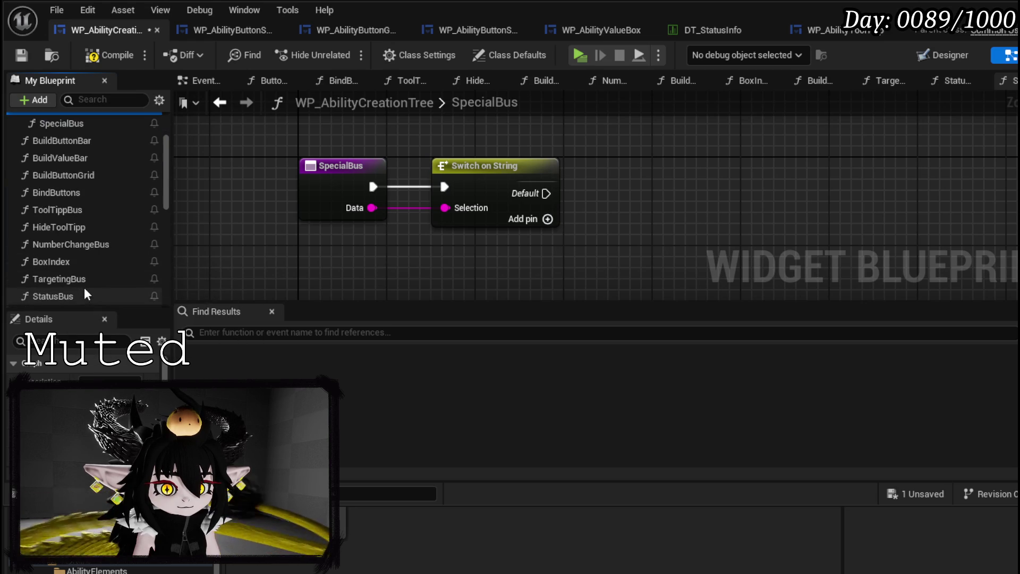
click(85, 279)
mouse_move(85, 279)
mouse_down()
mouse_move(94, 208)
mouse_move(36, 170)
mouse_move(24, 178)
mouse_up()
Move StatusBus, NumberChangeBus and ToolTippBus into Bus, compile and save, then reopen TargetingBus
scroll(110, 201, down, 5)
mouse_move(55, 250)
mouse_down()
mouse_move(88, 183)
mouse_move(78, 169)
mouse_move(24, 154)
mouse_up()
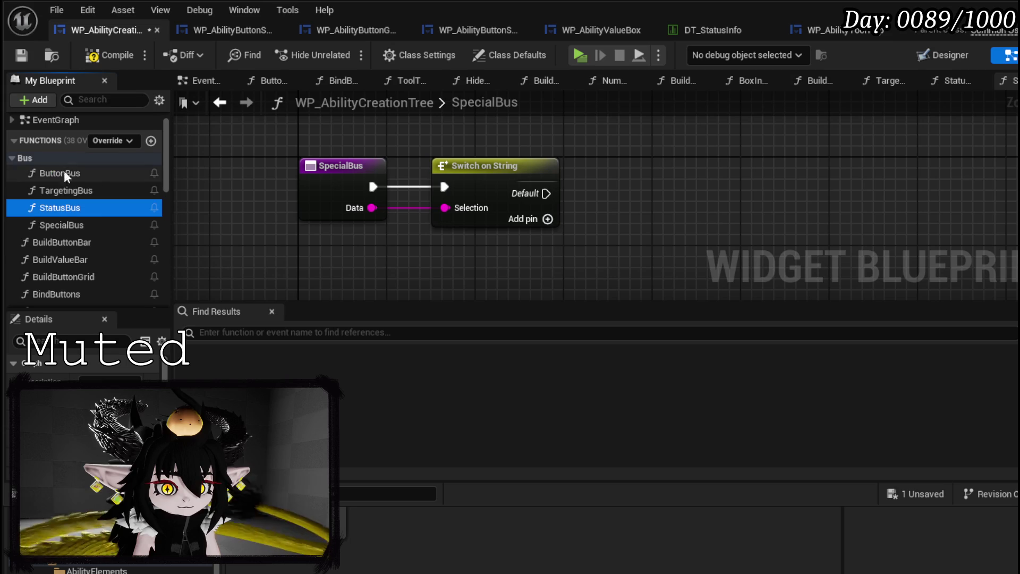
scroll(64, 211, down, 5)
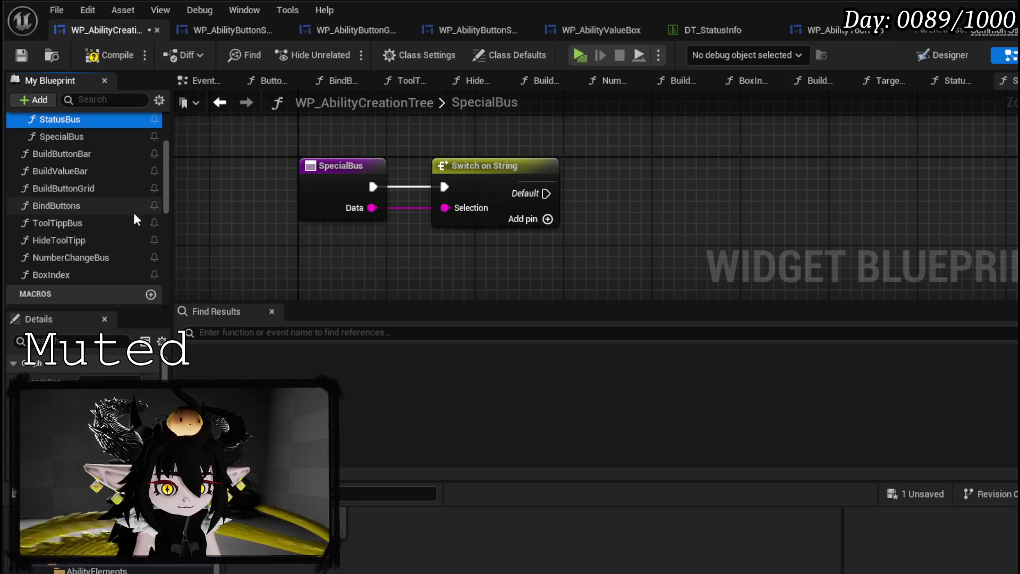
mouse_move(66, 263)
mouse_down()
mouse_move(97, 205)
mouse_move(26, 136)
mouse_up()
scroll(69, 250, down, 5)
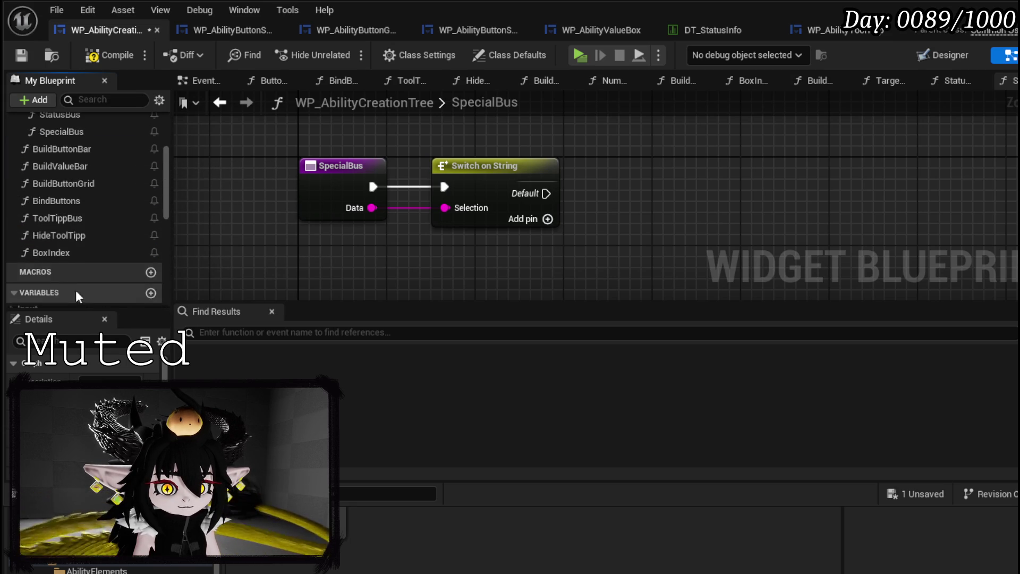
mouse_move(57, 218)
mouse_down()
mouse_move(64, 177)
mouse_move(23, 135)
mouse_up()
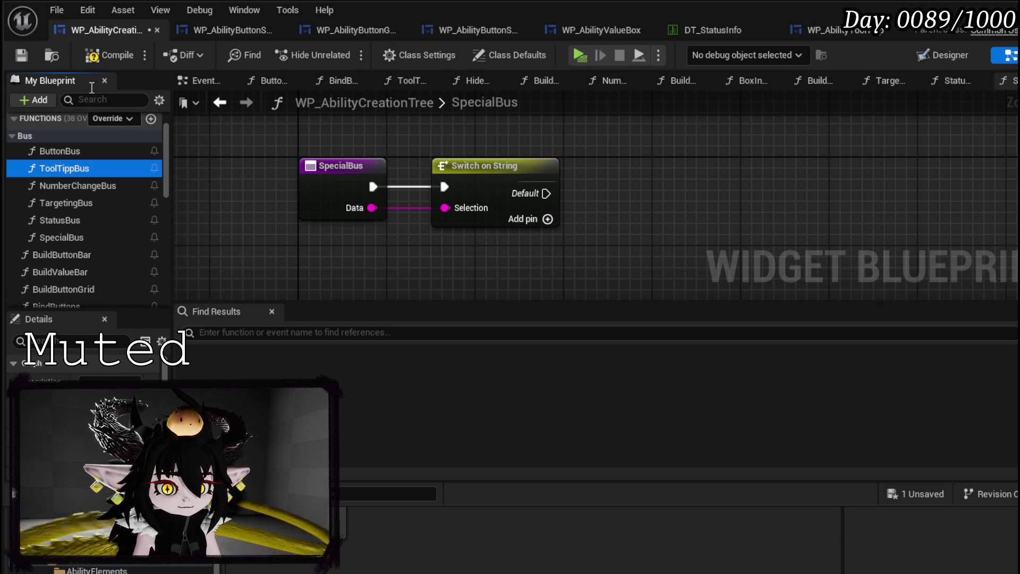
click(21, 55)
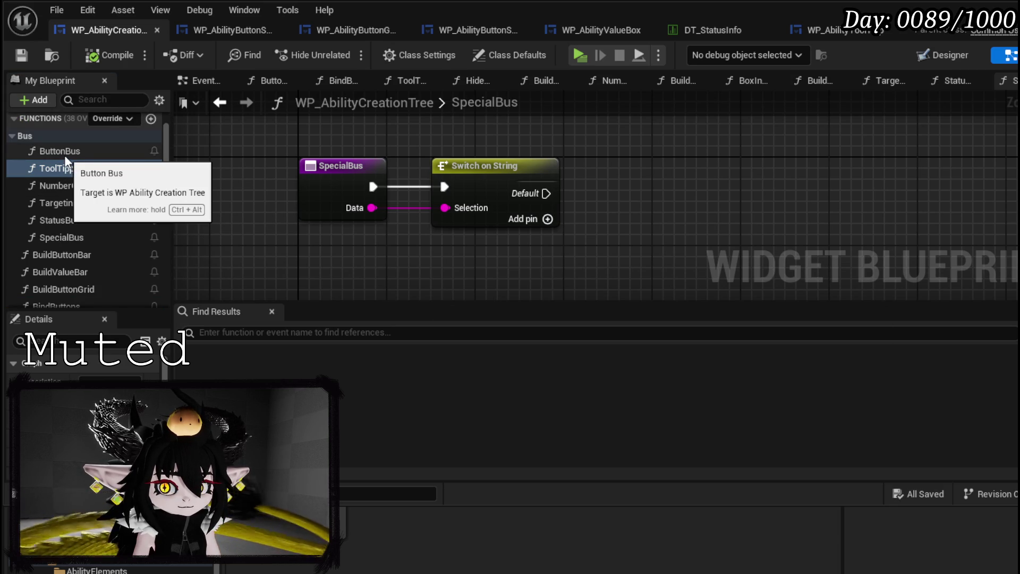
scroll(93, 208, down, 3)
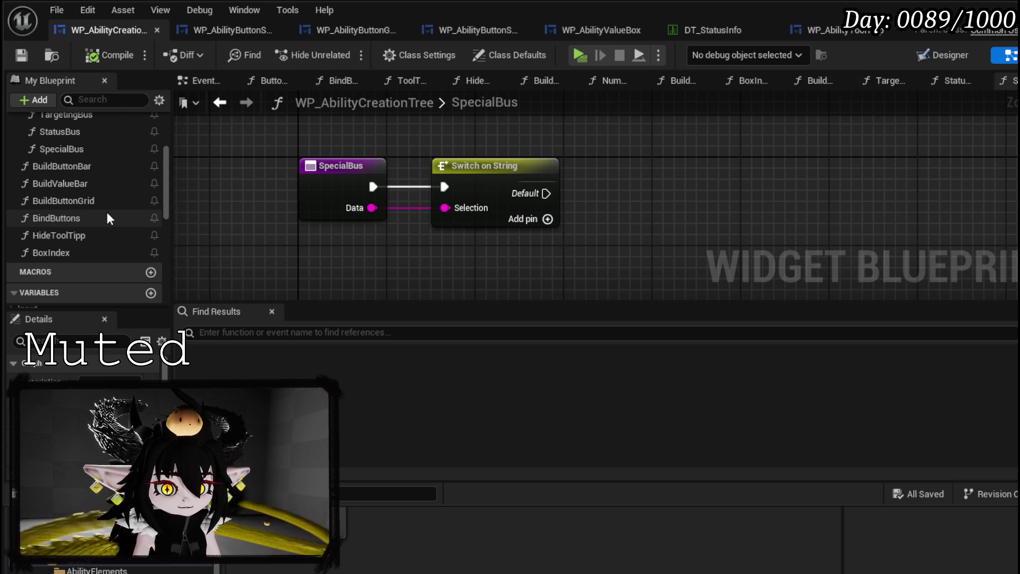
mouse_move(515, 250)
mouse_down()
mouse_move(367, 250)
mouse_move(458, 240)
mouse_up()
click(220, 102)
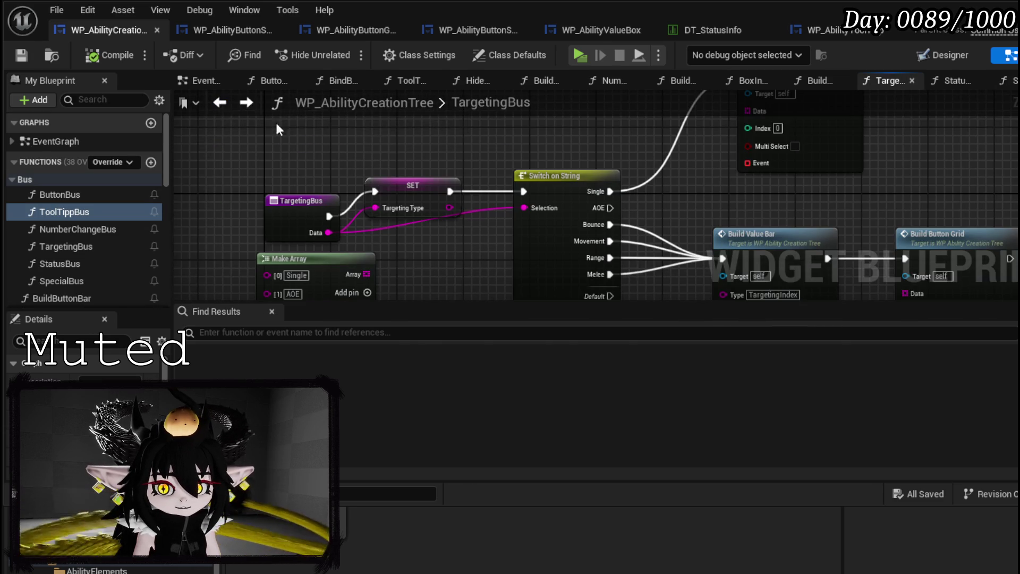
Connect a Make Array node to Build Button Grid's Data pin, then compile and save
drag(220, 226, 215, 224)
drag(465, 185, 312, 163)
text(make)
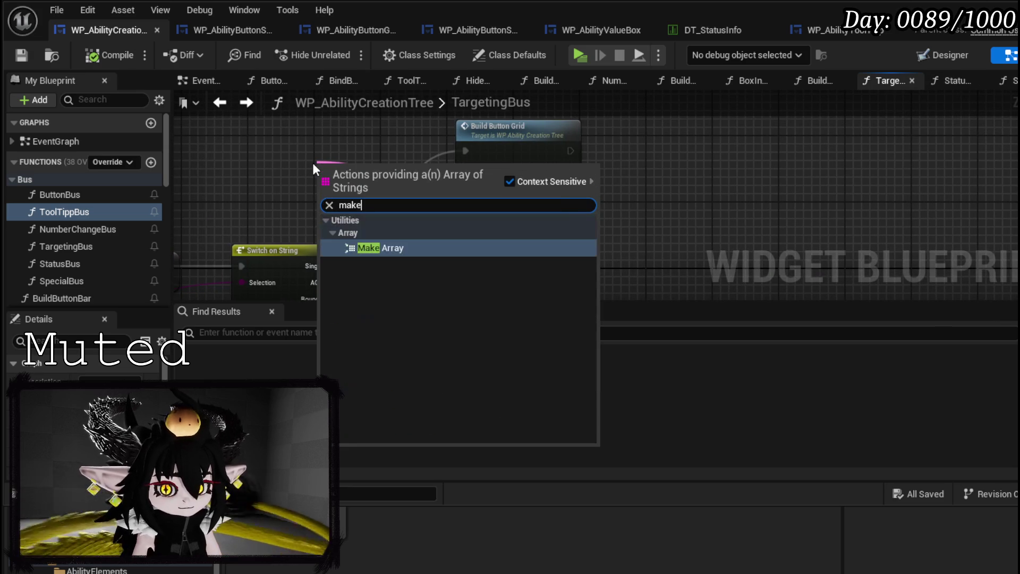
key(Return)
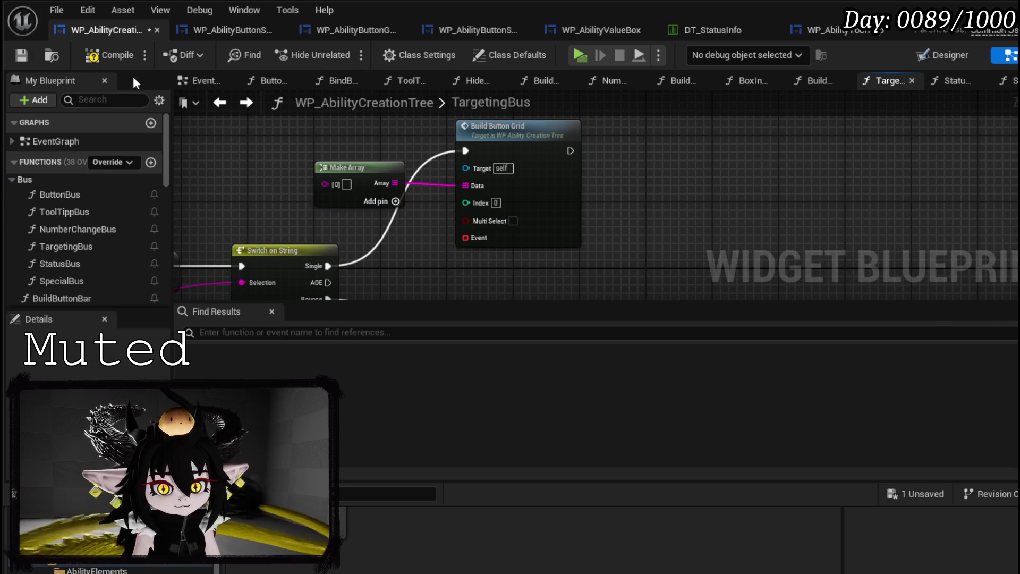
click(113, 55)
click(21, 56)
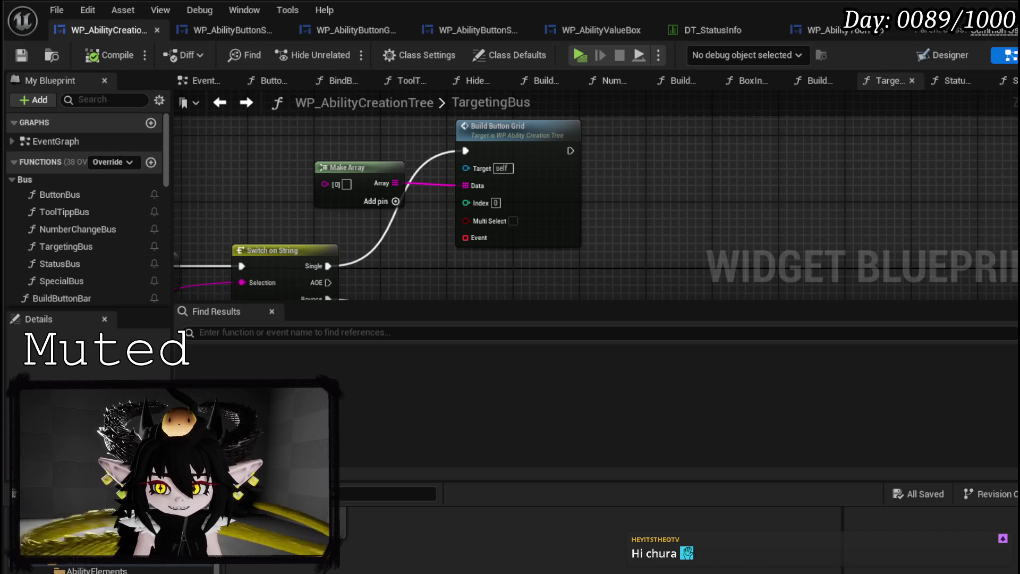
key(alt+Tab)
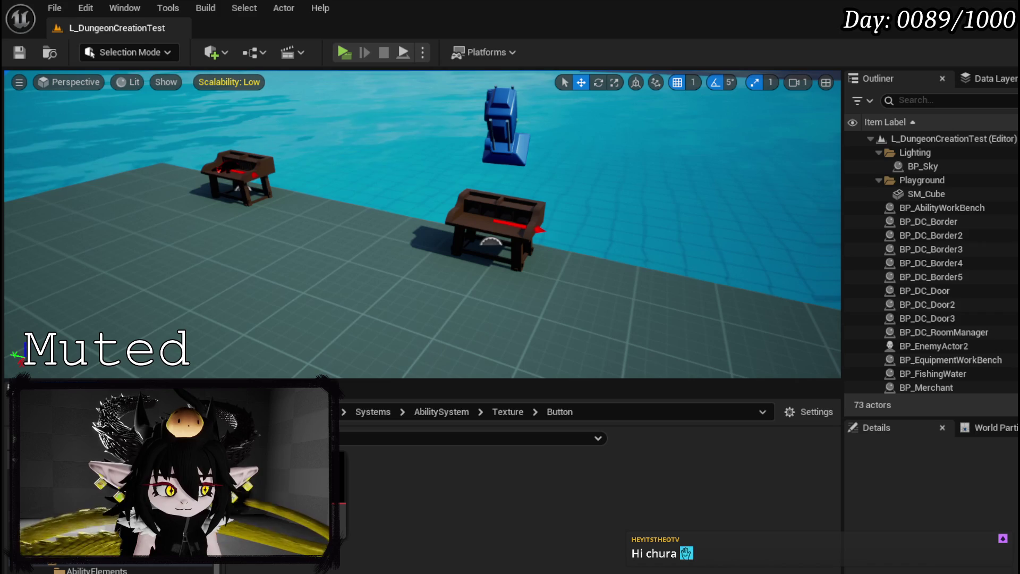
Open the DT_Ability_BasicInformation data table from the DataBase folder
scroll(106, 531, down, 3)
scroll(106, 532, up, 2)
scroll(107, 532, up, 1)
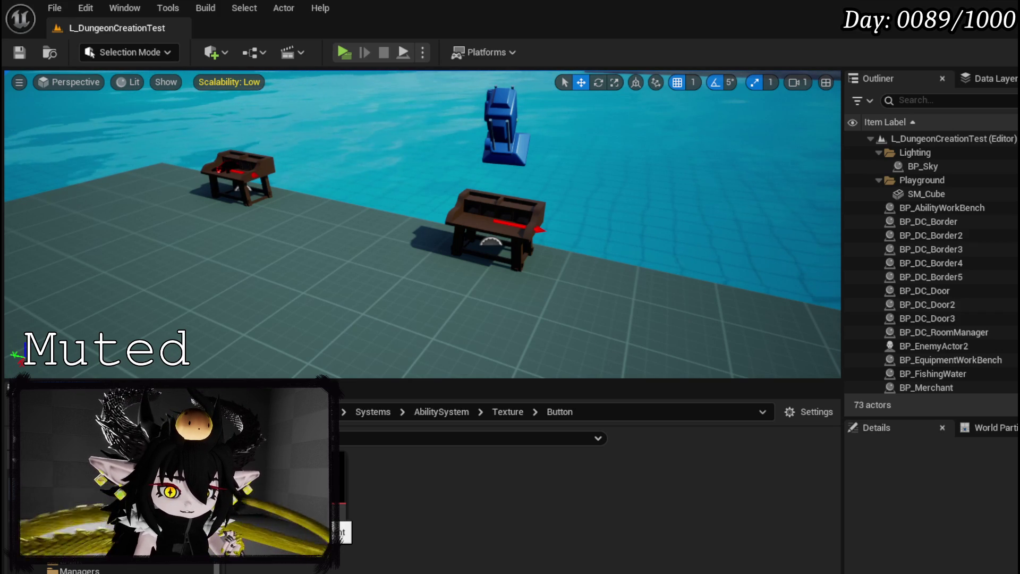
scroll(112, 531, up, 3)
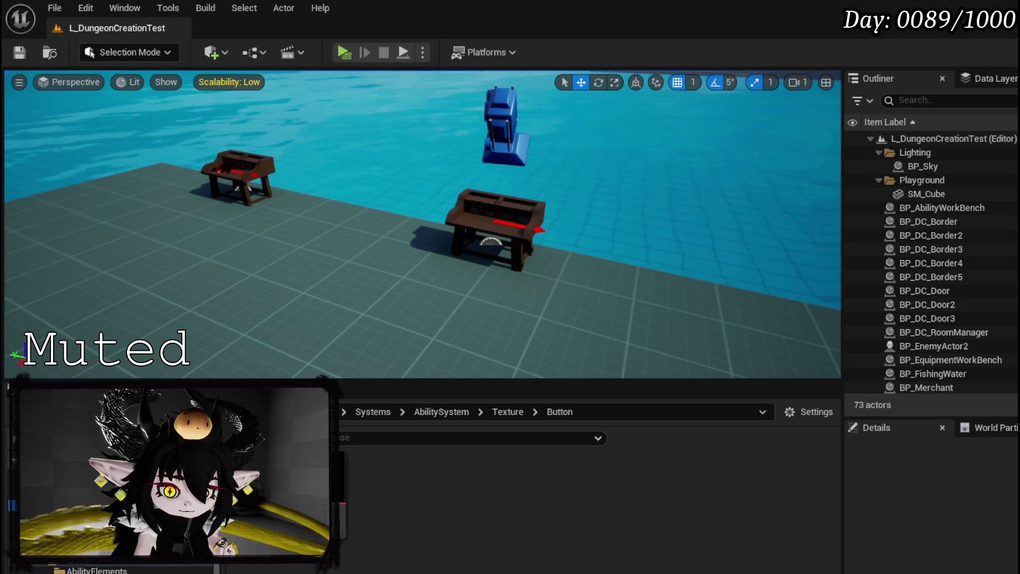
click(80, 556)
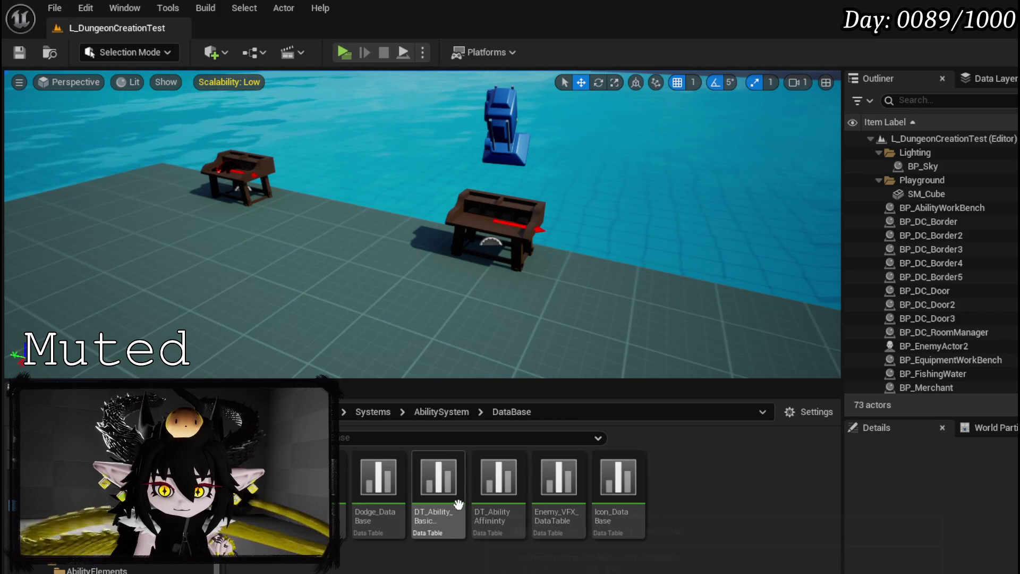
double_click(460, 504)
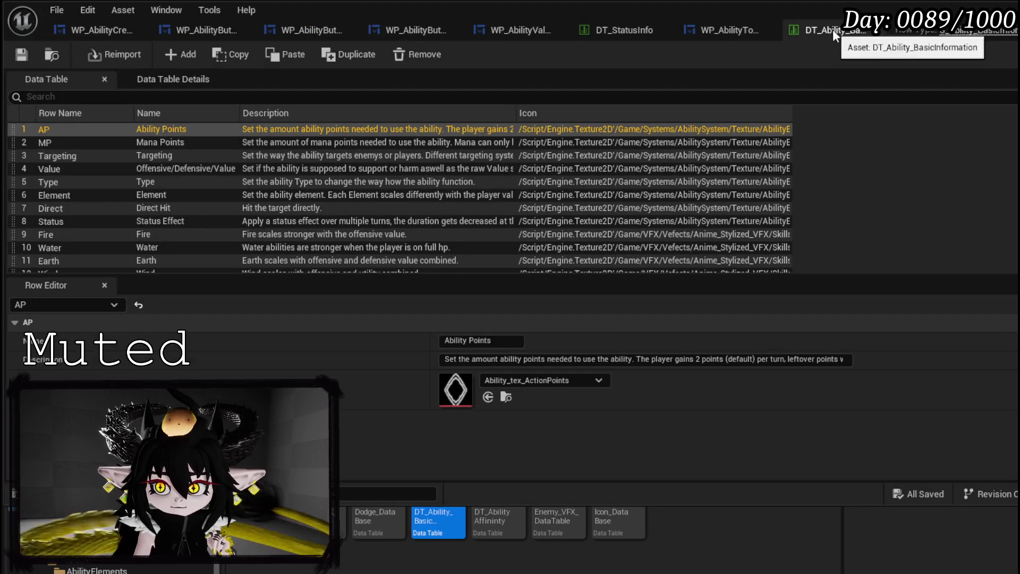
Review the Special|ephemeral, Special|empower and Special|cascade rows, then switch to WP_AbilityToolTipp
scroll(220, 172, down, 8)
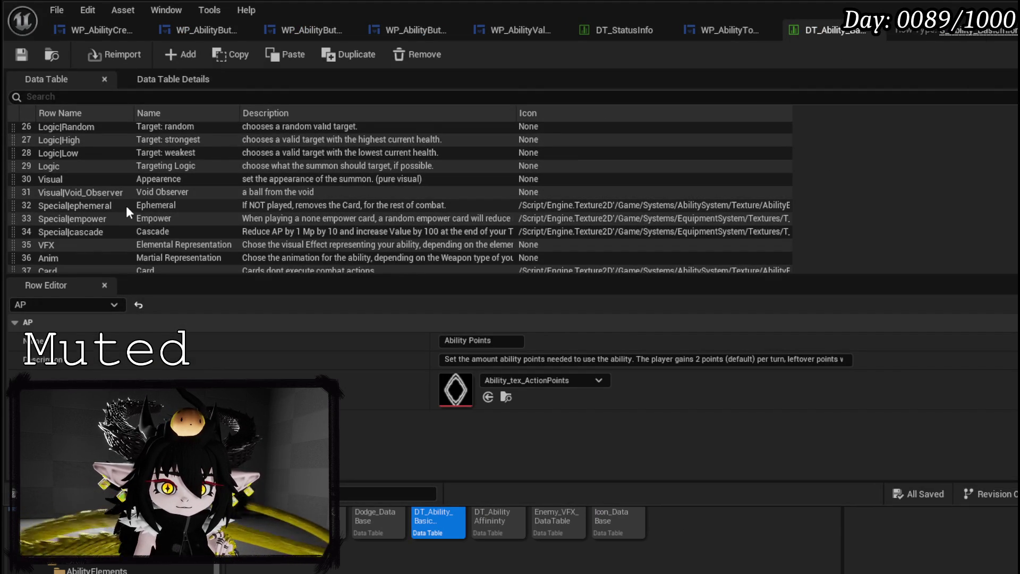
scroll(126, 206, down, 2)
click(89, 186)
click(83, 196)
click(78, 210)
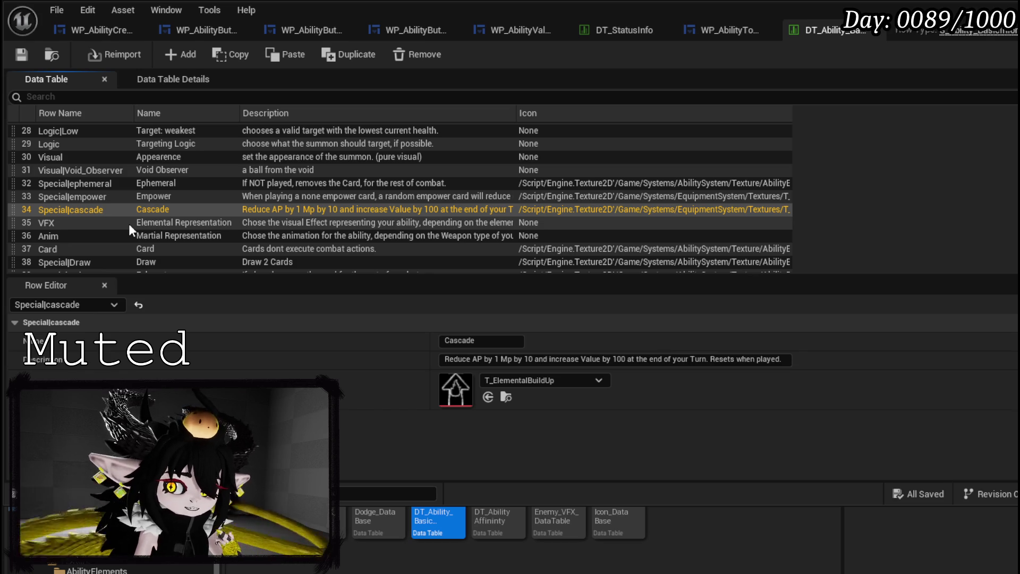
scroll(178, 213, down, 10)
scroll(177, 211, down, 2)
scroll(176, 212, up, 4)
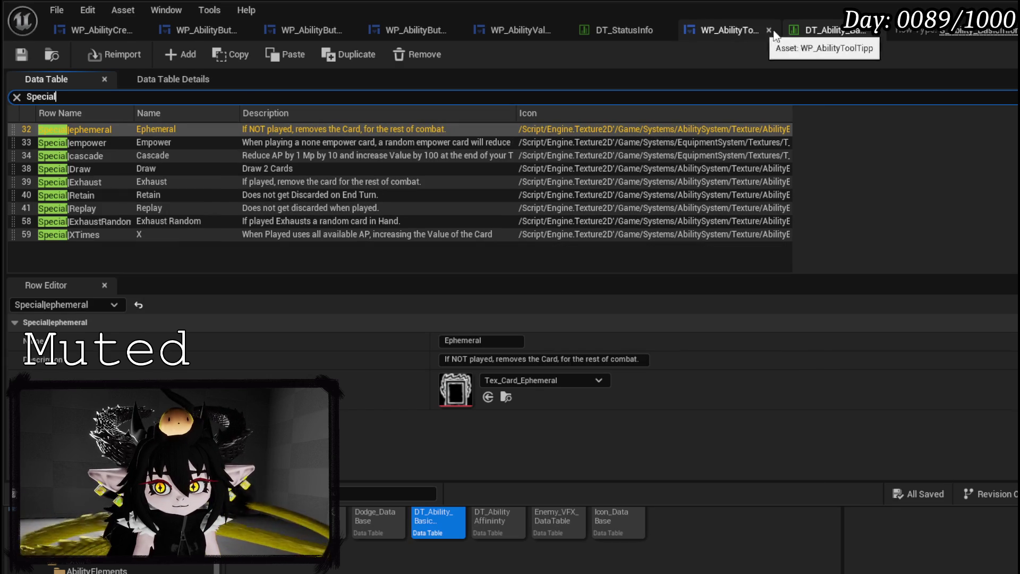
click(731, 31)
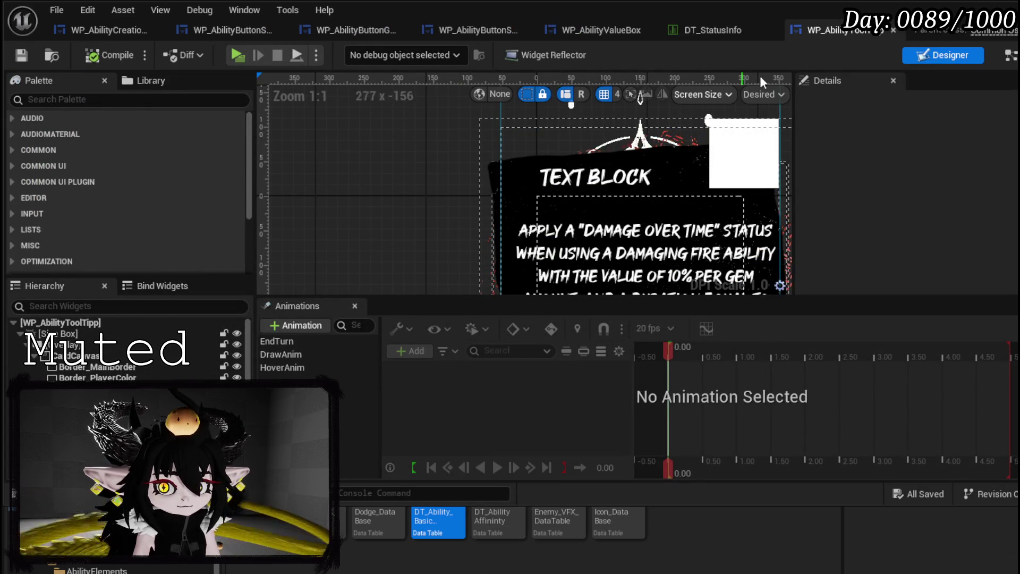
In TargetingBus's Make Array, set entries [0] Special|ephemeral and [1] Special|empower
click(111, 31)
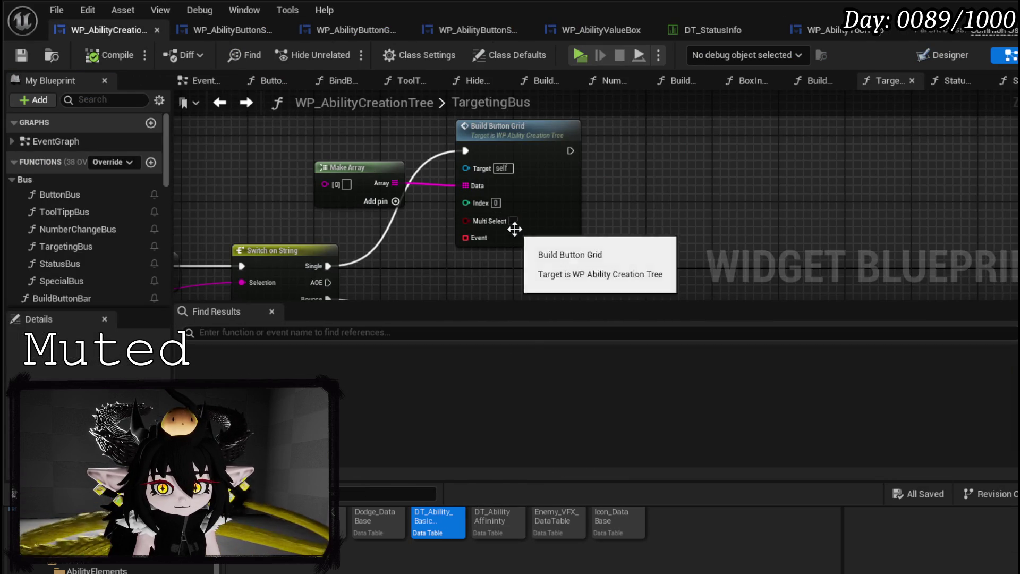
drag(589, 239, 579, 115)
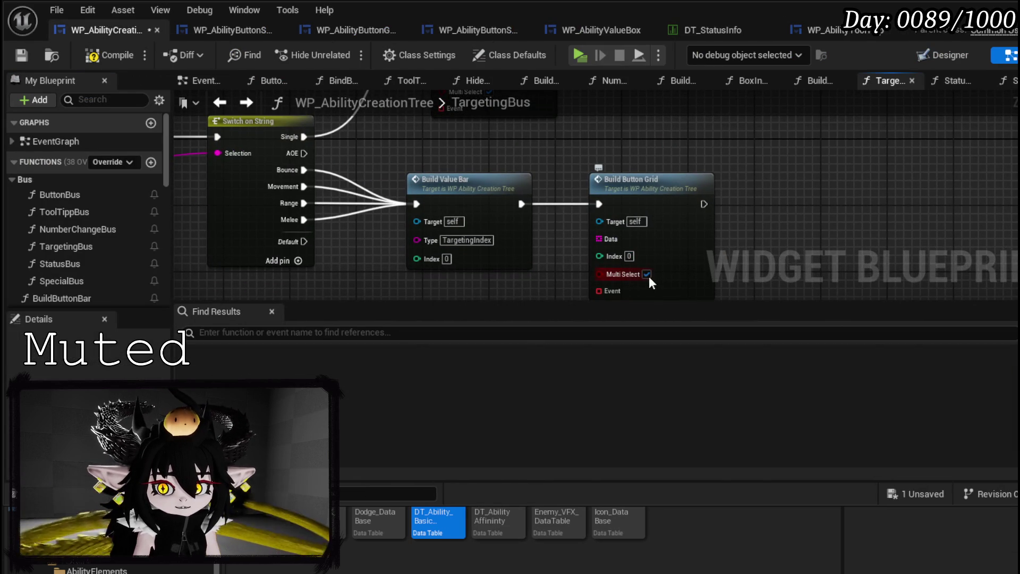
drag(586, 161, 609, 303)
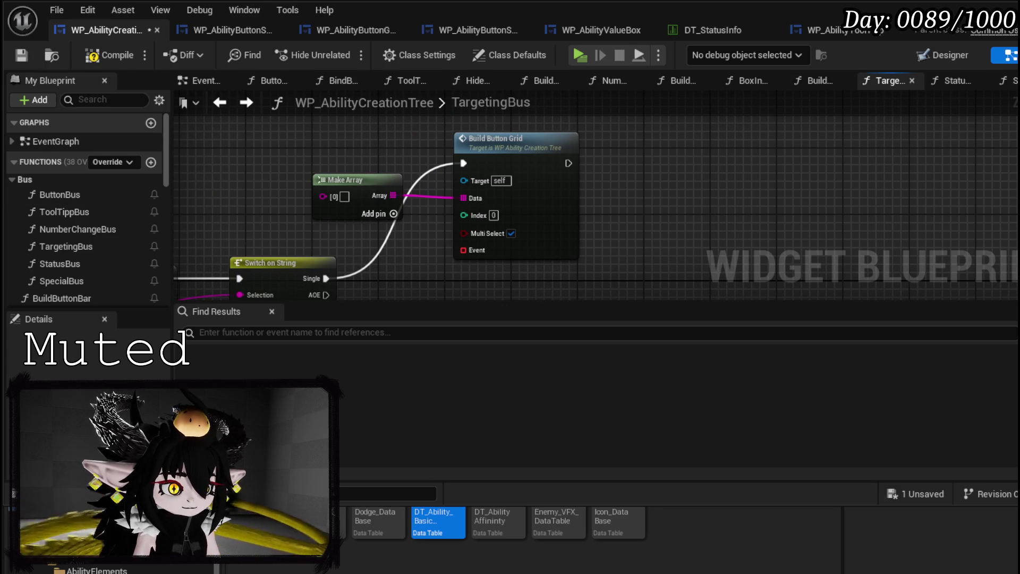
click(344, 196)
click(351, 202)
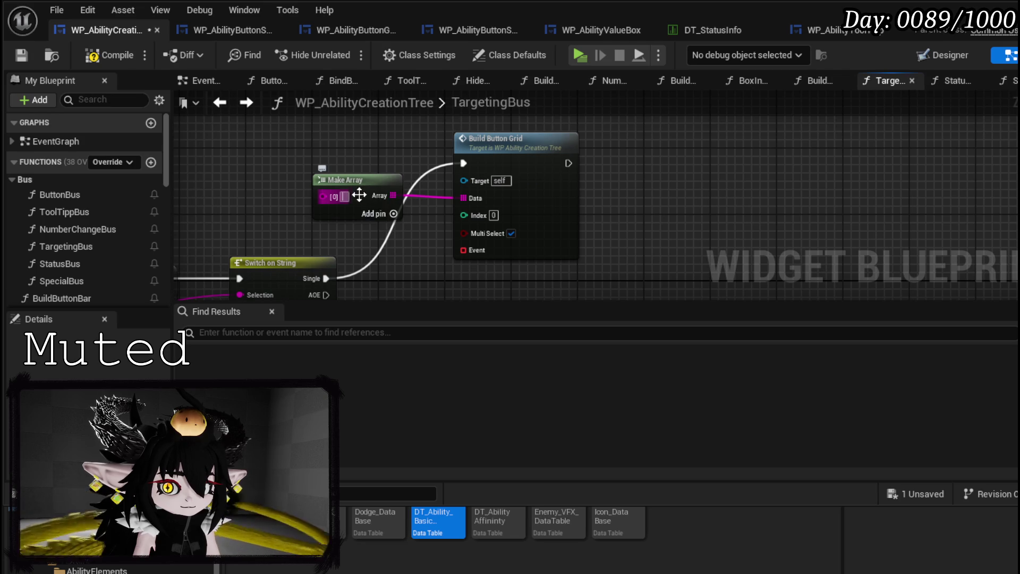
text(Special|ephemeral)
drag(354, 175, 367, 144)
click(398, 127)
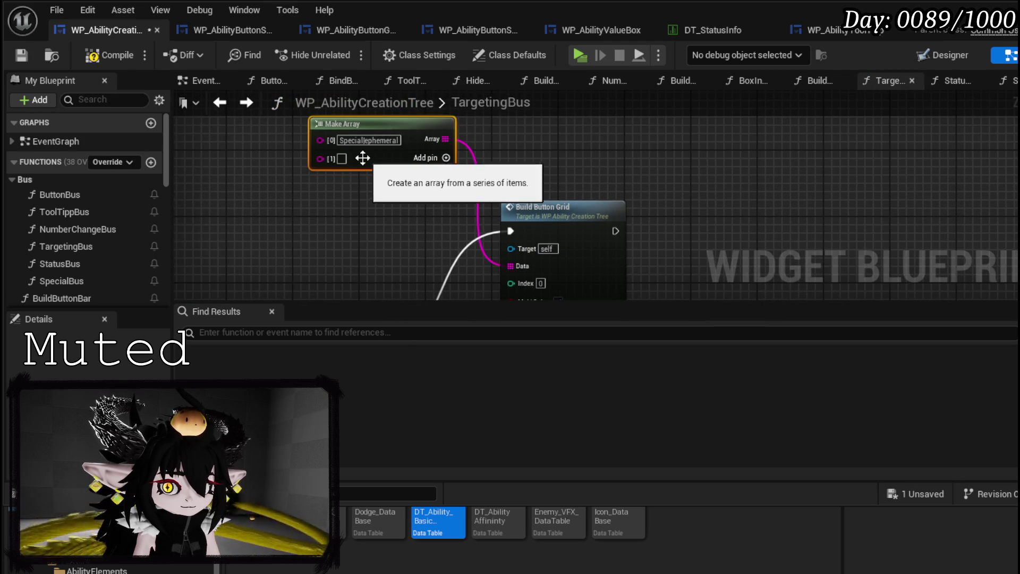
click(343, 158)
text(Special|empower)
Add array entries for Special|cascade, Special|Draw, a fifth entry and Special|Retain
click(445, 158)
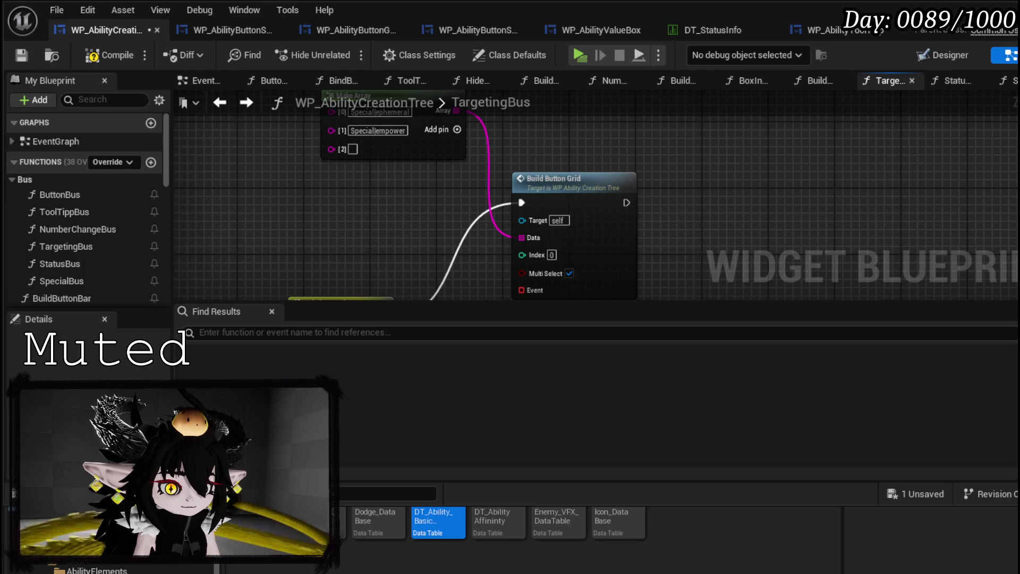
click(353, 149)
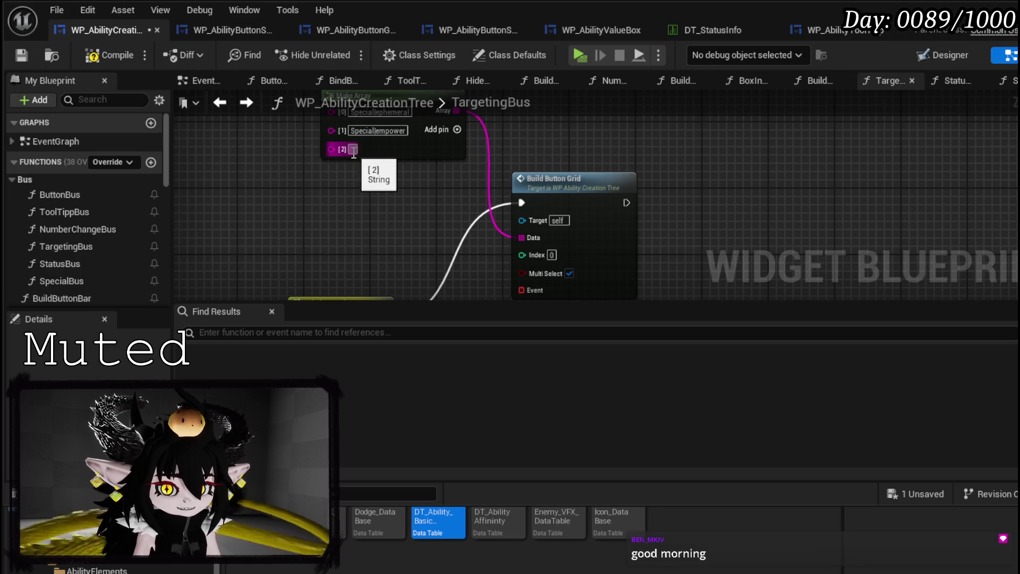
text(Specialcascade)
click(367, 170)
click(457, 129)
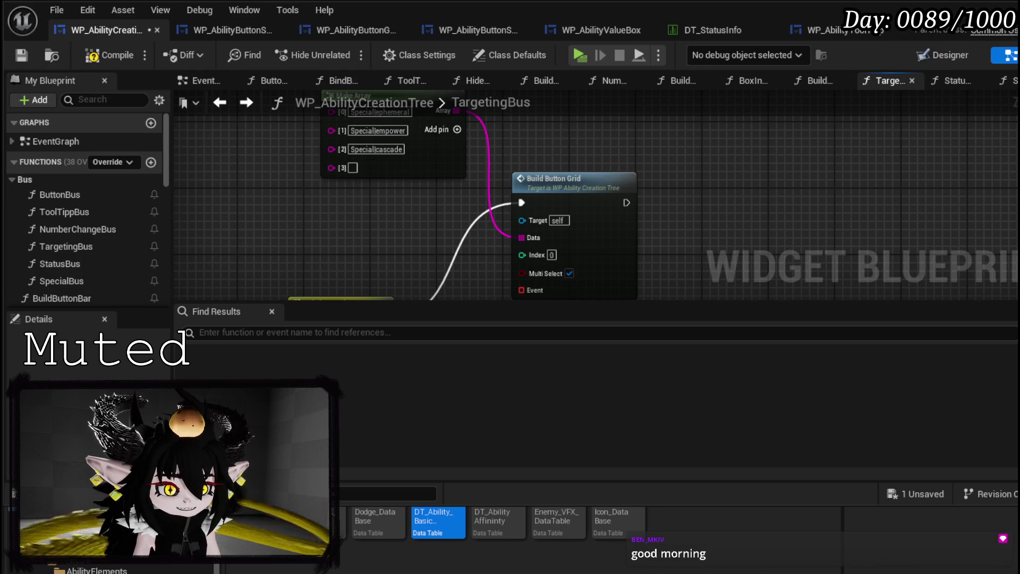
click(353, 168)
text(SpecialDraw)
click(457, 129)
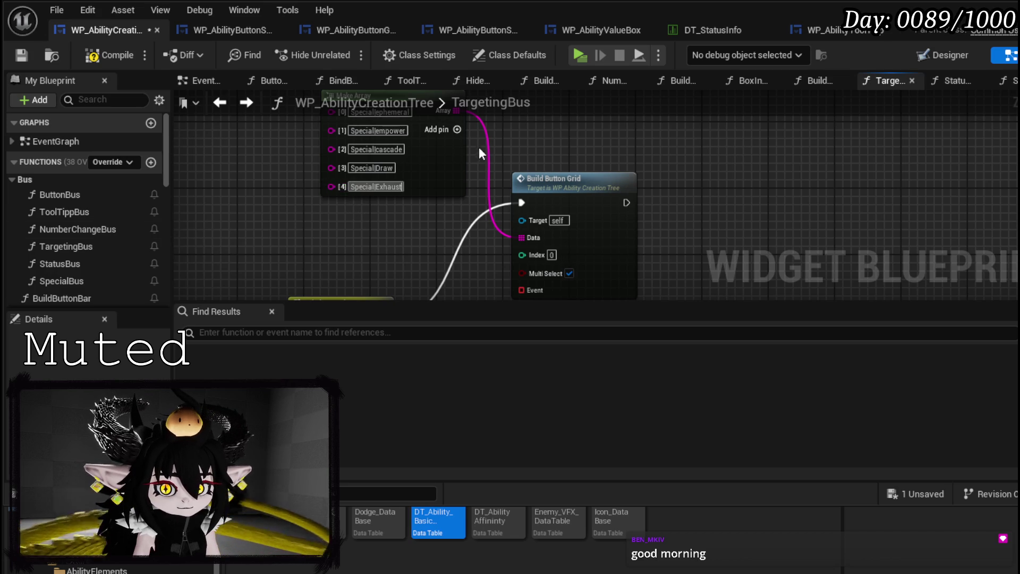
click(457, 130)
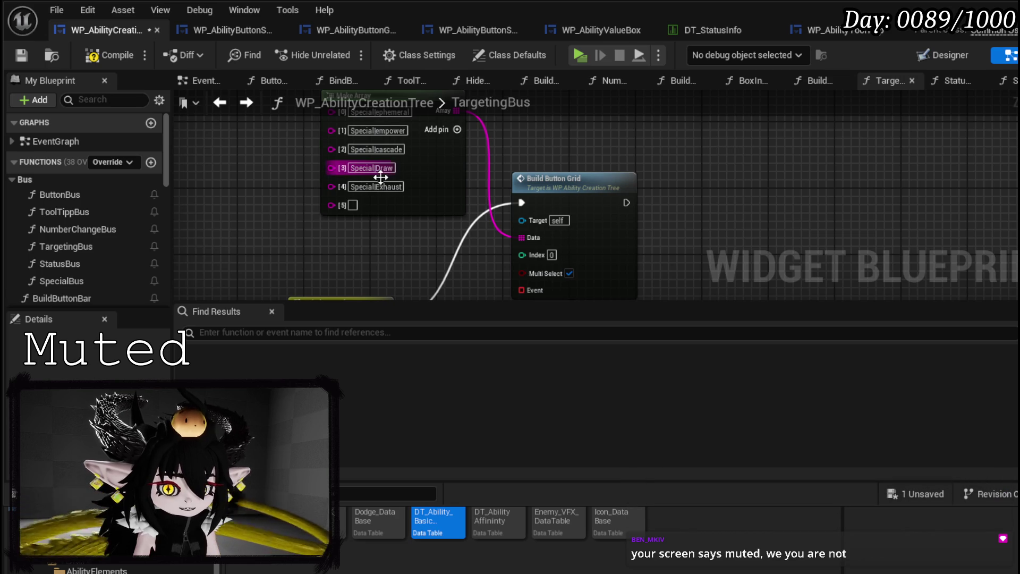
click(353, 205)
drag(430, 206, 388, 180)
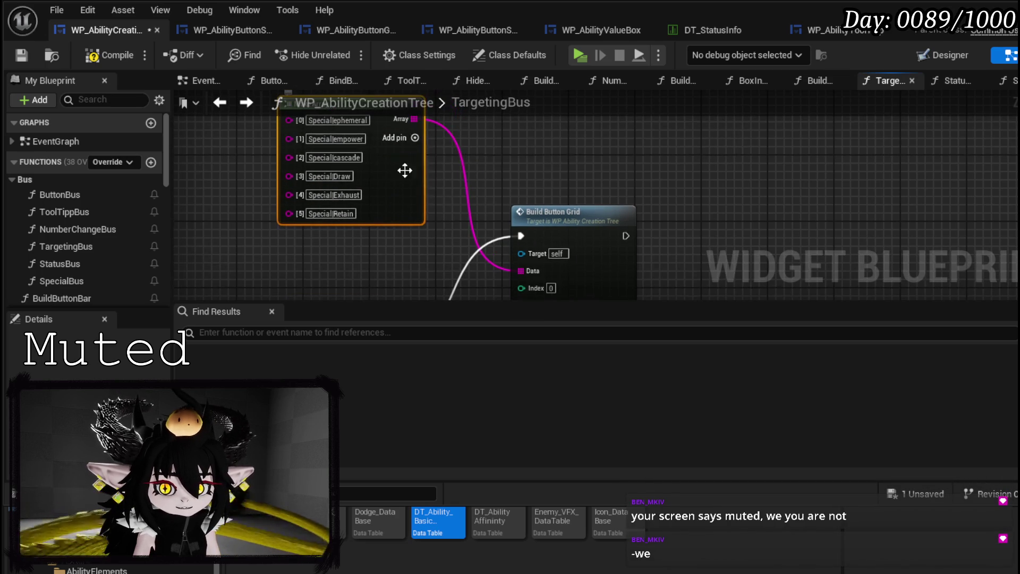
Add the final entries Special|Replay, Special|ExhaustRandom and Special|XTimes to the array
click(414, 112)
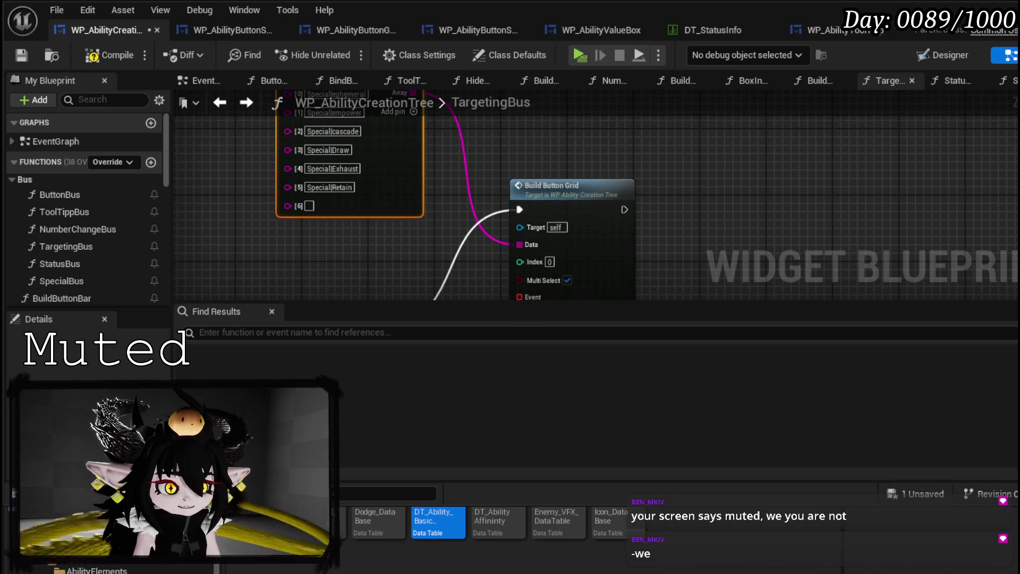
text(Special|Replay)
click(414, 111)
drag(459, 177, 479, 145)
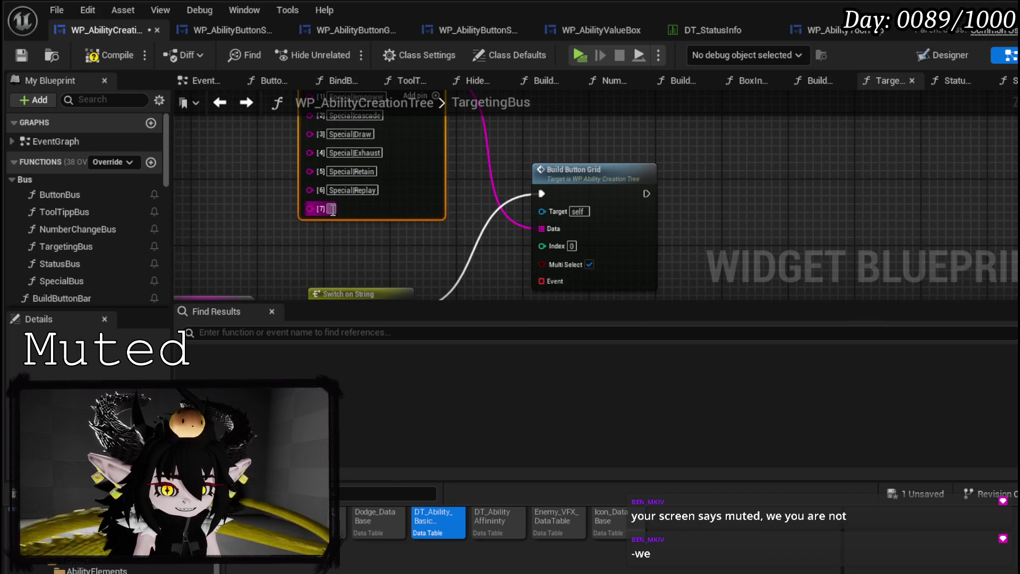
text(Special|ExhaustRandom)
click(428, 134)
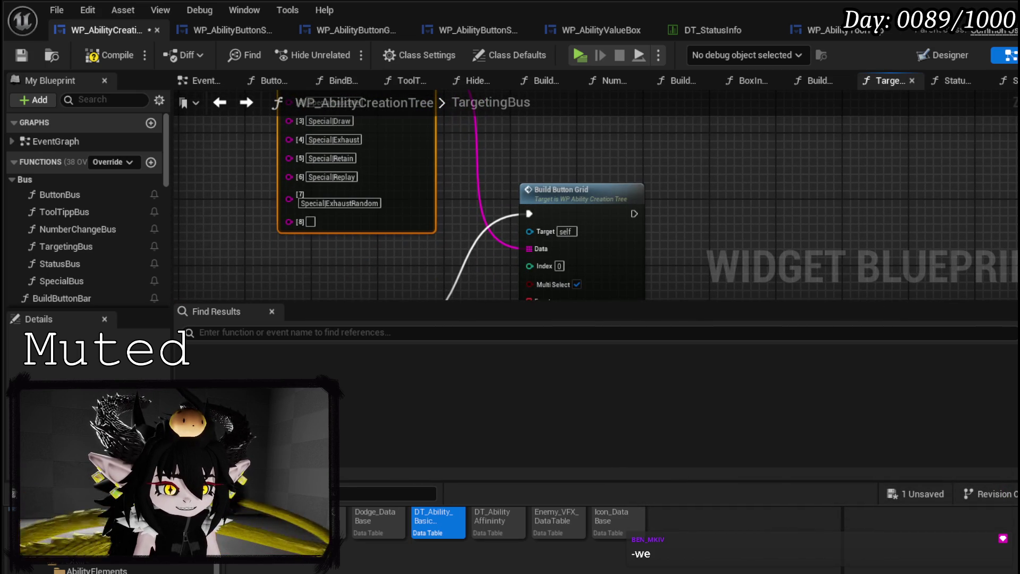
click(310, 222)
text(Special|XTimes)
click(371, 244)
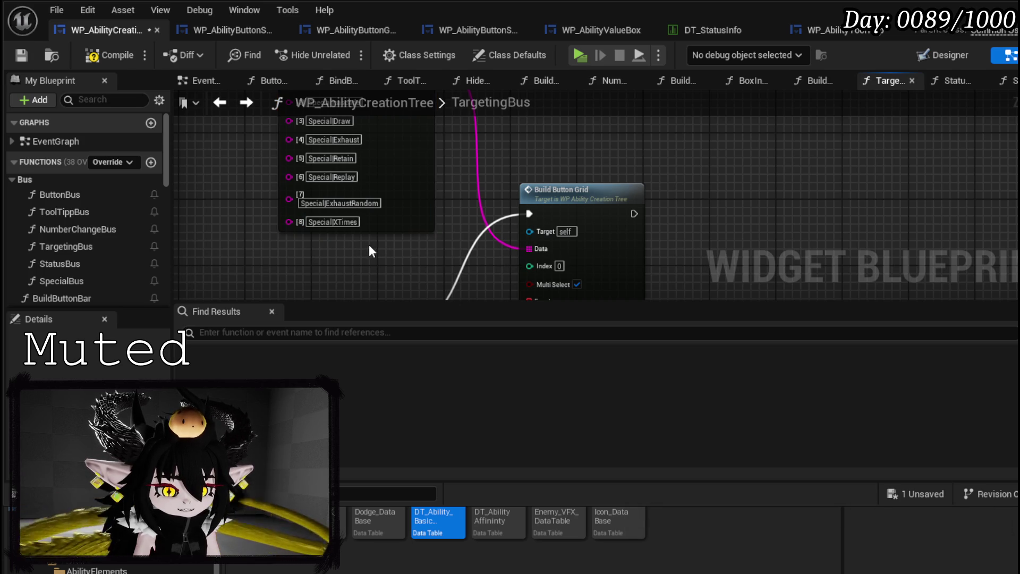
Reposition the Make Array node and wire it into Build Button Grid's Data input
click(353, 194)
mouse_move(417, 227)
mouse_down()
mouse_move(383, 188)
mouse_move(365, 188)
mouse_move(347, 244)
mouse_up()
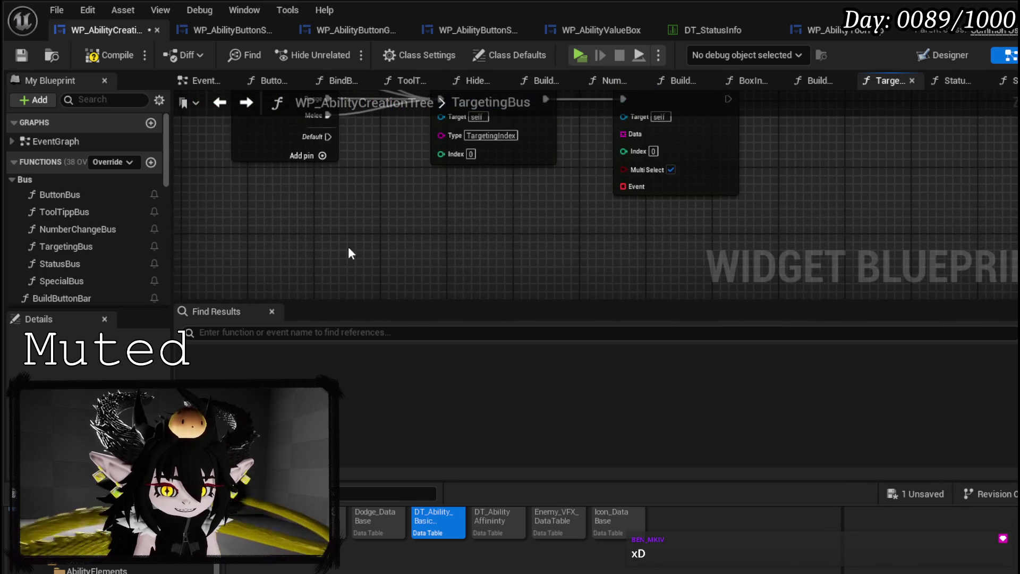
mouse_move(428, 236)
mouse_down()
mouse_move(369, 252)
mouse_move(341, 205)
mouse_move(266, 239)
mouse_move(416, 175)
mouse_up()
mouse_move(393, 229)
mouse_down()
mouse_move(400, 250)
mouse_move(452, 295)
mouse_up()
mouse_move(358, 205)
mouse_down()
mouse_move(406, 251)
mouse_move(508, 130)
mouse_up()
Wire a Create Event bound to SpecialBus into Build Button Grid's Event input, then compile and save
drag(447, 178, 347, 211)
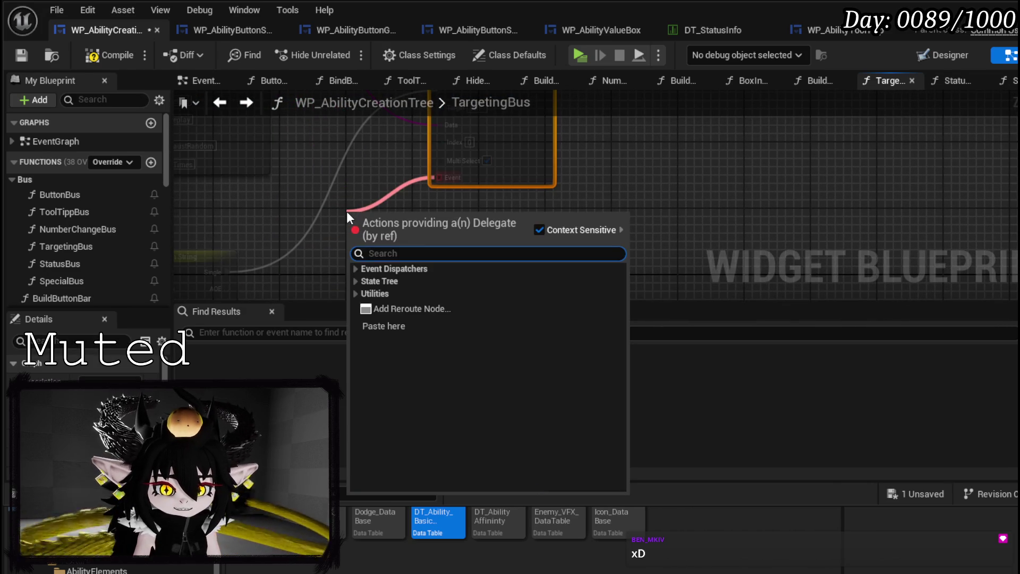
text(Crea)
click(402, 283)
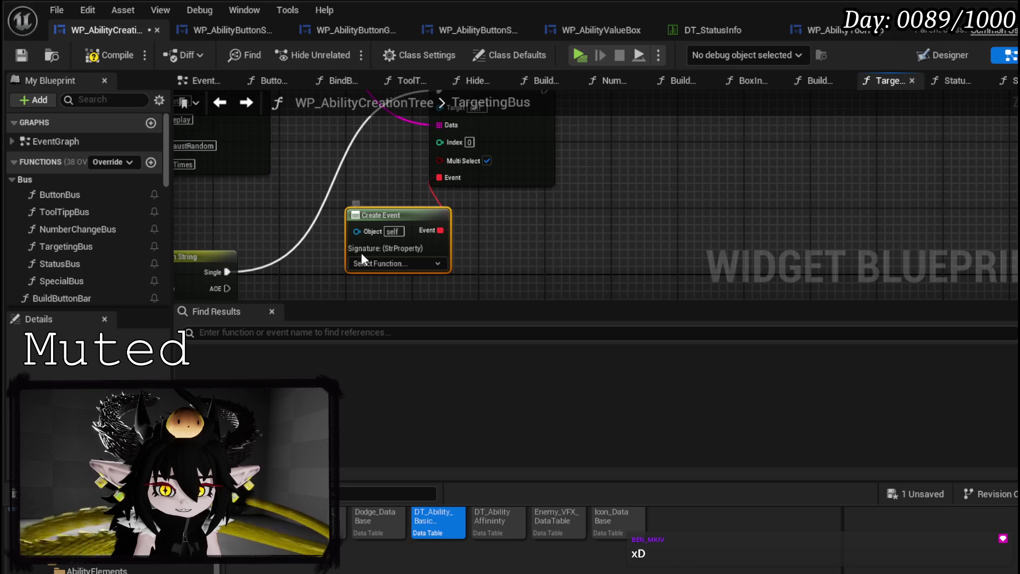
drag(285, 228, 333, 247)
click(456, 267)
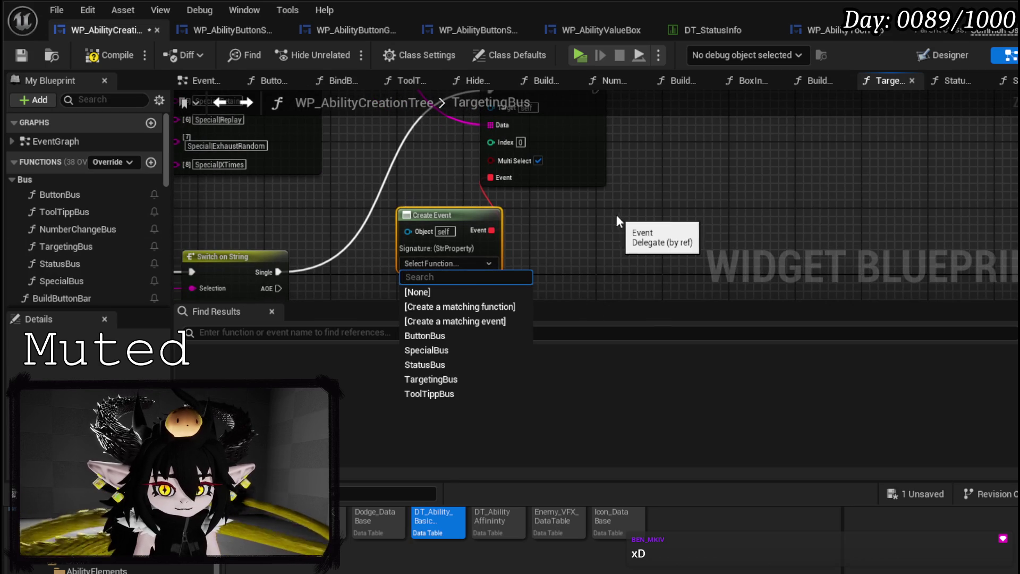
click(446, 348)
mouse_move(531, 257)
mouse_down()
mouse_move(458, 178)
mouse_move(493, 243)
mouse_move(468, 280)
mouse_move(375, 68)
mouse_move(378, 205)
mouse_up()
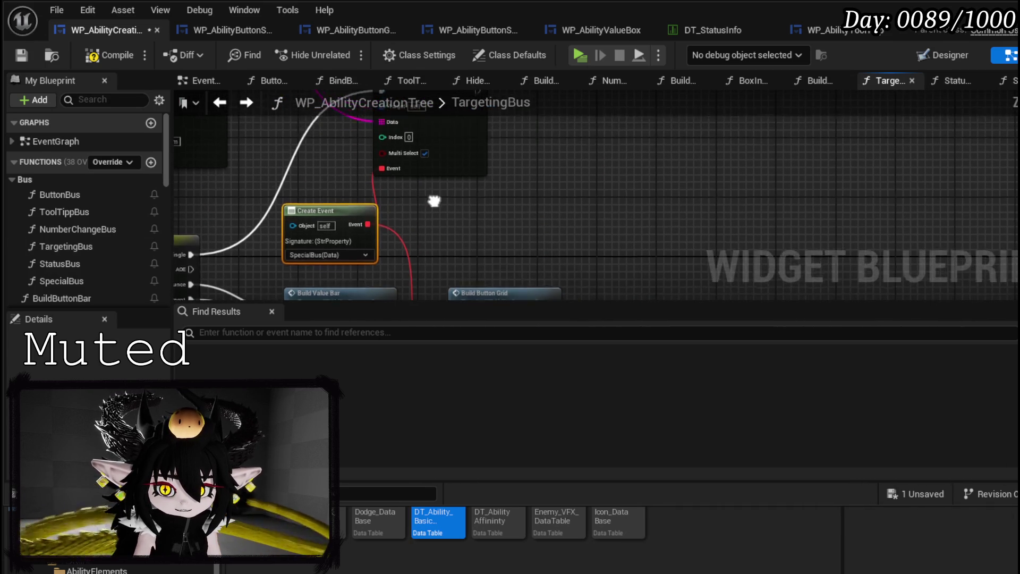
scroll(428, 186, down, 1)
click(22, 55)
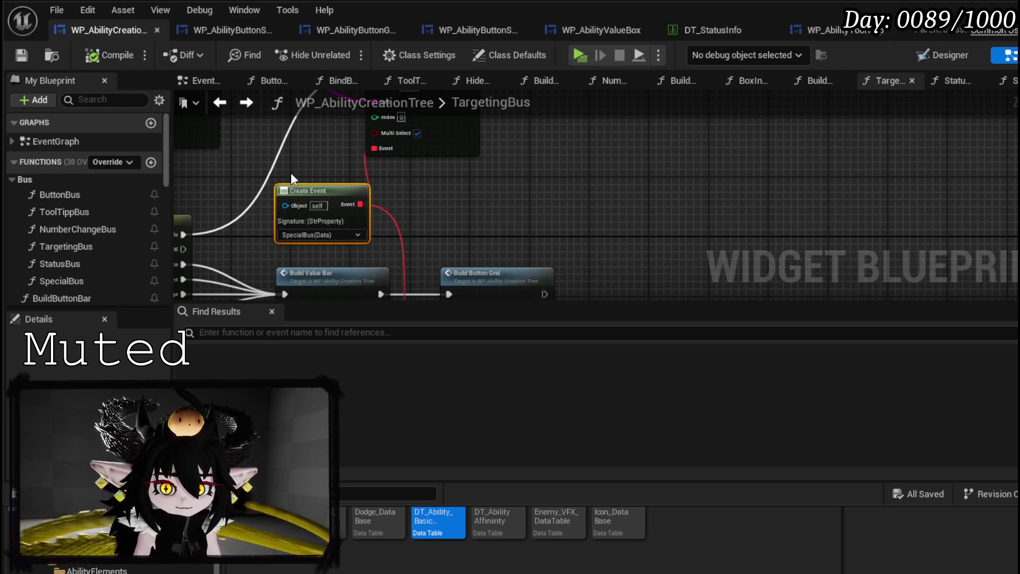
Tidy the TargetingBus entry node, shift Build Button Grid slightly right, and save
scroll(463, 187, down, 3)
scroll(388, 187, up, 2)
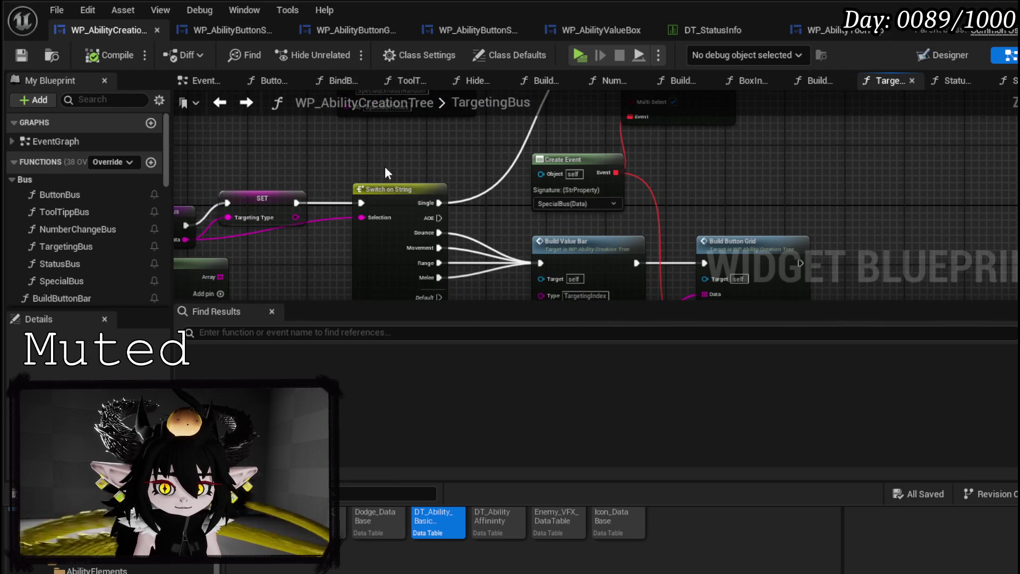
click(250, 202)
drag(249, 204, 244, 198)
click(384, 170)
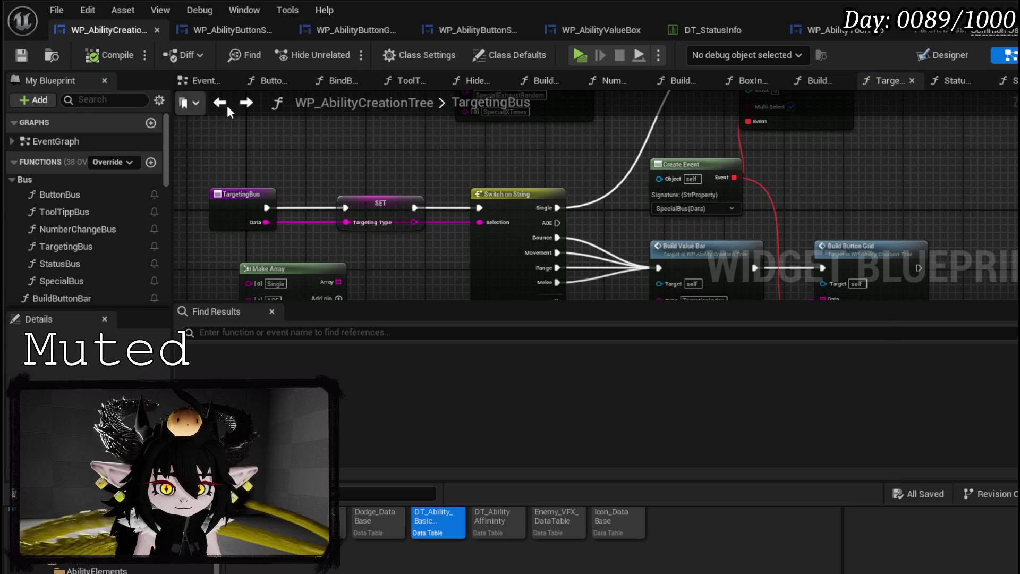
scroll(402, 144, down, 2)
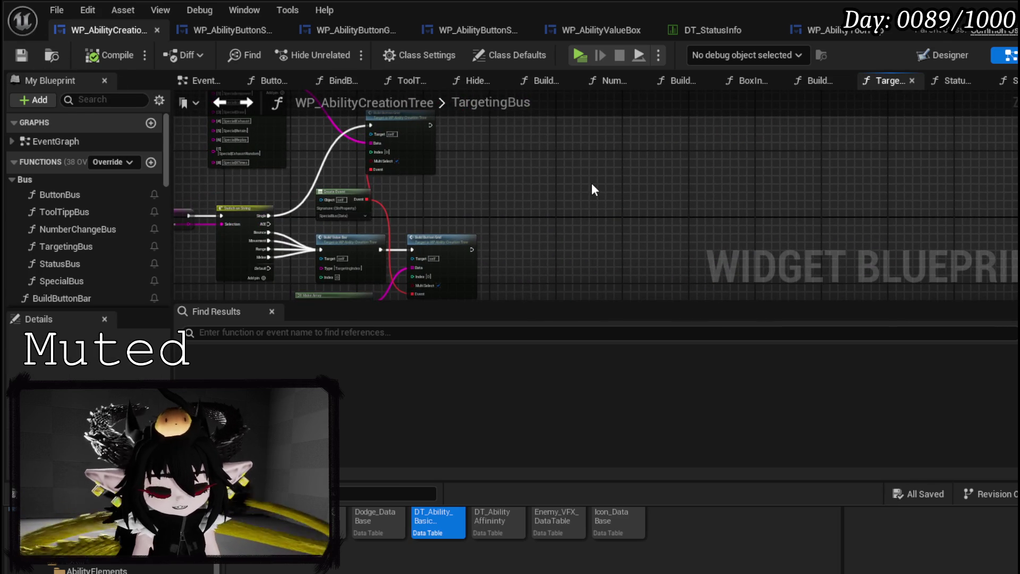
mouse_move(585, 183)
mouse_down()
mouse_move(513, 186)
mouse_move(499, 176)
mouse_up()
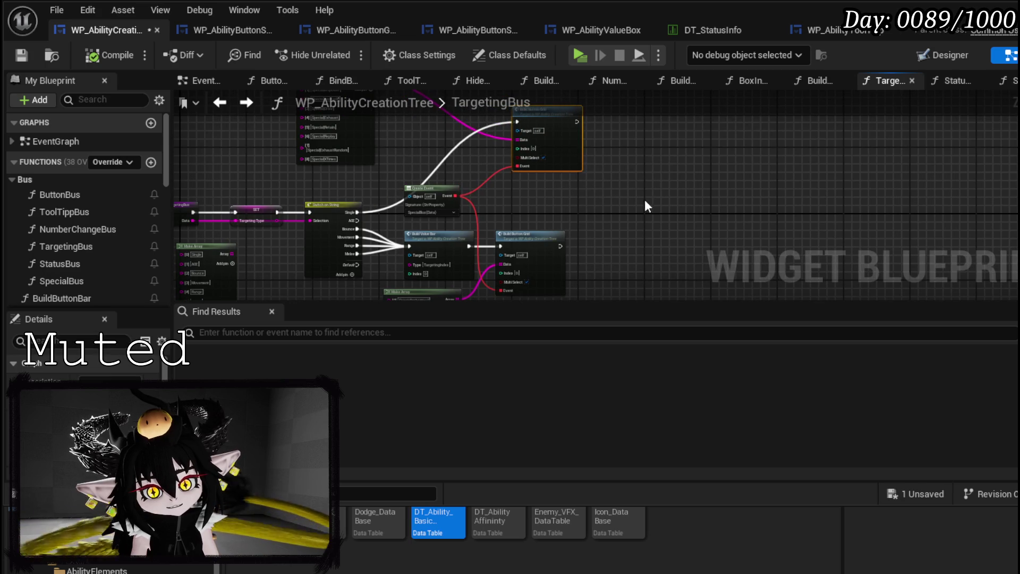
mouse_move(525, 234)
mouse_down()
mouse_move(465, 229)
mouse_move(483, 228)
mouse_up()
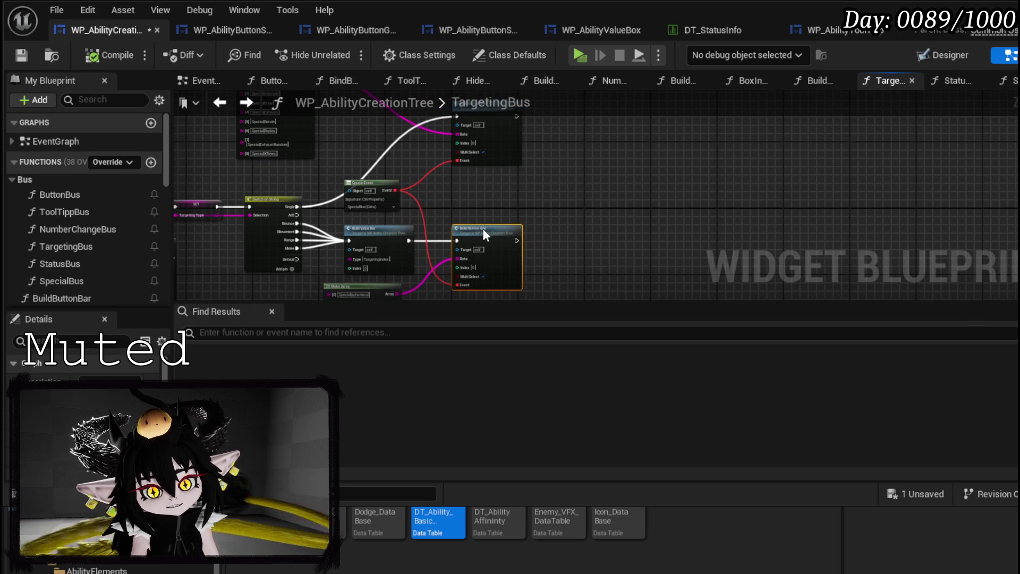
click(480, 191)
click(31, 60)
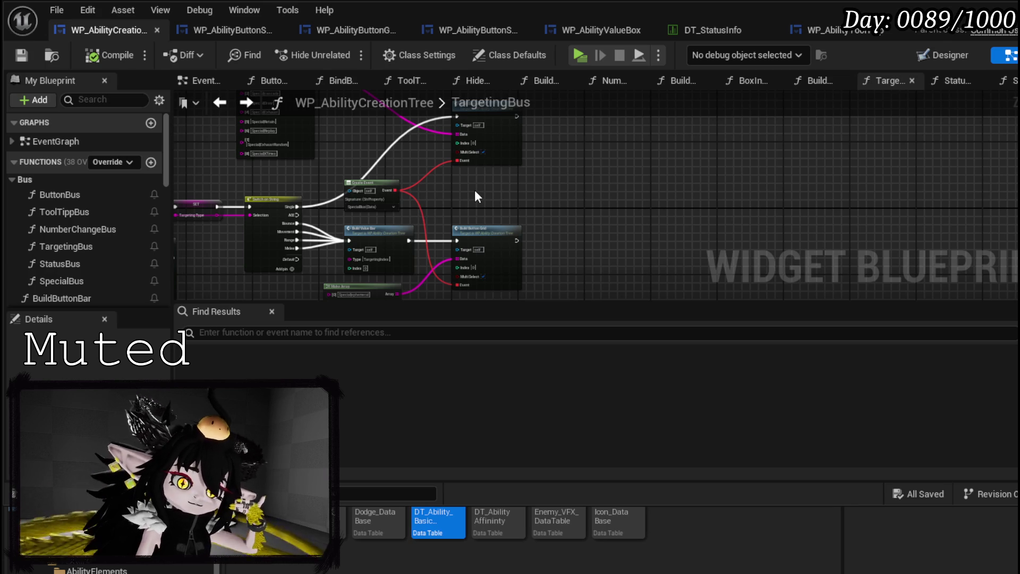
mouse_move(474, 193)
mouse_down()
mouse_move(467, 198)
mouse_move(546, 191)
mouse_move(582, 203)
mouse_move(344, 191)
mouse_move(400, 175)
mouse_move(424, 148)
mouse_move(403, 132)
mouse_move(296, 160)
mouse_up()
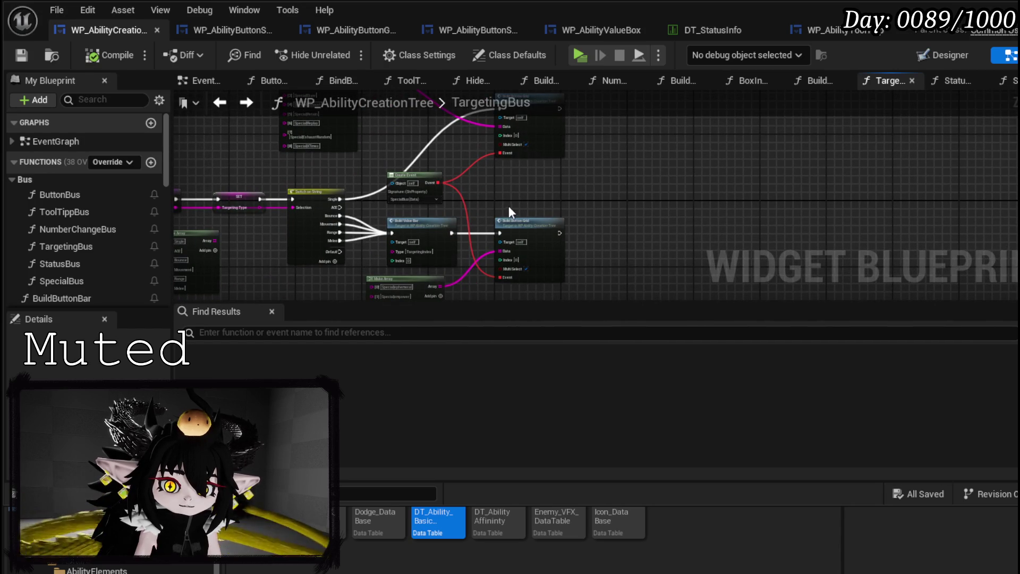
scroll(491, 224, up, 3)
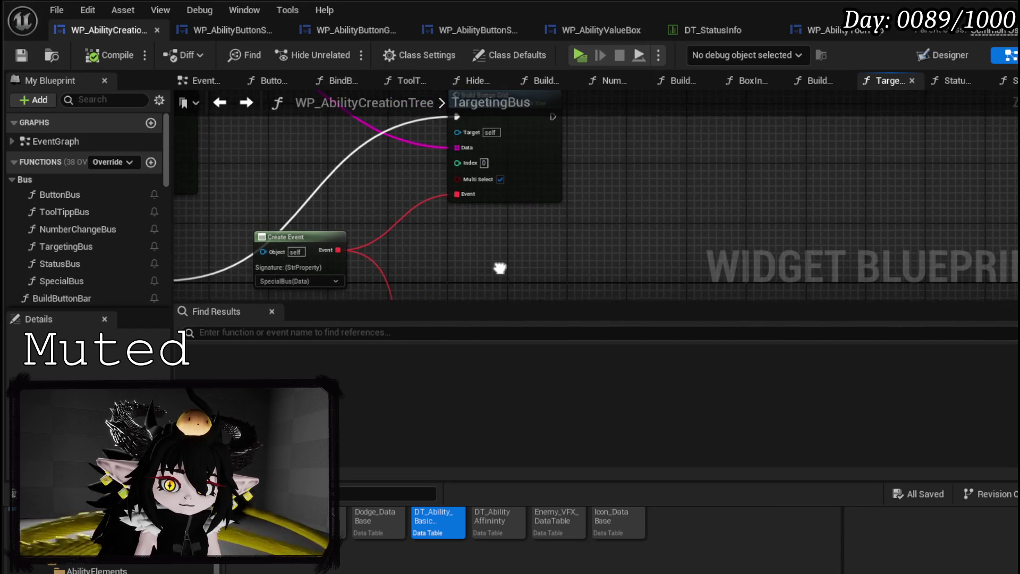
scroll(479, 214, up, 1)
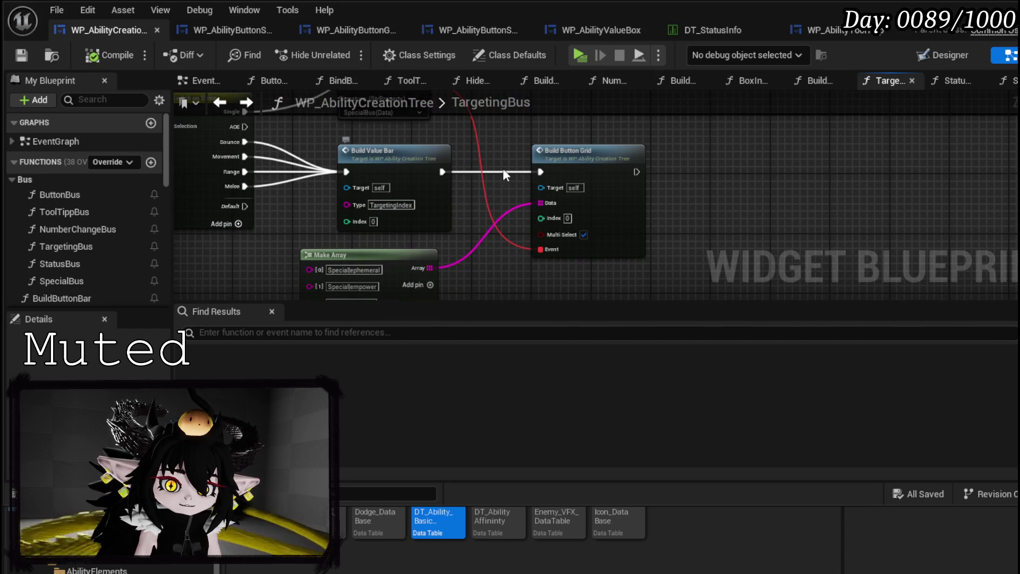
mouse_move(345, 154)
mouse_down()
mouse_move(686, 212)
mouse_move(686, 252)
mouse_up()
drag(390, 181, 384, 135)
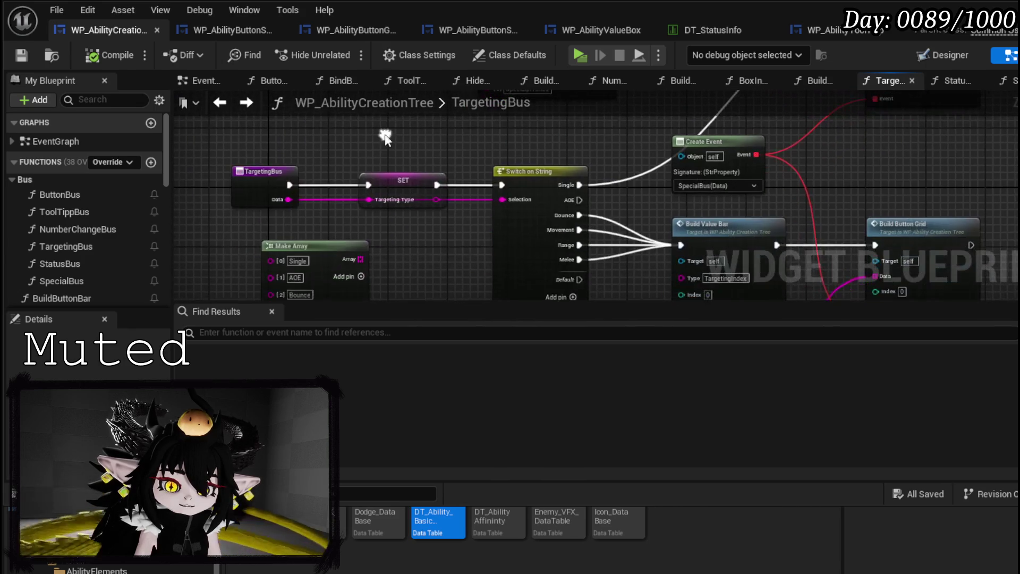
Inspect ButtonBus's Build Value Bar, Make Array and Build Button Grid nodes, then return to TargetingBus
double_click(78, 193)
drag(537, 192, 567, 235)
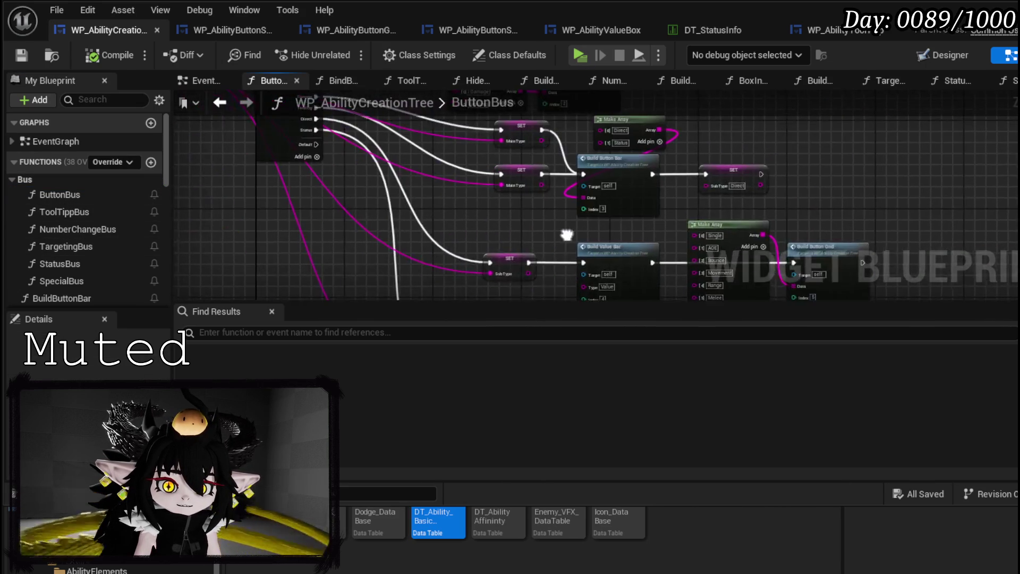
scroll(419, 223, up, 3)
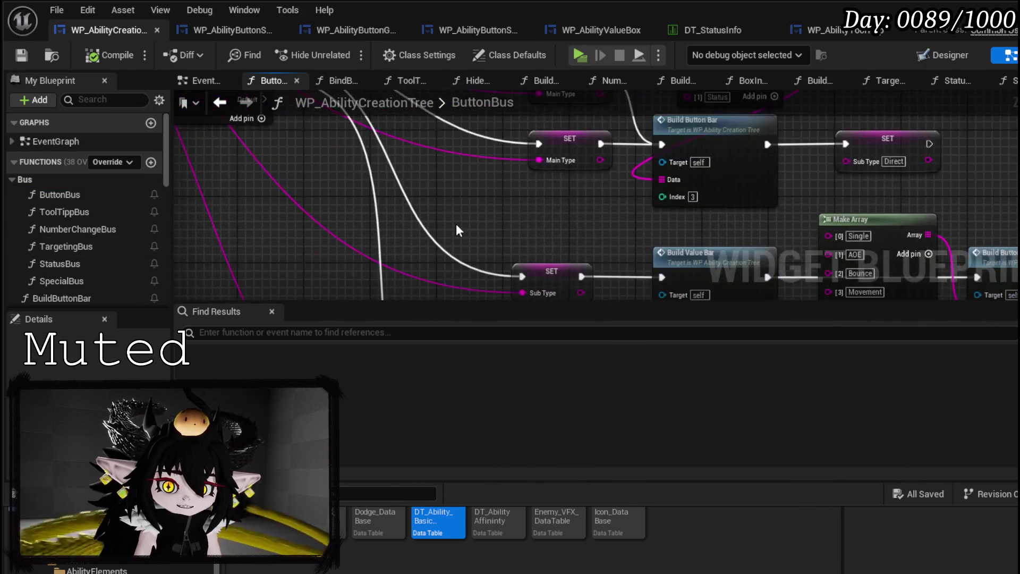
drag(444, 218, 181, 136)
drag(336, 240, 223, 209)
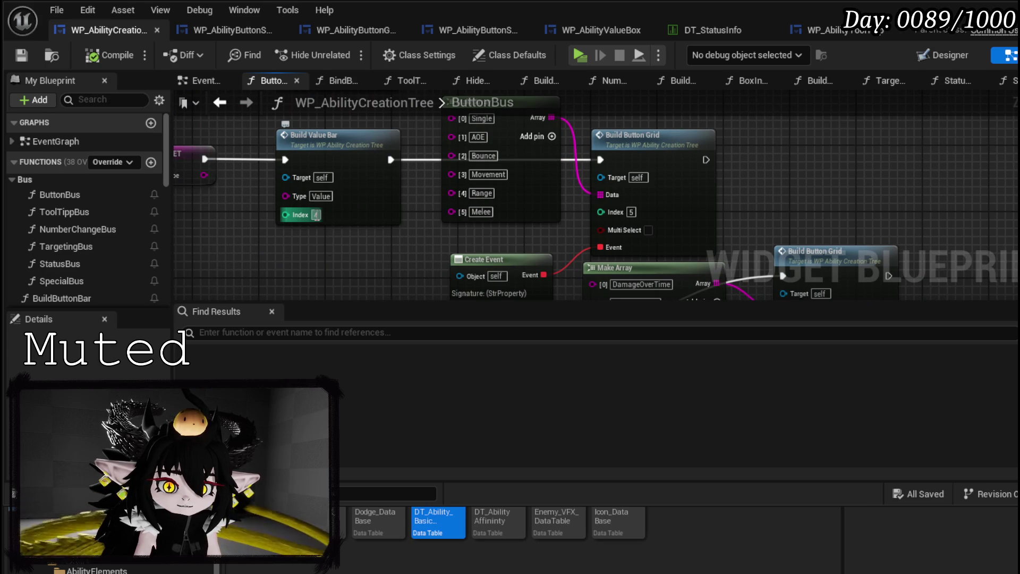
mouse_move(737, 213)
mouse_down()
mouse_move(729, 141)
mouse_move(766, 224)
mouse_up()
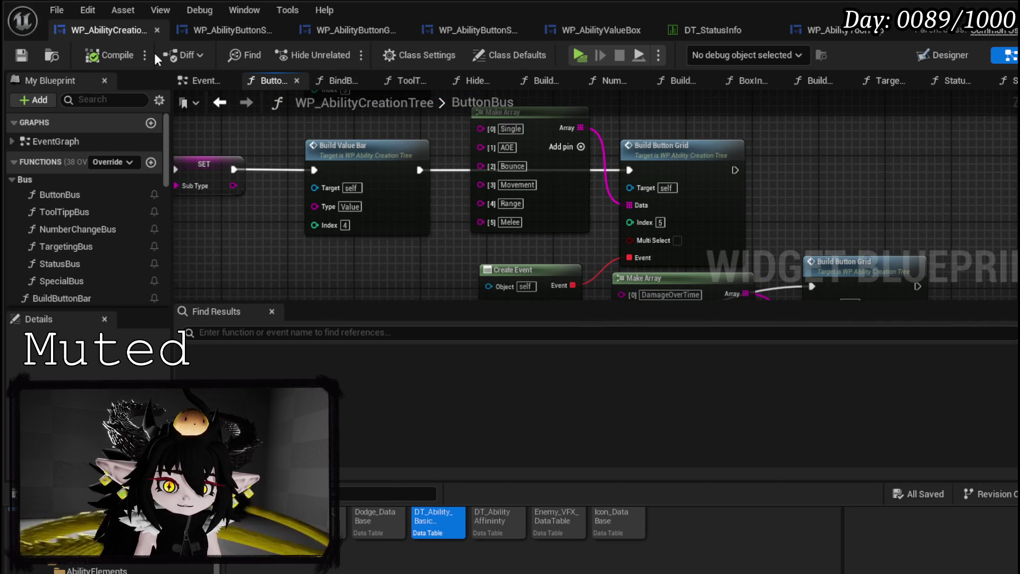
mouse_move(509, 242)
mouse_down()
mouse_move(410, 159)
mouse_move(455, 250)
mouse_up()
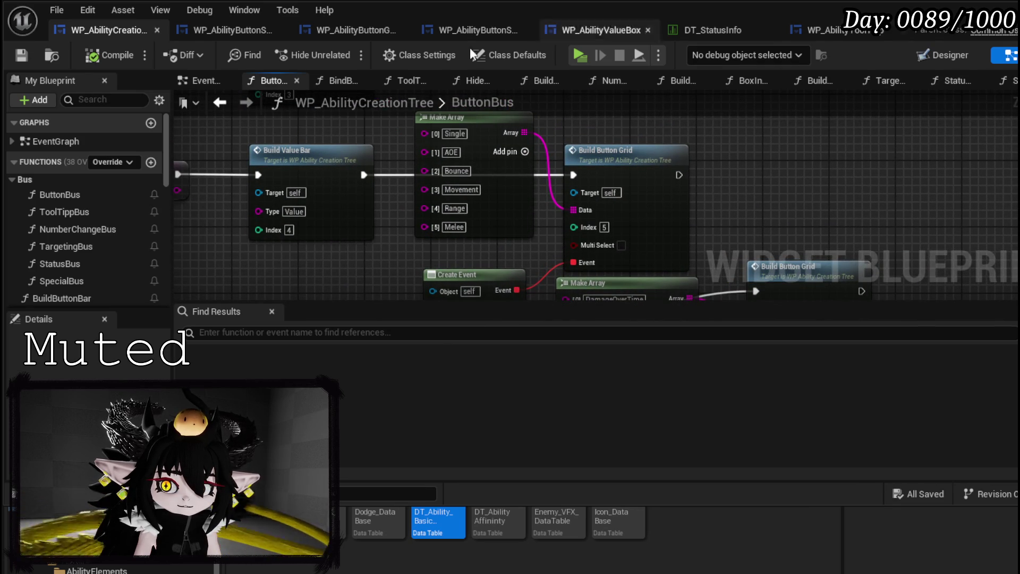
click(221, 103)
mouse_move(527, 153)
mouse_down()
mouse_move(200, 257)
mouse_move(292, 287)
mouse_up()
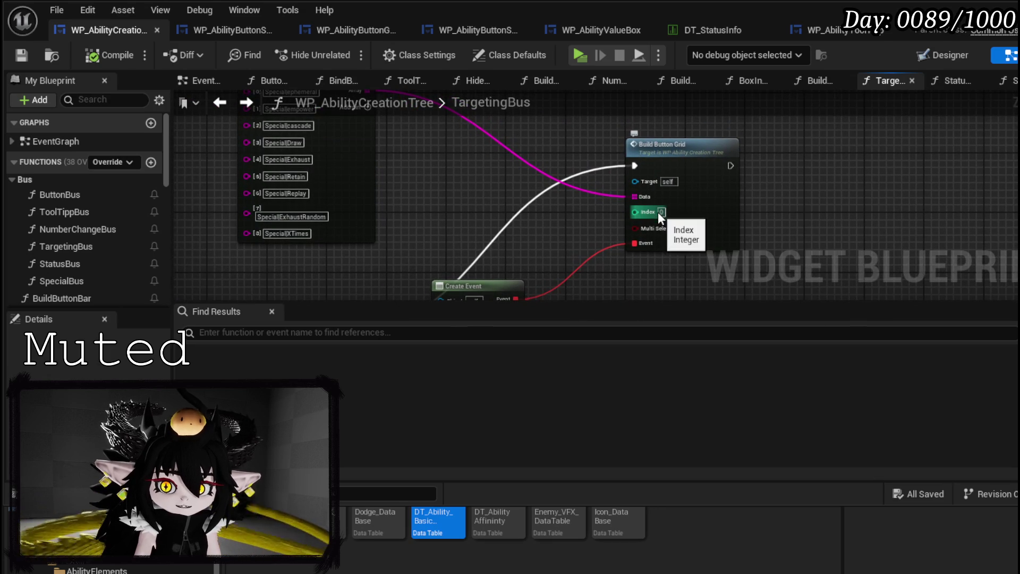
Commit Index 6 on Build Value Bar and Index 7 on the Special Build Button Grid, then compile
key(Return)
mouse_move(791, 212)
mouse_down()
mouse_move(584, 225)
mouse_move(461, 212)
mouse_up()
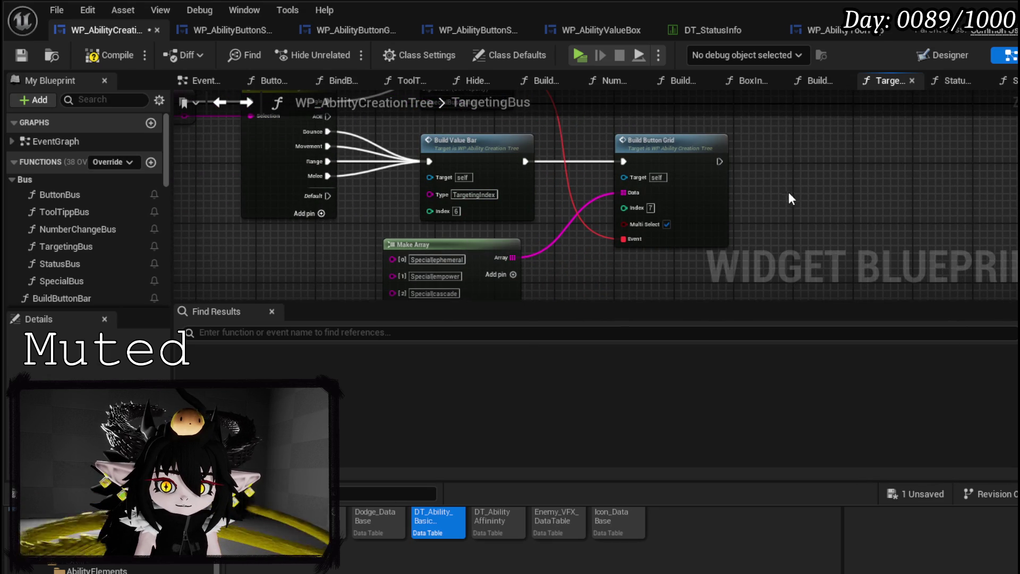
scroll(790, 198, down, 2)
click(95, 63)
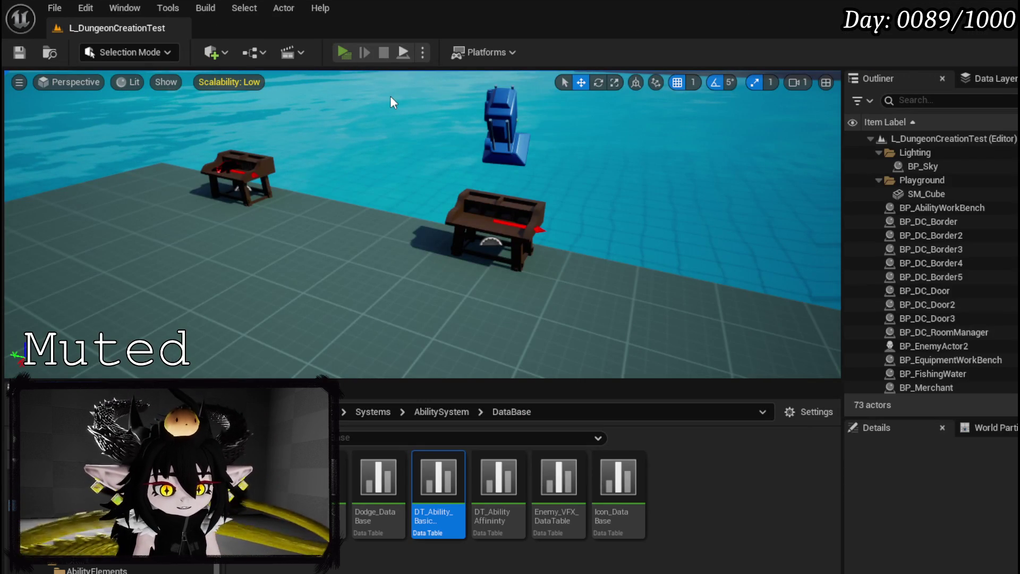
Play-test the ability creation screen and check its Special button grid icons
key(e)
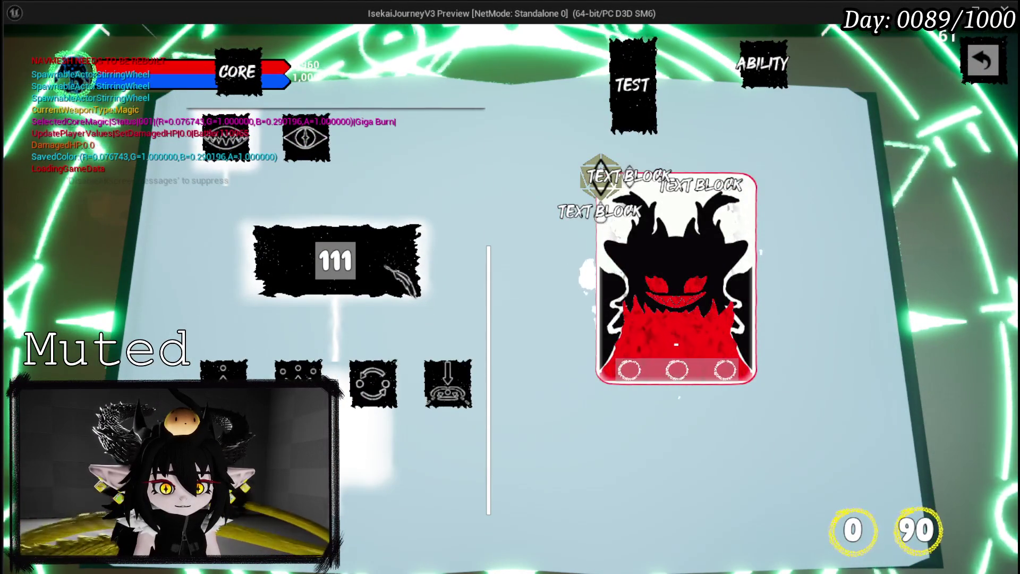
scroll(277, 324, down, 4)
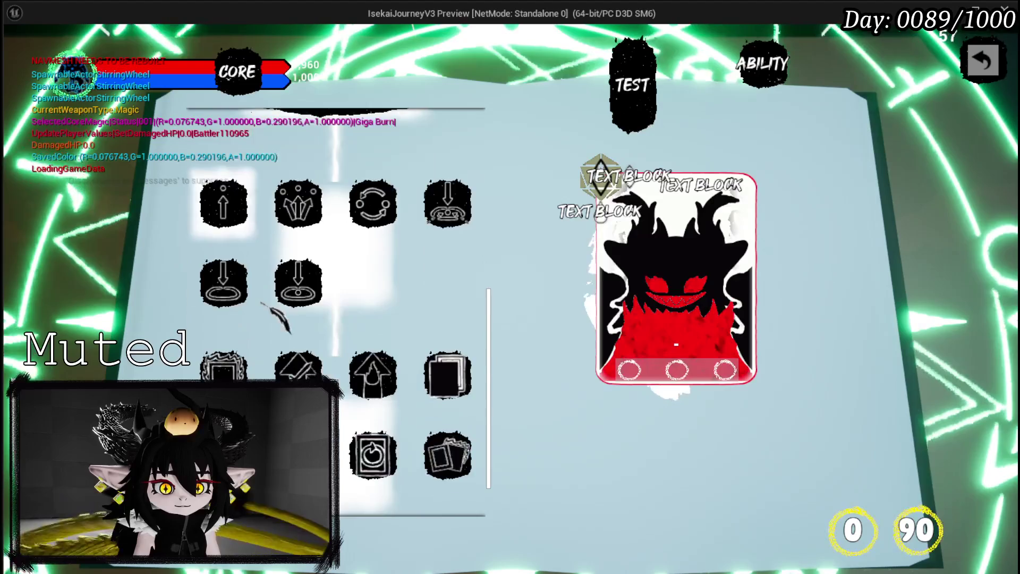
mouse_move(449, 319)
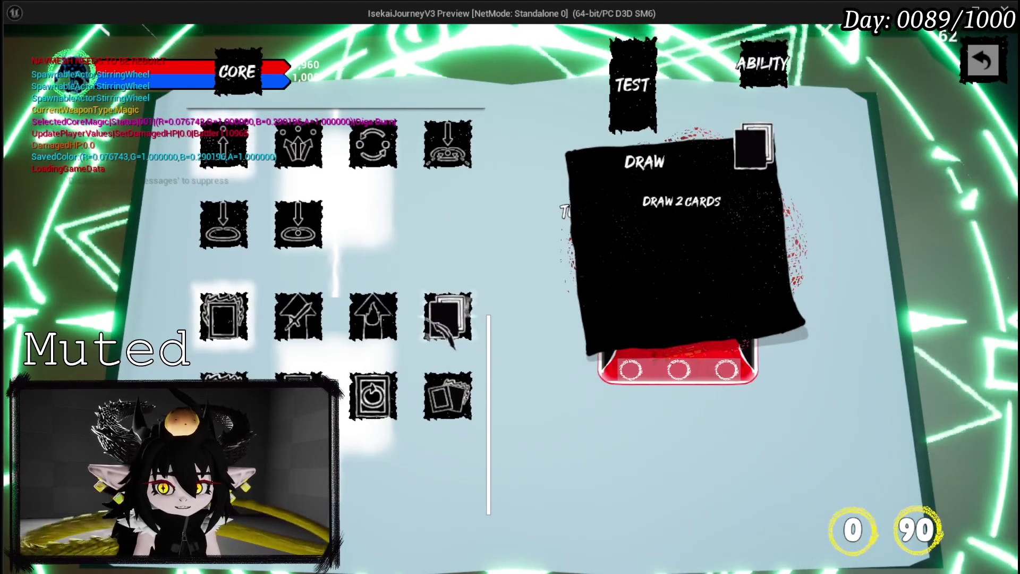
mouse_move(375, 319)
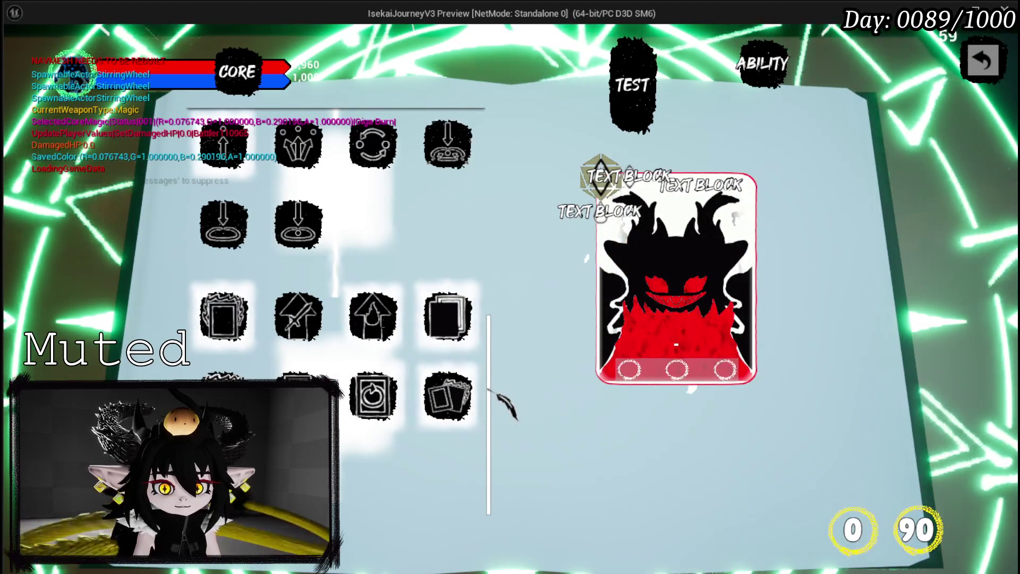
scroll(481, 387, up, 2)
scroll(481, 388, down, 2)
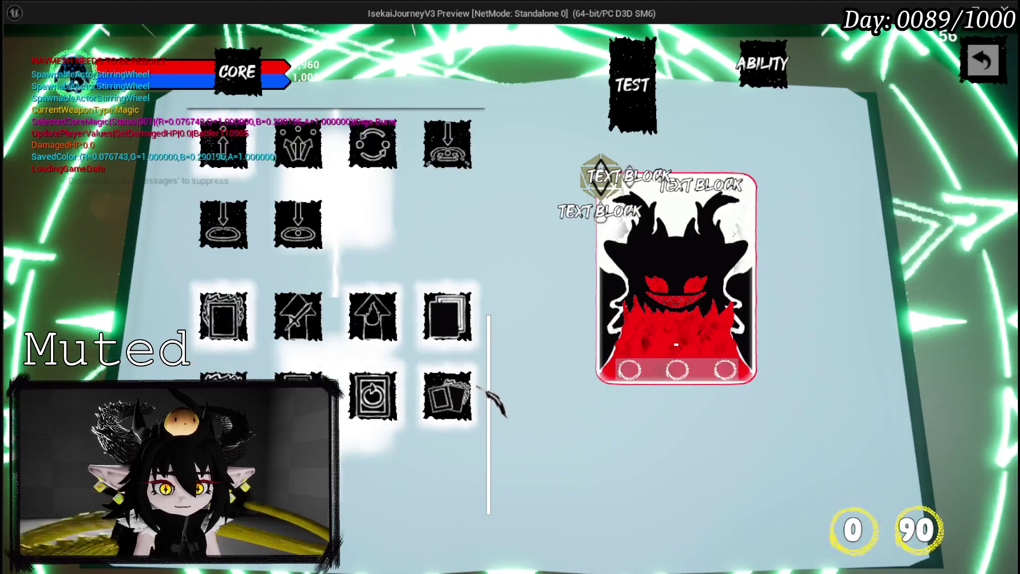
scroll(480, 393, up, 2)
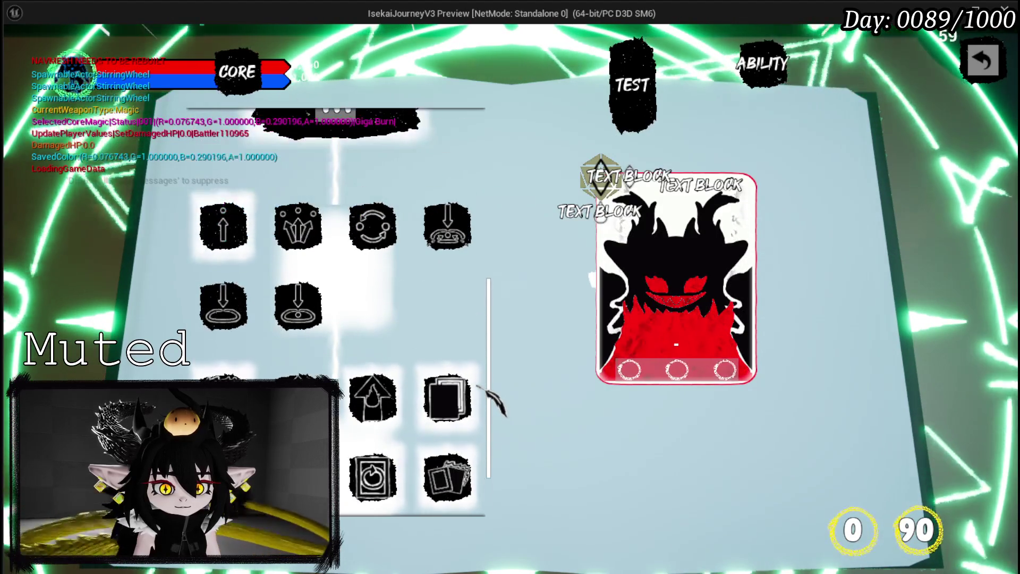
scroll(481, 393, down, 2)
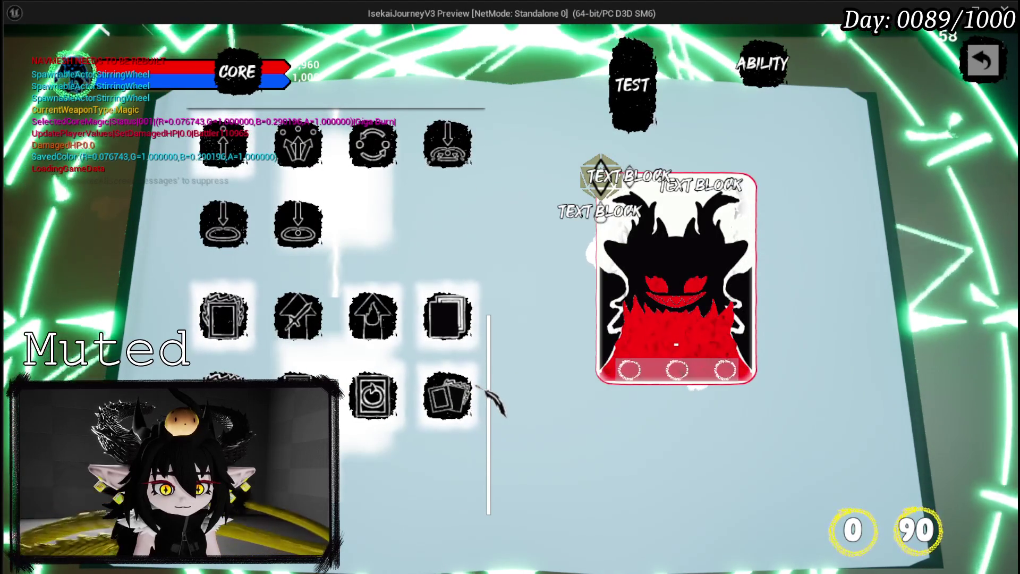
scroll(481, 393, up, 5)
scroll(481, 393, up, 10)
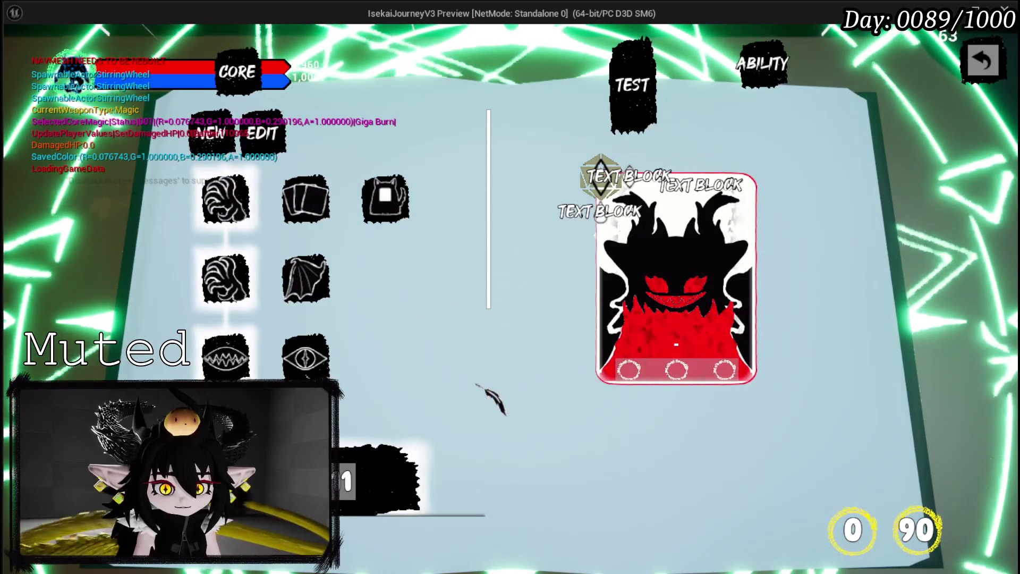
mouse_move(227, 215)
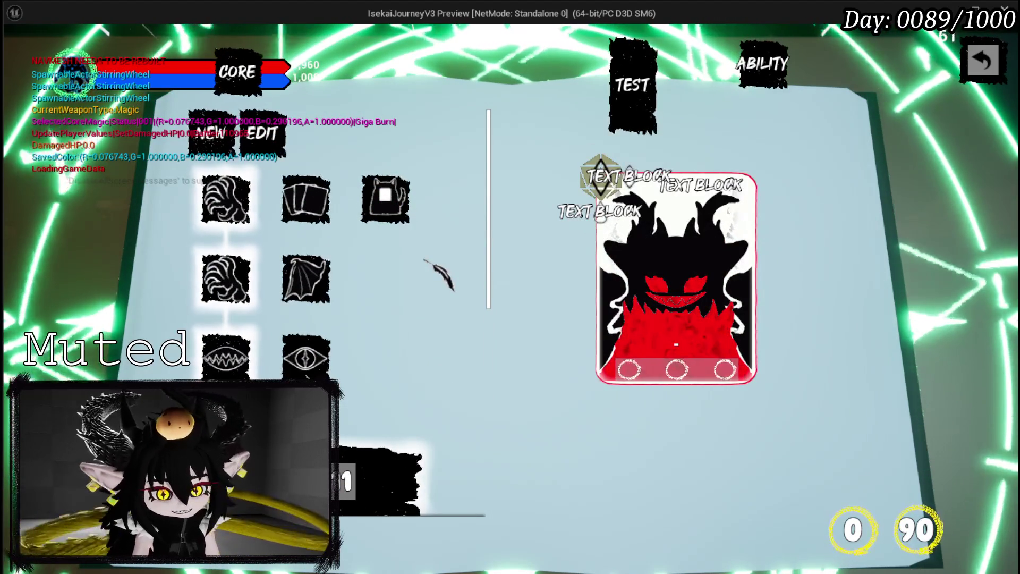
Stop the play session and save the L_DungeonCreationTest map
key(alt+Tab)
key(Escape)
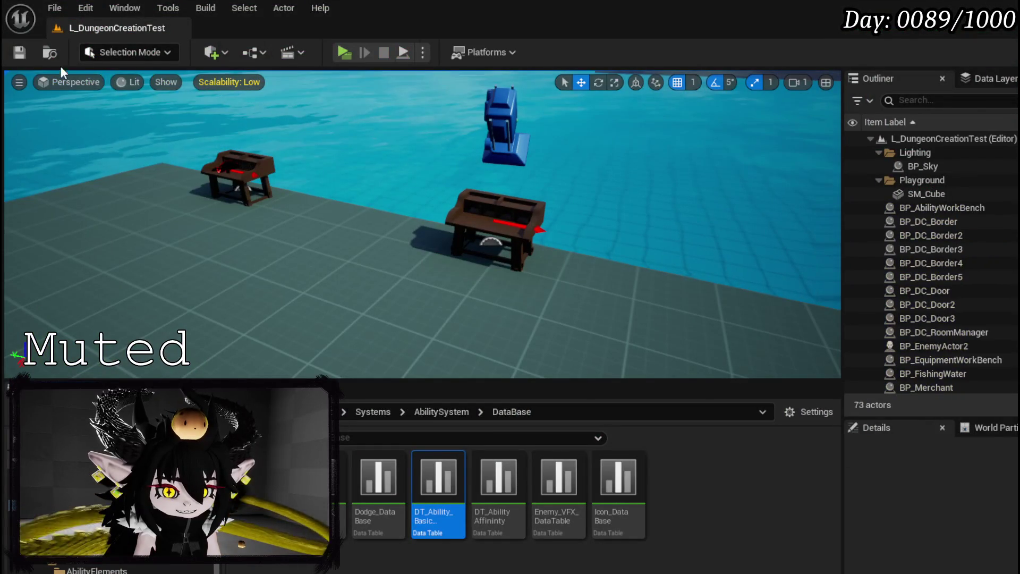
click(19, 53)
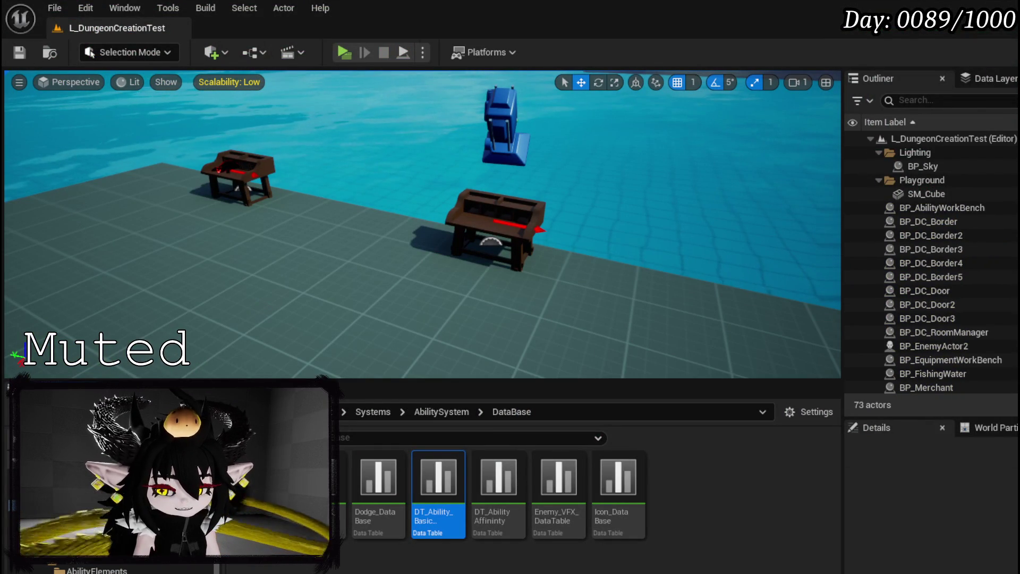
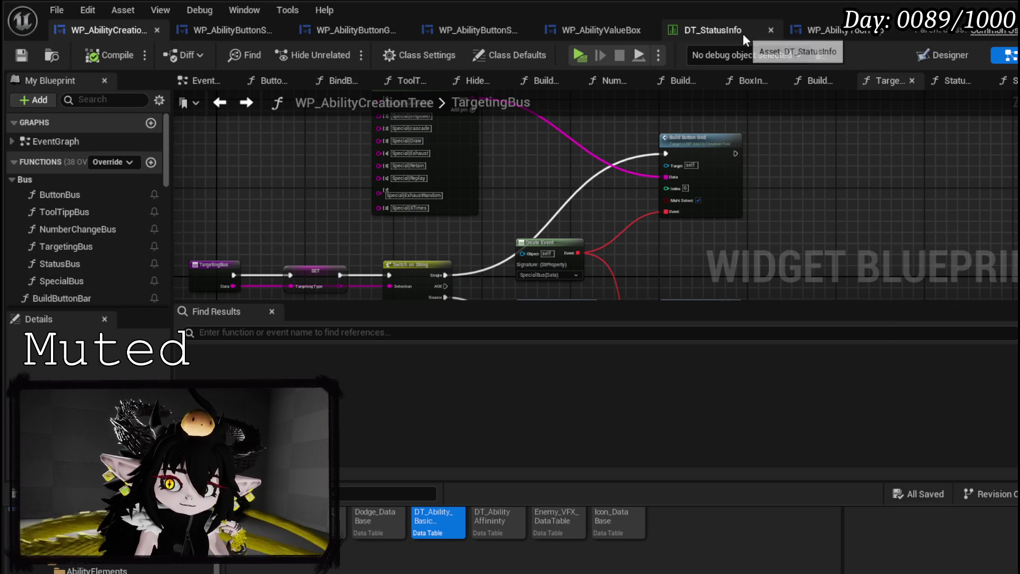
In WP_AbilityButtonSlot's Designer, wrap the root Overlay in a Size Box
click(471, 34)
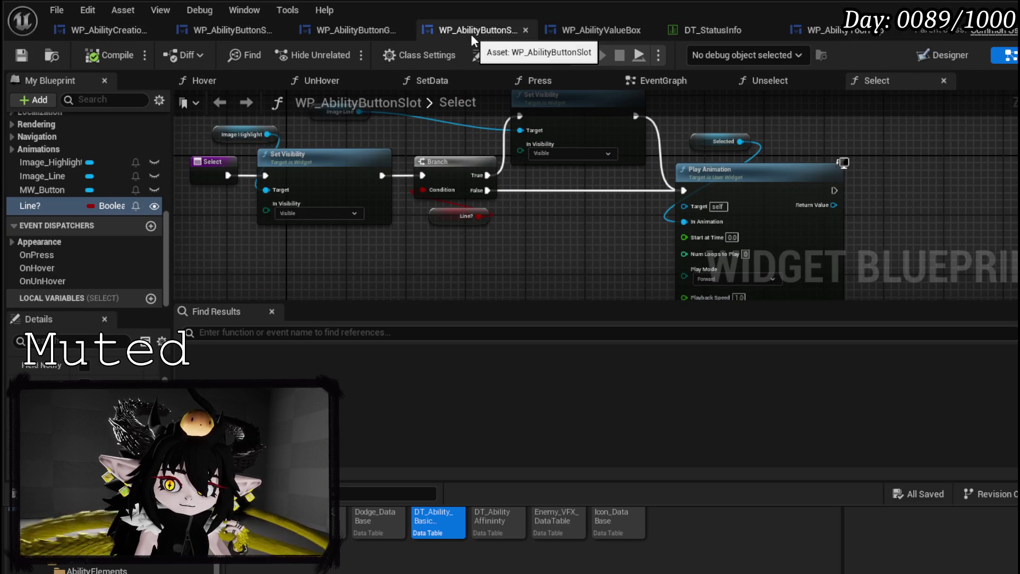
click(943, 55)
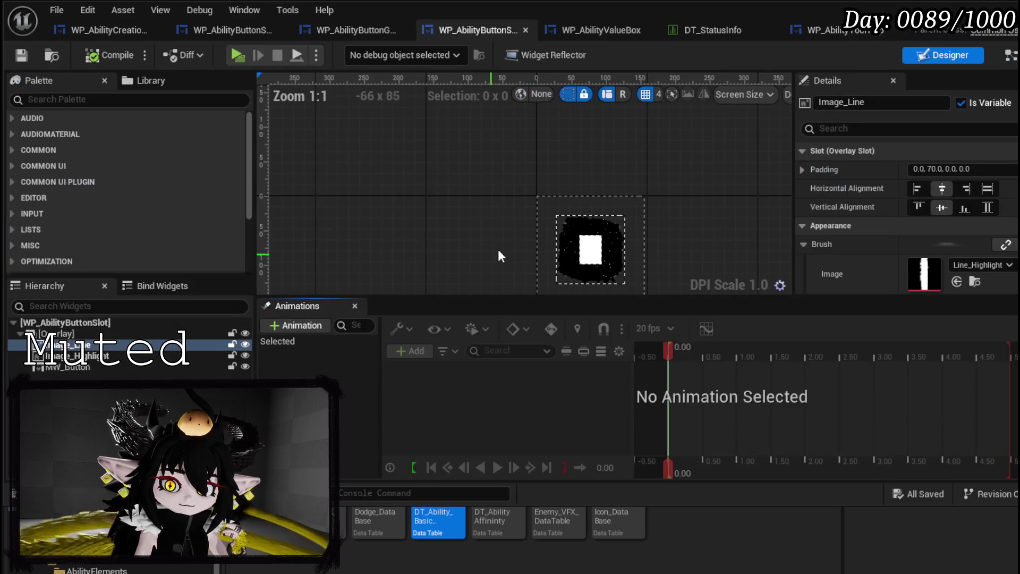
scroll(334, 160, up, 1)
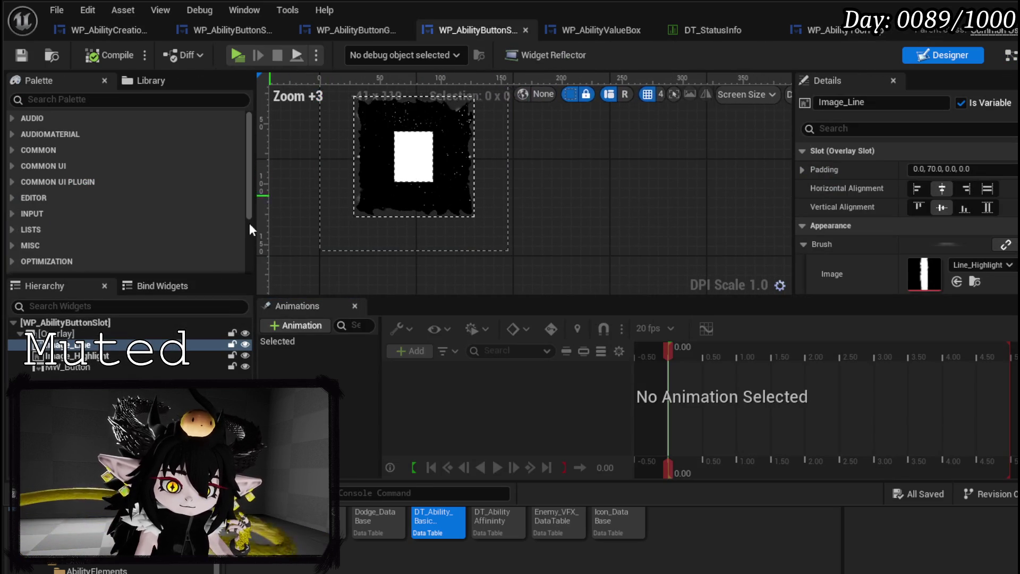
click(298, 228)
click(329, 237)
scroll(318, 235, down, 2)
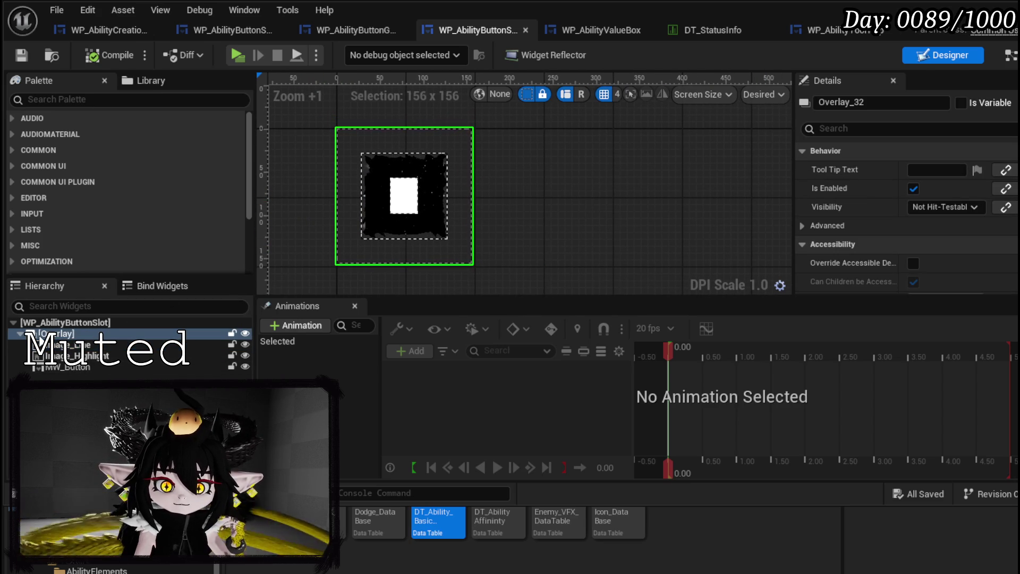
right_click(41, 336)
mouse_move(132, 480)
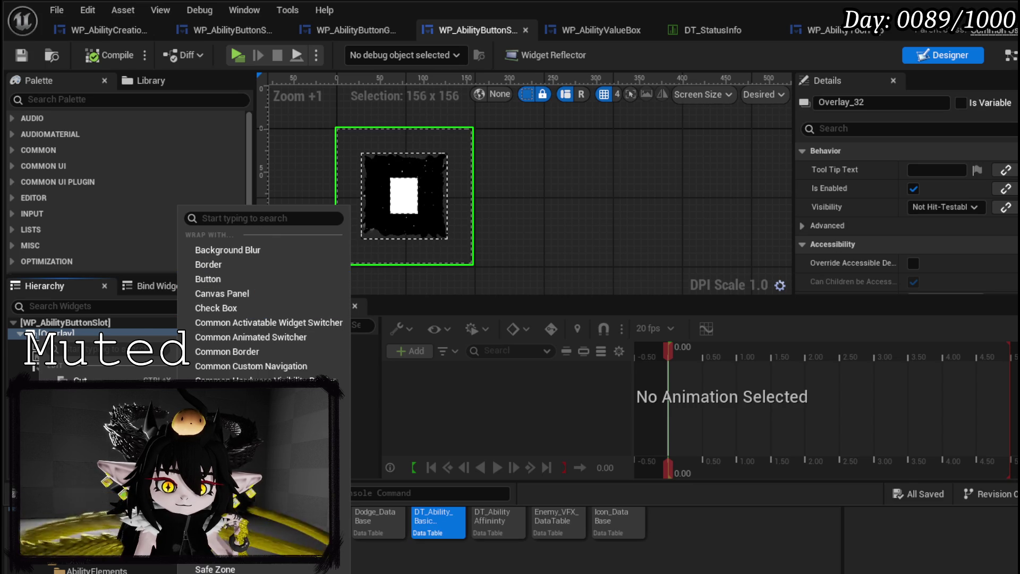
click(212, 571)
Enable the Size Box's width and height overrides and set both to 50
scroll(882, 215, down, 5)
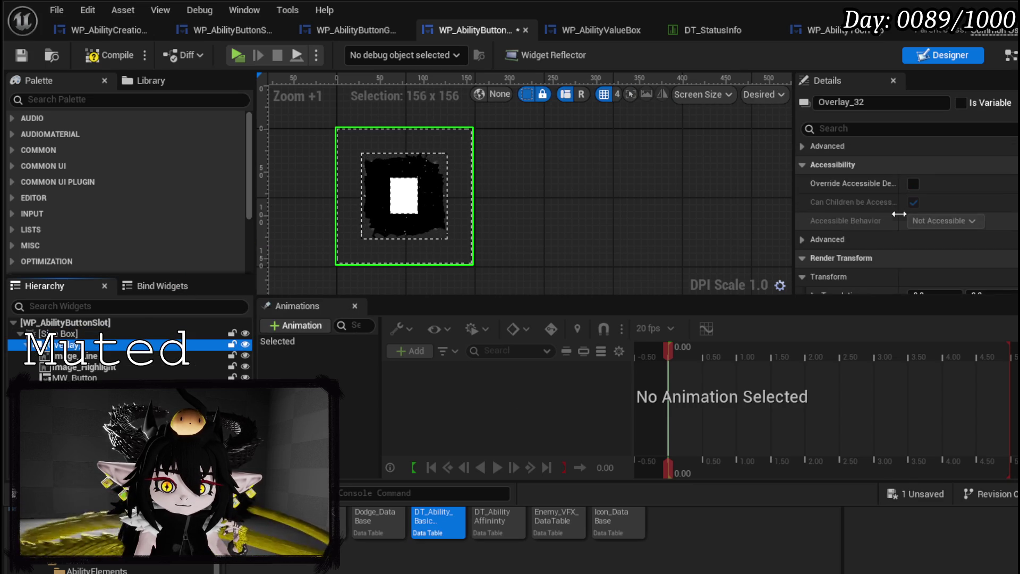
click(63, 333)
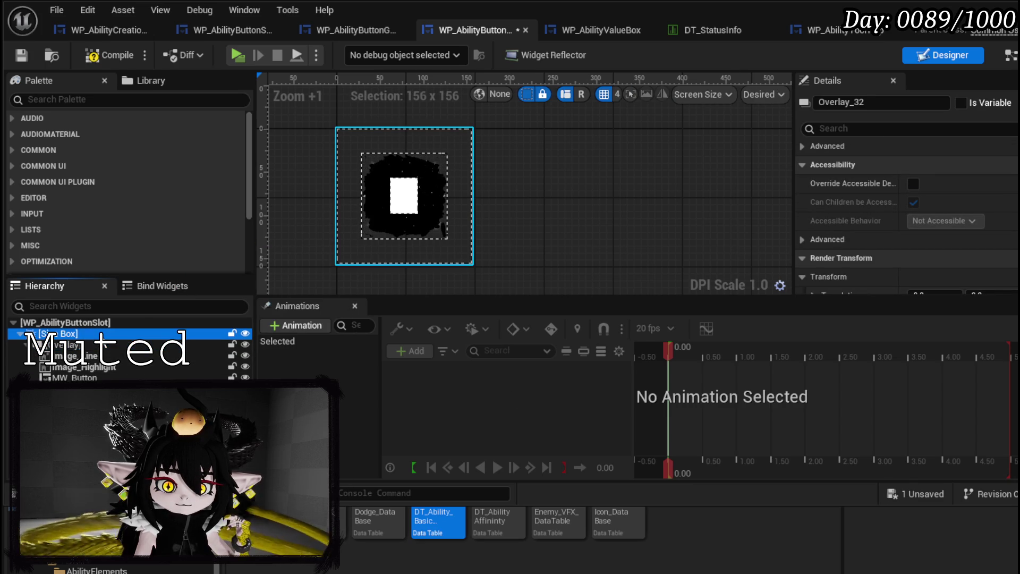
click(816, 170)
click(816, 188)
click(942, 171)
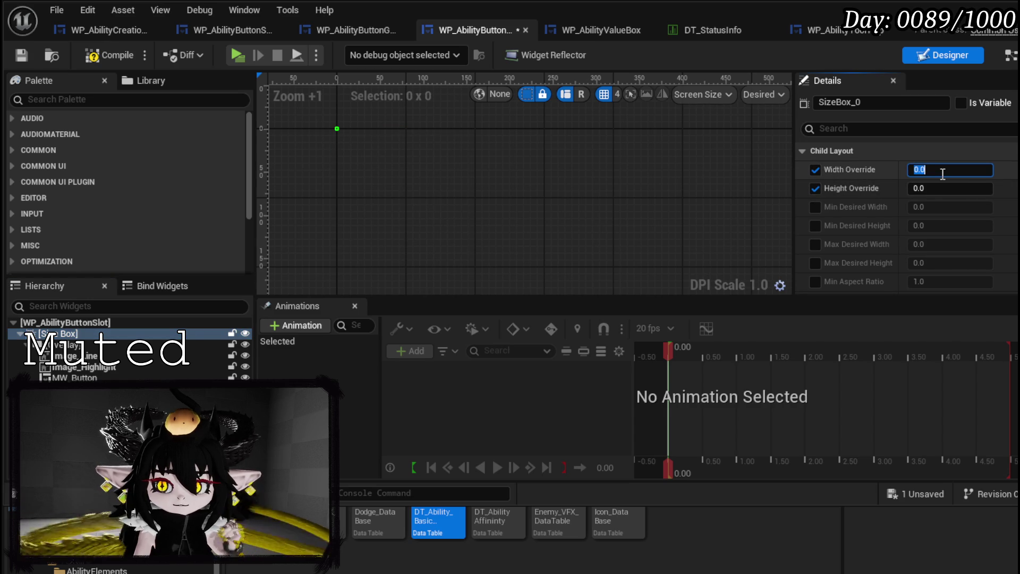
click(932, 189)
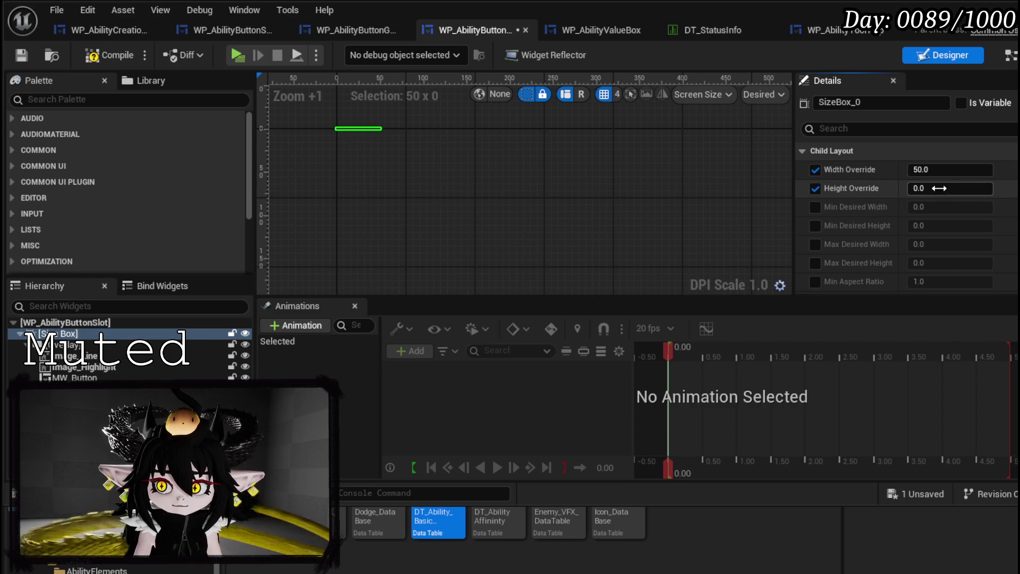
text(50)
key(Return)
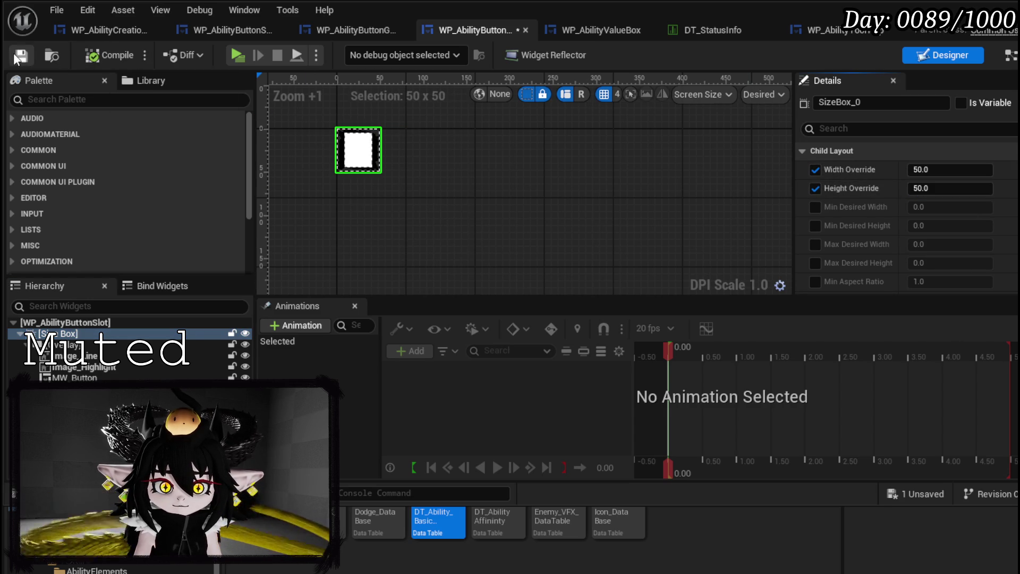
click(998, 6)
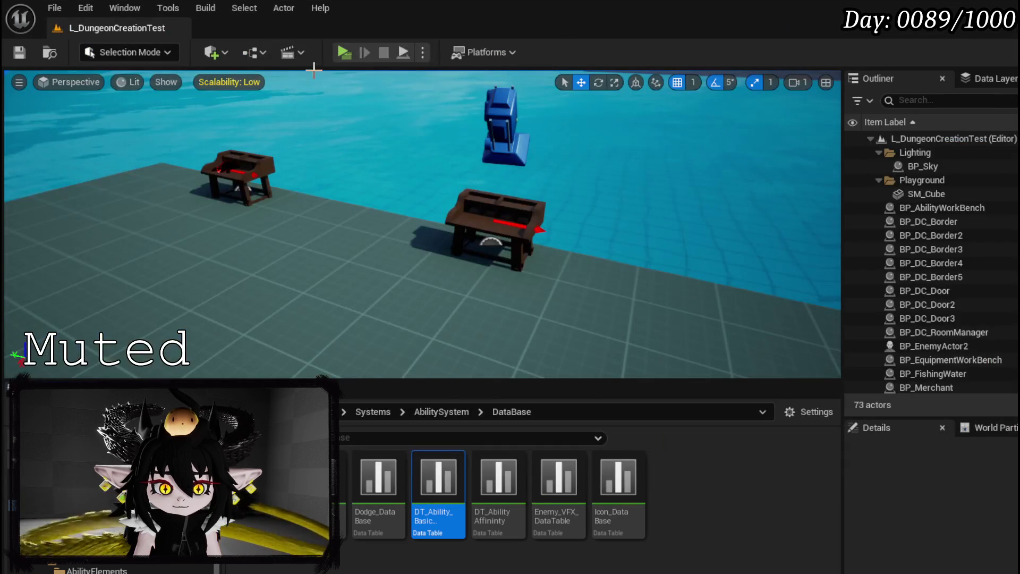
Play-test standalone: start a new ability, pick a status effect, open its value panel, then exit
key(alt+p)
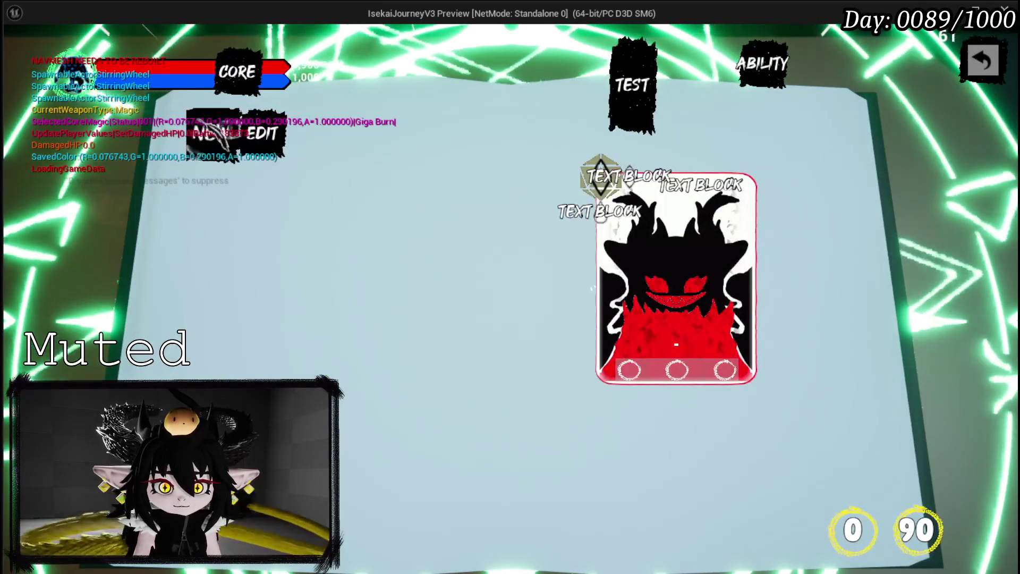
click(234, 135)
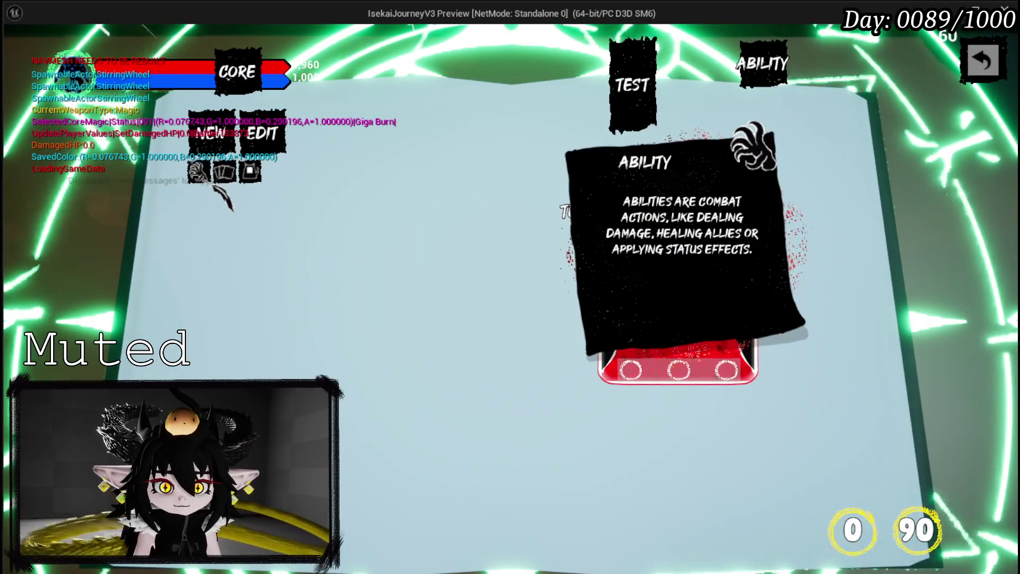
click(199, 171)
click(223, 197)
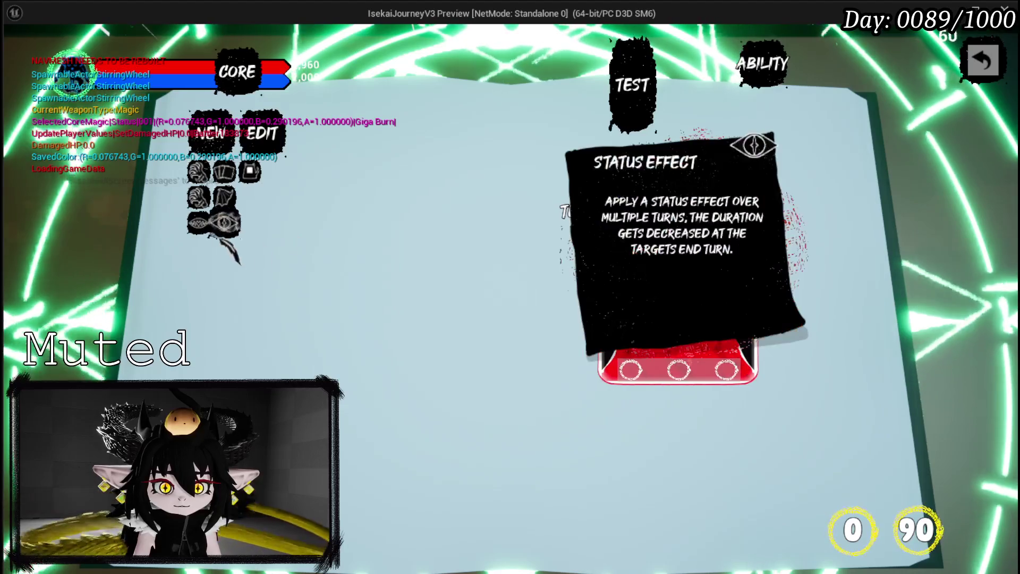
click(200, 229)
scroll(250, 255, down, 2)
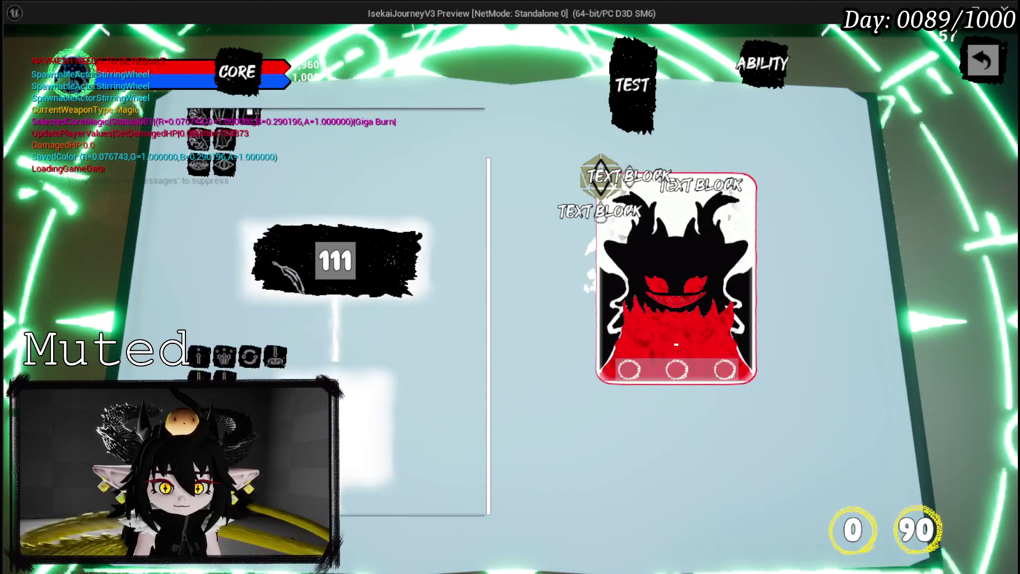
scroll(254, 258, up, 2)
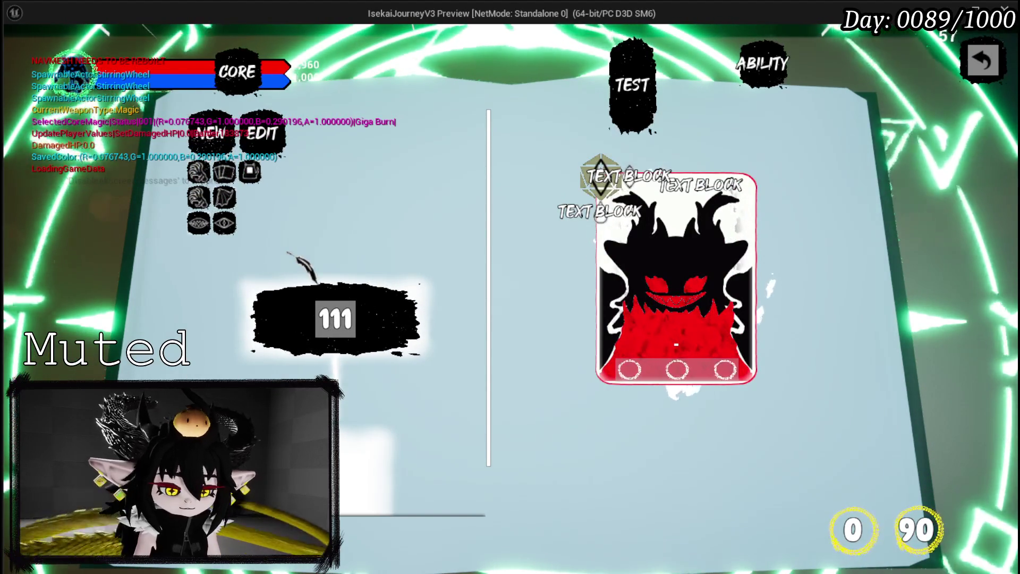
key(Escape)
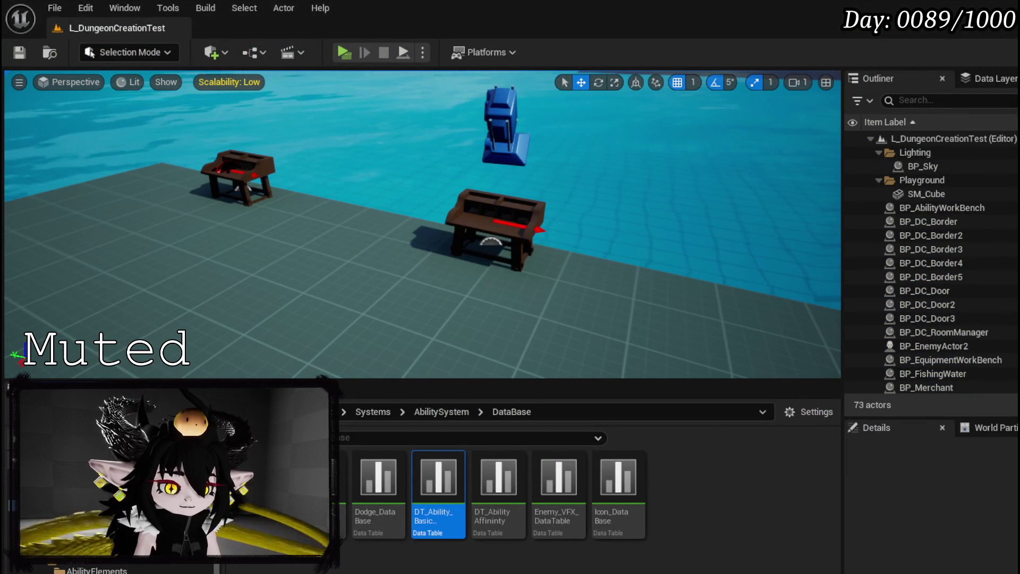
key(alt+Tab)
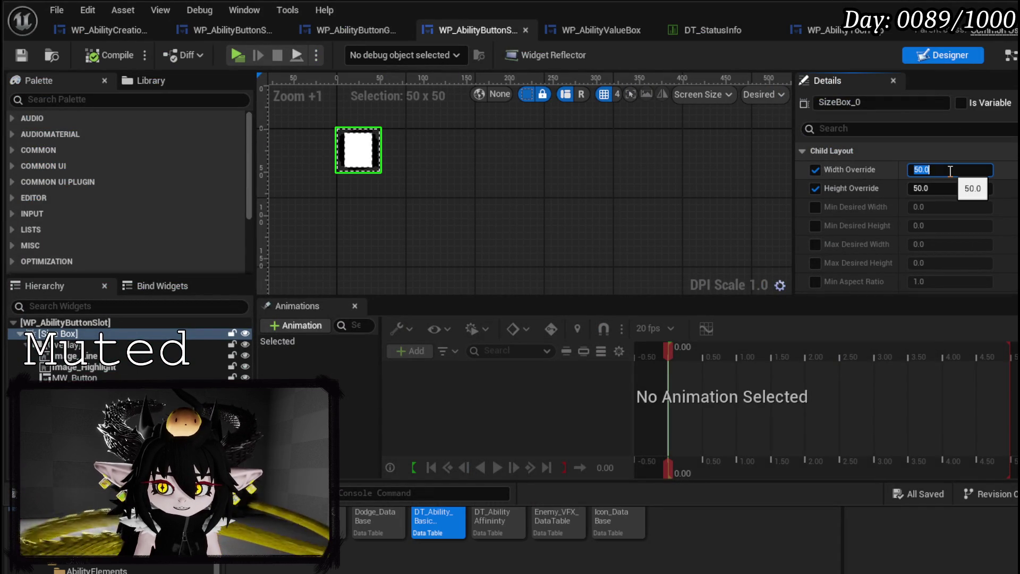
Set the slot's Size Box to 150 wide by 75 high, compile, and move to WP_AbilityValueBox
click(950, 189)
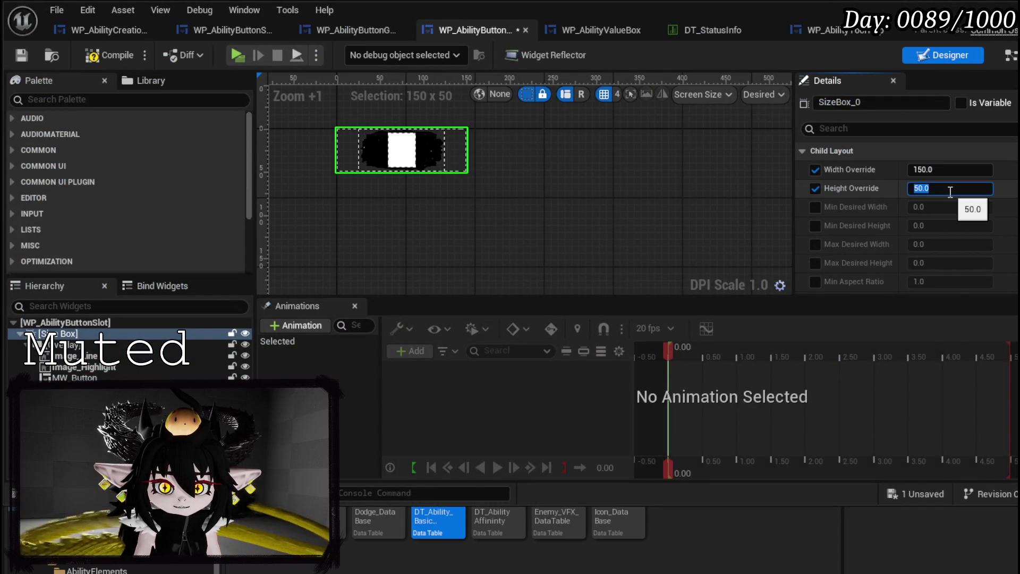
text(75)
key(Return)
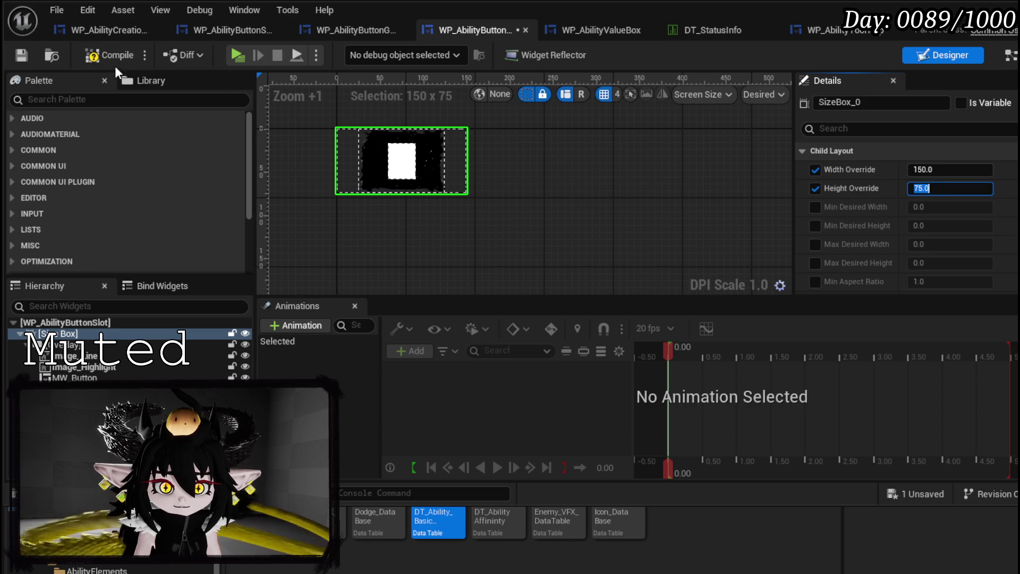
click(22, 55)
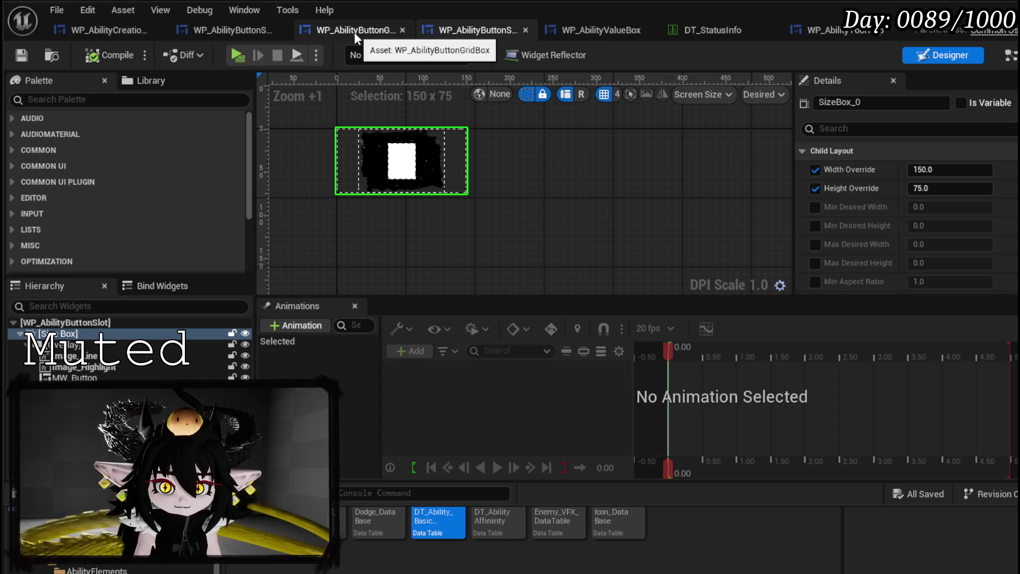
click(607, 31)
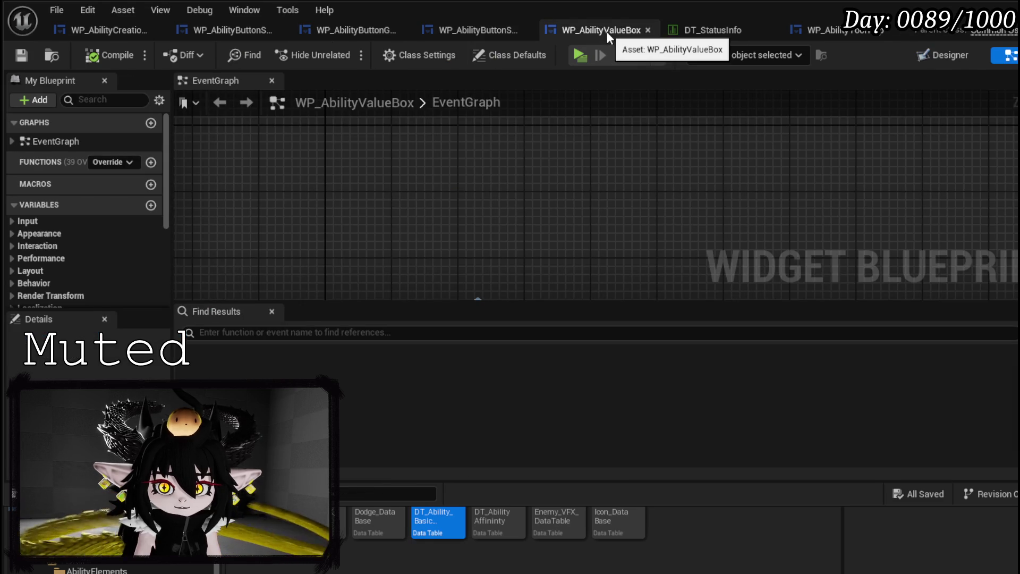
In WP_AbilityValueBox's Designer, wrap the root Overlay in a Size Box
click(946, 56)
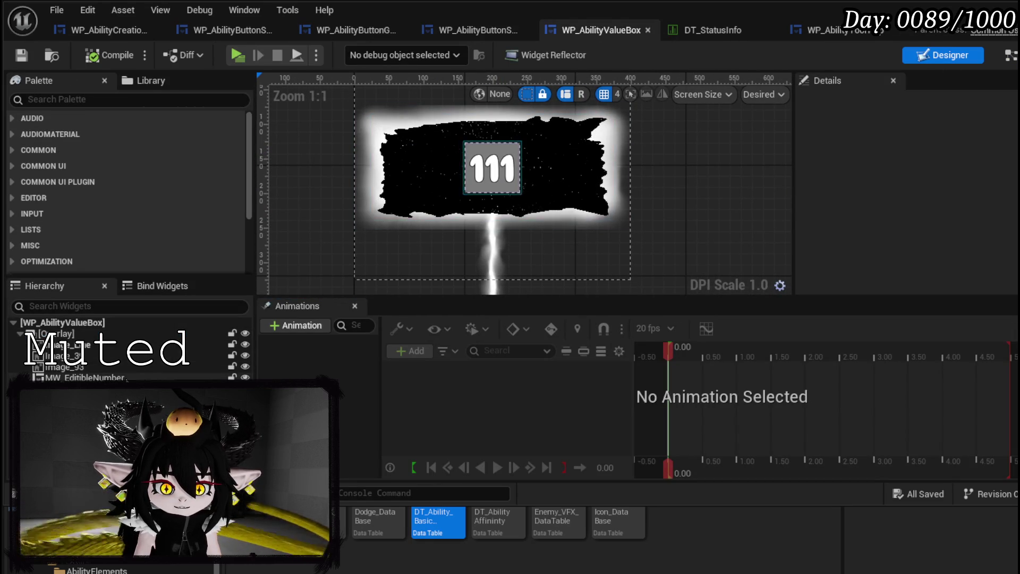
click(63, 334)
right_click(92, 335)
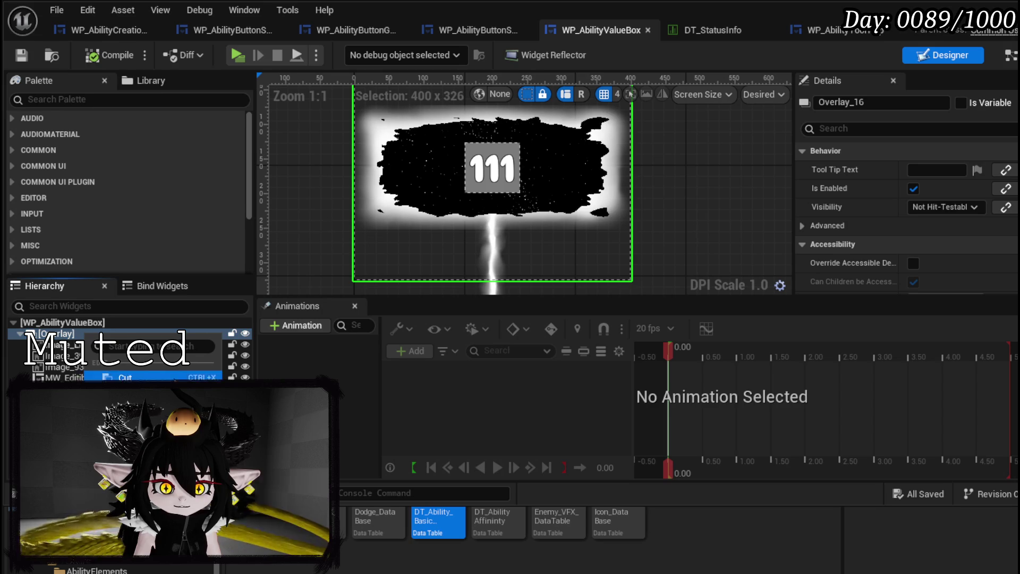
mouse_move(160, 476)
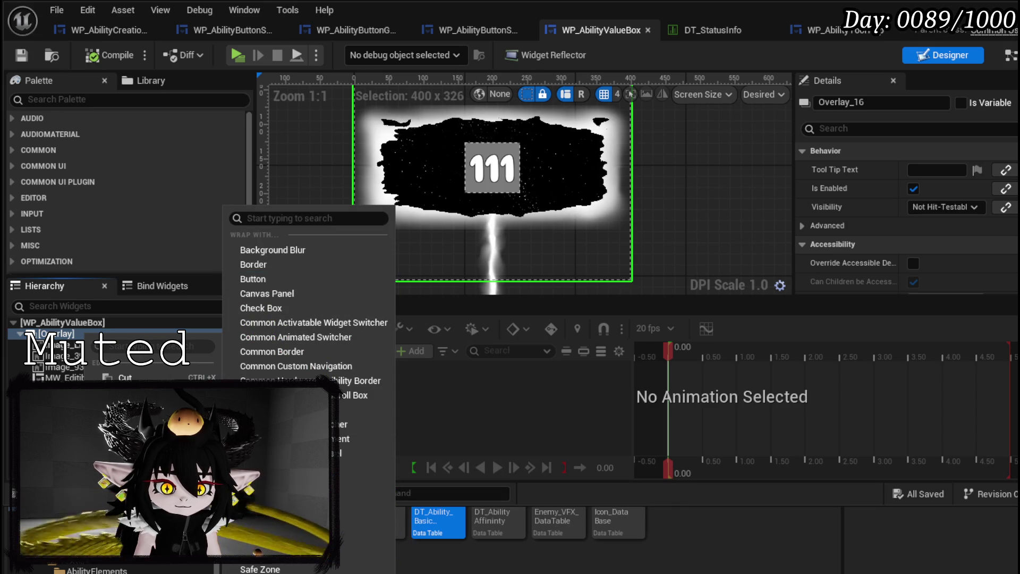
click(260, 572)
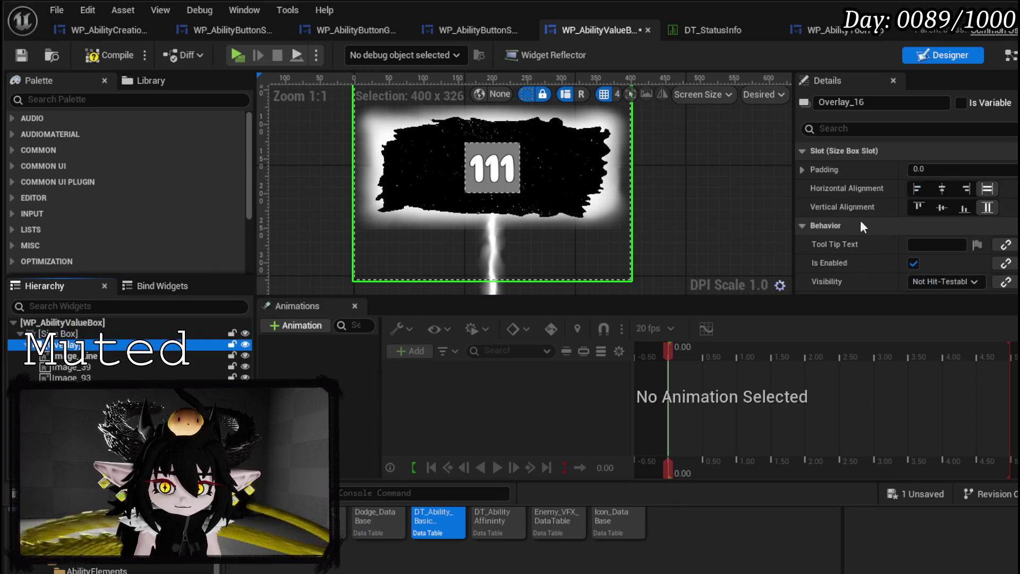
click(76, 334)
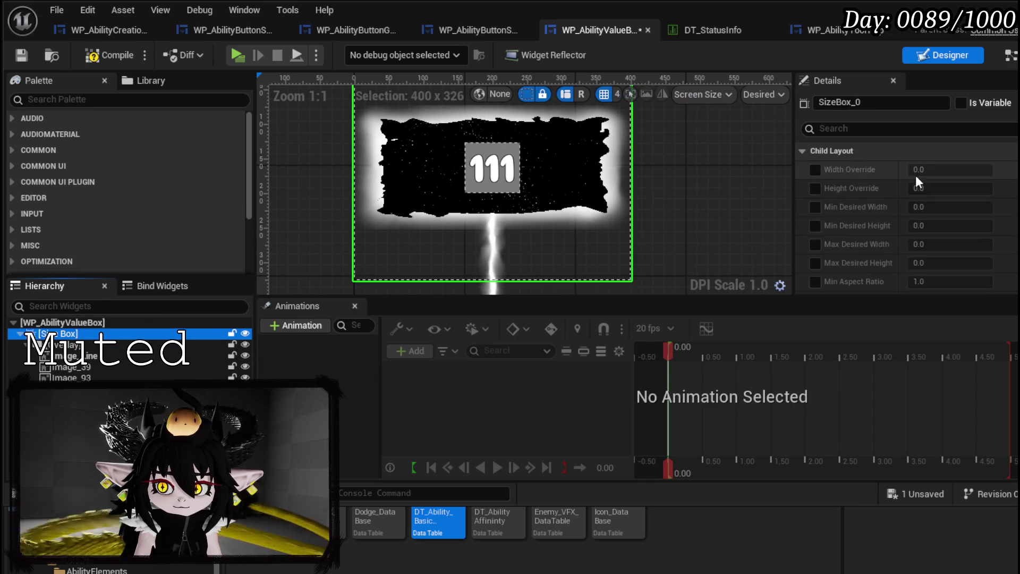
Enable the Size Box's width and height overrides, entering a height of 100
click(815, 169)
click(814, 189)
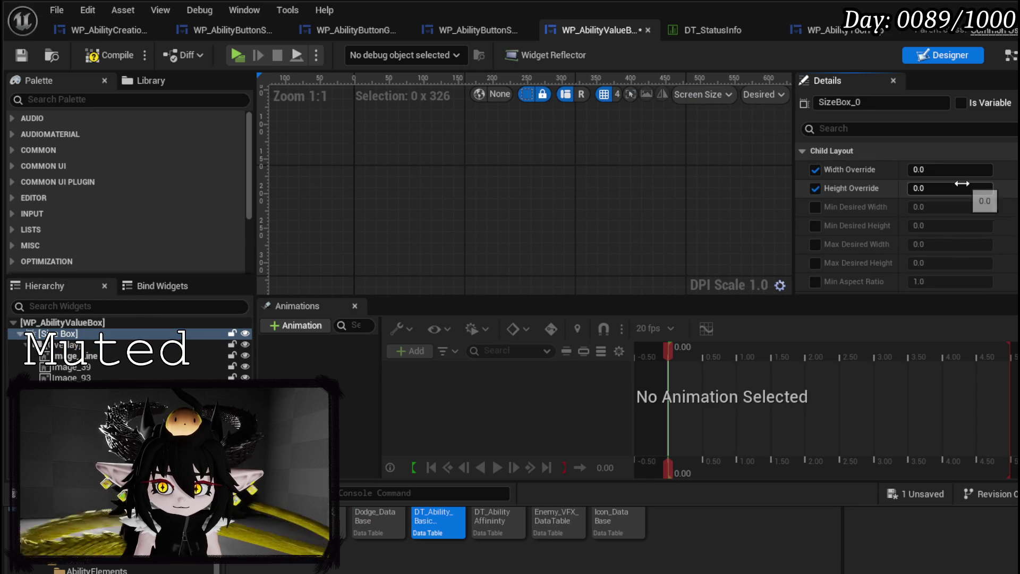
click(963, 170)
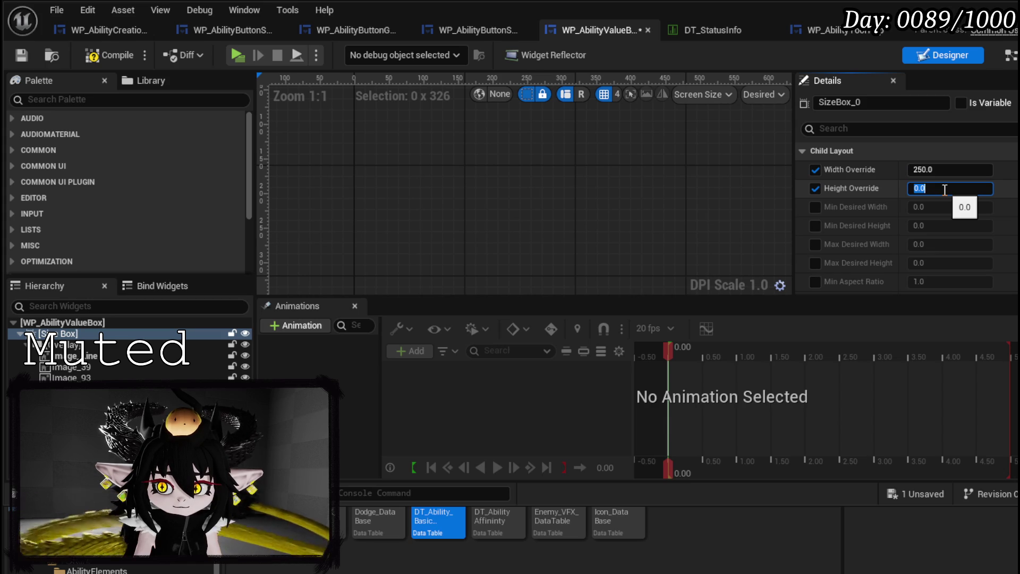
text(10)
key(Return)
scroll(569, 171, down, 2)
scroll(596, 236, up, 5)
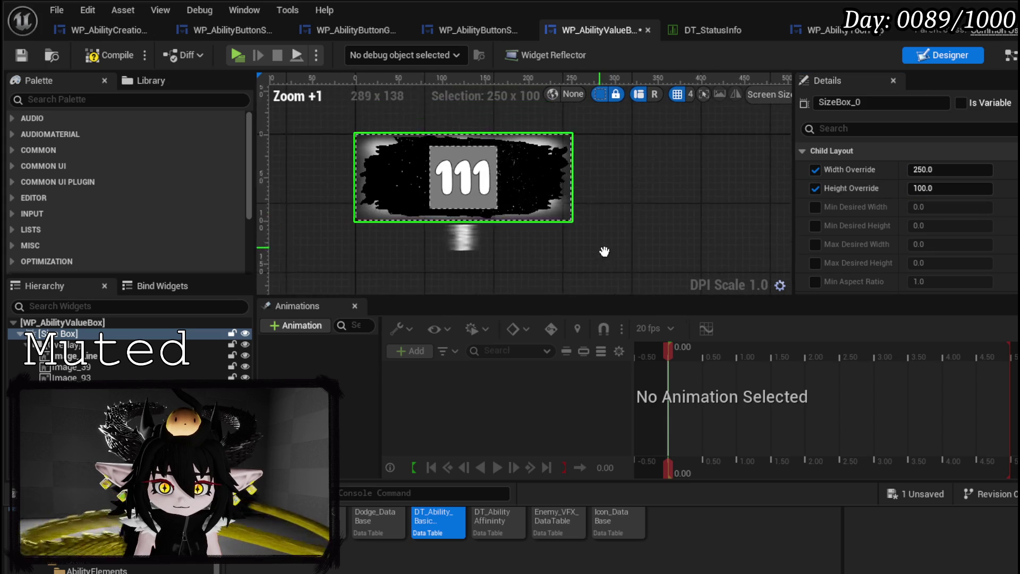
Adjust the Size Box overrides to a width of 250 and a height of 75
click(922, 169)
click(922, 169)
key(Delete)
text(0)
key(Return)
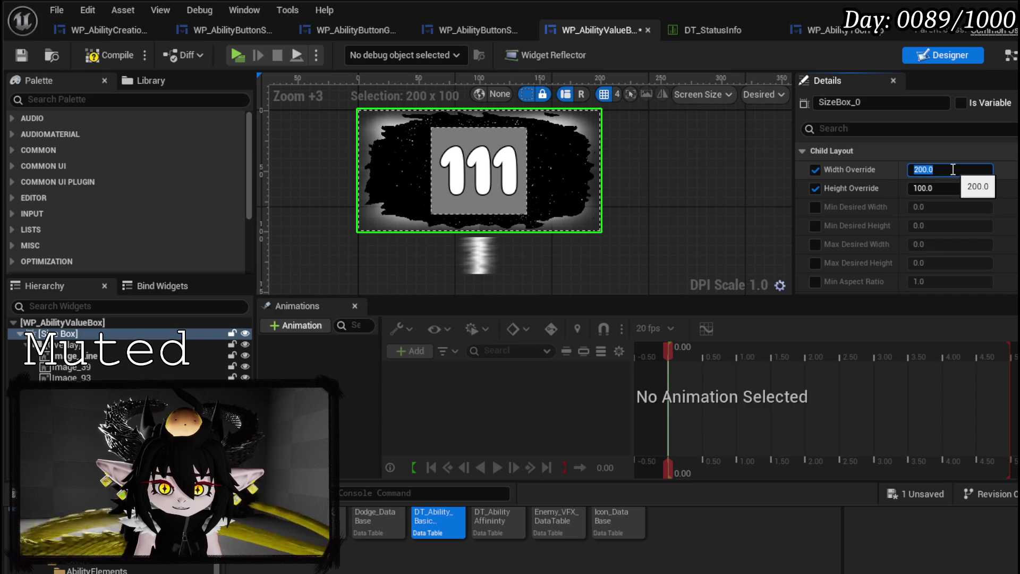
click(924, 188)
click(924, 188)
click(923, 169)
click(922, 169)
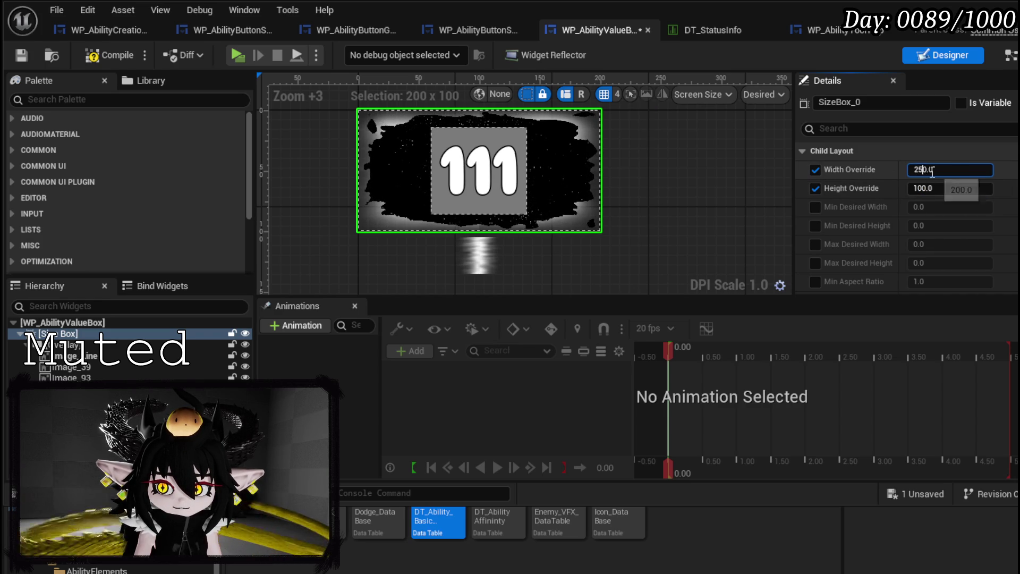
key(Return)
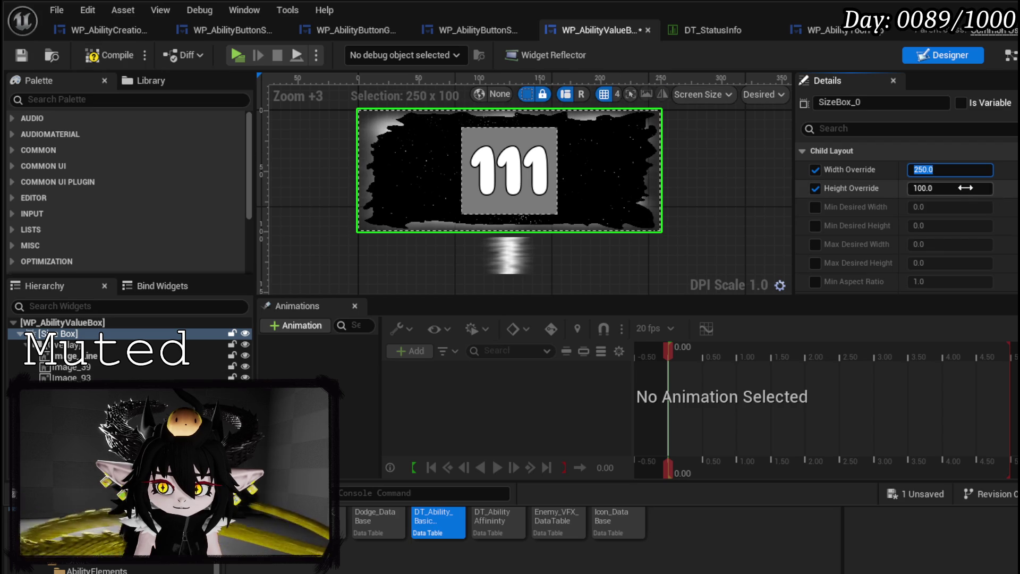
text(75)
key(Return)
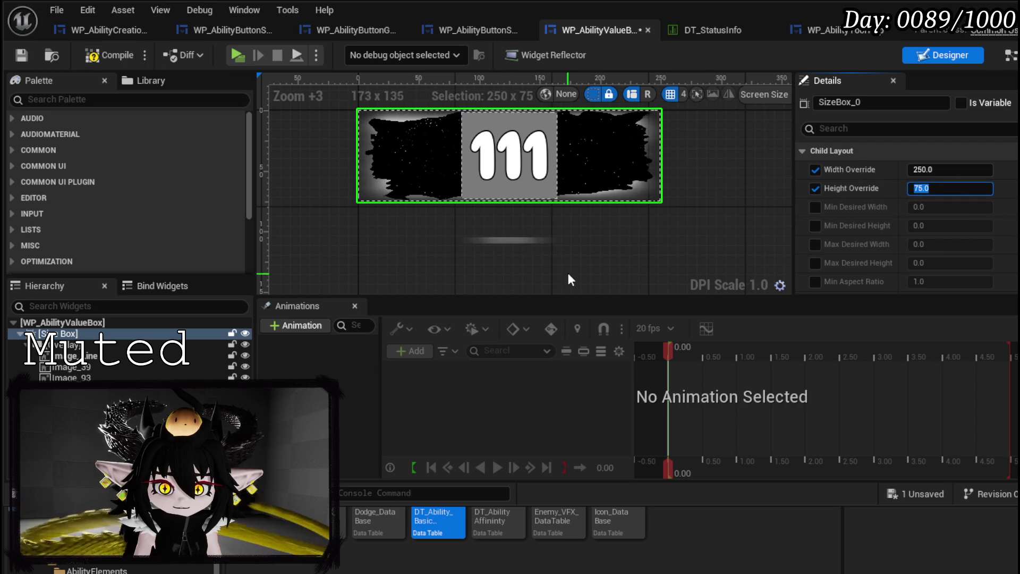
Select the value box's Image_Line and reset its padding to 0
click(508, 240)
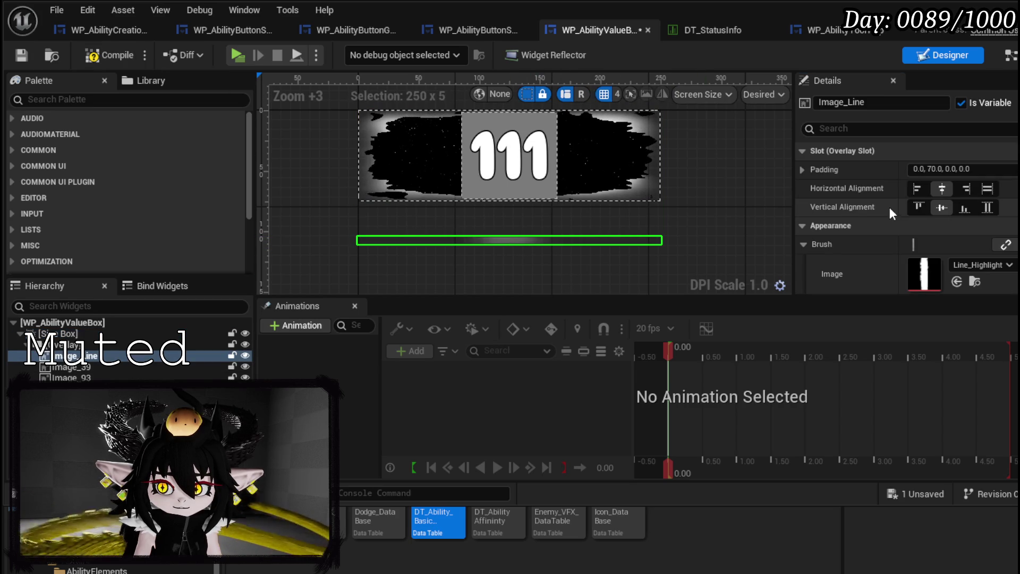
click(927, 169)
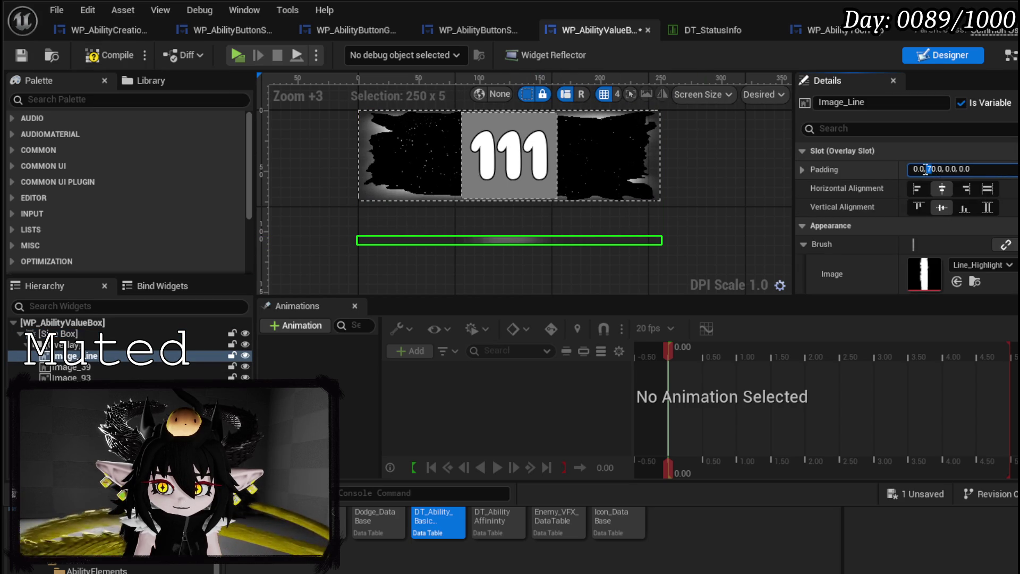
key(ctrl+a)
text(0)
key(Return)
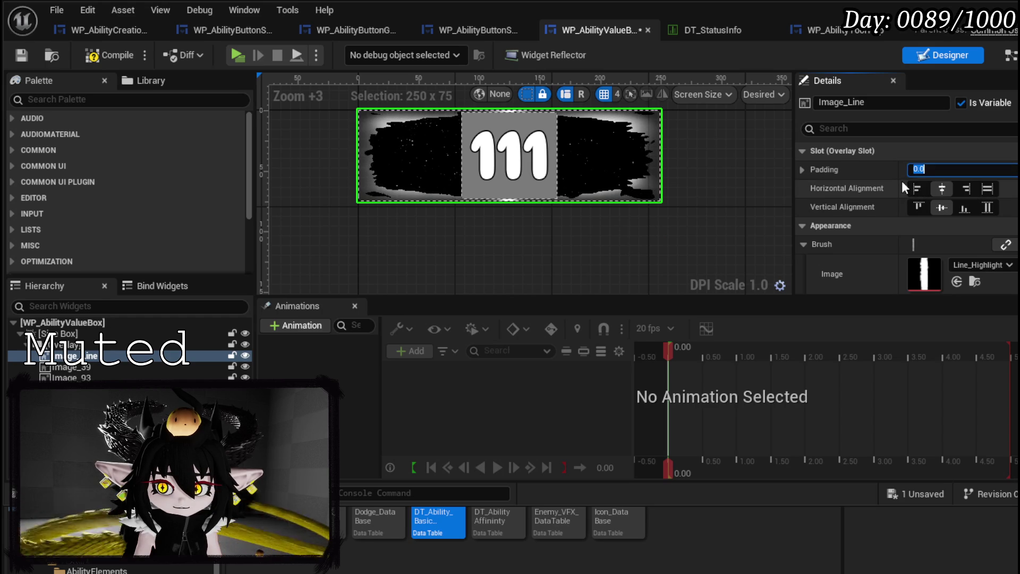
scroll(869, 184, down, 3)
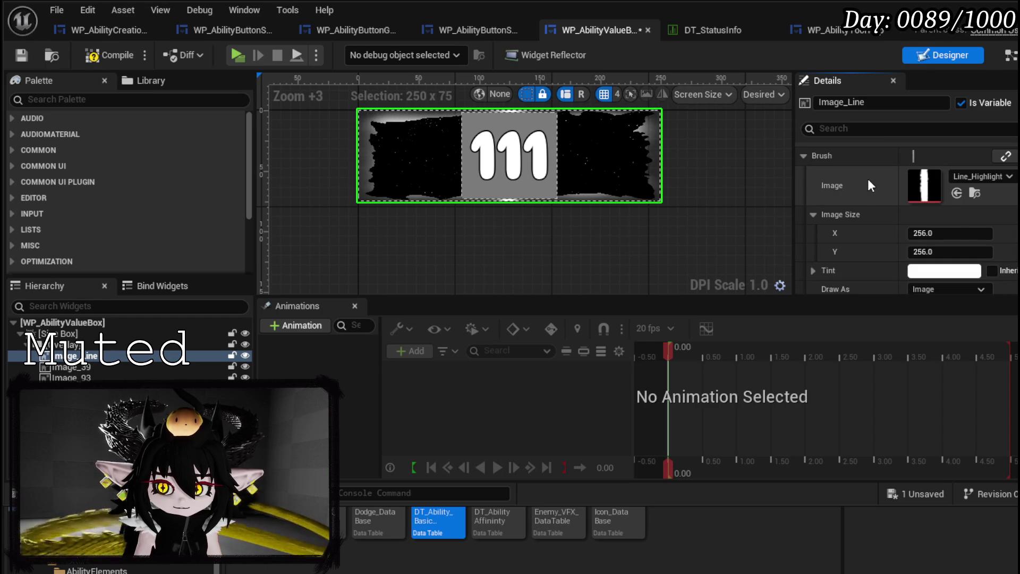
scroll(868, 185, up, 3)
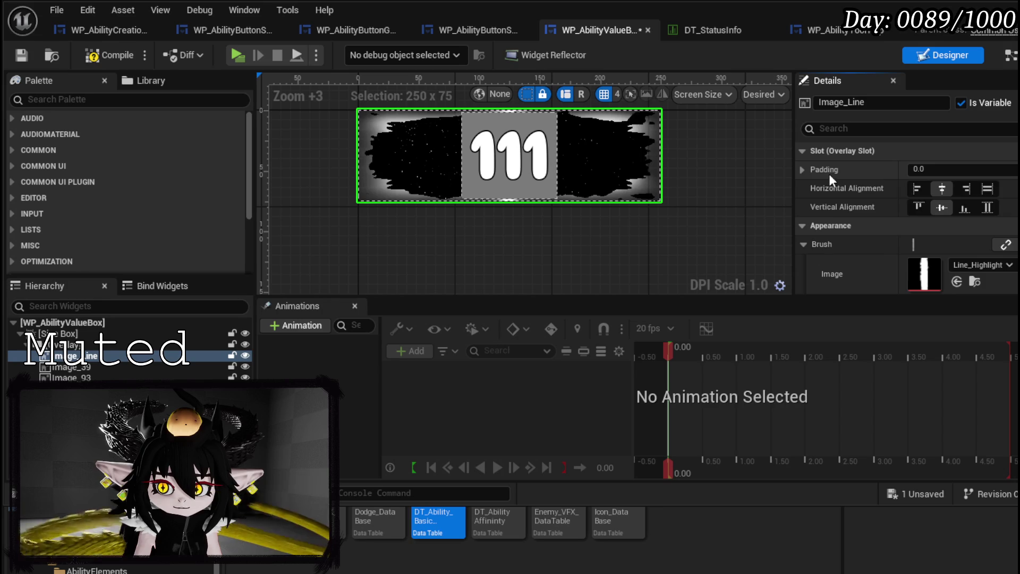
Set Image_Line's top padding to 50, then compile and save the value box
click(801, 169)
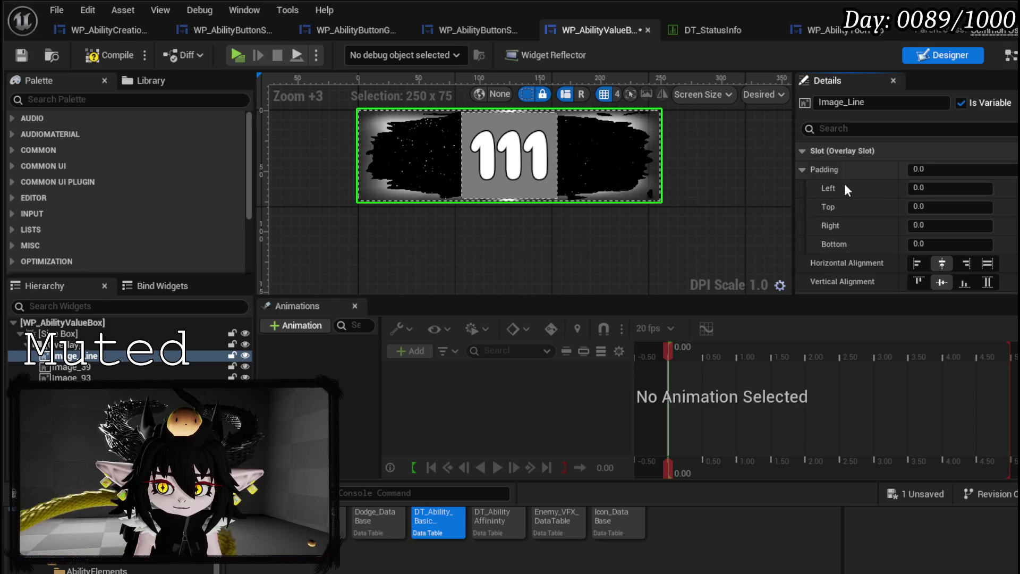
click(937, 206)
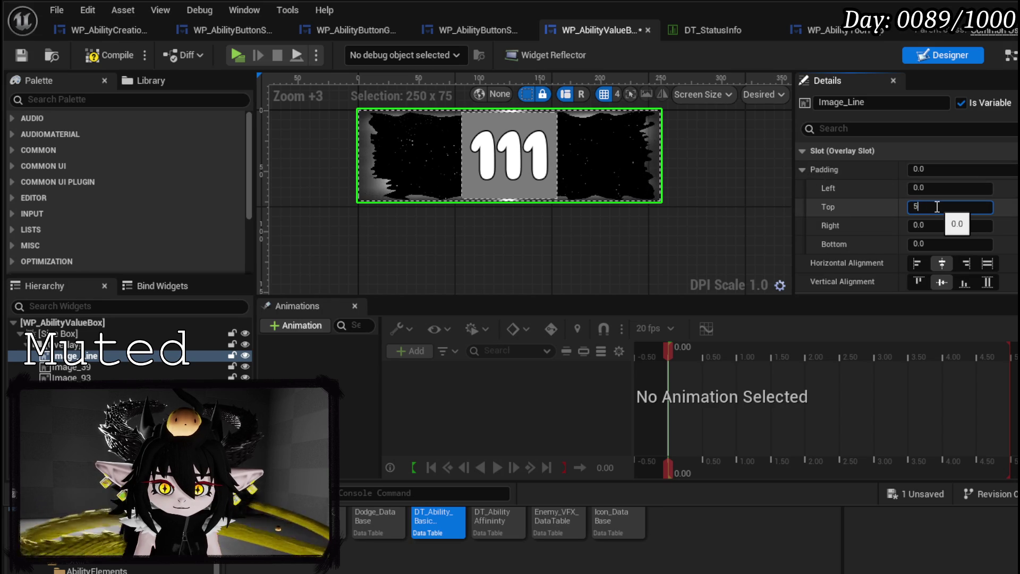
text(50)
key(Return)
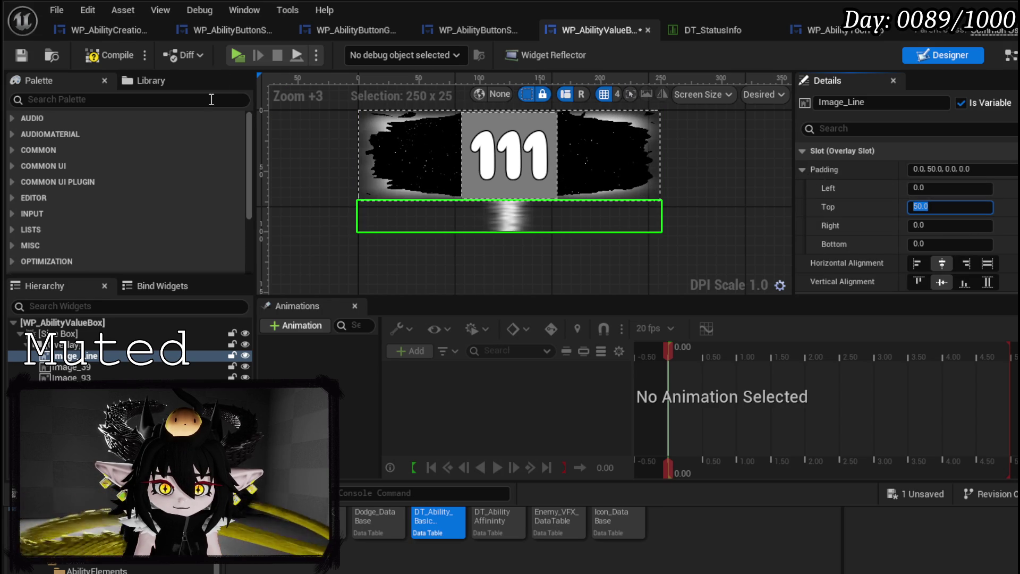
click(103, 57)
click(24, 55)
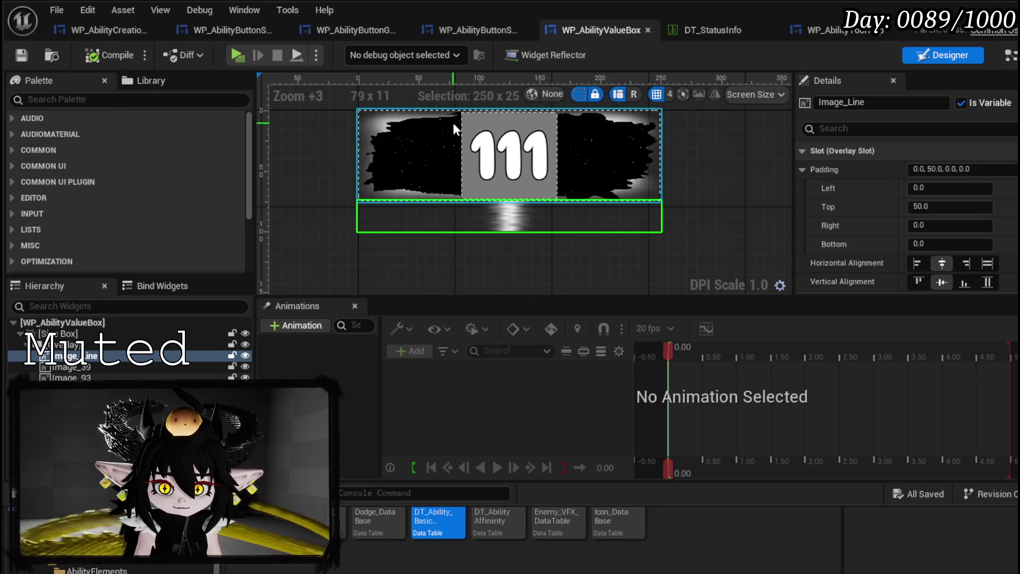
click(480, 37)
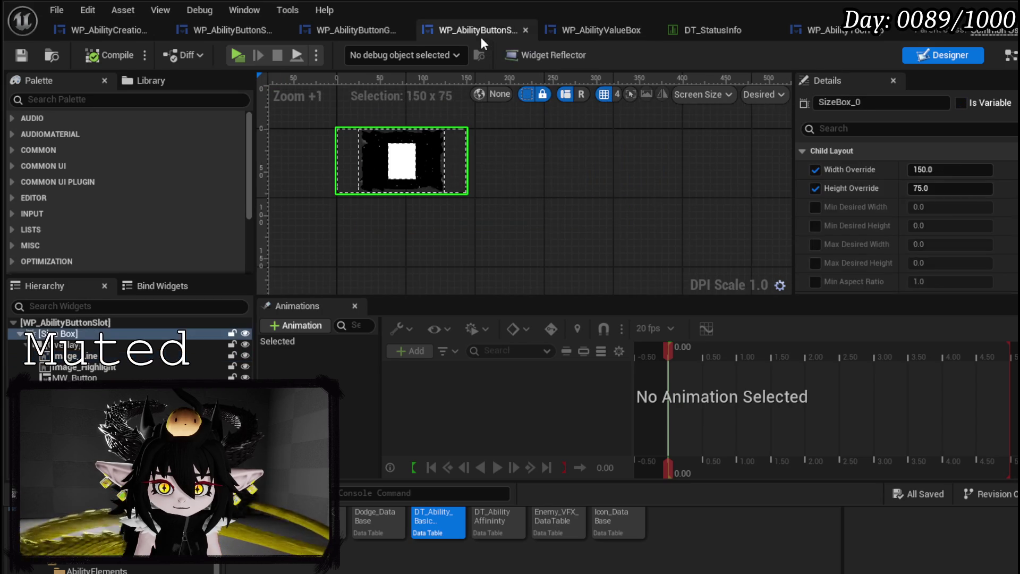
In the slot's EventGraph, set the node's visibility to Visible and compile
click(1002, 56)
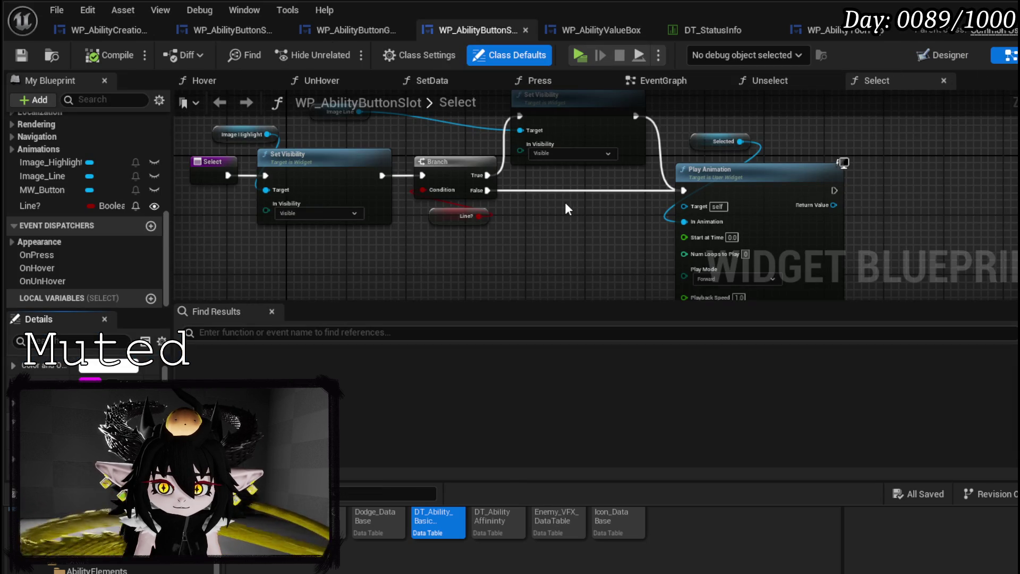
click(699, 87)
click(521, 275)
click(522, 286)
click(21, 55)
Set the slot's Image_Line top padding to 50, then compile and save
click(929, 57)
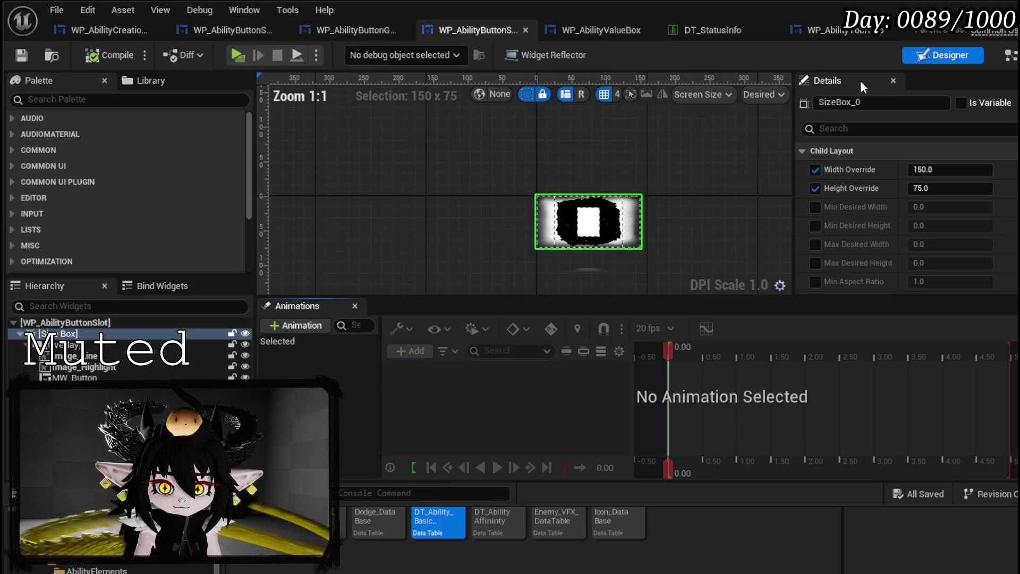
click(538, 213)
click(994, 170)
key(Return)
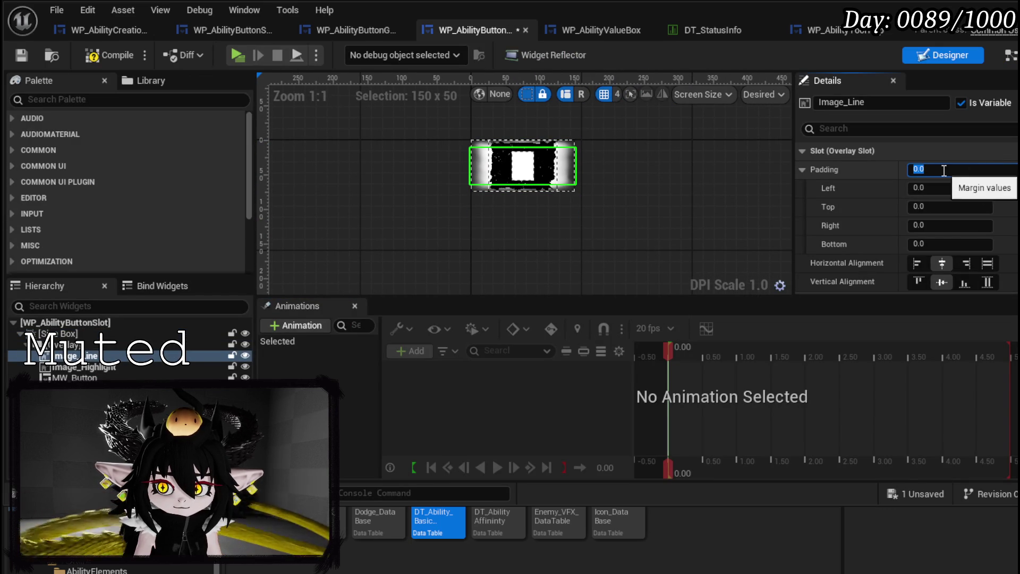
text(0)
key(Return)
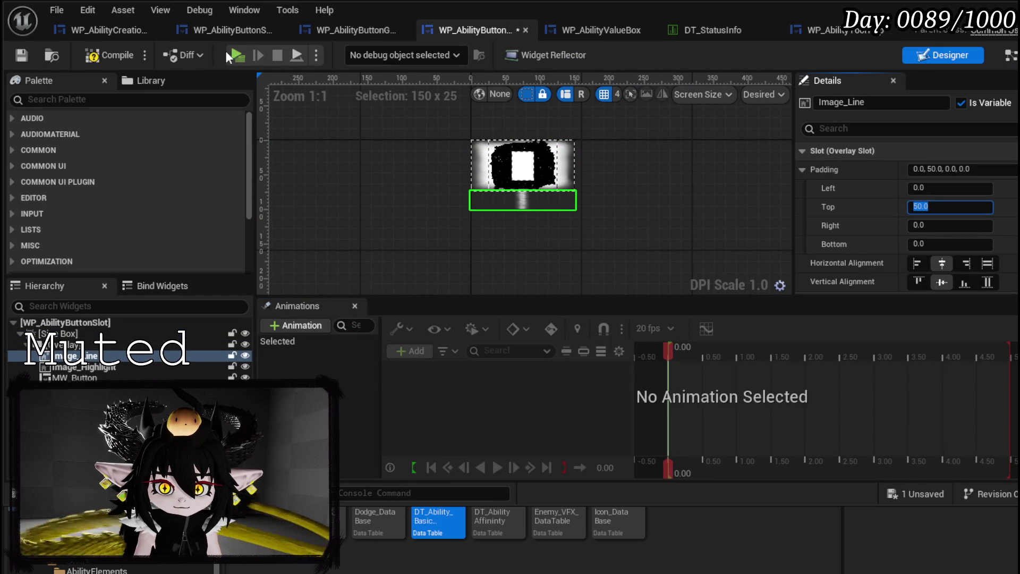
click(93, 58)
key(ctrl+s)
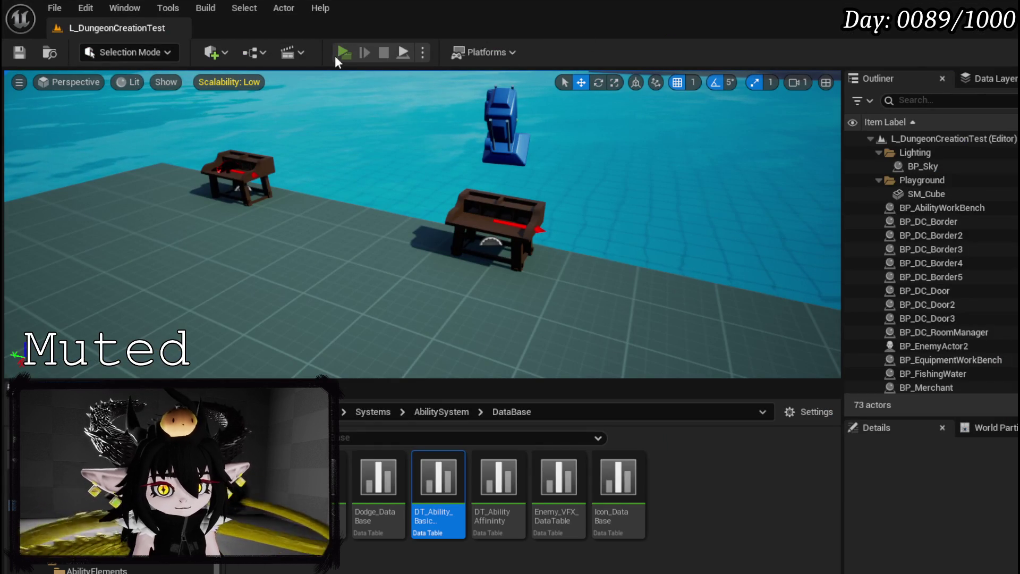
Play-test the ability screen, open a card's options, pick Single Target, then stop and save the level
click(339, 57)
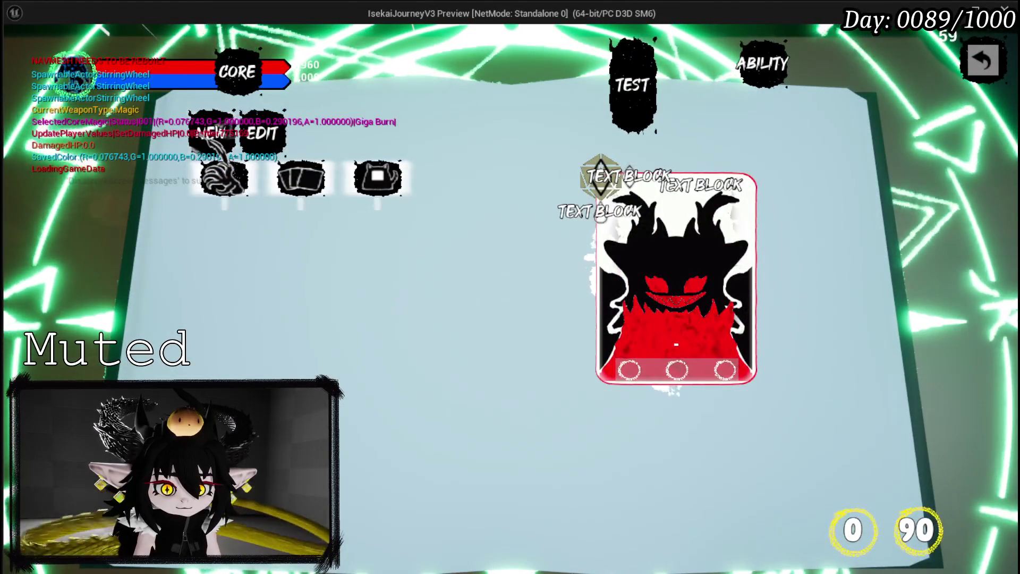
mouse_move(316, 189)
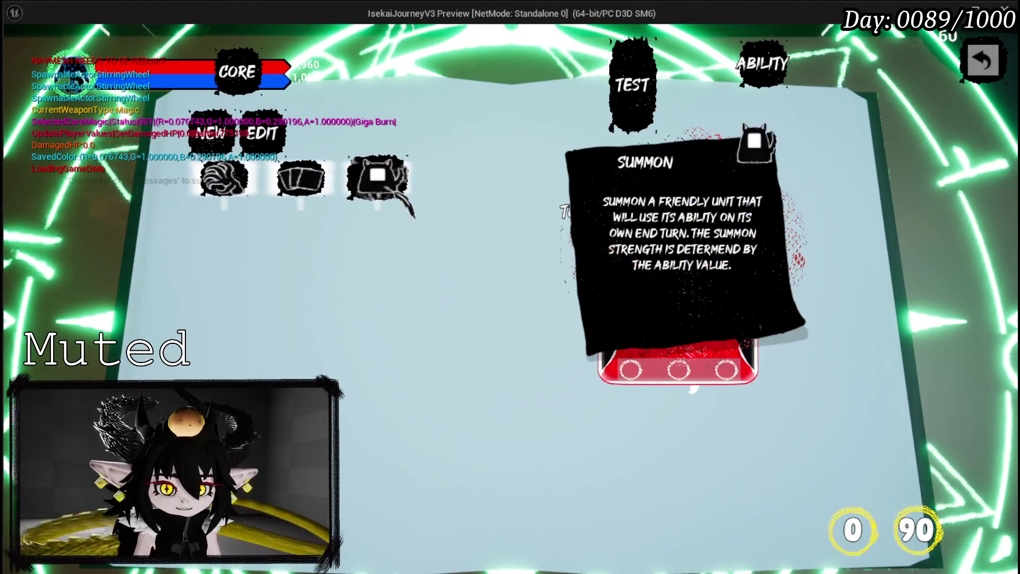
click(237, 189)
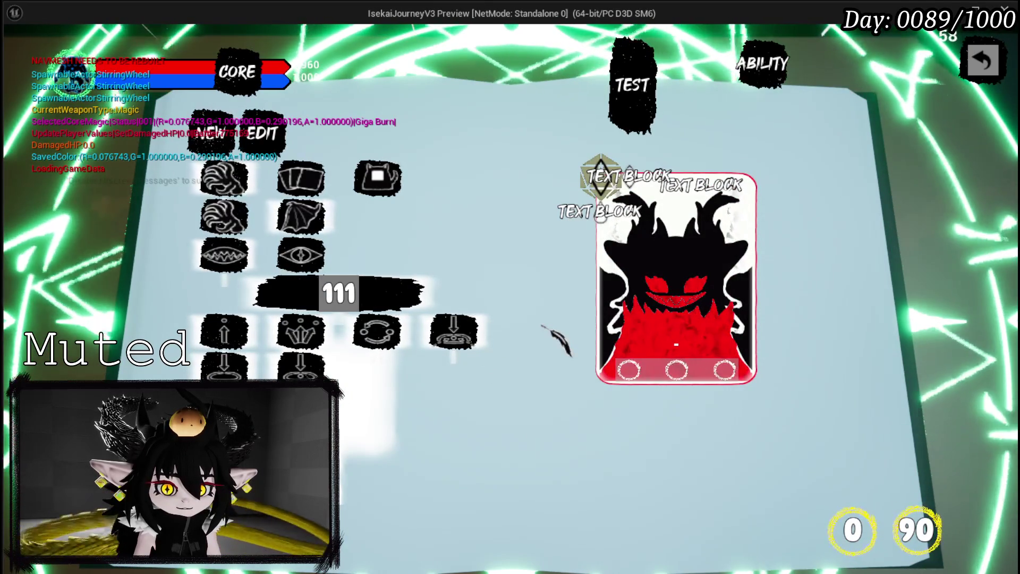
mouse_move(215, 319)
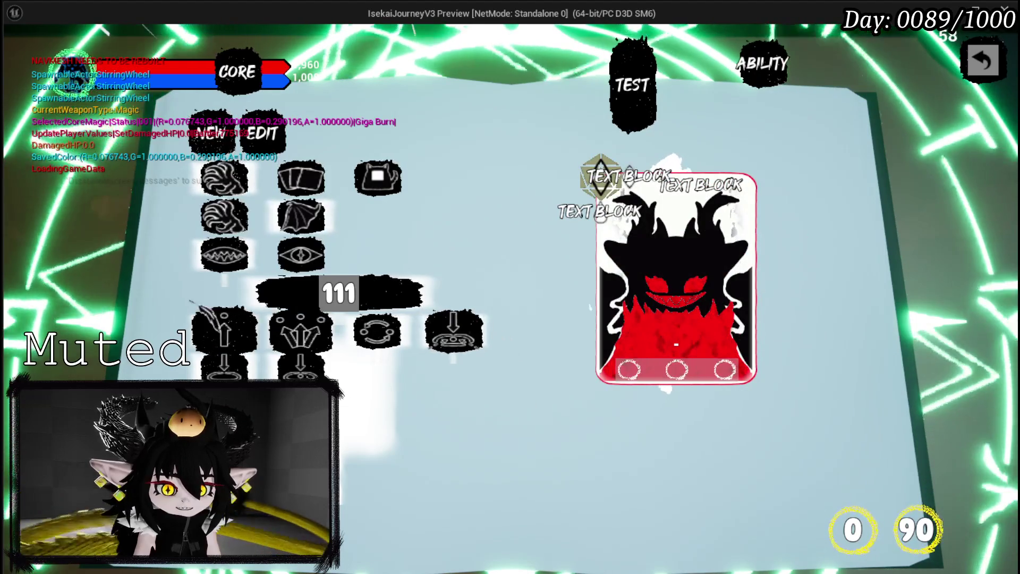
click(227, 325)
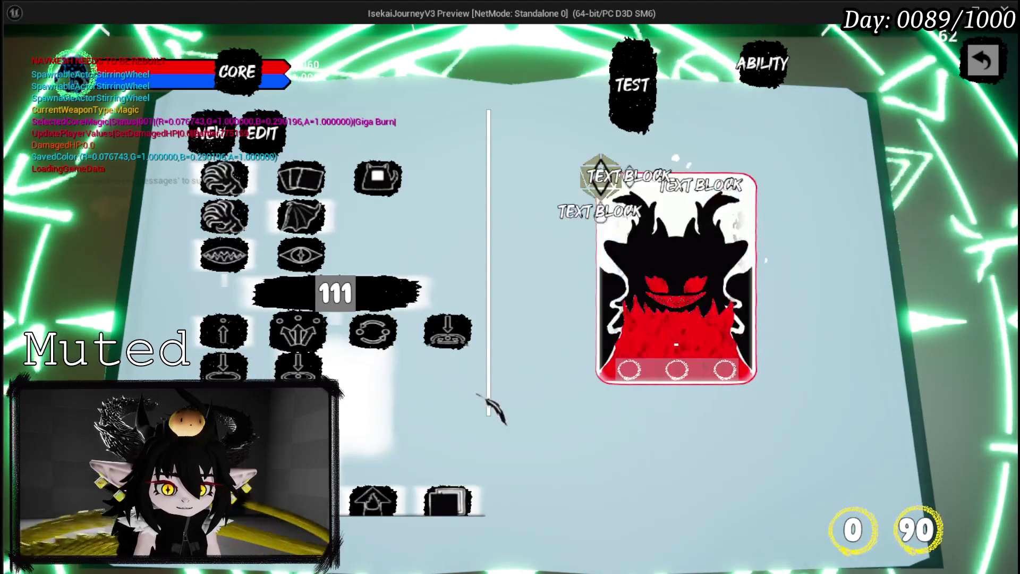
scroll(449, 433, down, 3)
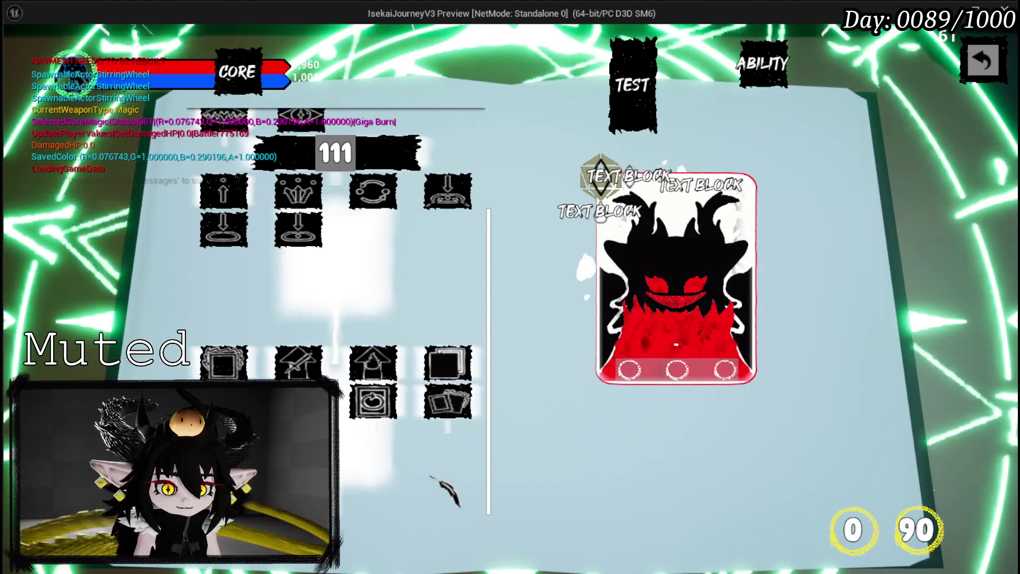
scroll(435, 419, up, 3)
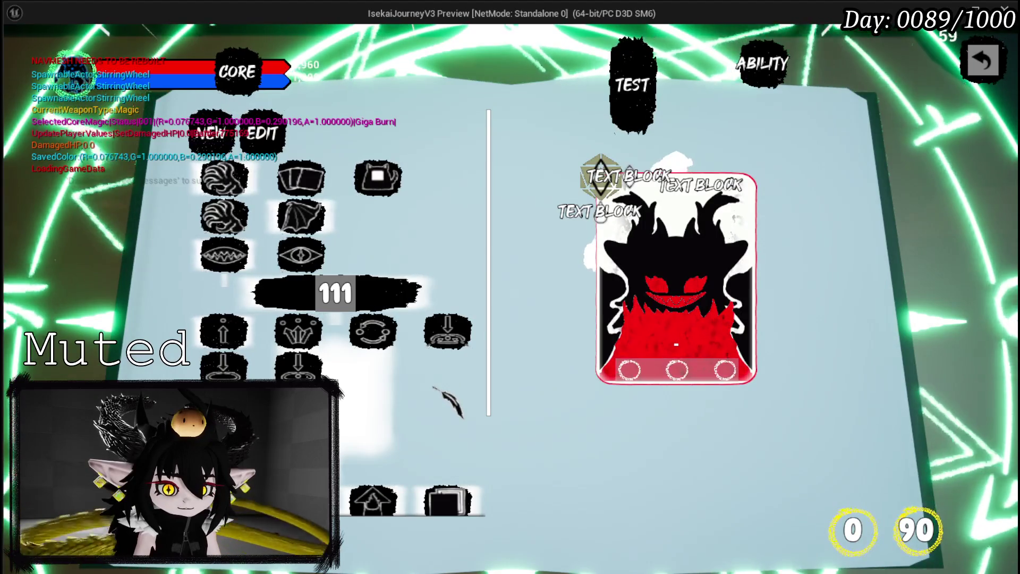
key(Escape)
click(22, 52)
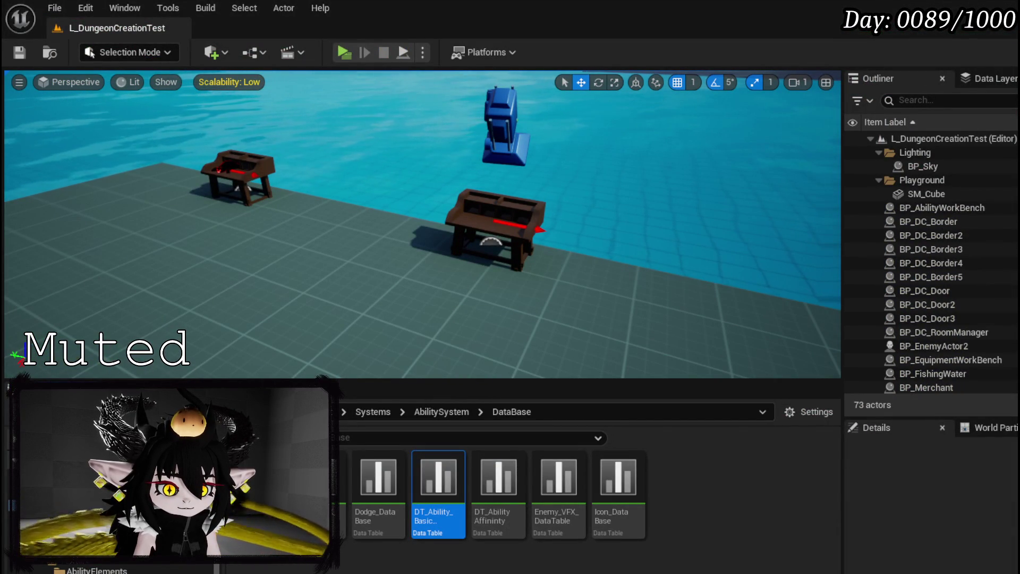
Center the slot's Overlay horizontally and vertically inside its Size Box, then compile and save
key(alt+Tab)
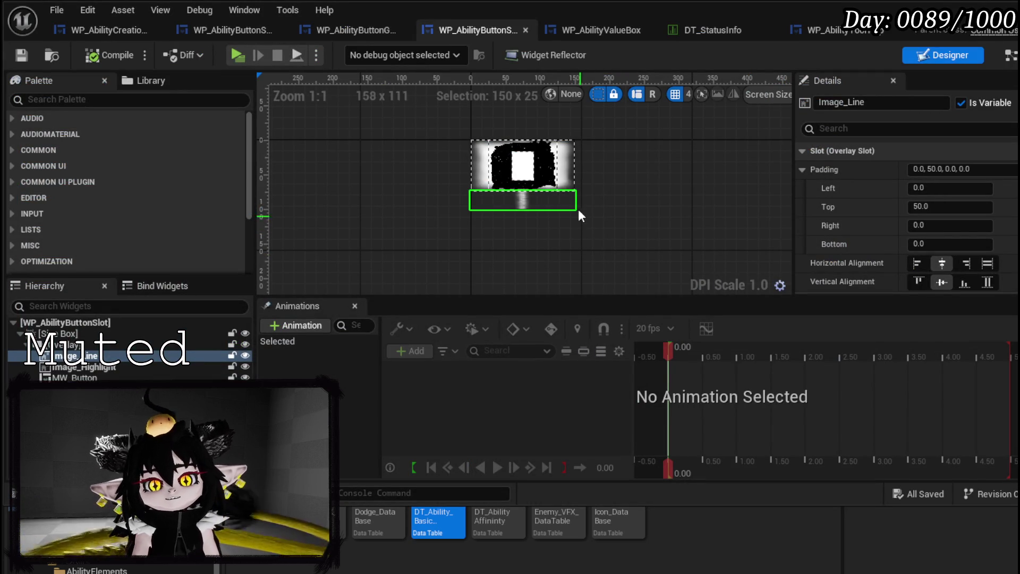
click(534, 149)
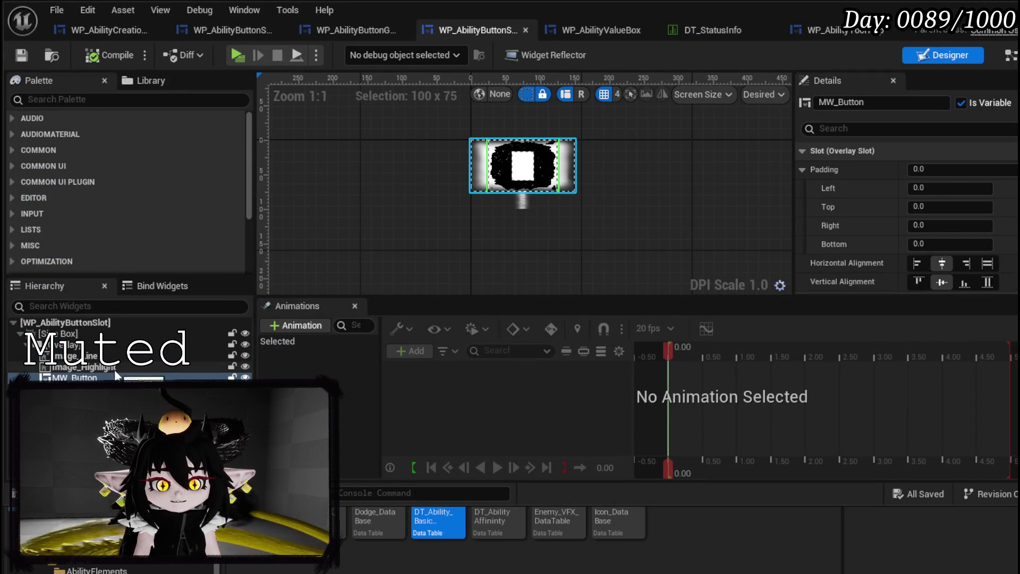
click(69, 334)
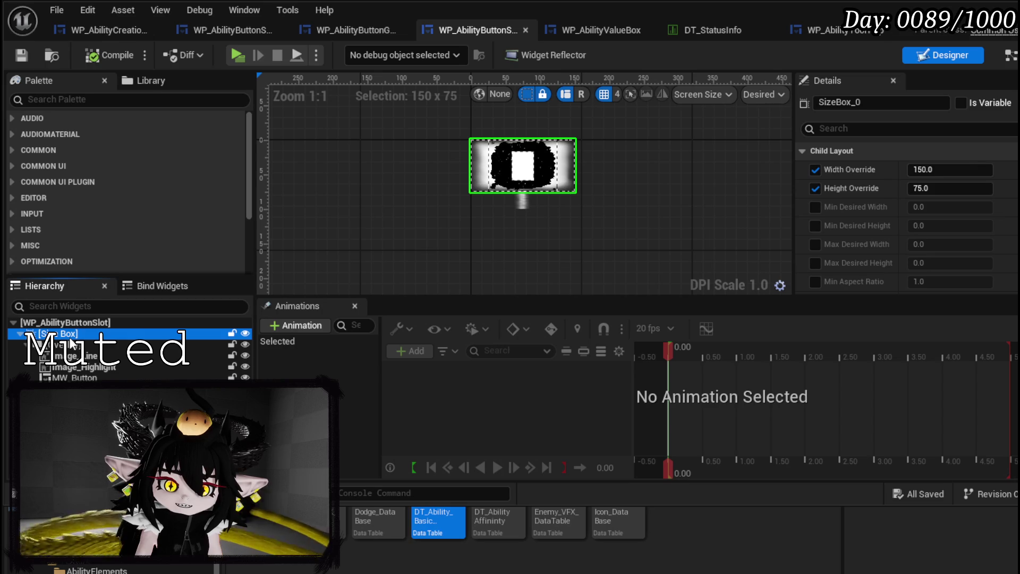
click(69, 345)
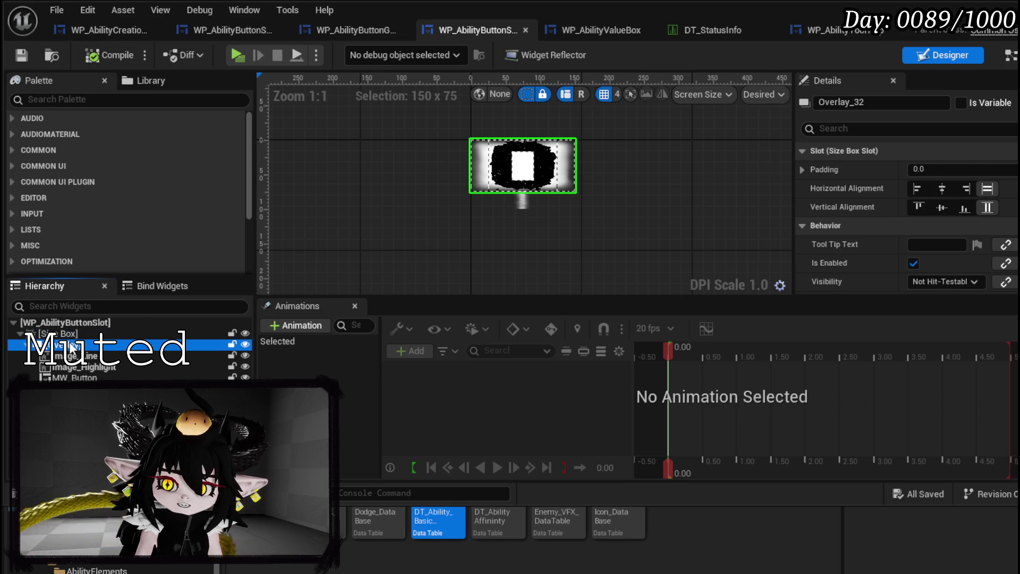
click(933, 190)
click(935, 208)
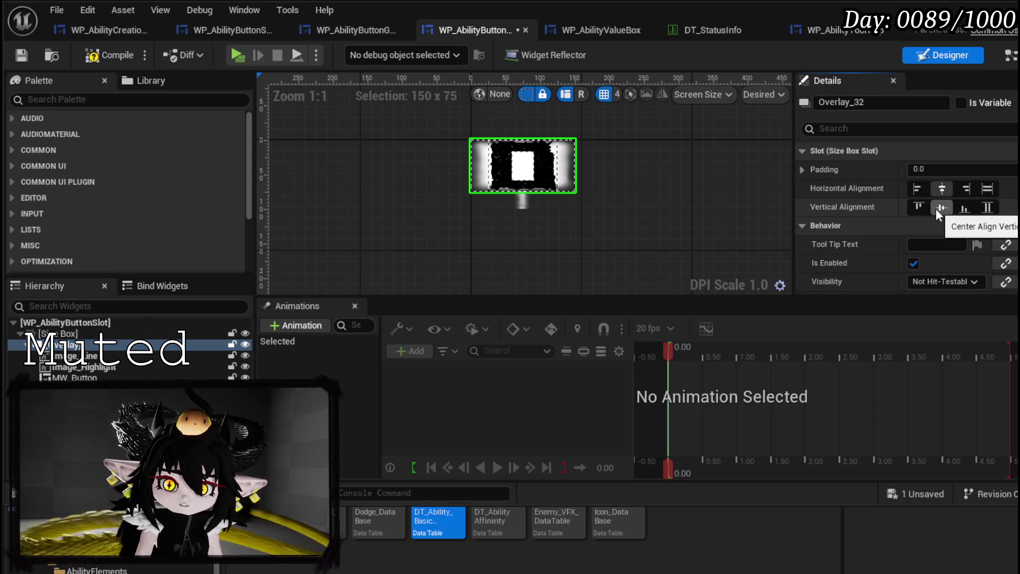
click(110, 52)
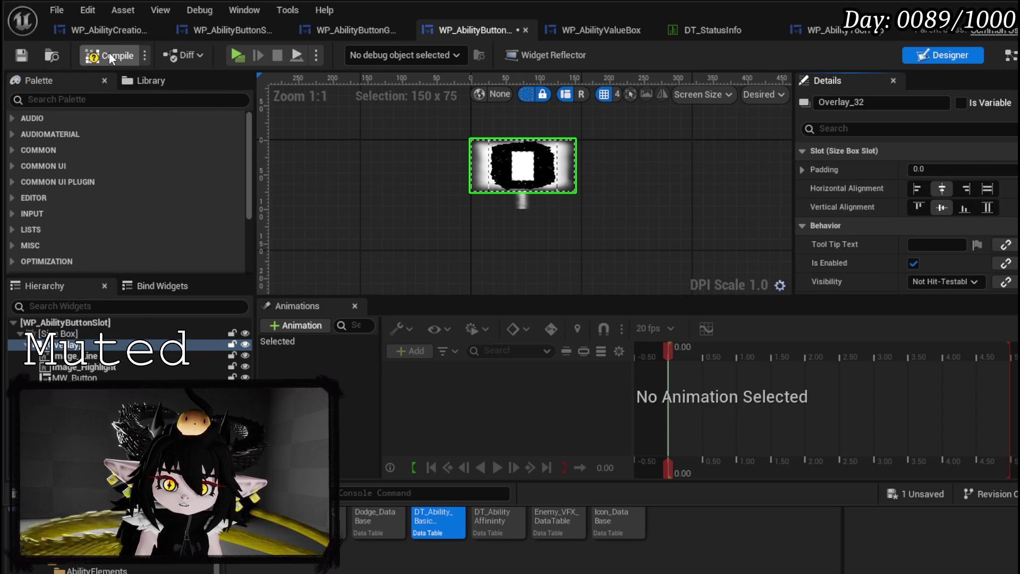
key(ctrl+s)
Set the slot's Size Box width and height overrides to 75 and save
scroll(955, 228, down, 4)
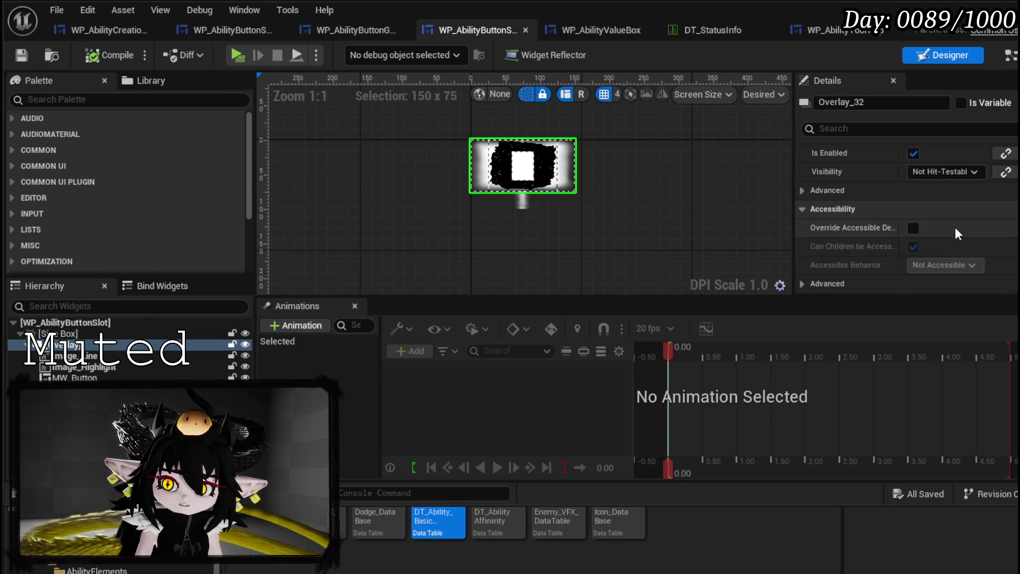
click(79, 355)
click(82, 367)
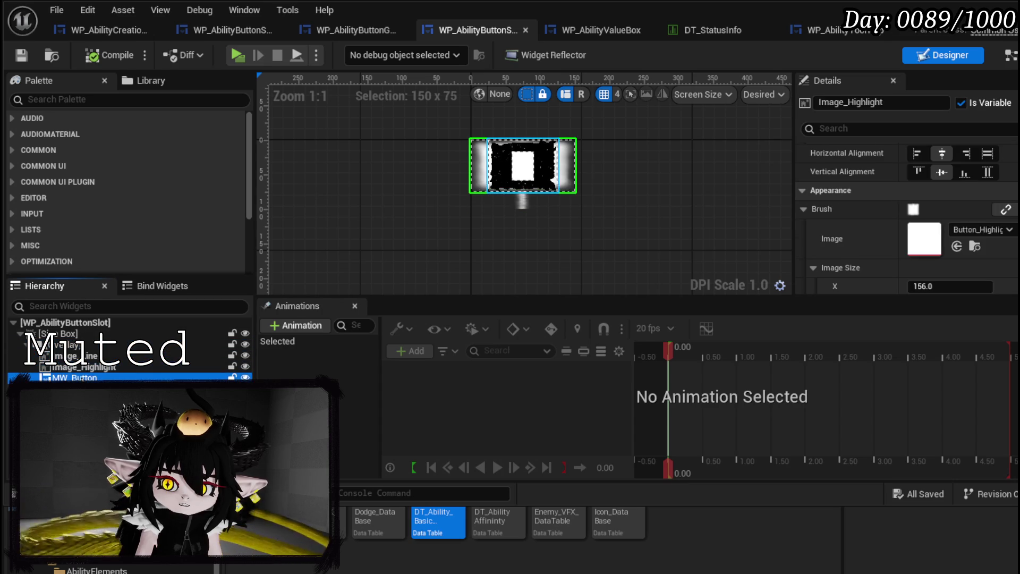
click(74, 377)
scroll(866, 248, down, 5)
scroll(866, 248, up, 5)
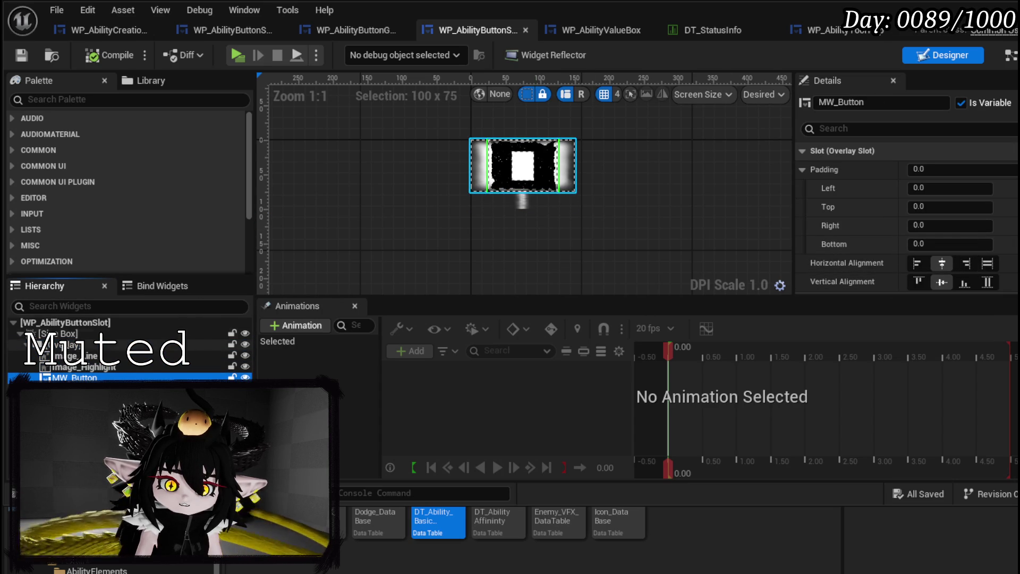
click(58, 334)
drag(946, 188, 946, 188)
text(0)
key(Return)
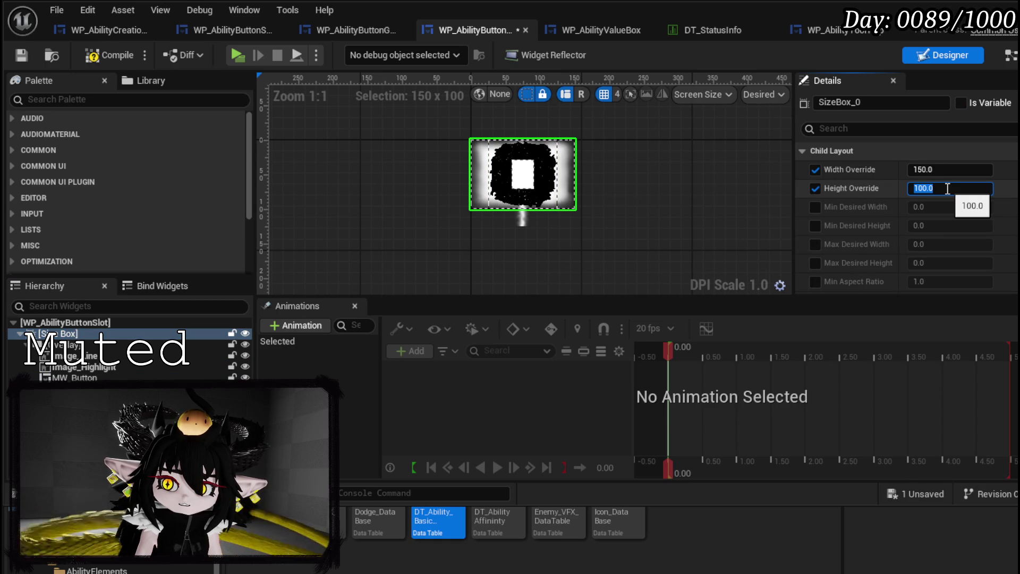
key(Return)
click(948, 170)
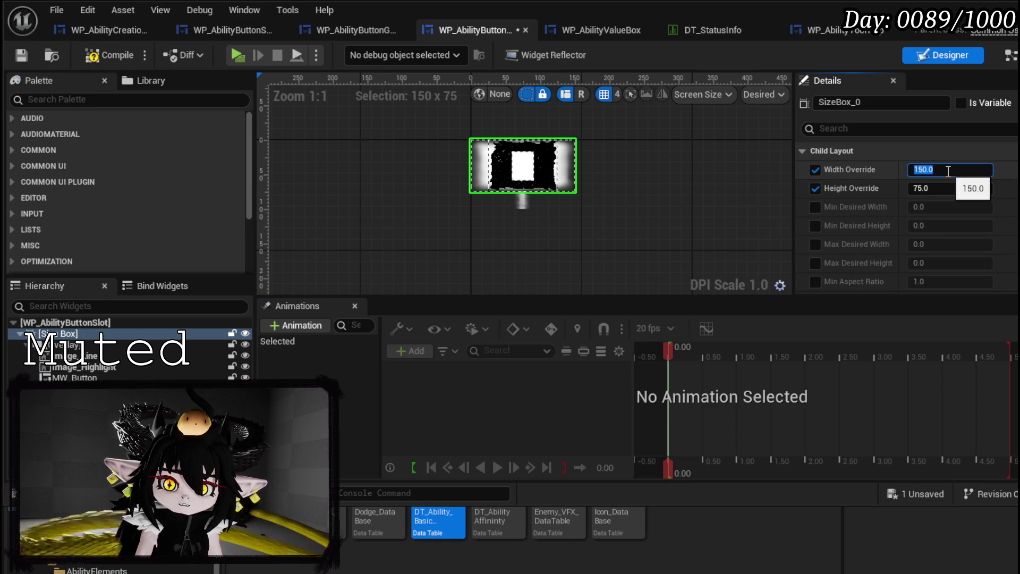
text(75)
key(Return)
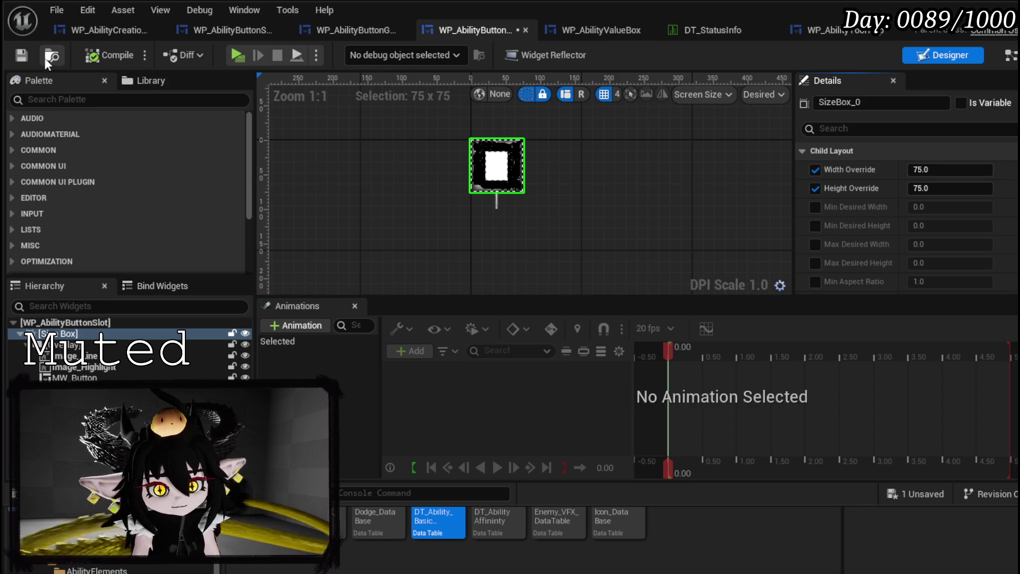
click(27, 53)
click(372, 34)
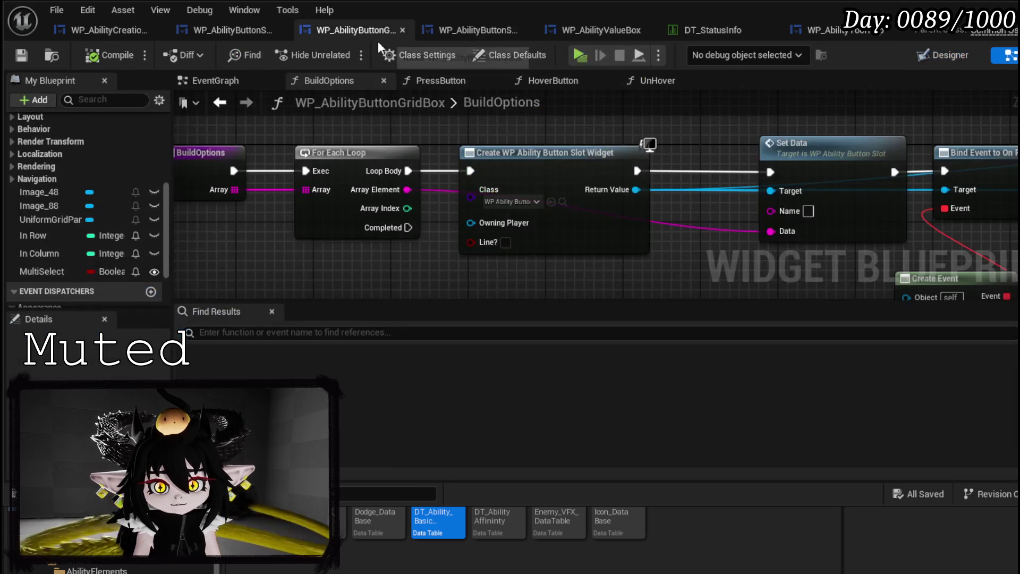
In the Designer, wrap the Overlay in a new Size Box
click(952, 60)
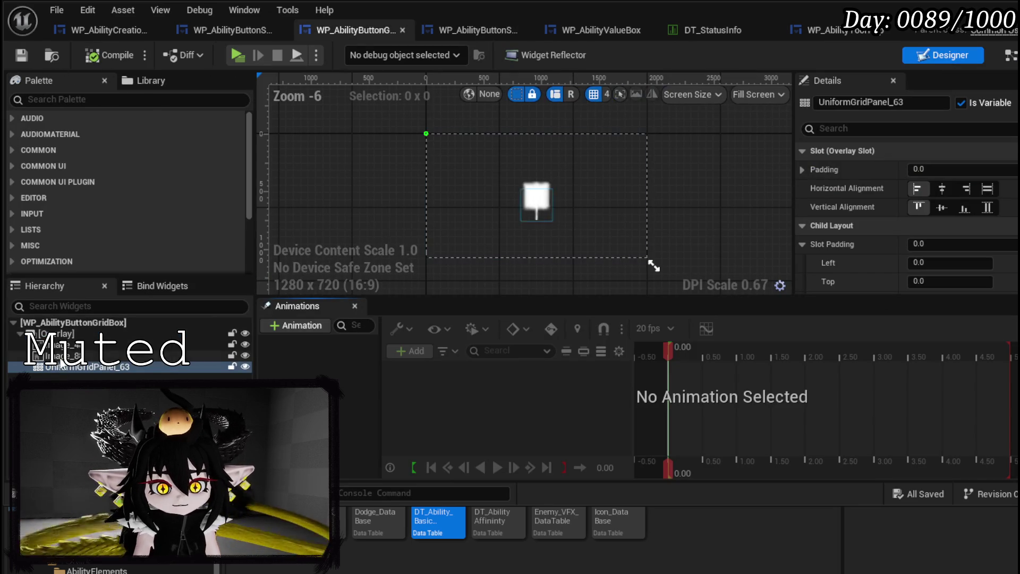
click(67, 335)
right_click(67, 336)
mouse_move(133, 457)
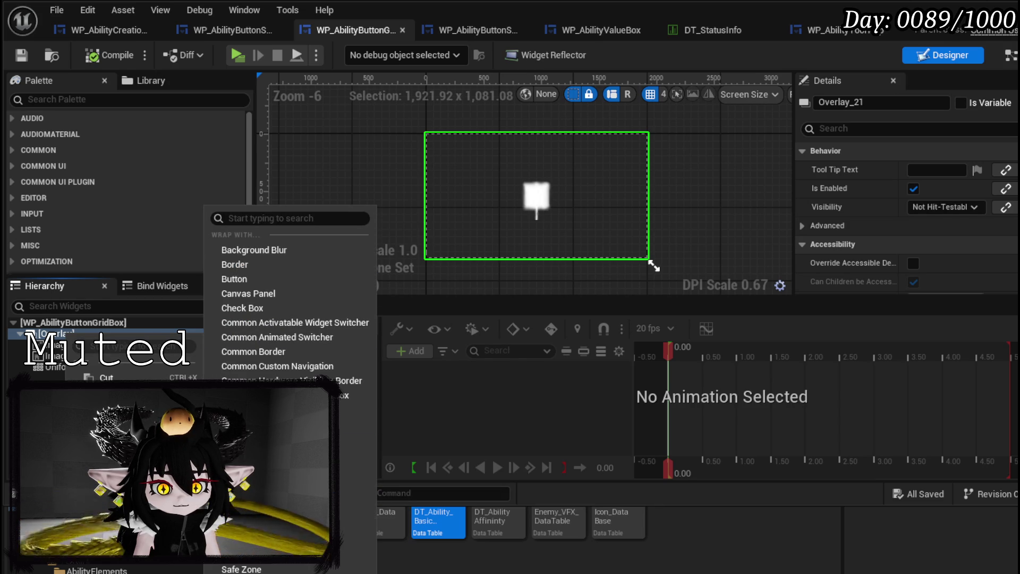
click(239, 571)
click(58, 333)
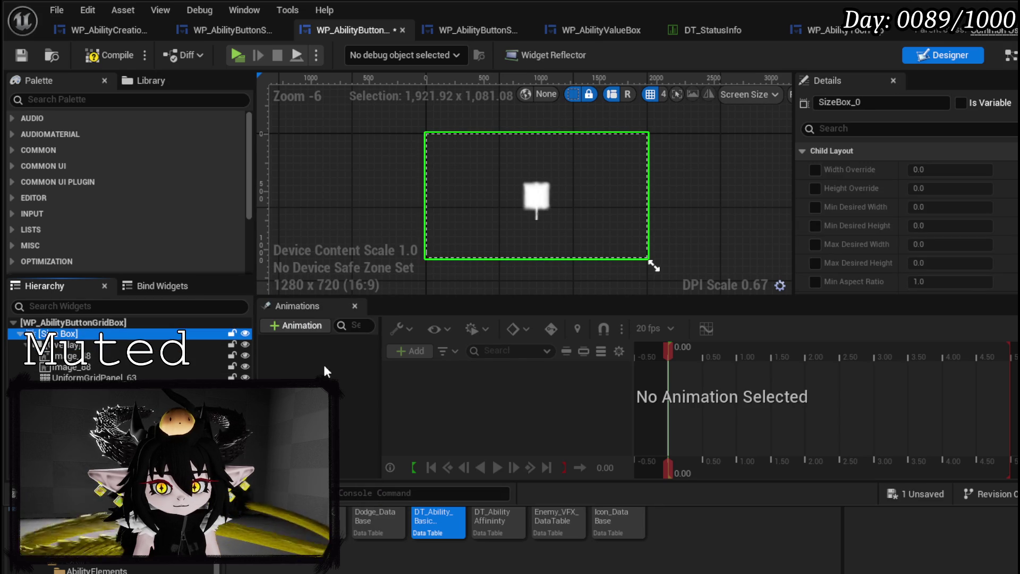
Inspect the settings of the Overlay and UniformGridPanel_63 under the new Size Box
scroll(853, 146, down, 10)
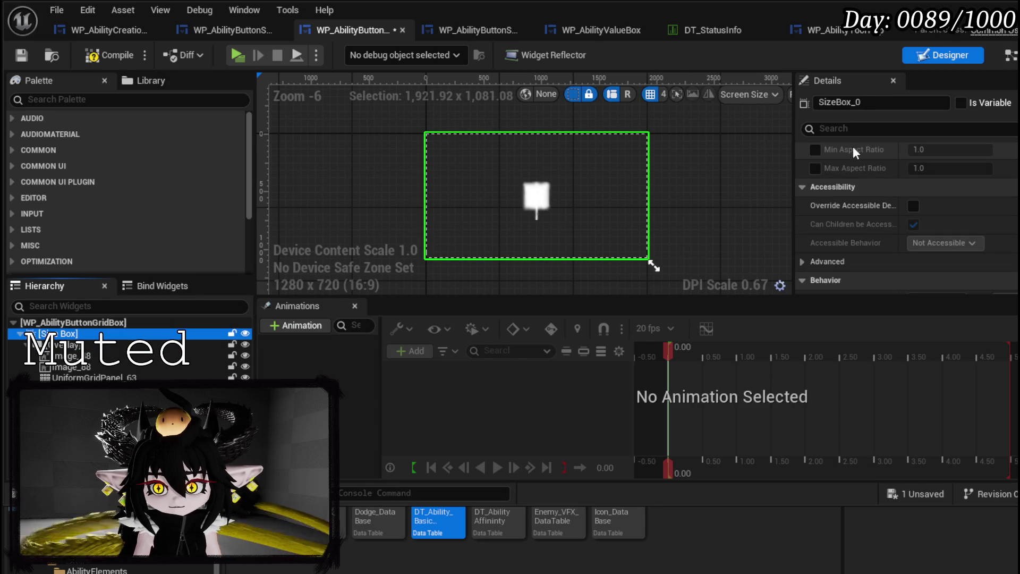
scroll(872, 174, down, 4)
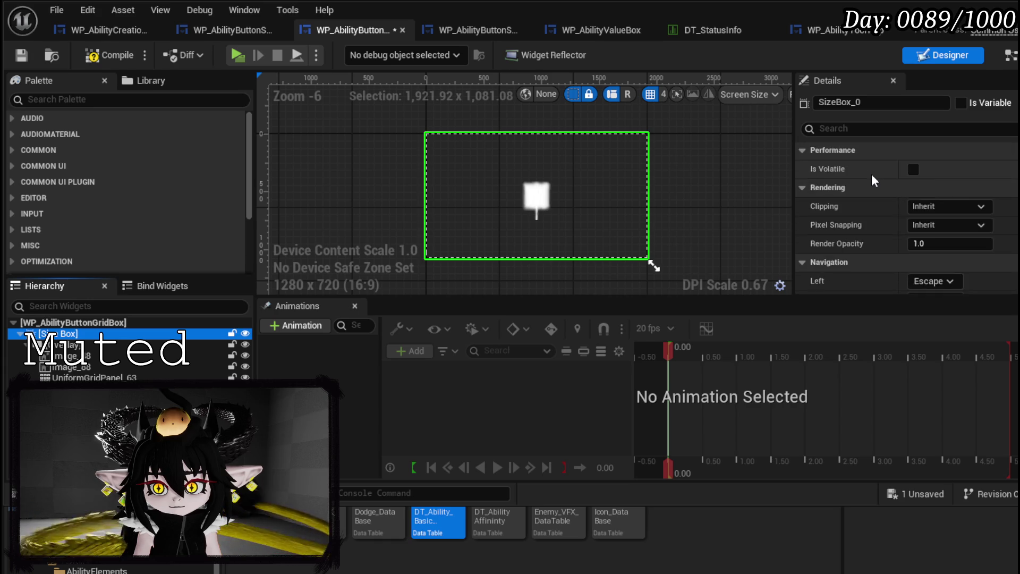
scroll(872, 174, up, 3)
scroll(871, 174, up, 4)
scroll(871, 174, up, 8)
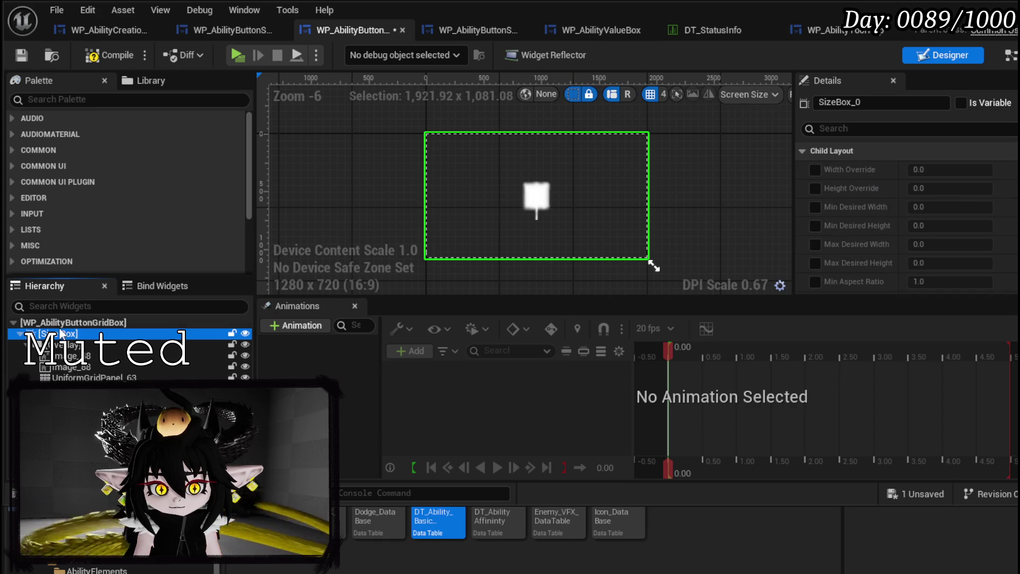
click(94, 345)
scroll(835, 233, down, 5)
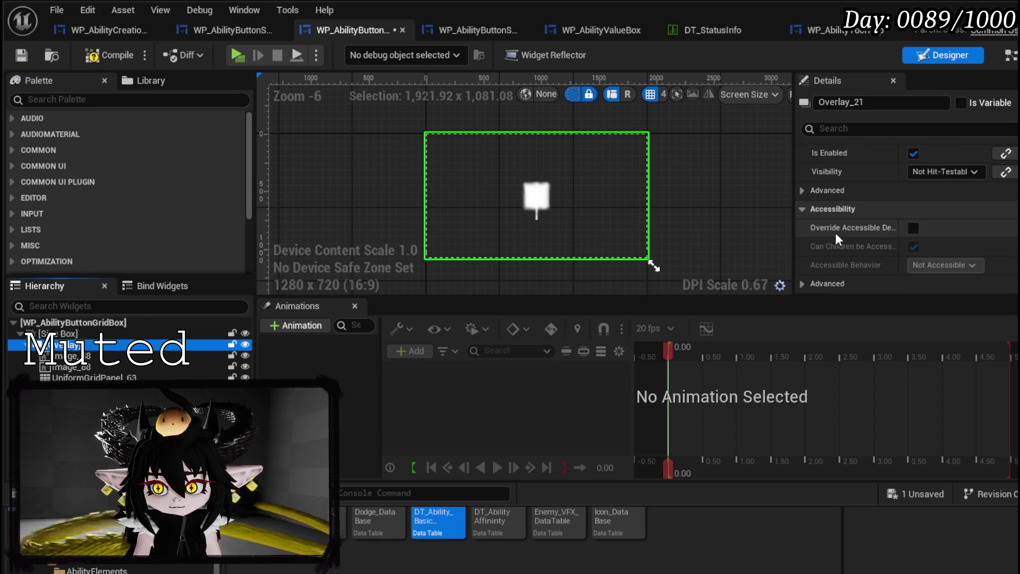
scroll(836, 233, up, 4)
scroll(836, 233, up, 1)
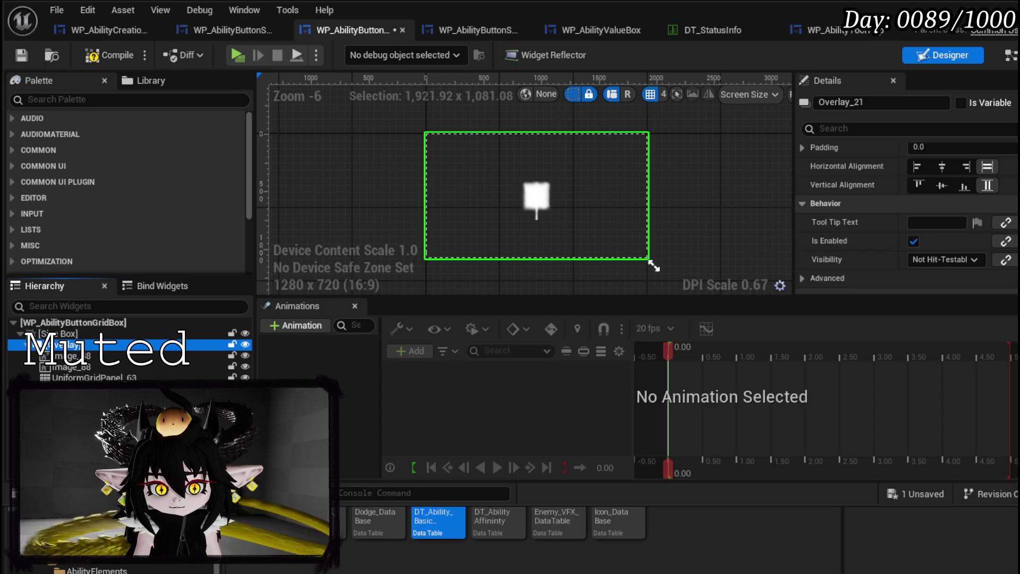
click(94, 377)
scroll(900, 227, up, 4)
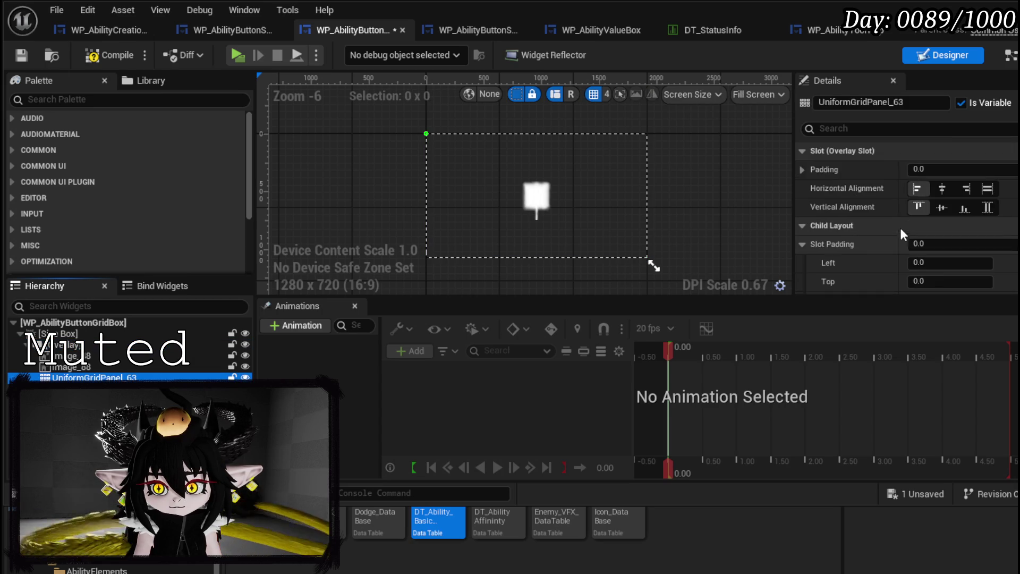
Try replacing the Size Box with a Canvas Panel
click(721, 212)
click(900, 129)
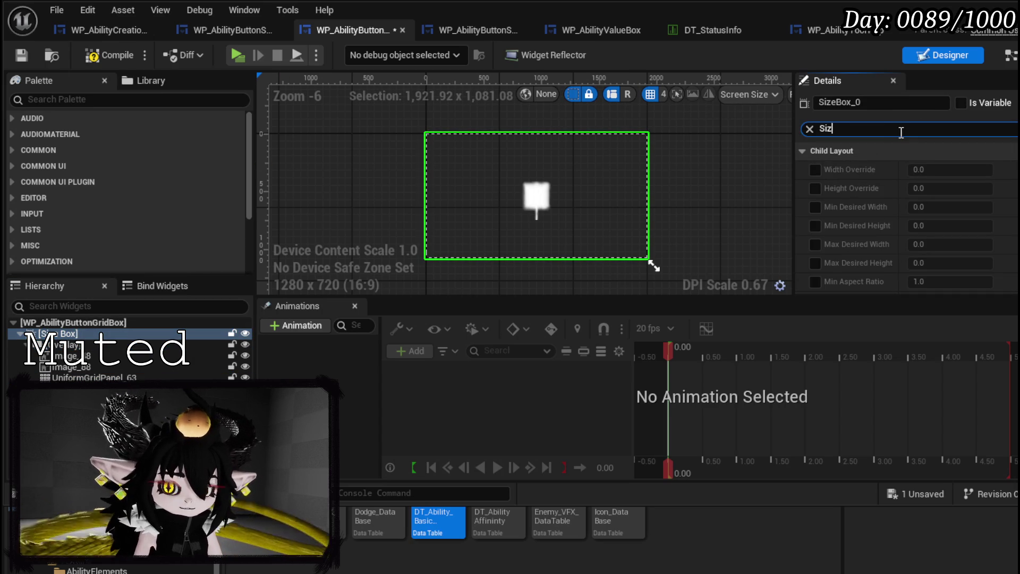
text(e)
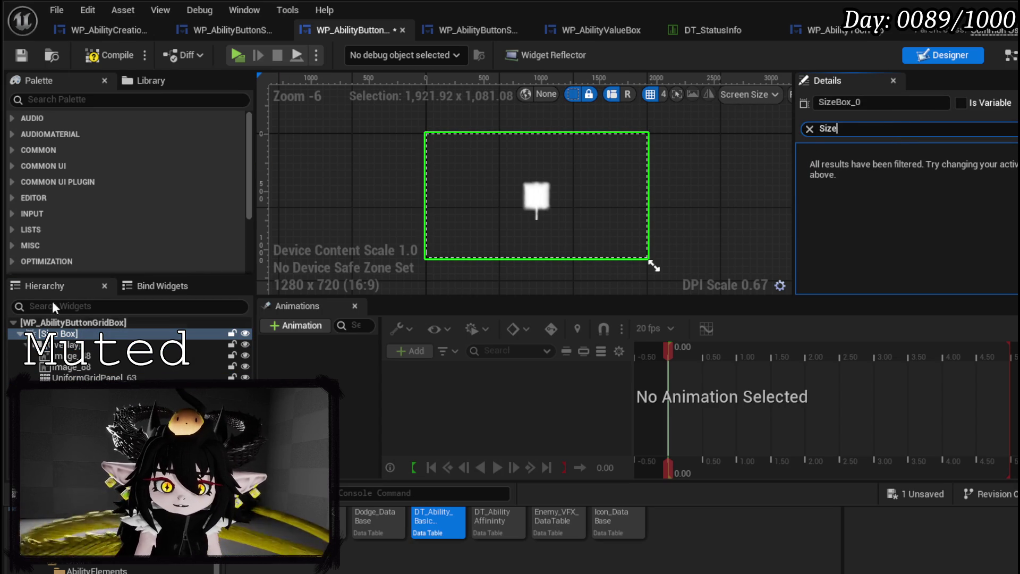
right_click(48, 334)
mouse_move(159, 451)
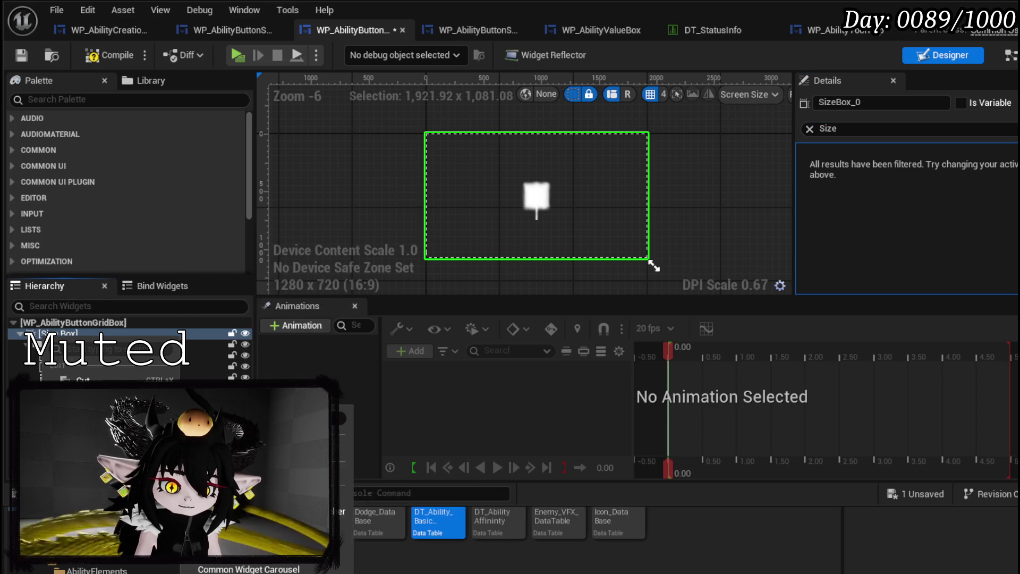
click(223, 457)
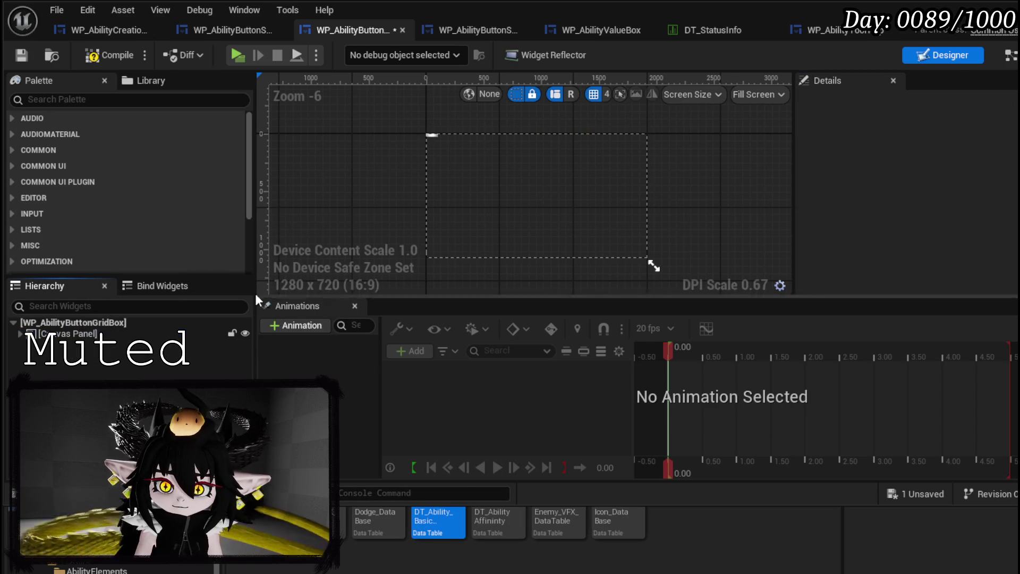
click(59, 335)
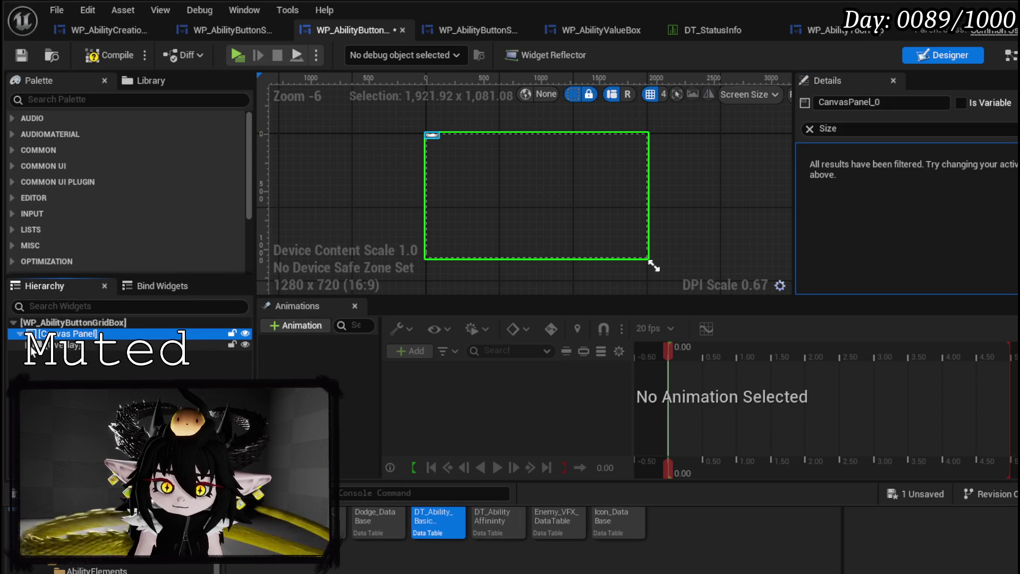
Browse the Canvas Panel's Behavior and Accessibility properties, then undo to restore the Size Box root
click(808, 128)
click(802, 152)
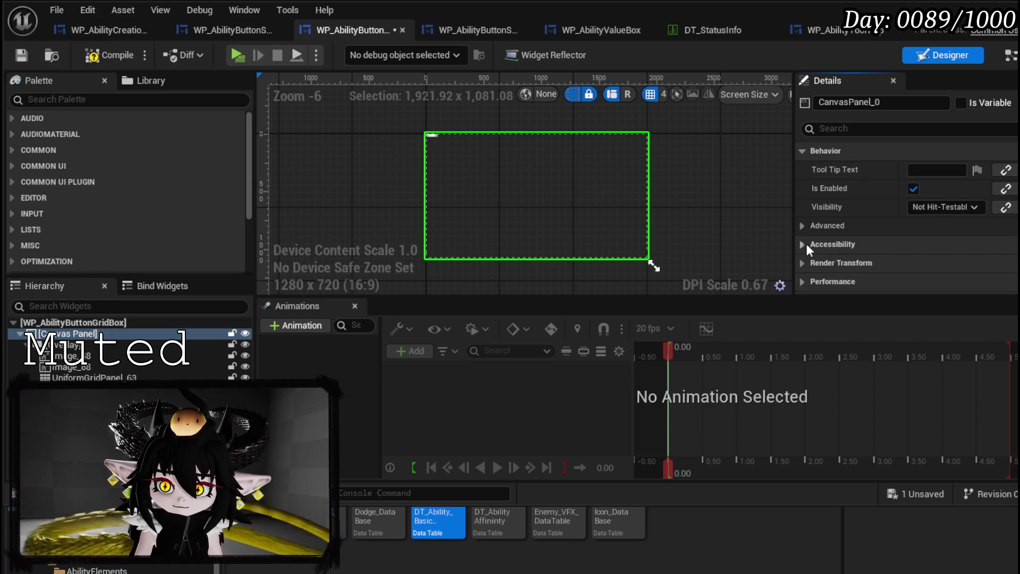
click(803, 227)
scroll(803, 263, down, 3)
click(808, 215)
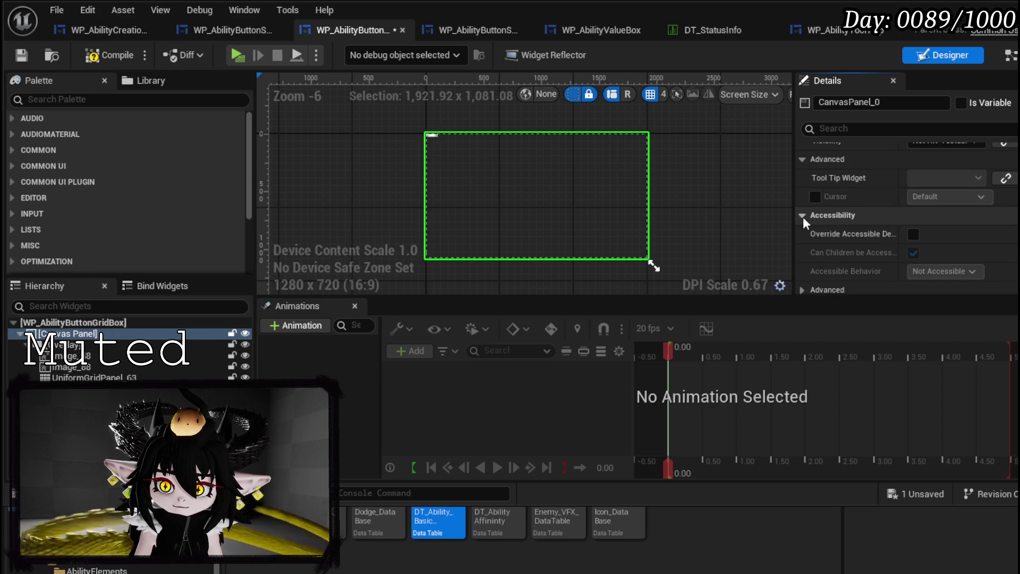
scroll(810, 234, down, 3)
click(803, 224)
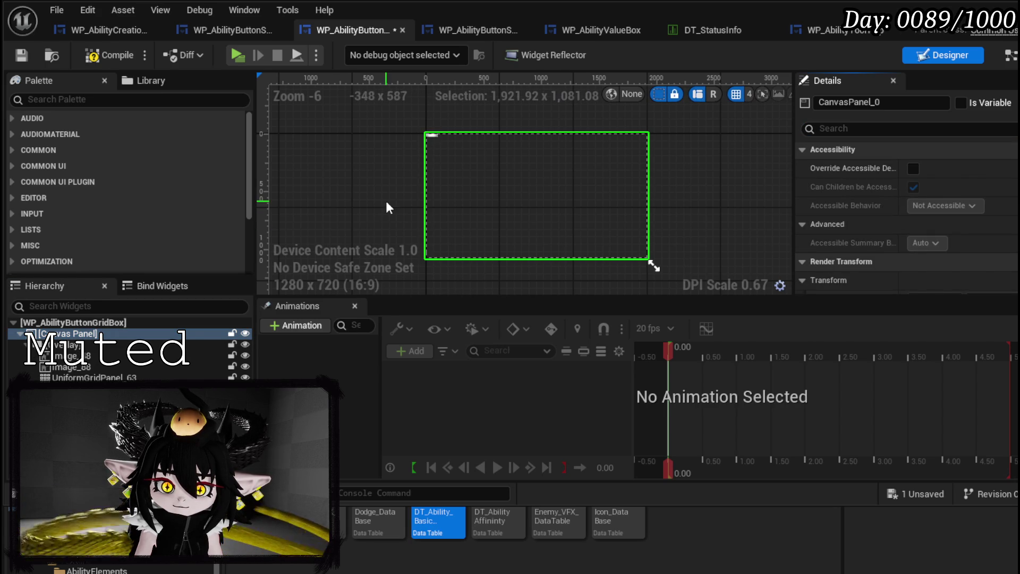
drag(361, 188, 399, 200)
key(ctrl+z)
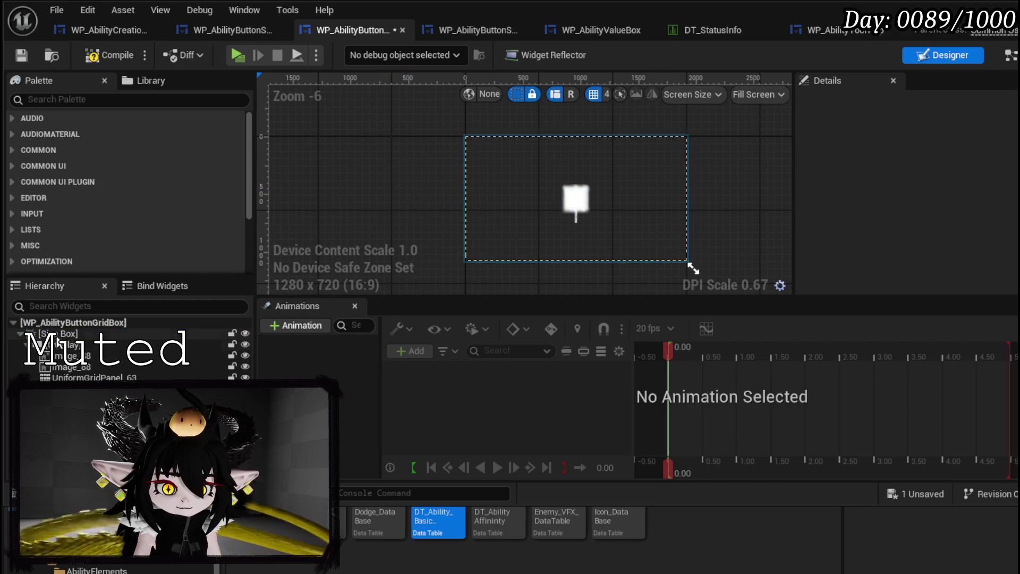
click(133, 334)
Enable the Size Box width and height overrides, setting both to 750
click(815, 170)
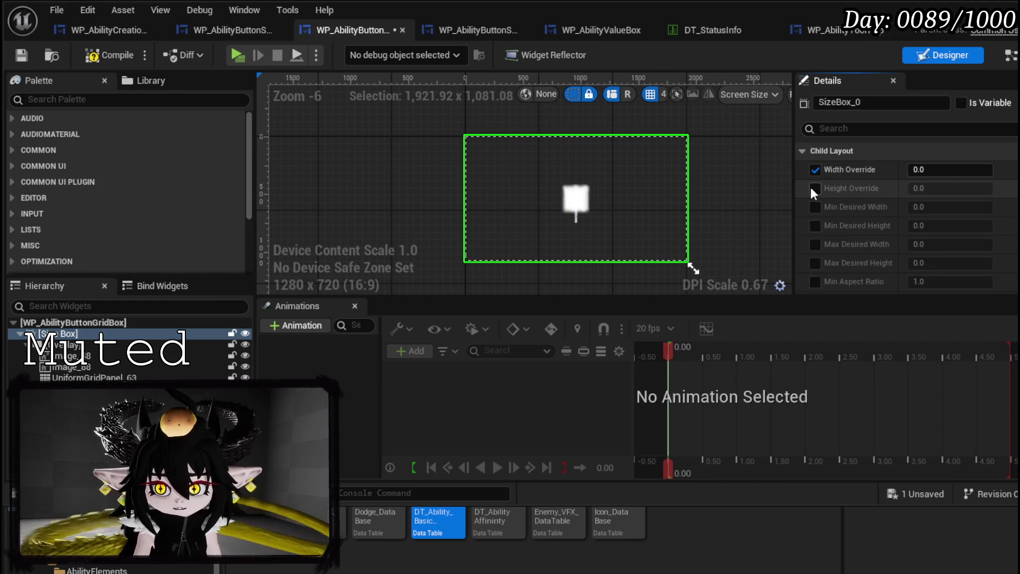
click(813, 188)
click(942, 169)
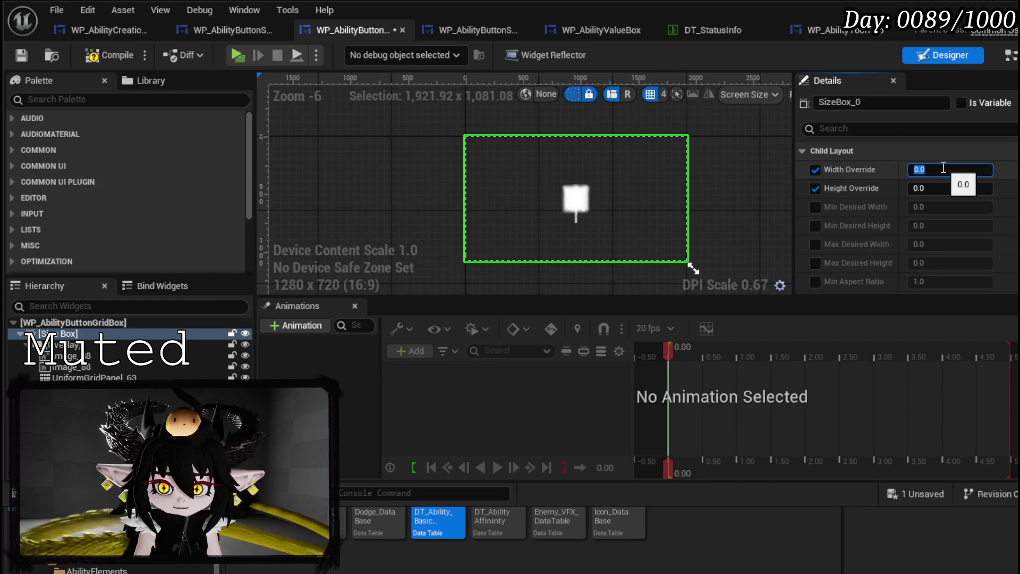
text(750)
key(Return)
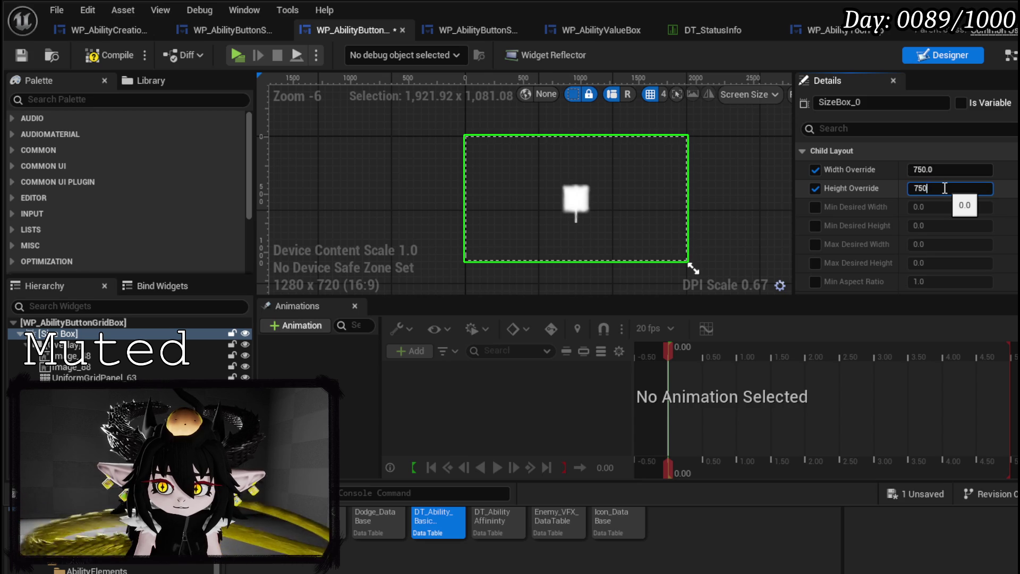
key(Return)
Centre Overlay_21 horizontally and vertically inside the Size Box
click(544, 247)
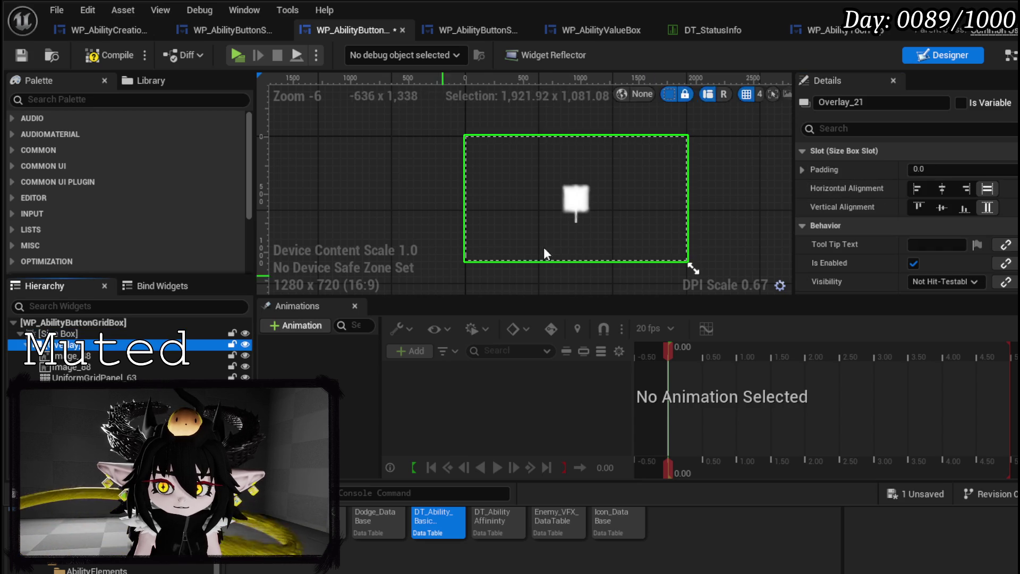
click(941, 189)
click(942, 207)
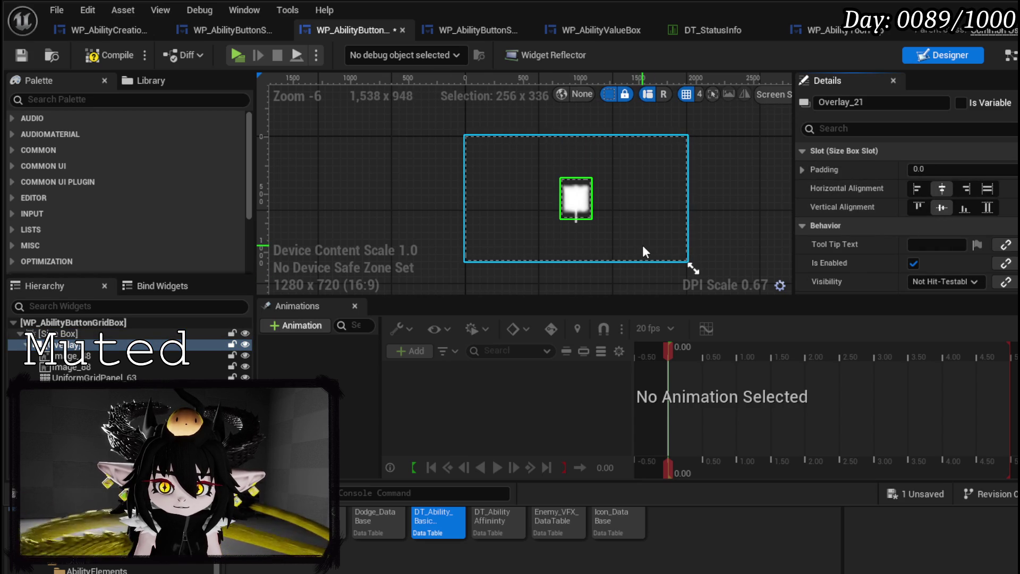
click(576, 199)
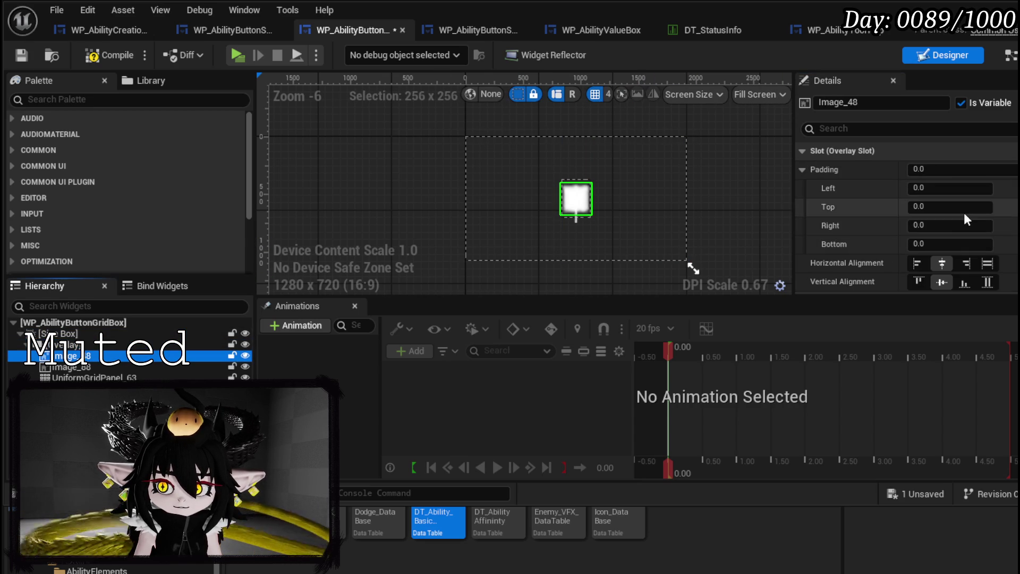
Centre UniformGridPanel_63 horizontally and vertically inside the Overlay
click(84, 378)
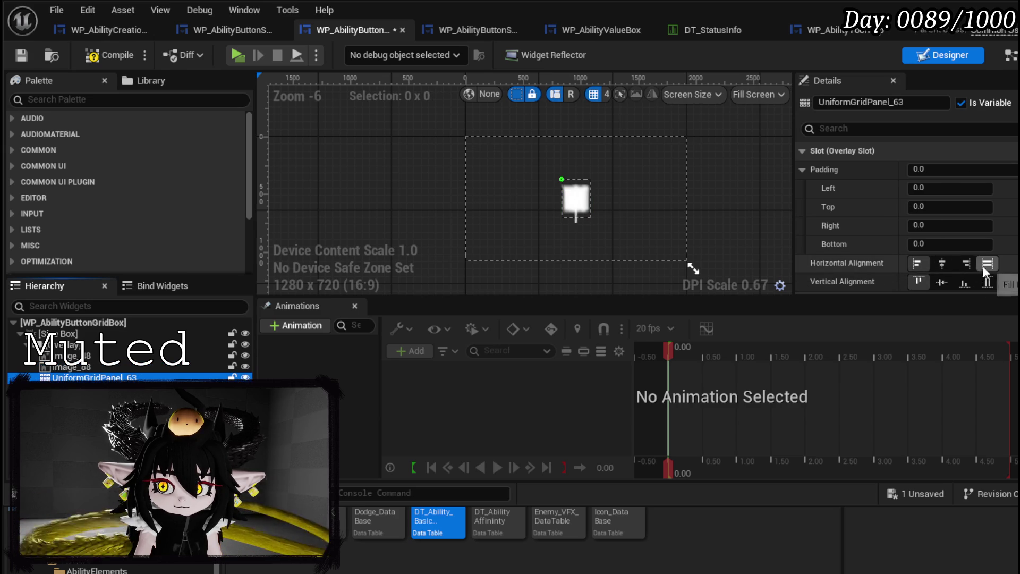
click(938, 267)
click(936, 280)
scroll(833, 218, down, 3)
scroll(833, 218, down, 2)
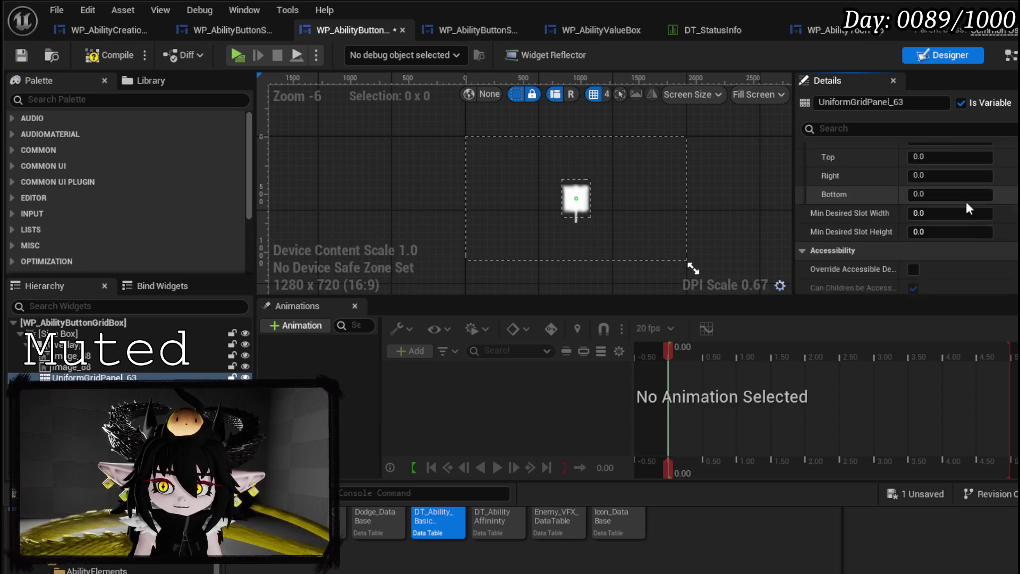
Recheck the image, Overlay and Size Box, and widen the designer canvas
click(242, 356)
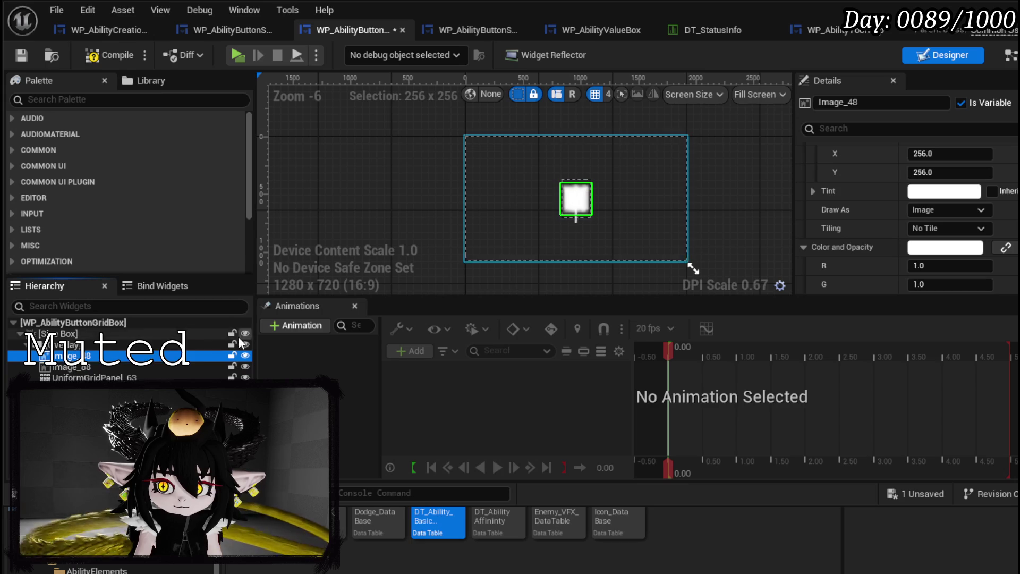
click(77, 346)
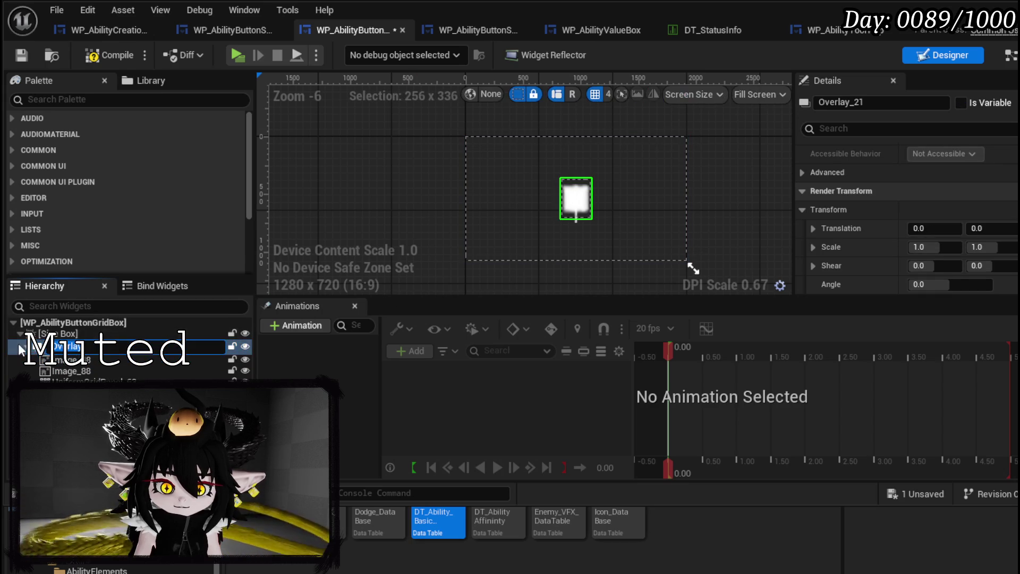
click(63, 334)
scroll(871, 229, up, 5)
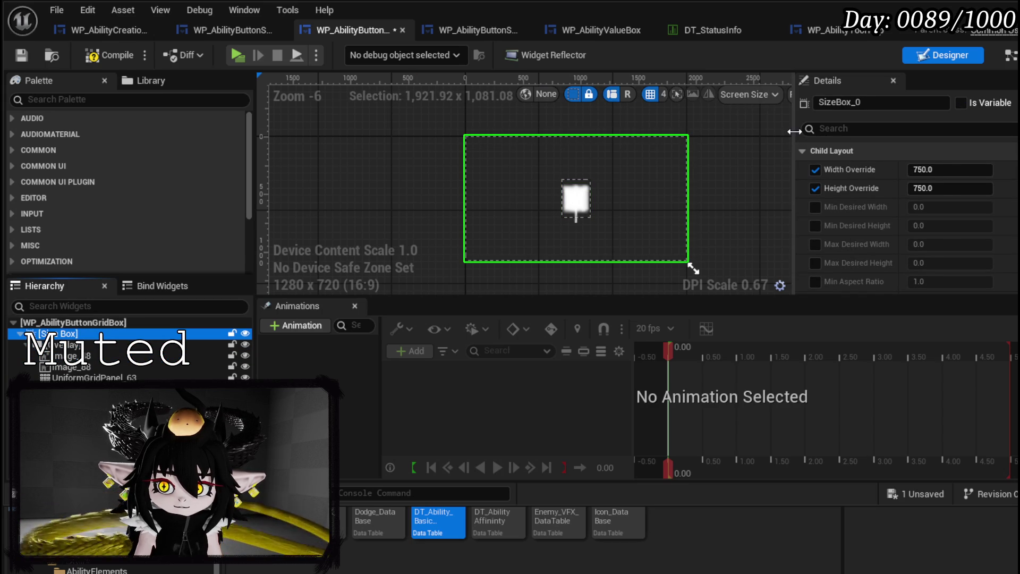
drag(796, 131, 874, 127)
Set the designer preview fill mode to Desired size
click(851, 96)
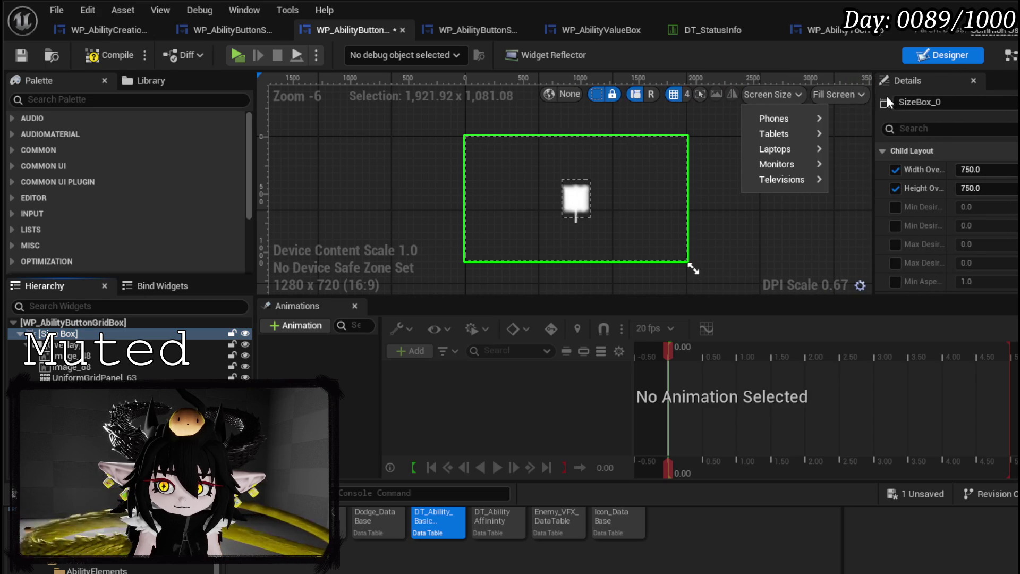
click(866, 95)
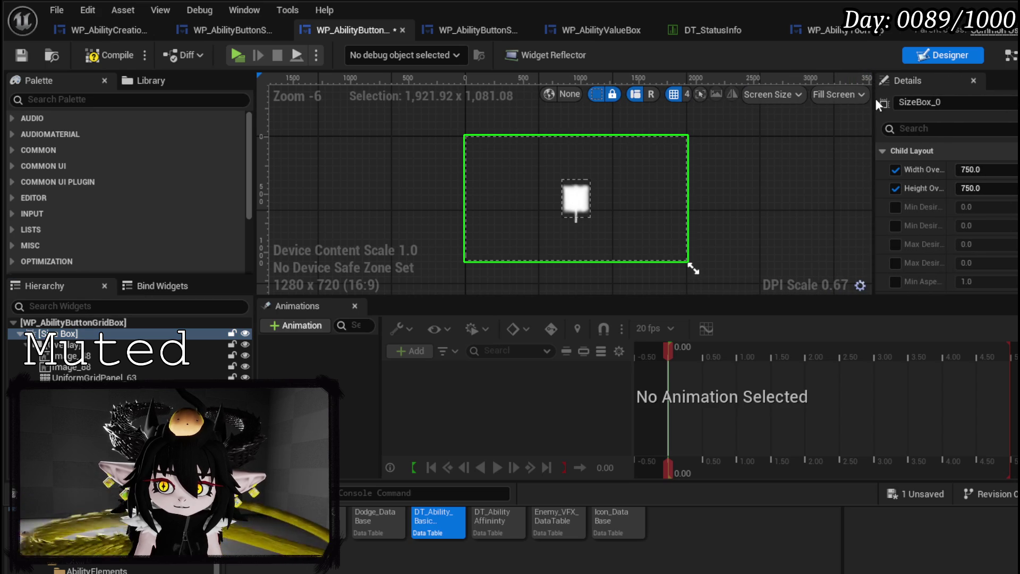
drag(874, 96, 980, 96)
click(967, 94)
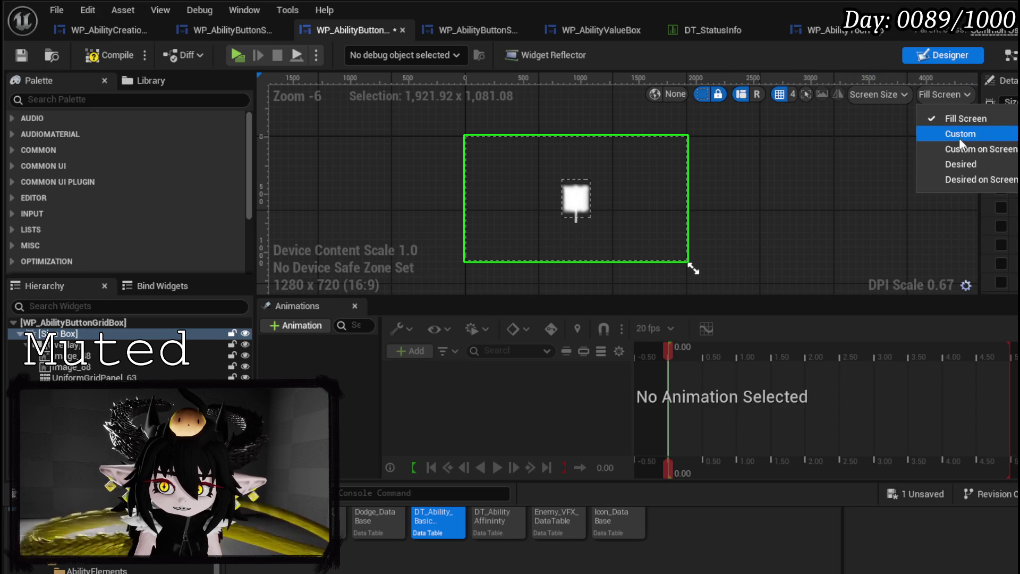
click(964, 163)
scroll(927, 161, down, 3)
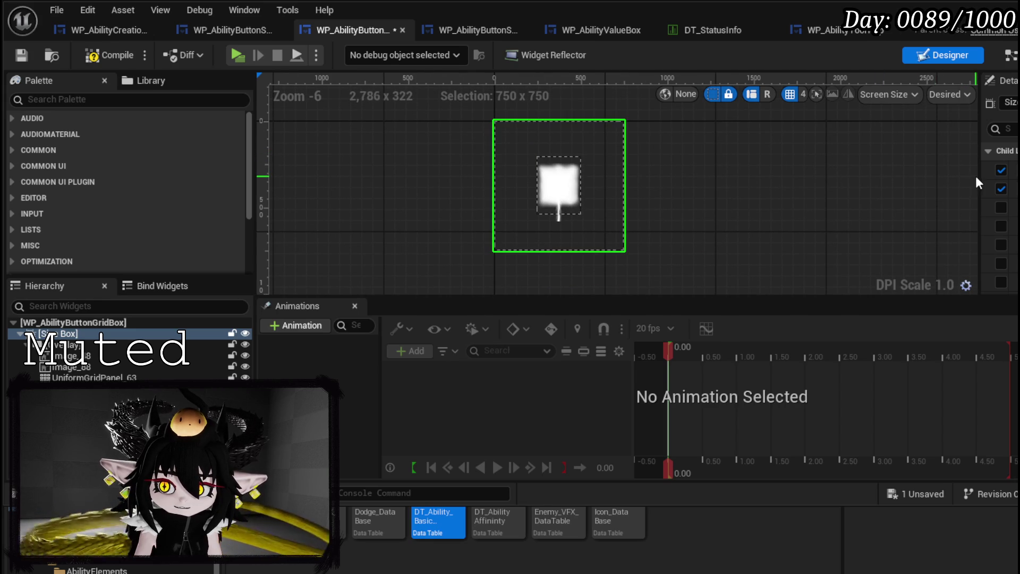
drag(981, 182, 827, 201)
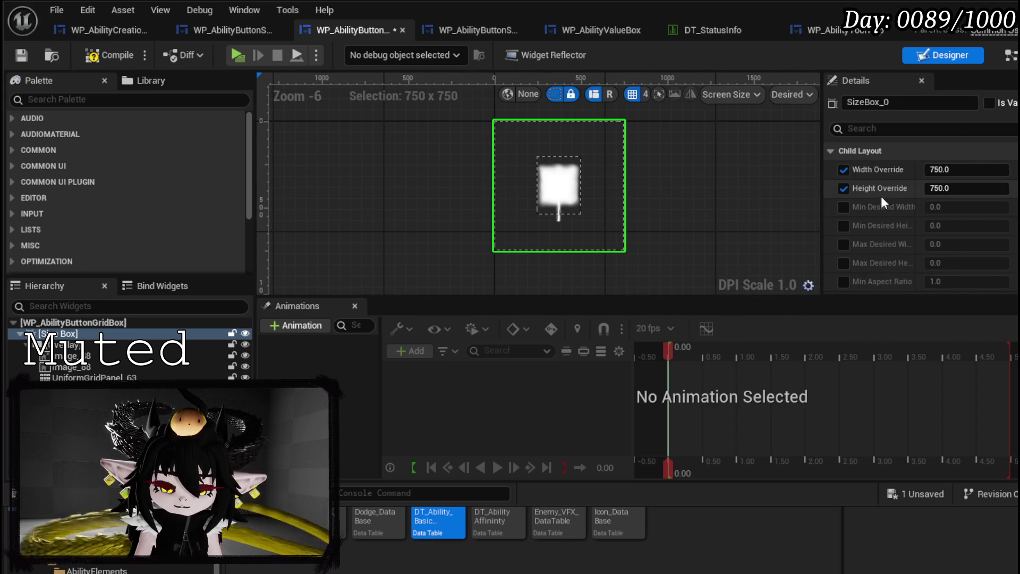
text(250)
Set the Size Box height override to 250, compile and save, and return to the level editor
key(Return)
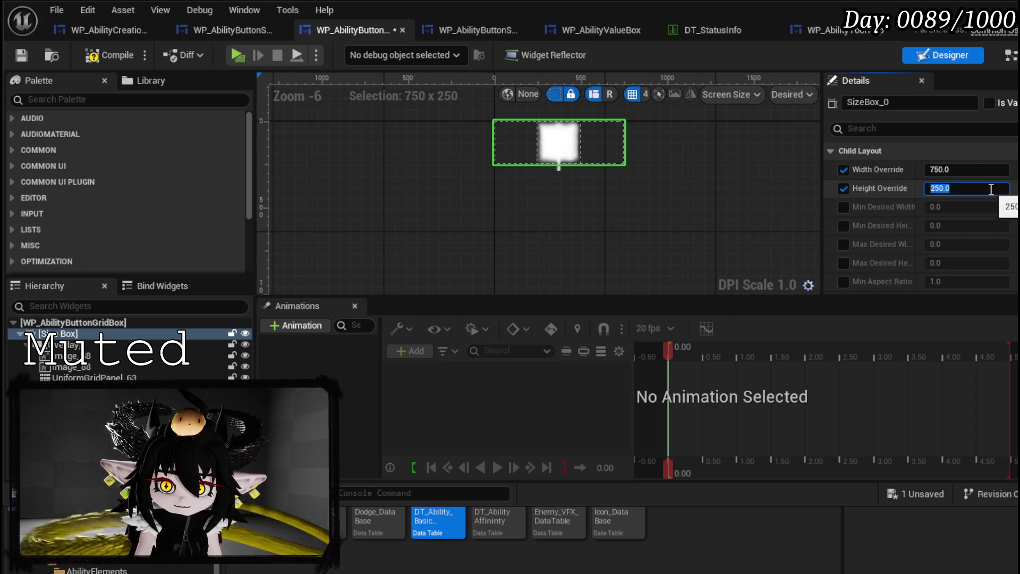
click(98, 55)
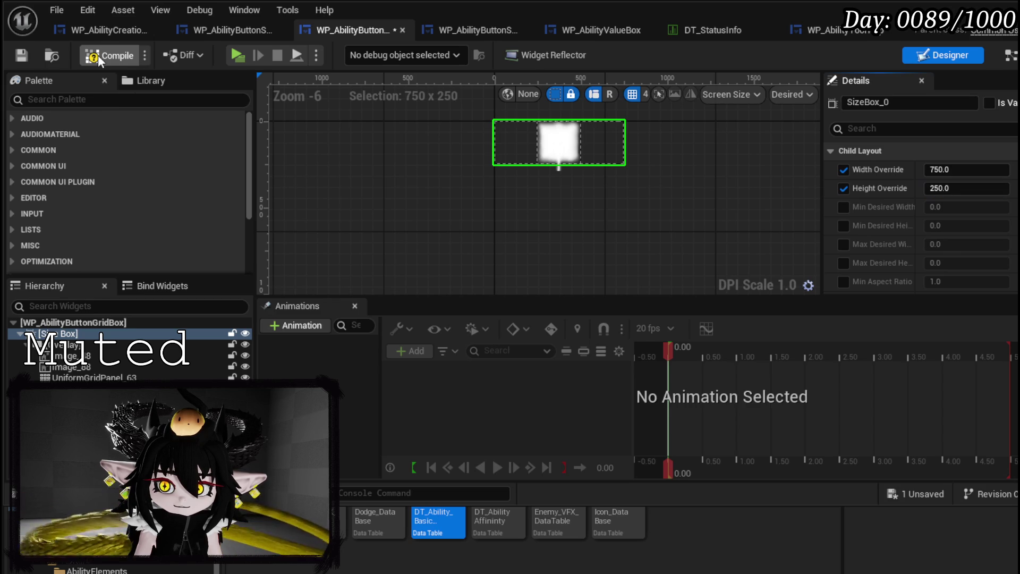
click(22, 55)
key(alt+Tab)
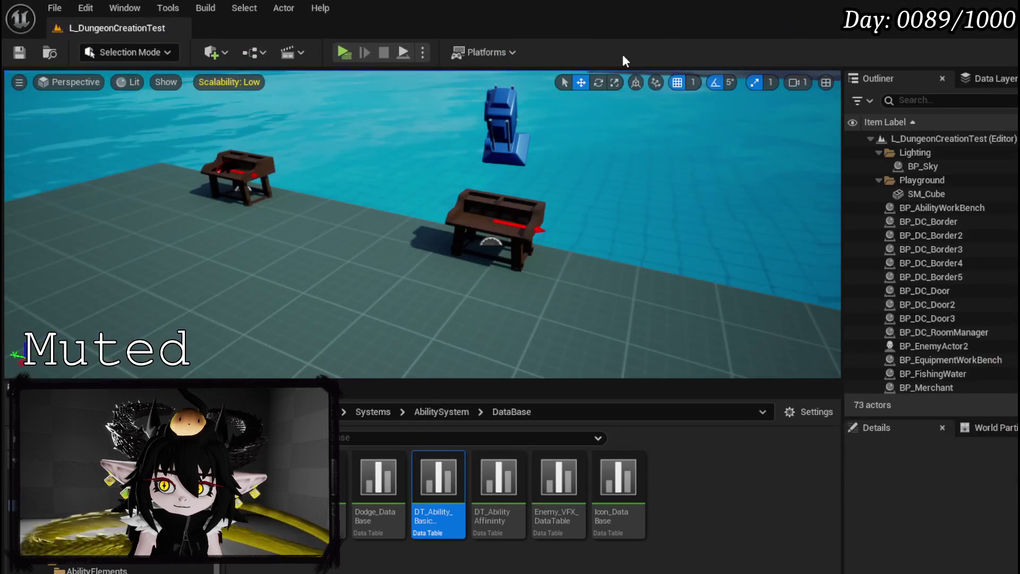
click(339, 54)
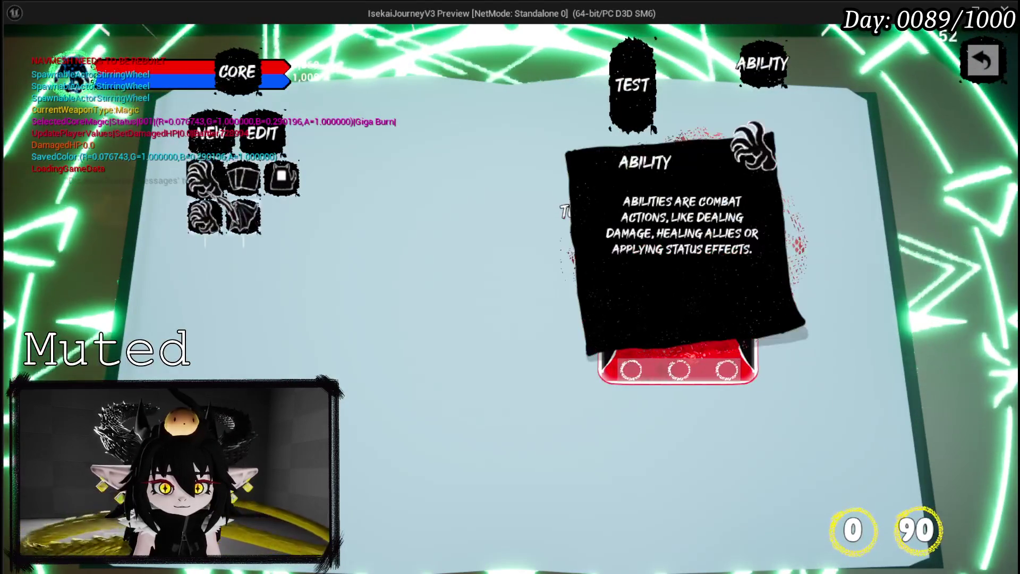
click(208, 258)
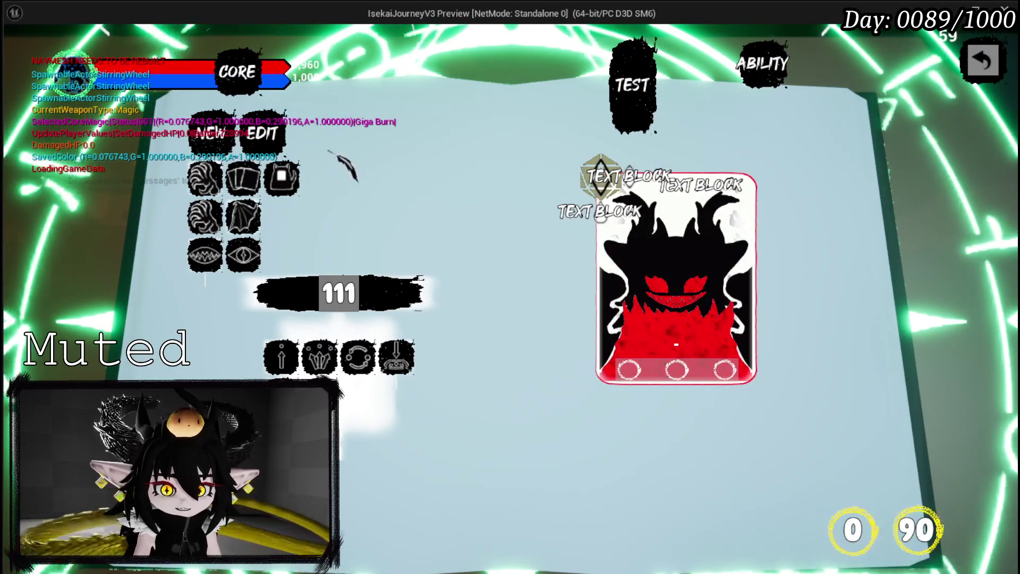
mouse_move(318, 357)
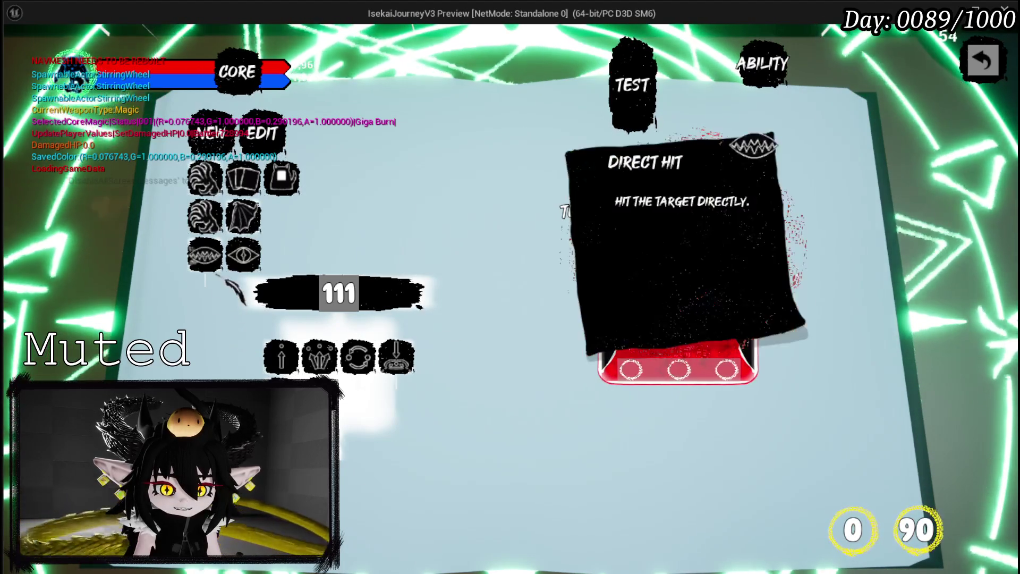
click(340, 290)
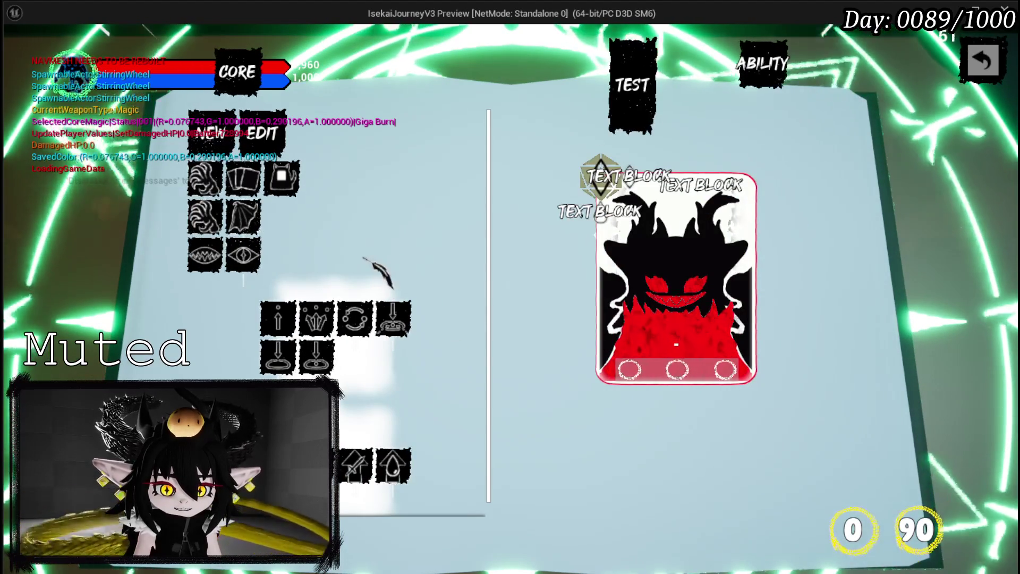
scroll(361, 271, down, 1)
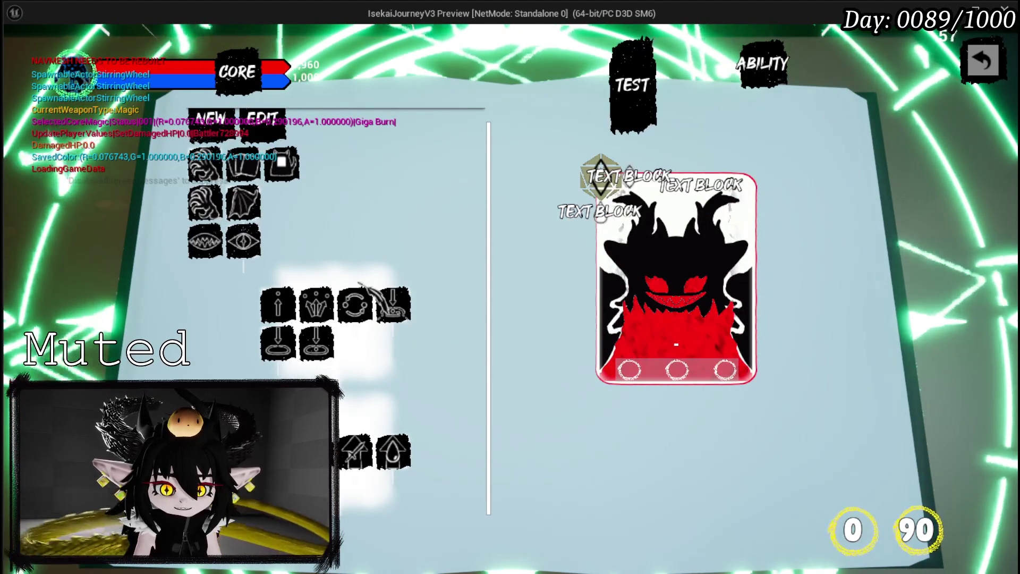
mouse_move(284, 302)
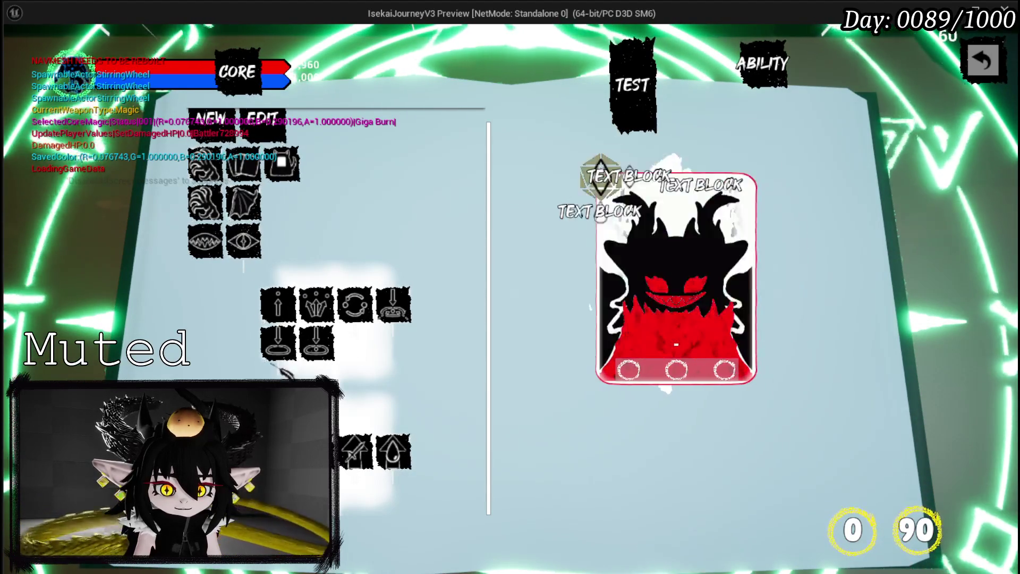
mouse_move(244, 241)
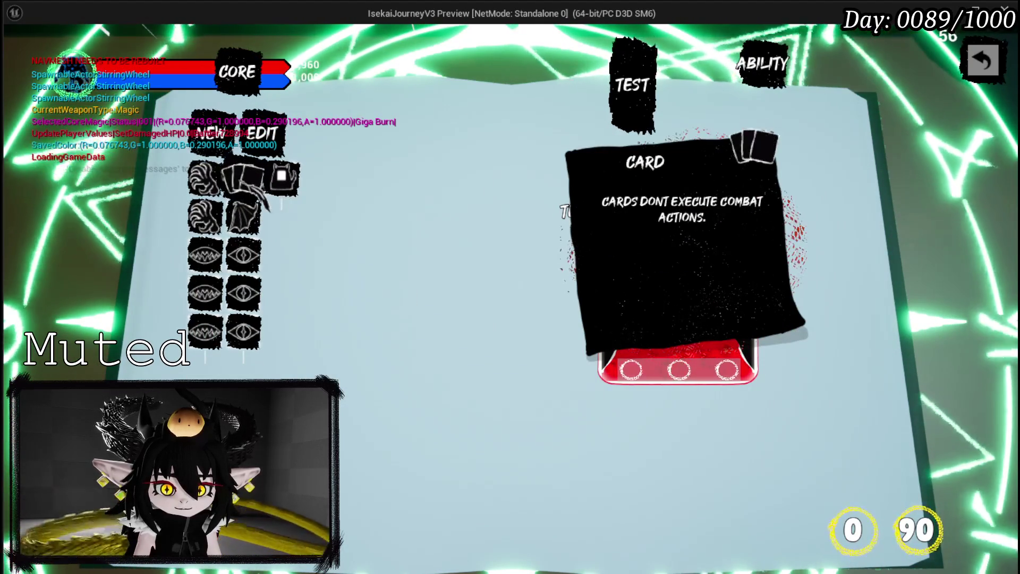
mouse_move(229, 175)
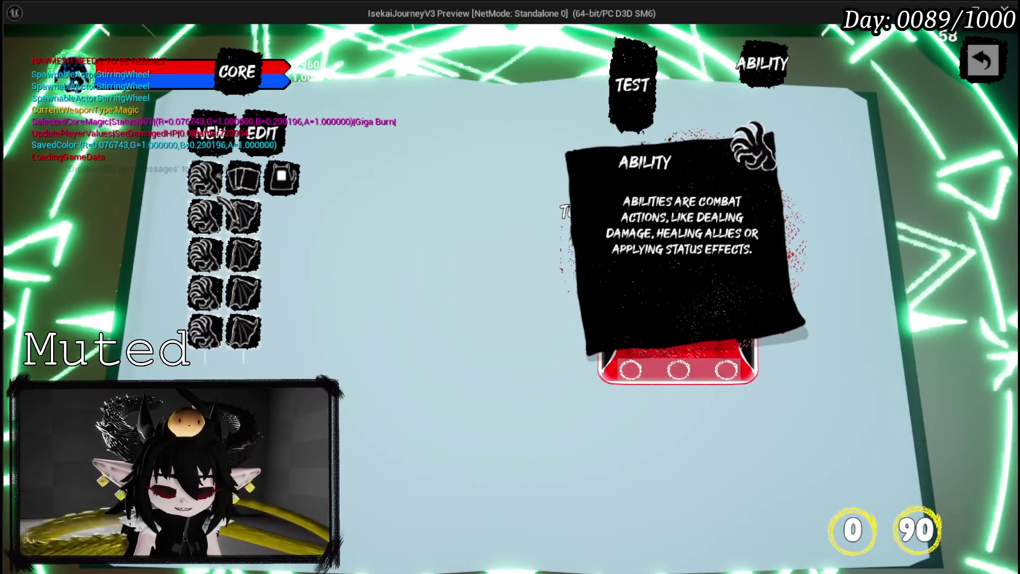
key(alt+Tab)
key(Escape)
key(ctrl+s)
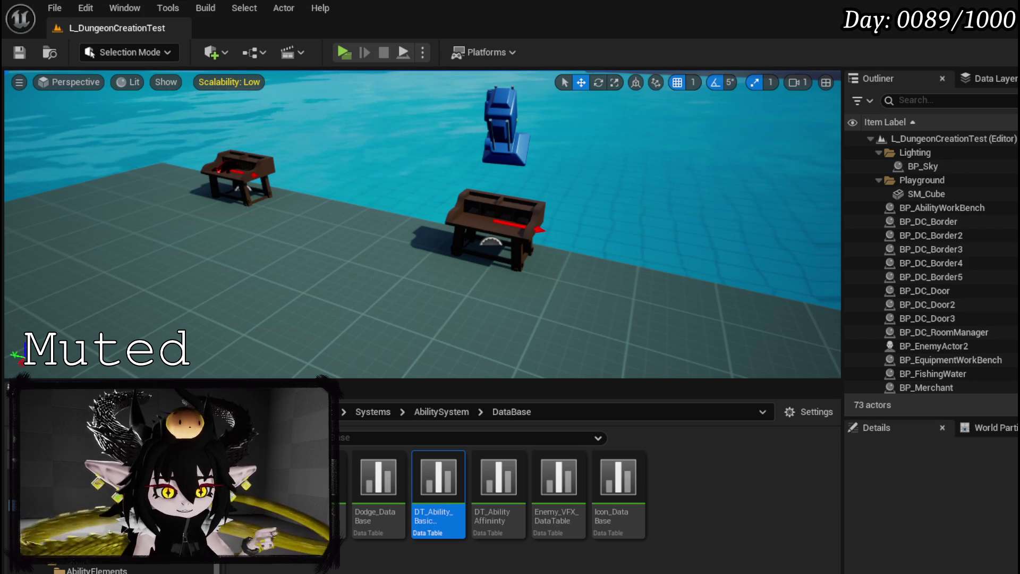
key(alt+Tab)
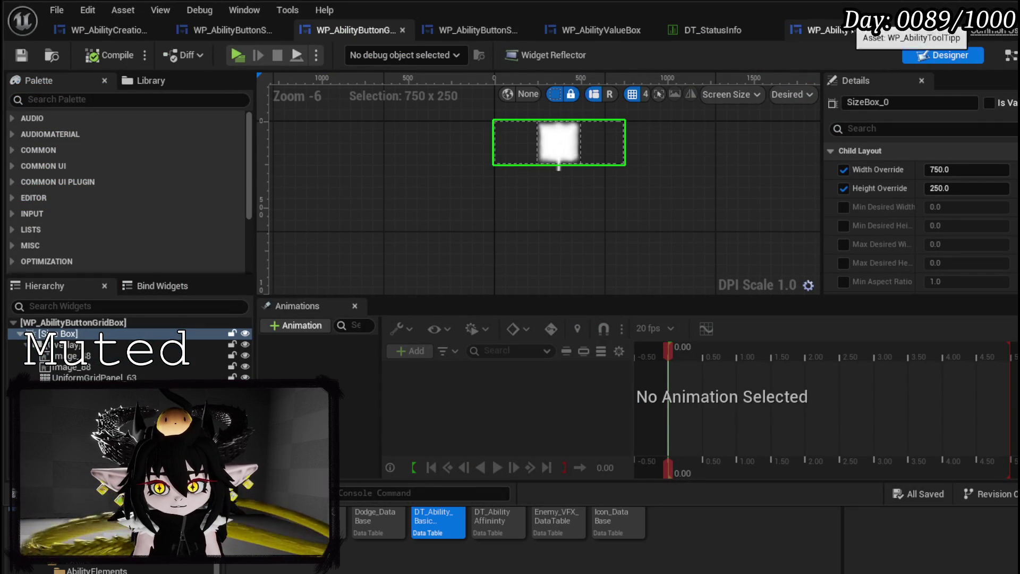
Open WP_AbilityCreationTree's BoxIndex function and move the Get Child At and Scroll Box Tree nodes left
click(139, 34)
scroll(54, 243, down, 5)
double_click(56, 187)
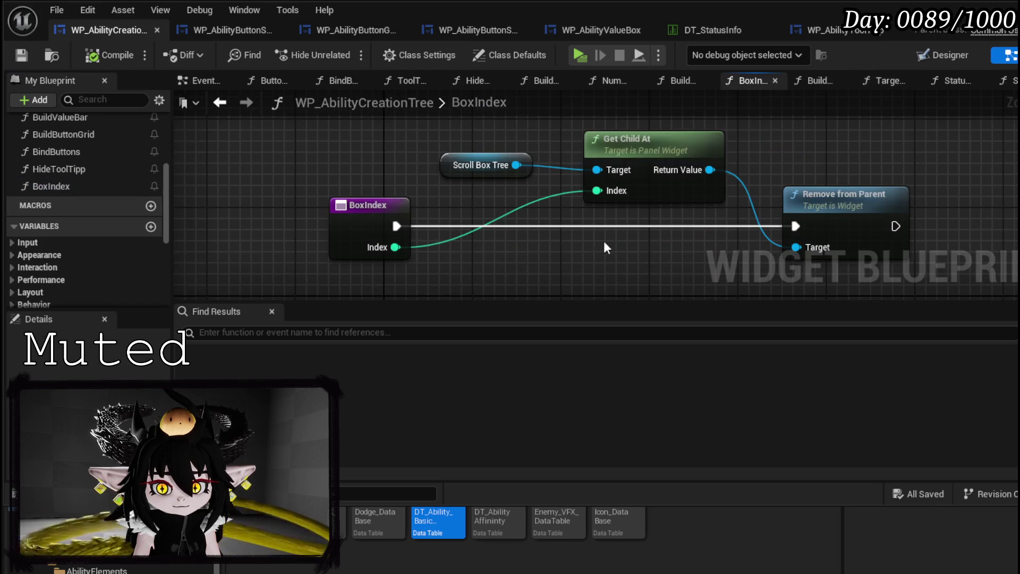
mouse_move(493, 242)
mouse_down()
mouse_move(461, 266)
mouse_move(421, 263)
mouse_up()
mouse_move(420, 221)
mouse_down()
mouse_move(435, 206)
mouse_move(442, 254)
mouse_up()
drag(529, 191, 487, 189)
drag(334, 210, 279, 167)
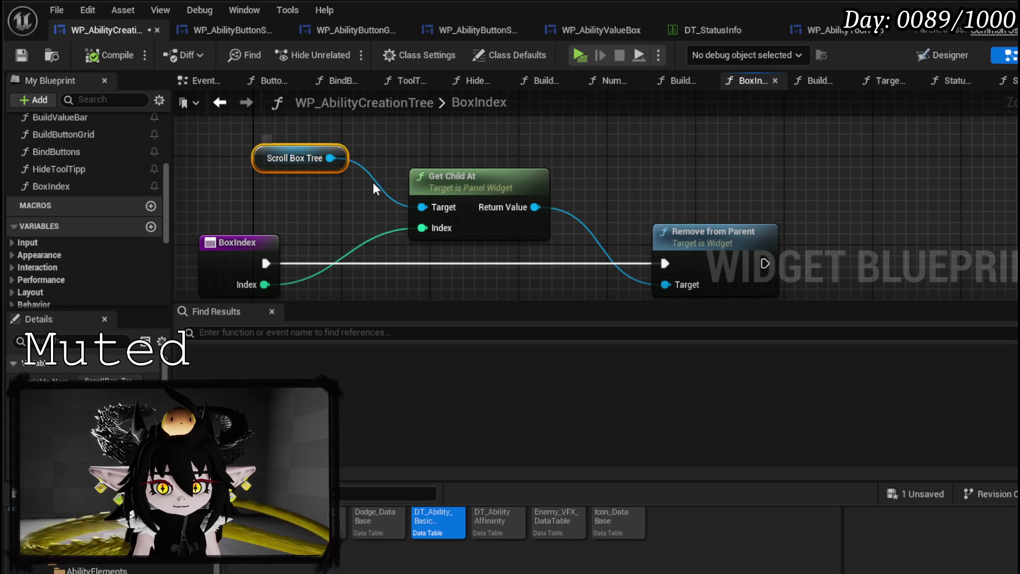